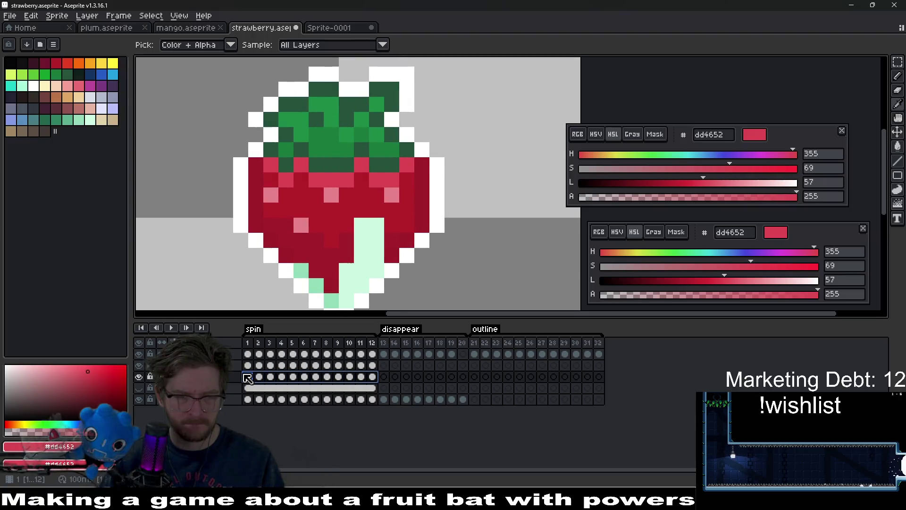
# Replace the strawberry's darker mint pixels with red #dd4652
pyautogui.click(362, 274)
pyautogui.hotkey('shift', 'r')
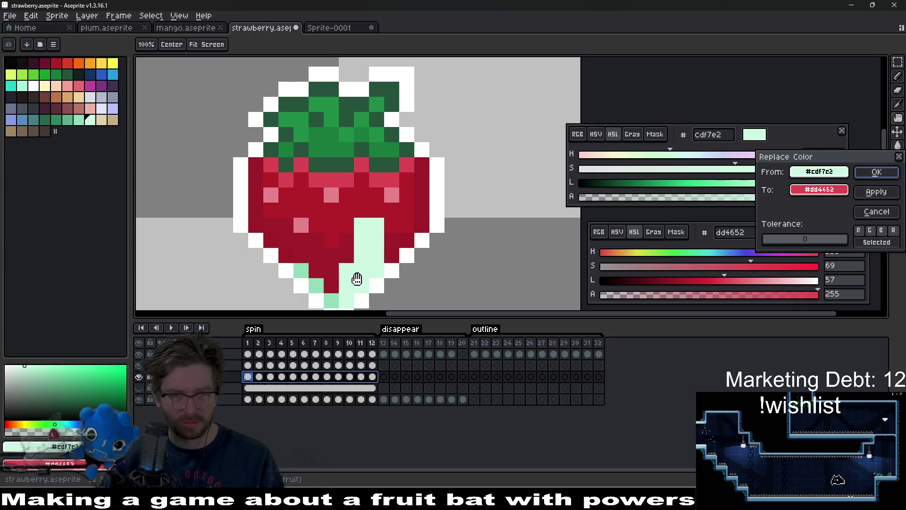
pyautogui.press('Escape')
pyautogui.hotkey('shift', 'r')
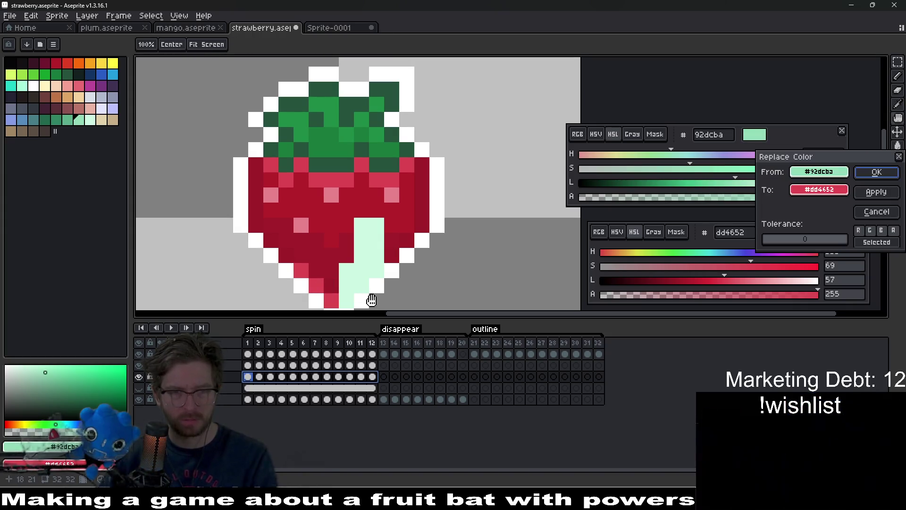
pyautogui.press('Return')
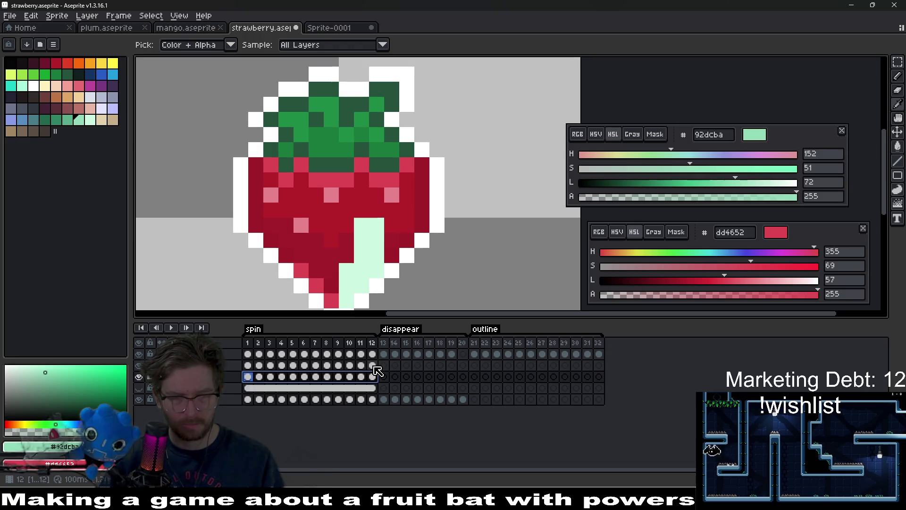
# Across all twelve frames, replace the light mint pixels with pink #e8828b
pyautogui.moveTo(374, 366); pyautogui.dragTo(254, 366)
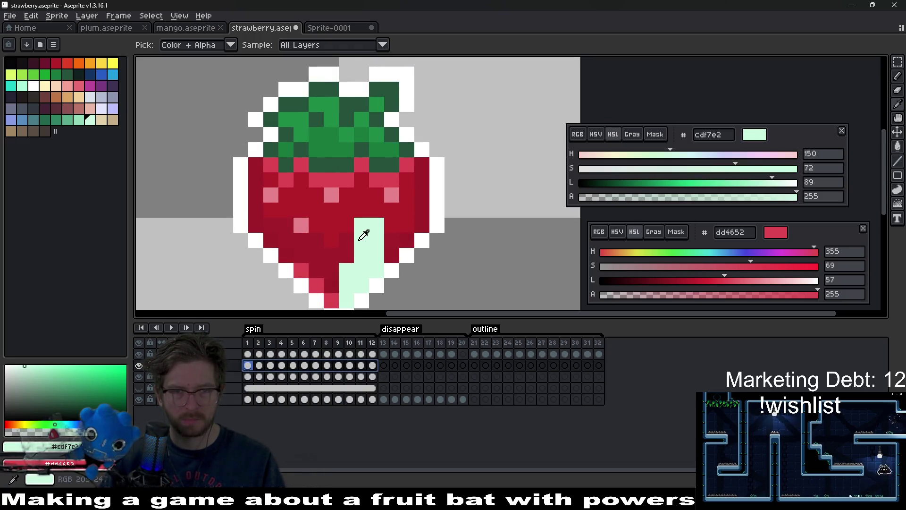
pyautogui.rightClick(332, 194)
pyautogui.hotkey('shift', 'r')
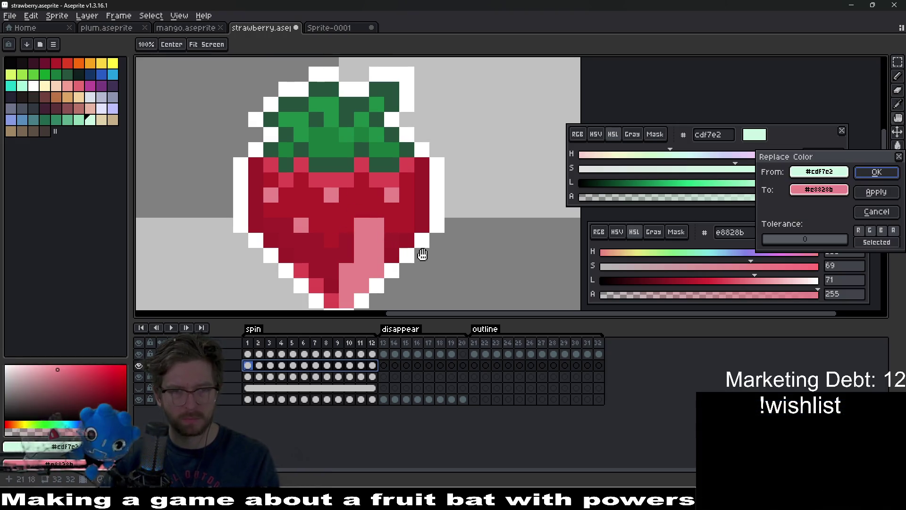
pyautogui.press('Return')
pyautogui.press('Return')
# Stop playback and select frames 2–12 on both layers for a Hue/Saturation adjustment
pyautogui.scroll(-5, 411, 230)
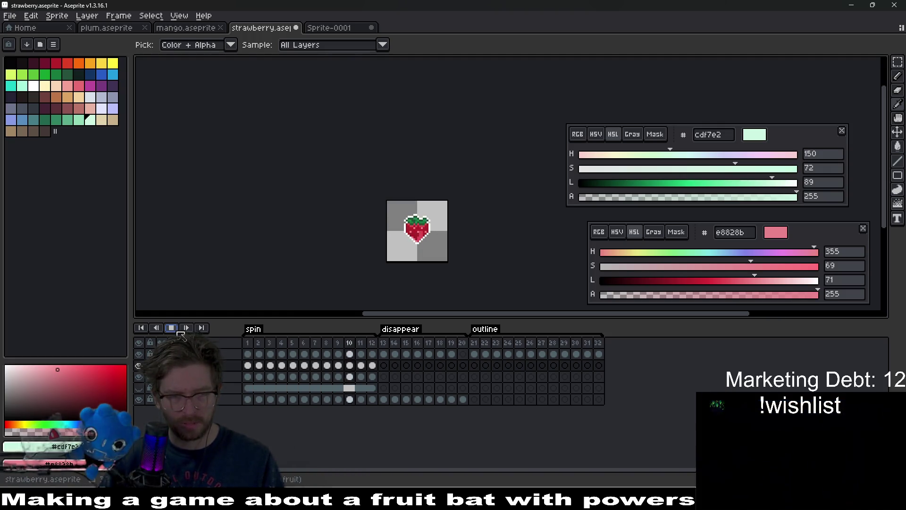
pyautogui.press('Return')
pyautogui.scroll(3, 390, 243)
pyautogui.scroll(2, 433, 228)
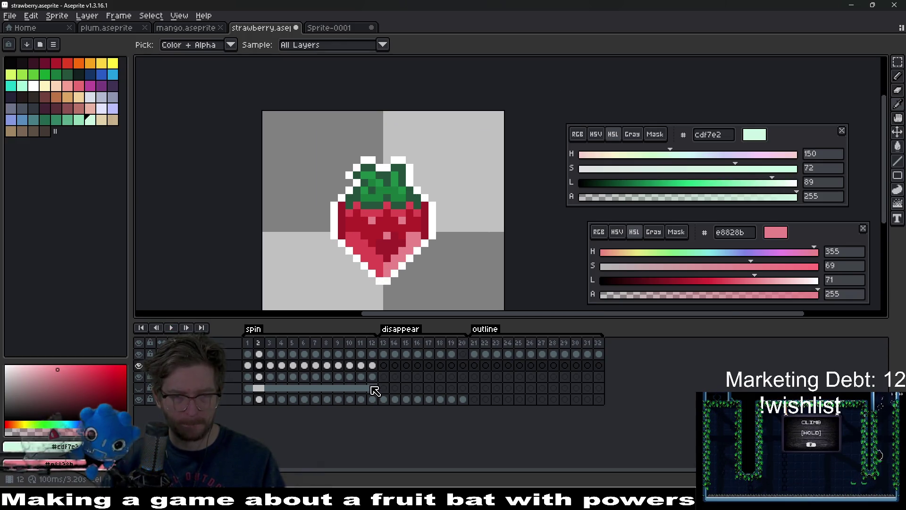
pyautogui.moveTo(374, 378); pyautogui.dragTo(260, 372)
pyautogui.click(258, 367)
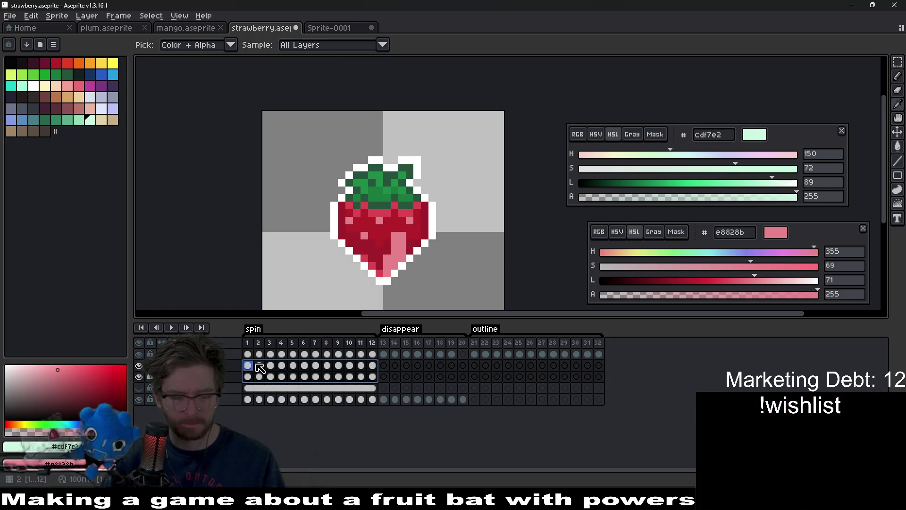
pyautogui.hotkey('ctrl', 'u')
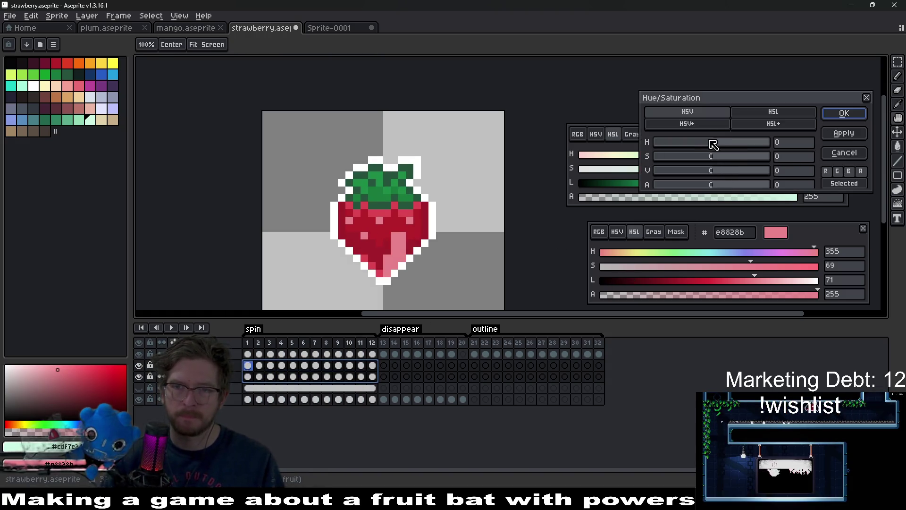
# Raise saturation and shift the hue to 11 so the stripe turns red across frames 2–12
pyautogui.moveTo(734, 159); pyautogui.dragTo(753, 162)
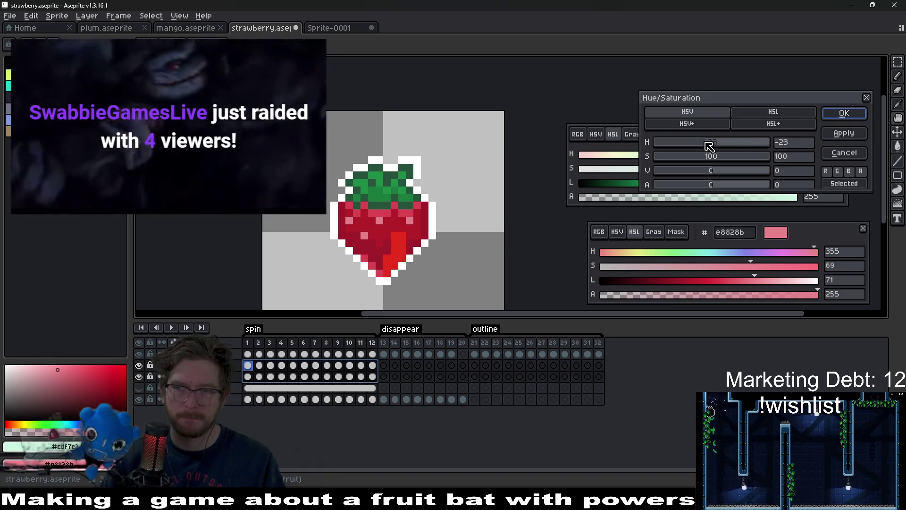
pyautogui.moveTo(708, 146)
pyautogui.mouseDown()
pyautogui.moveTo(725, 142)
pyautogui.moveTo(644, 144)
pyautogui.moveTo(715, 143)
pyautogui.mouseUp()
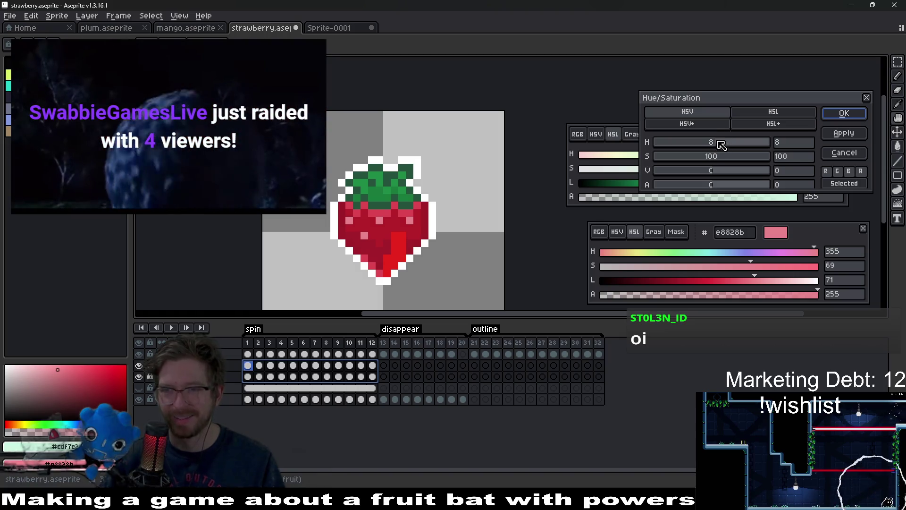
pyautogui.moveTo(716, 142)
pyautogui.mouseDown()
pyautogui.moveTo(690, 146)
pyautogui.moveTo(721, 149)
pyautogui.mouseUp()
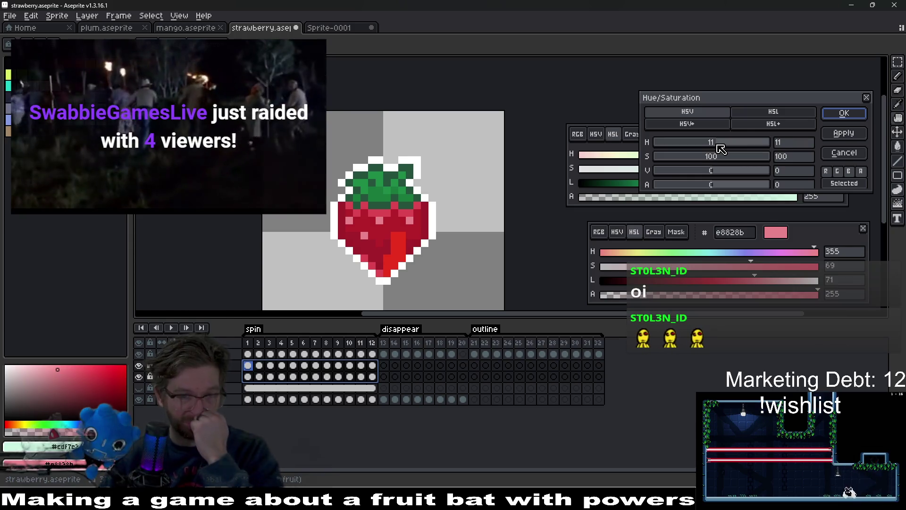
pyautogui.click(843, 113)
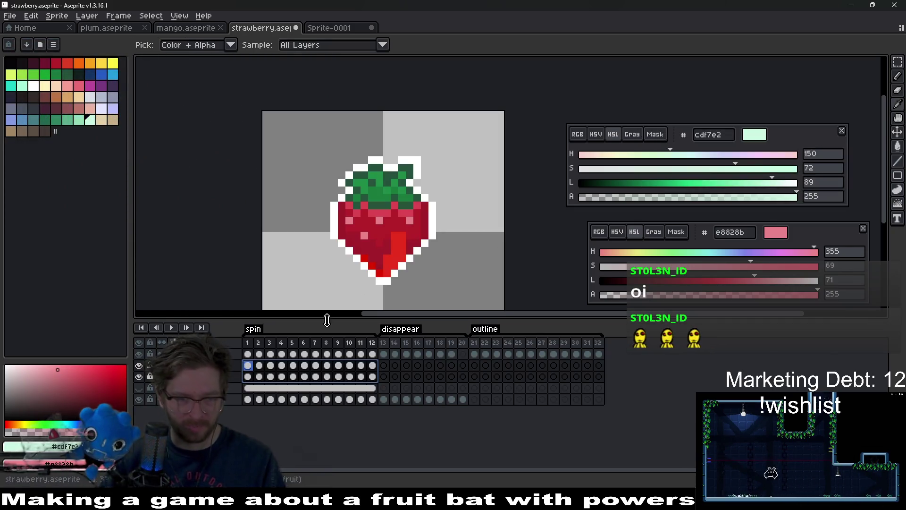
# Preview the recoloured spin animation, step one frame, and switch over to the Godot editor
pyautogui.click(171, 328)
pyautogui.scroll(-4, 444, 247)
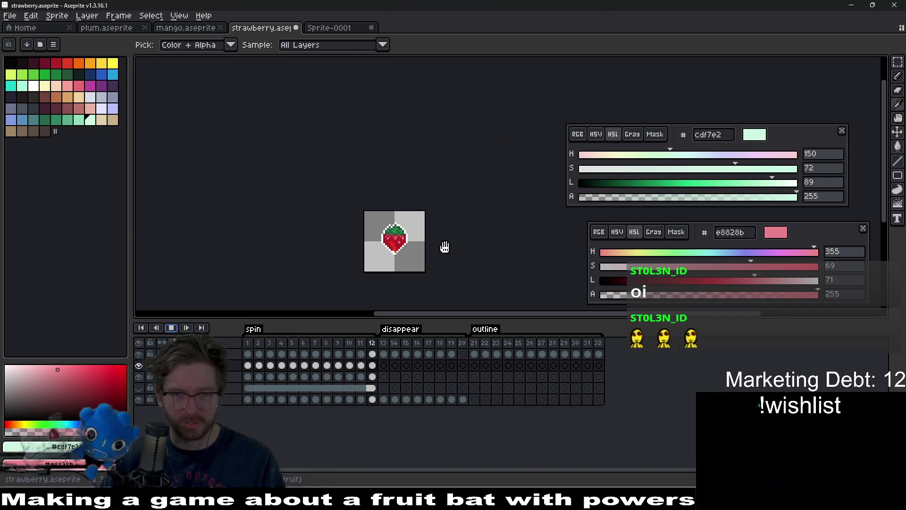
pyautogui.click(173, 330)
pyautogui.click(173, 329)
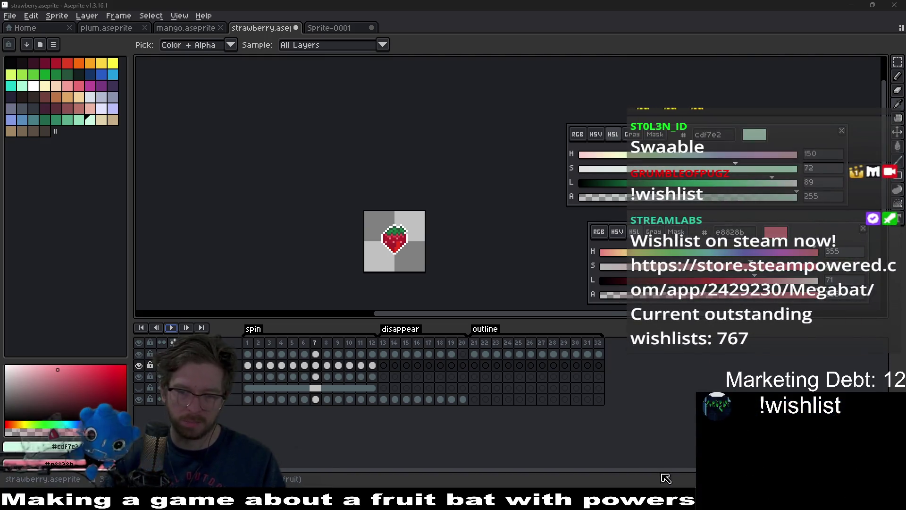
pyautogui.hotkey('alt', 'Tab')
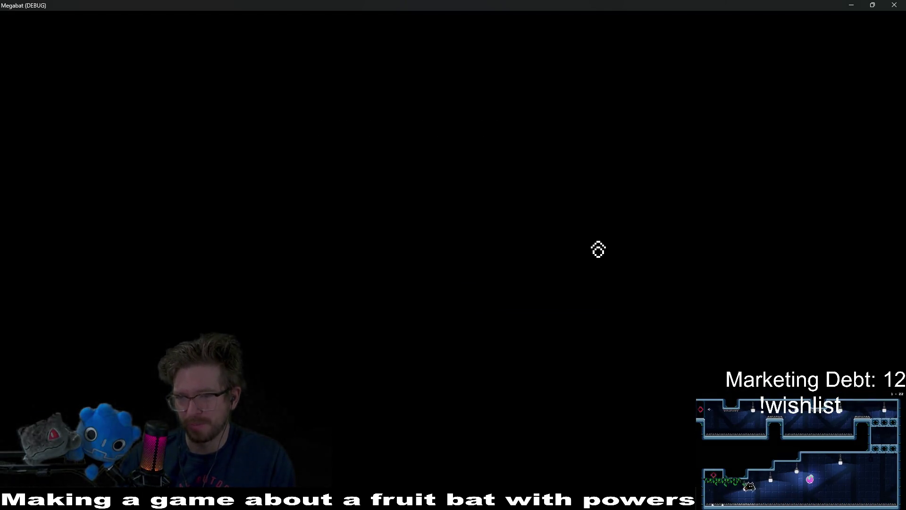
# Load the saved profile, choose the forest world and start level 01
pyautogui.click(496, 245)
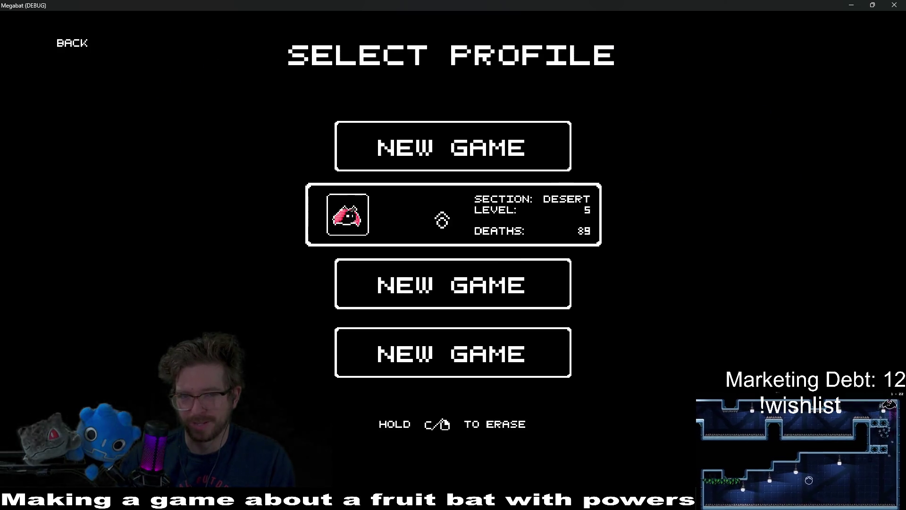
pyautogui.click(442, 220)
pyautogui.click(308, 166)
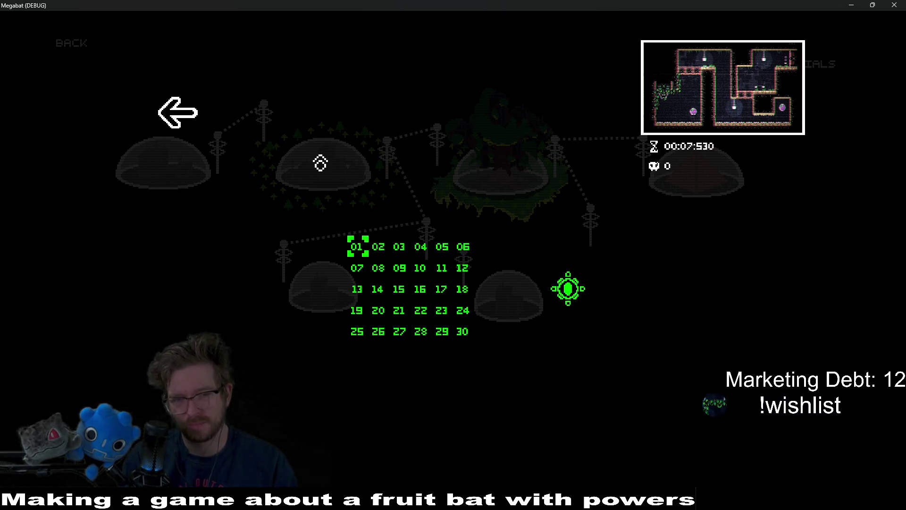
pyautogui.press('Return')
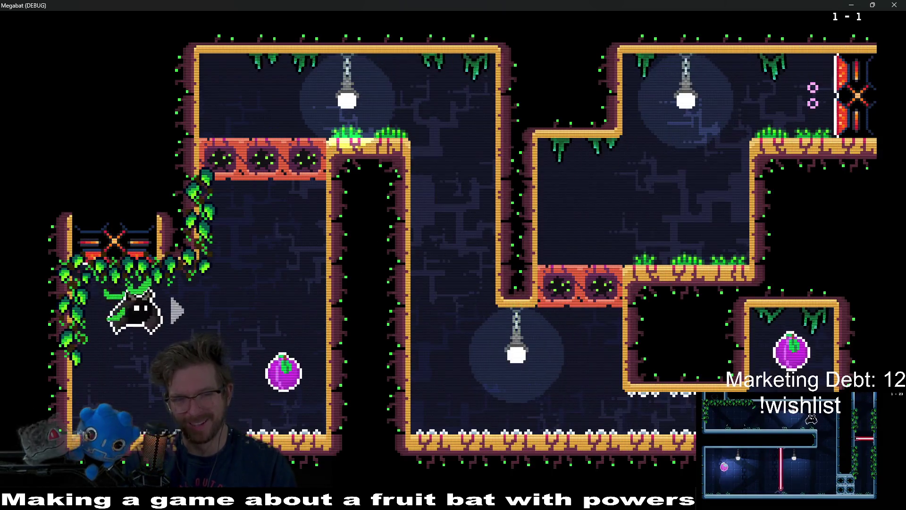
# Clear level 1-1 by breaking the walls and opening the gate in the right room
pyautogui.press('x')
pyautogui.press('Up')
pyautogui.press('Right')
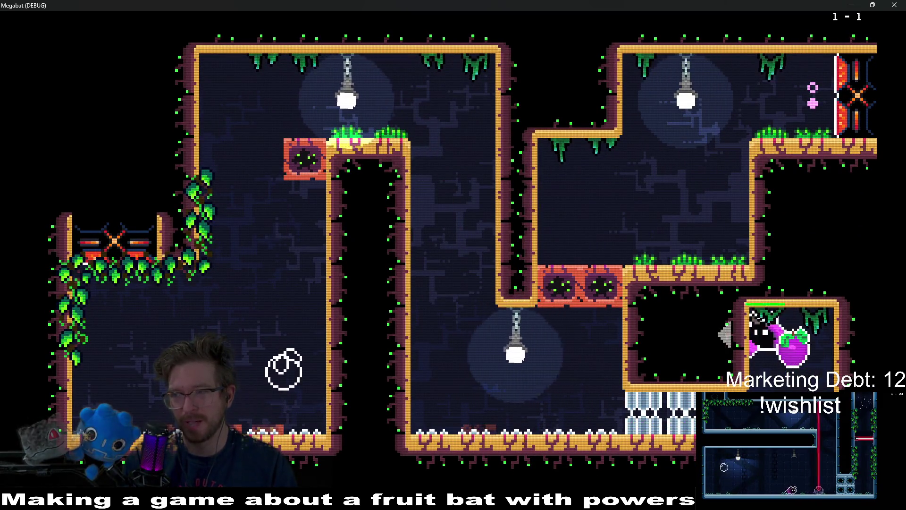
pyautogui.press('Left')
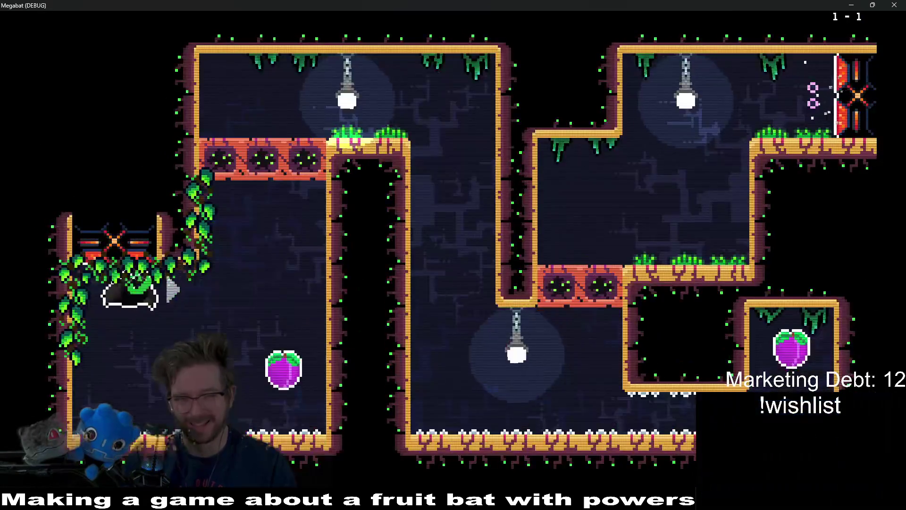
pyautogui.press('Up')
pyautogui.press('x')
pyautogui.press('Right')
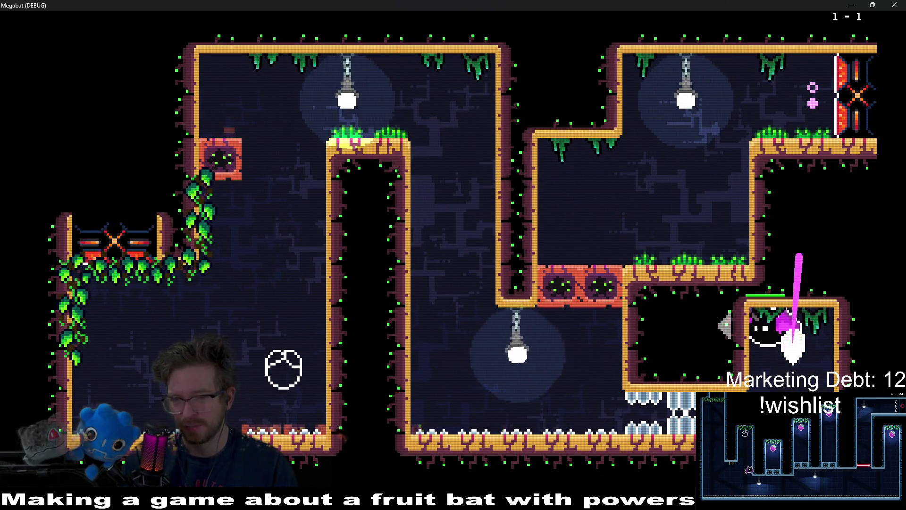
pyautogui.press('x')
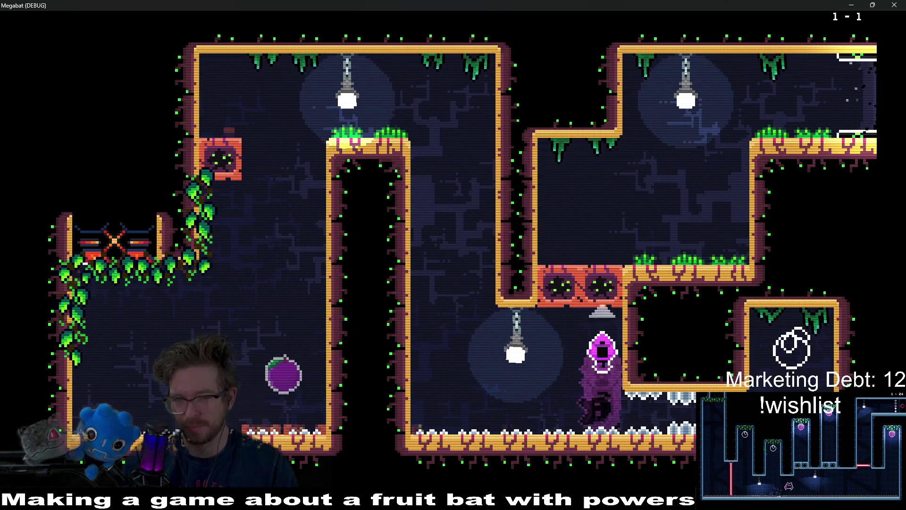
pyautogui.press('Up')
pyautogui.press('Right')
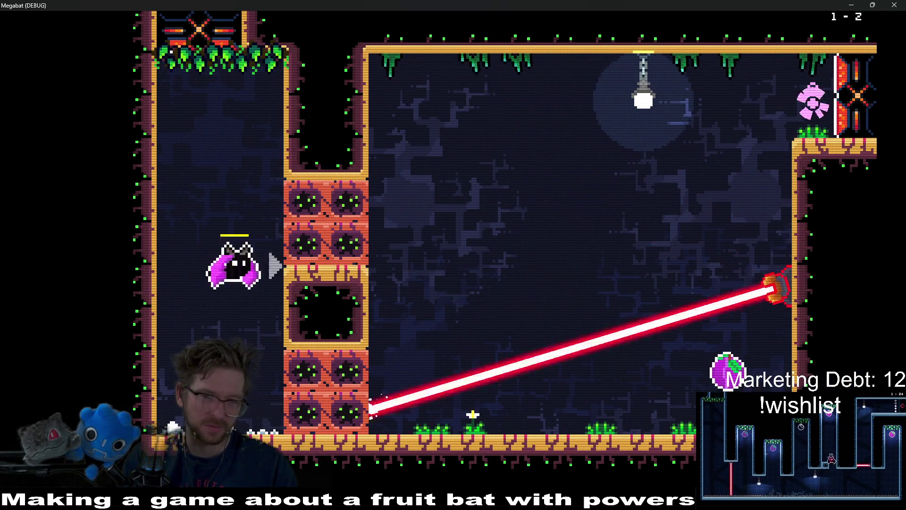
# Dash through levels 1-2 and 1-3, collecting the fruit in the laser corridor
pyautogui.press('Right')
pyautogui.press('Up')
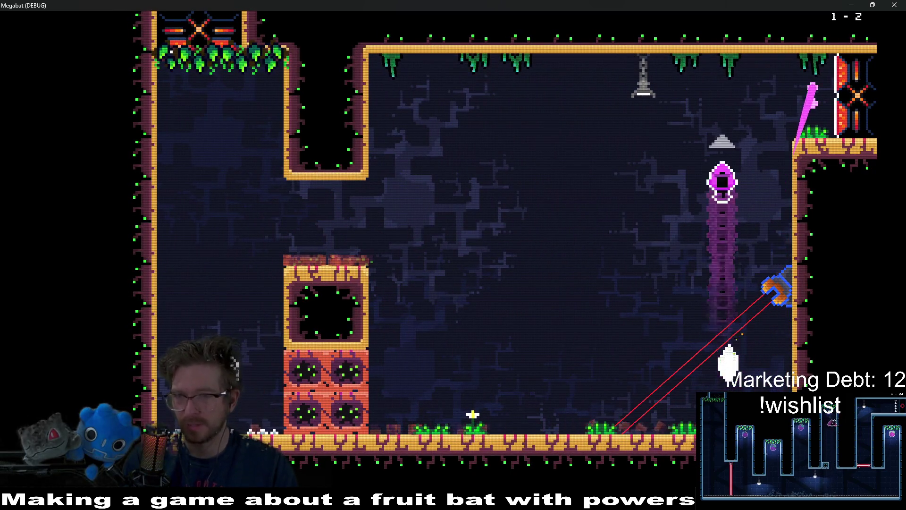
pyautogui.press('Right')
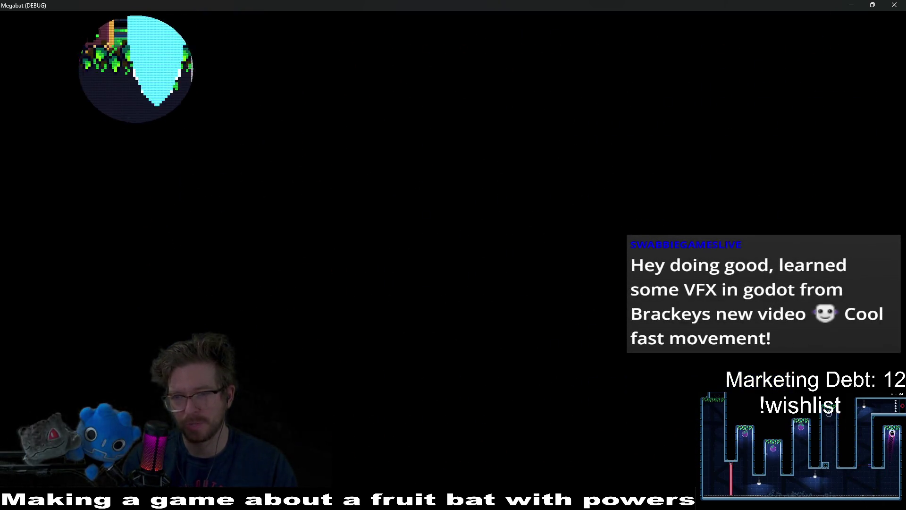
pyautogui.press('Right')
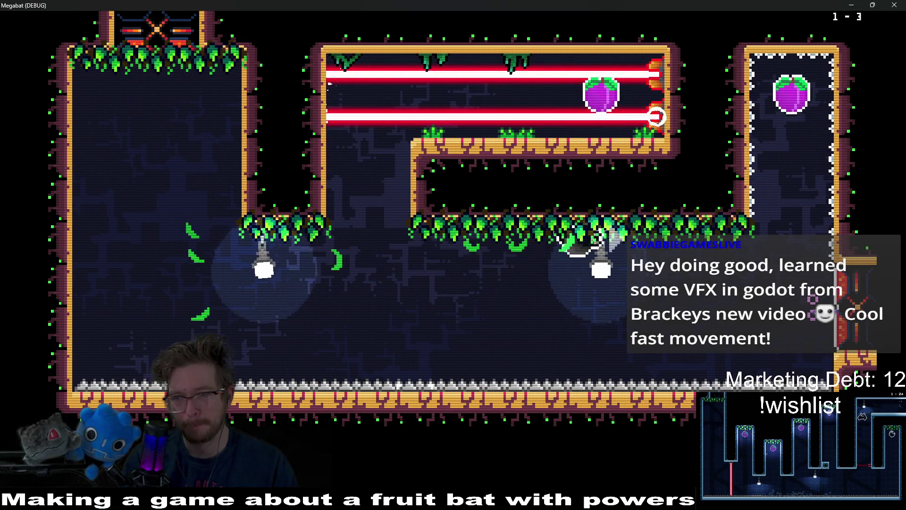
pyautogui.press('Right')
pyautogui.press('Up')
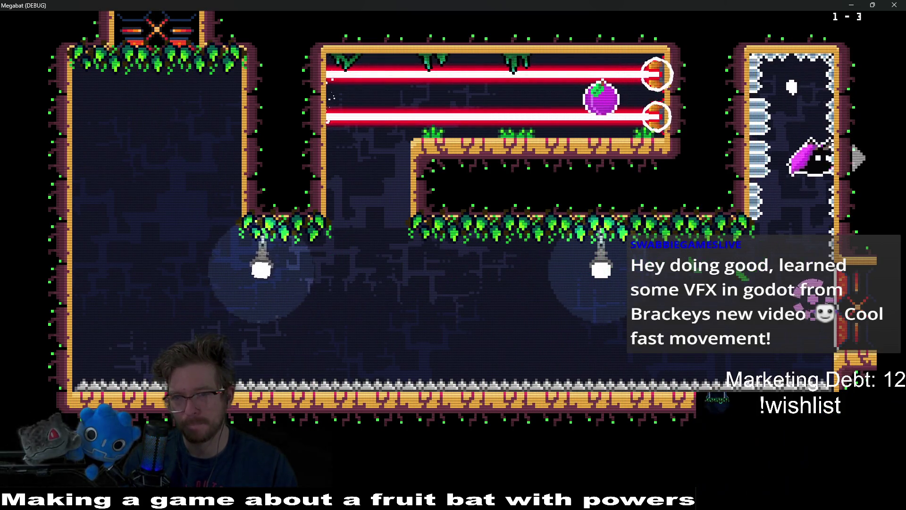
pyautogui.press('Left')
pyautogui.press('Left')
pyautogui.press('Up')
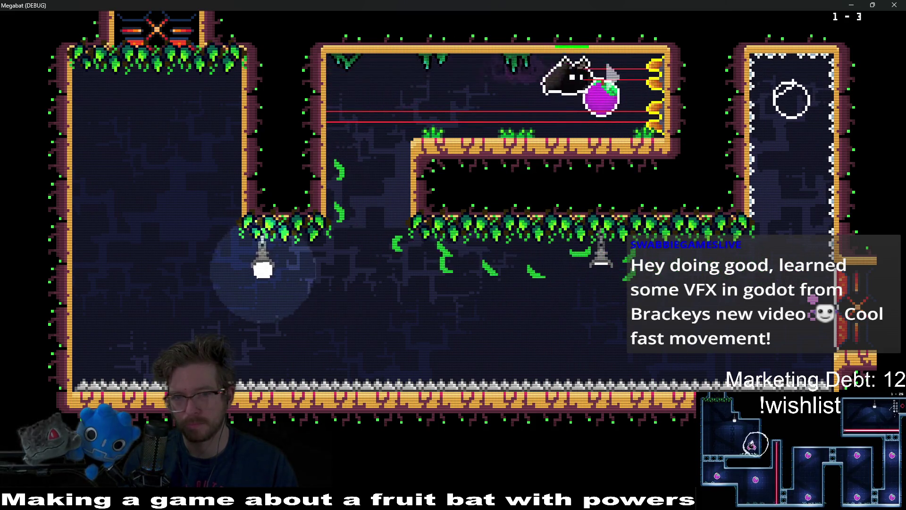
pyautogui.press('Left')
pyautogui.press('Right')
pyautogui.press('Right')
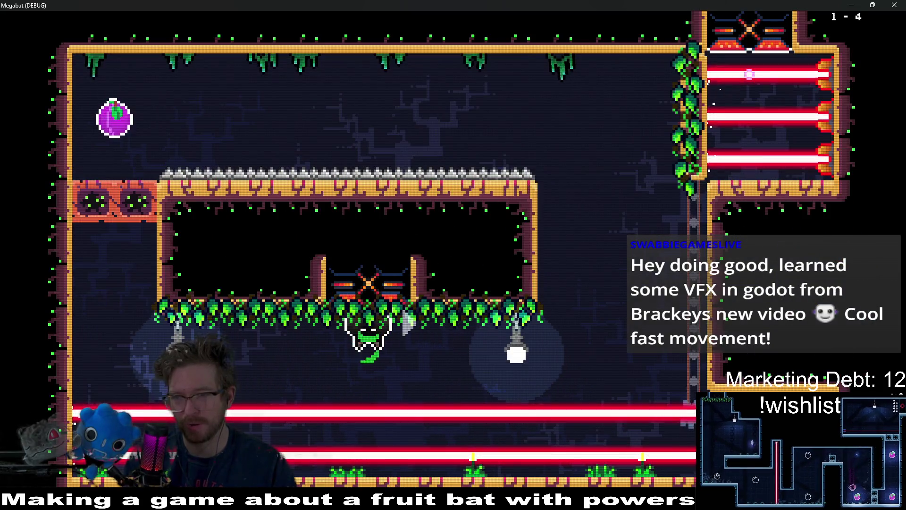
# Climb the vine walls through level 1-4 into the next room
pyautogui.press('Right')
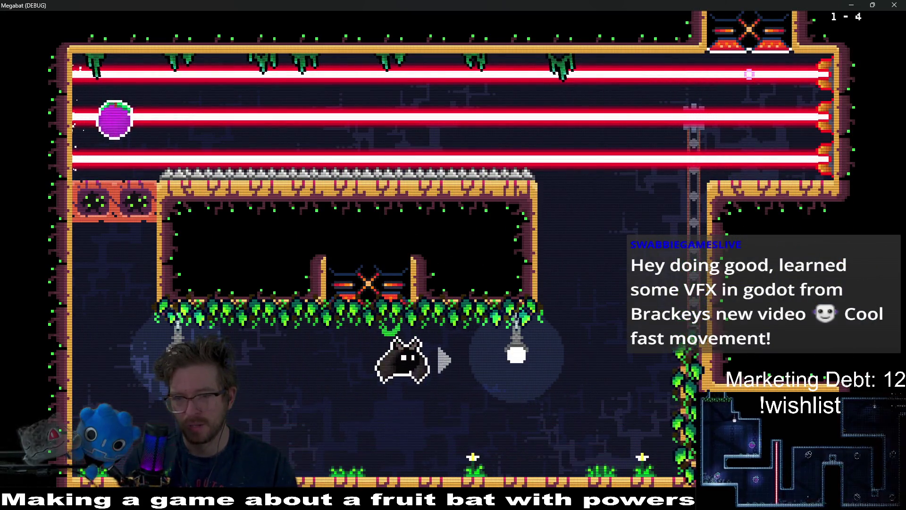
pyautogui.press('Up')
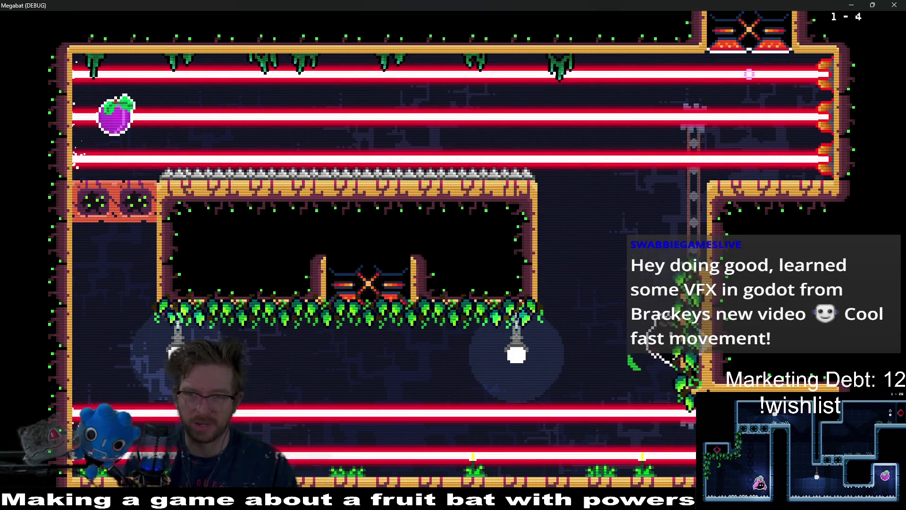
pyautogui.press('Left')
pyautogui.press('Left')
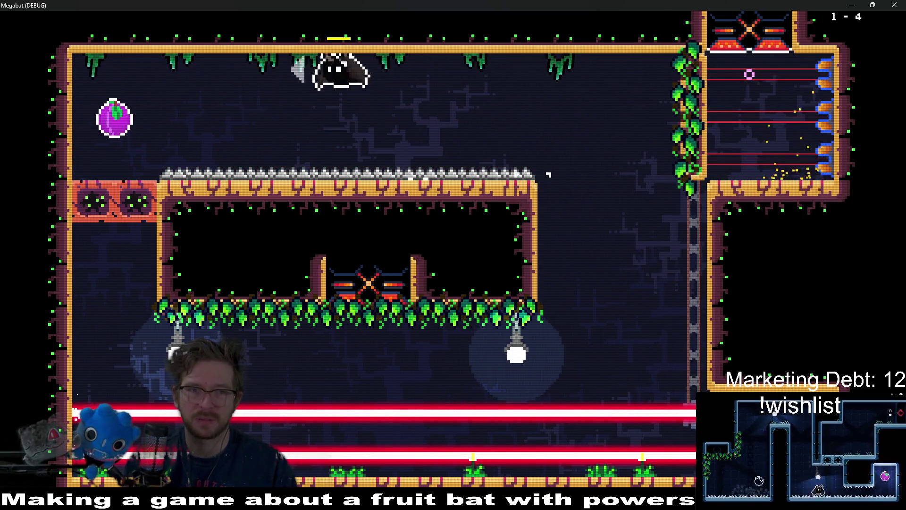
pyautogui.press('Down')
pyautogui.press('Right')
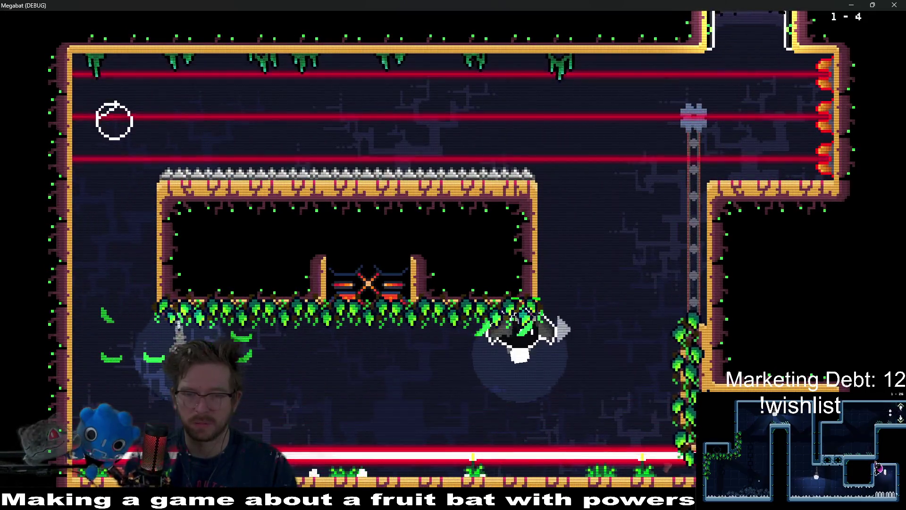
pyautogui.press('Up')
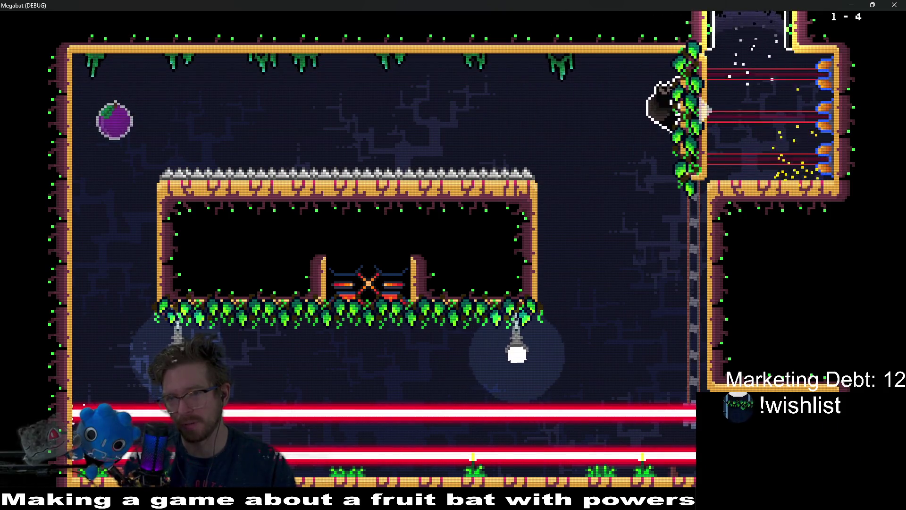
pyautogui.press('Right')
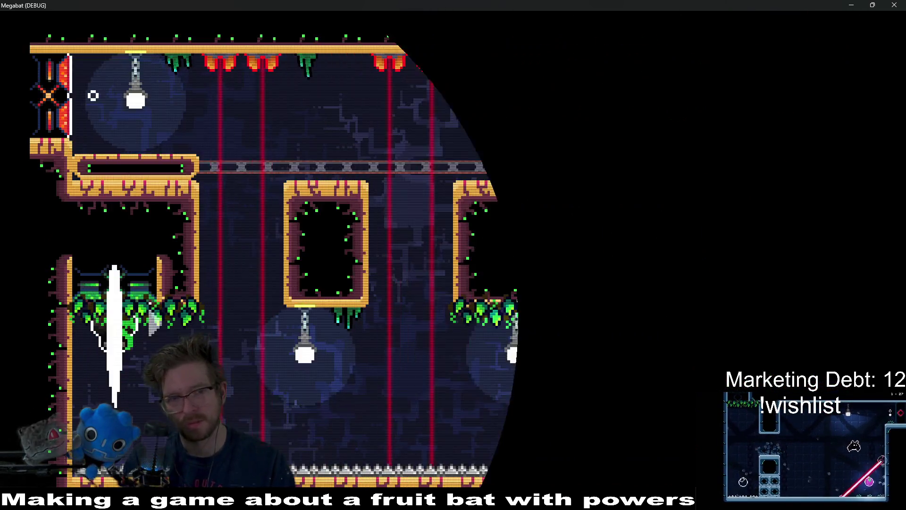
# Pause the game and open the green dome's level list from the level select map
pyautogui.press('Escape')
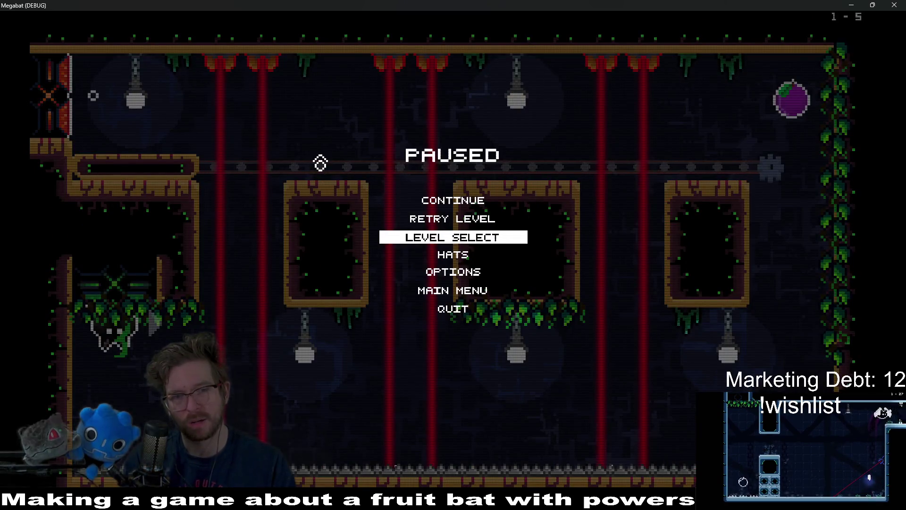
pyautogui.press('Return')
pyautogui.press('Return')
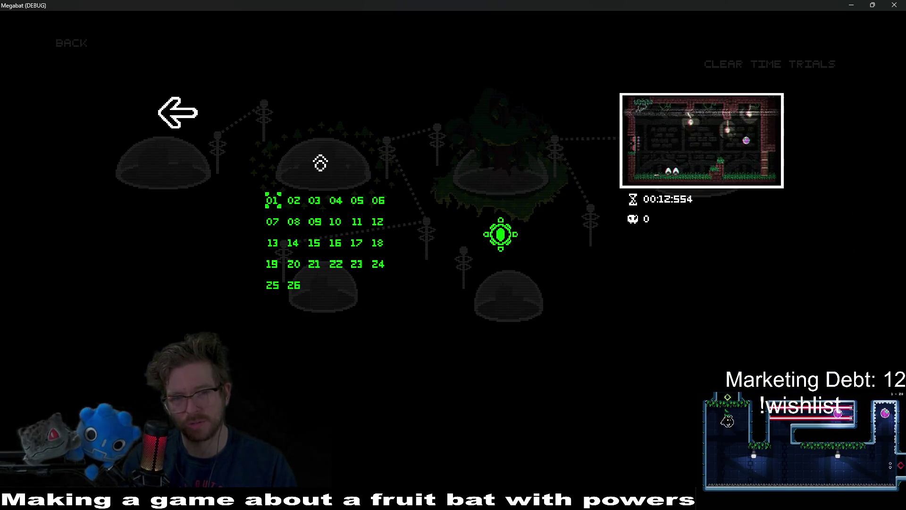
pyautogui.press('Return')
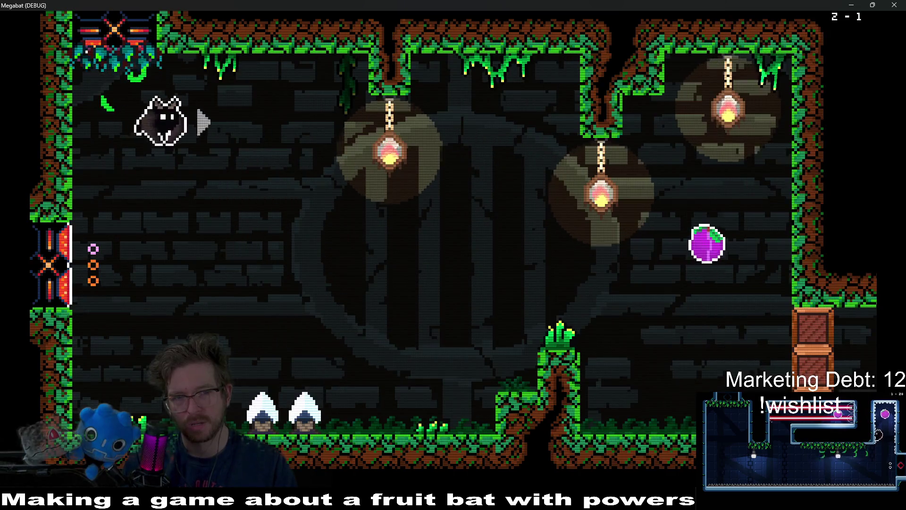
# Collect both fruits, land on the red button, and dash left through the next rooms
pyautogui.press('Right')
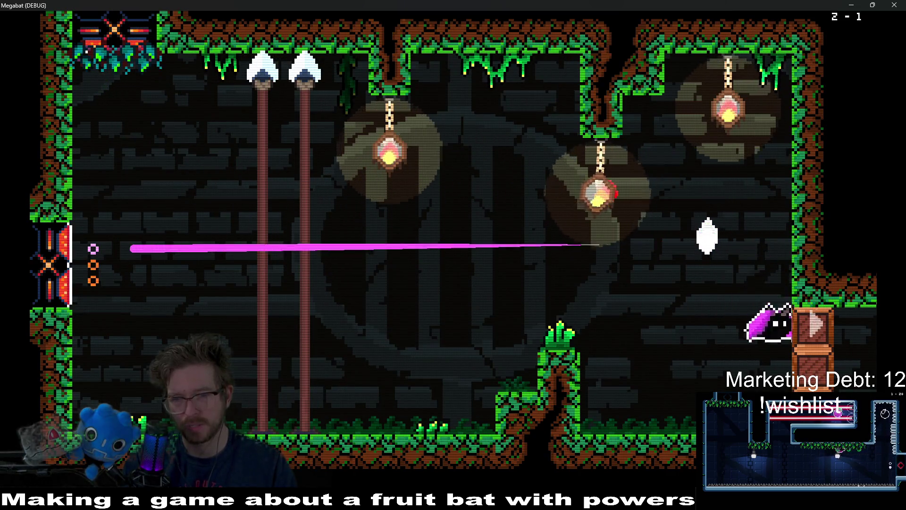
pyautogui.press('Right')
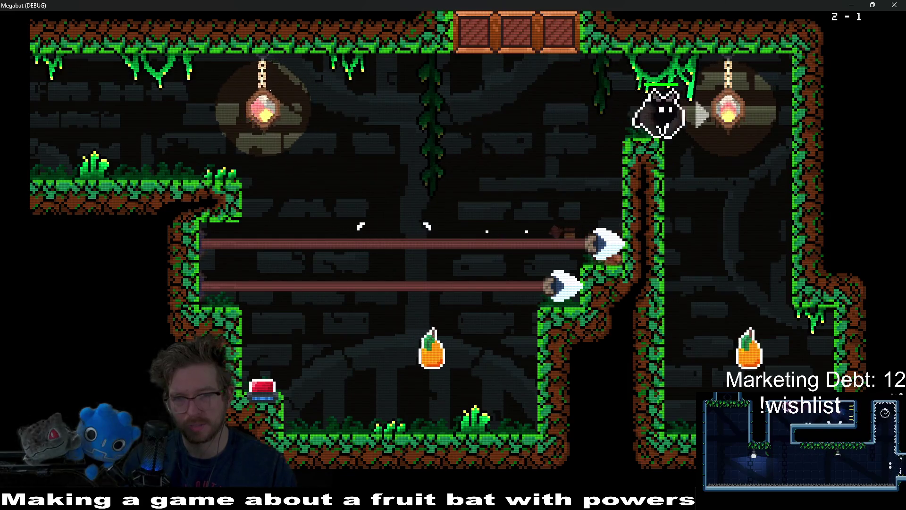
pyautogui.press('Down')
pyautogui.press('Left')
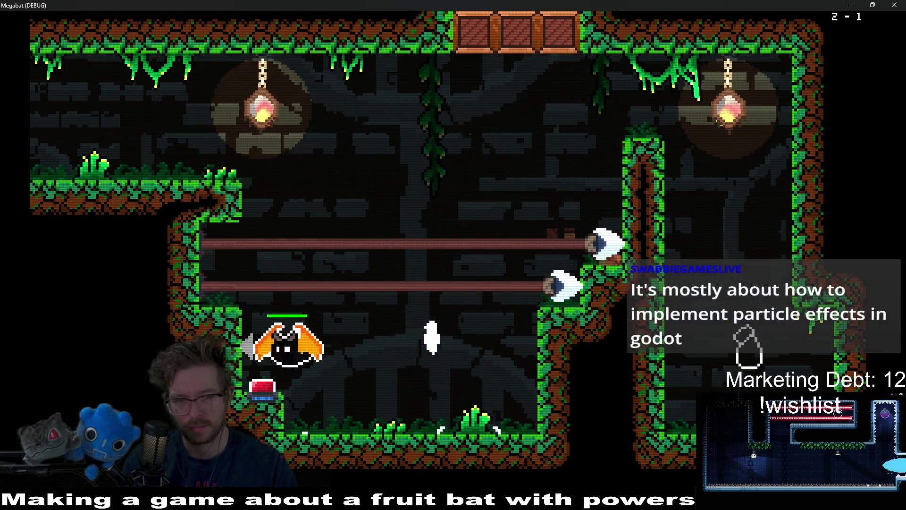
pyautogui.press('Up')
pyautogui.press('Left')
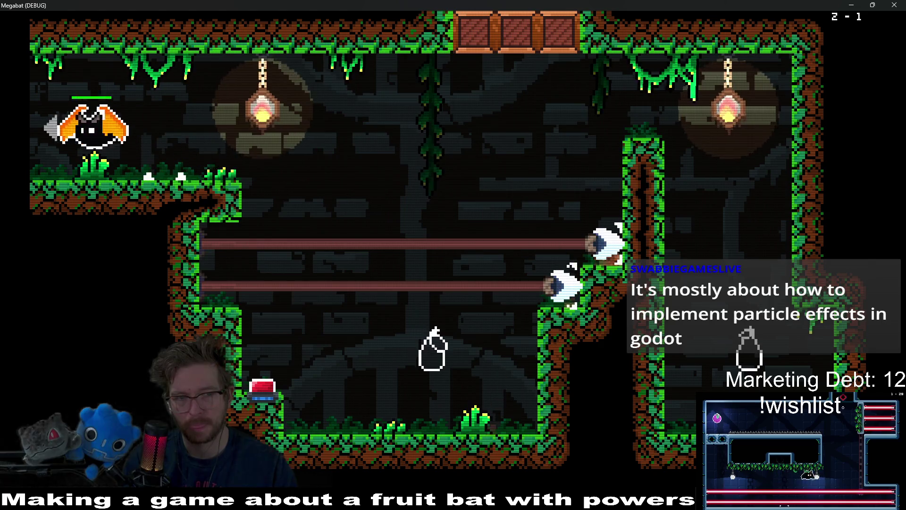
pyautogui.press('Left')
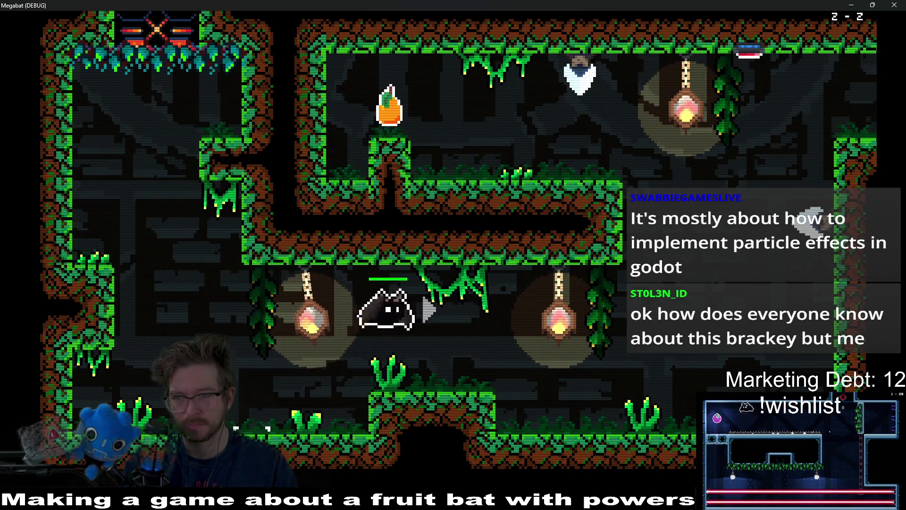
pyautogui.press('Left')
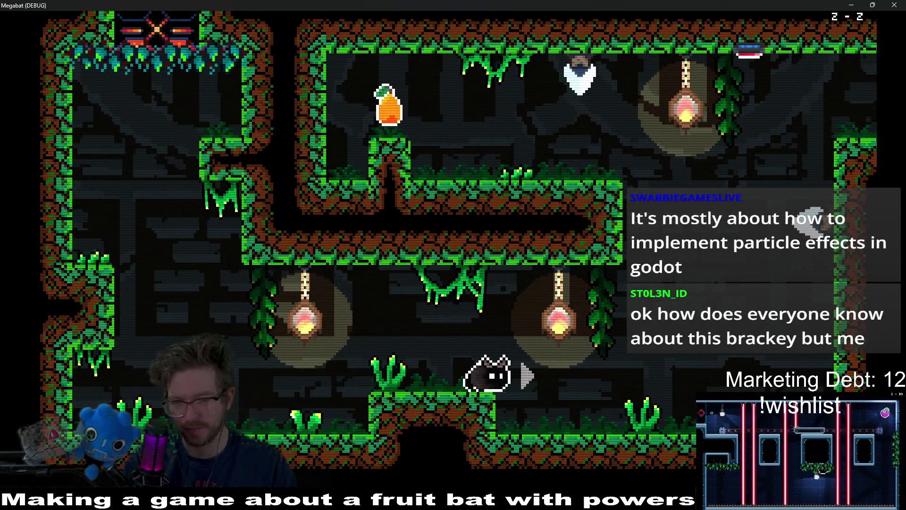
# Grab the orange fruit and cross the laser room to reach room 2-3
pyautogui.press('Right')
pyautogui.press('Up')
pyautogui.press('Left')
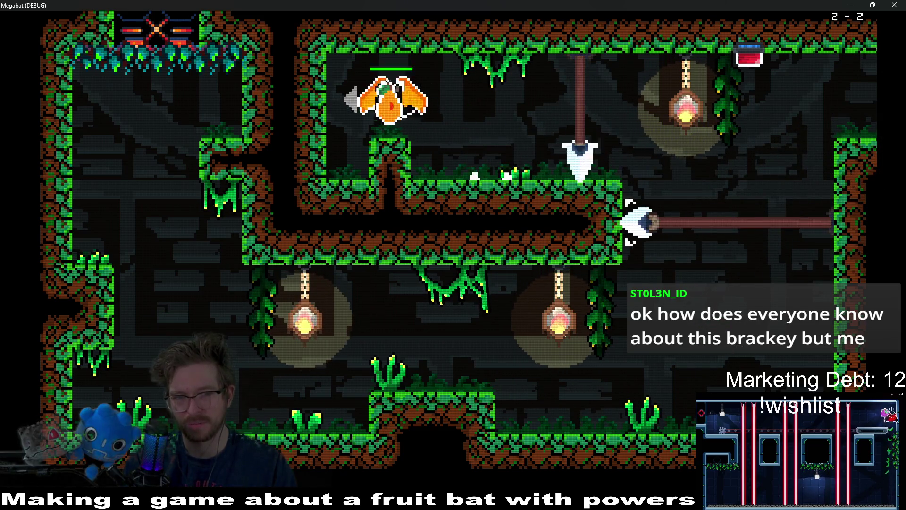
pyautogui.press('Right')
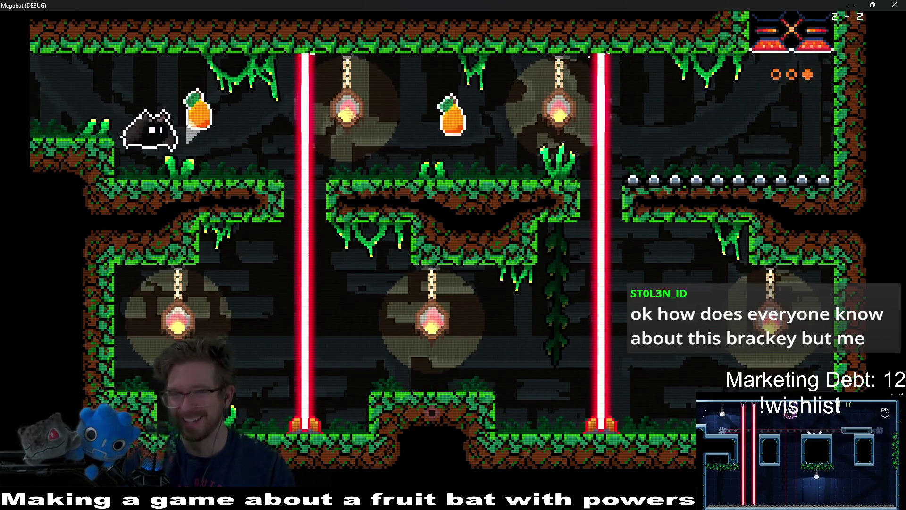
pyautogui.press('Right')
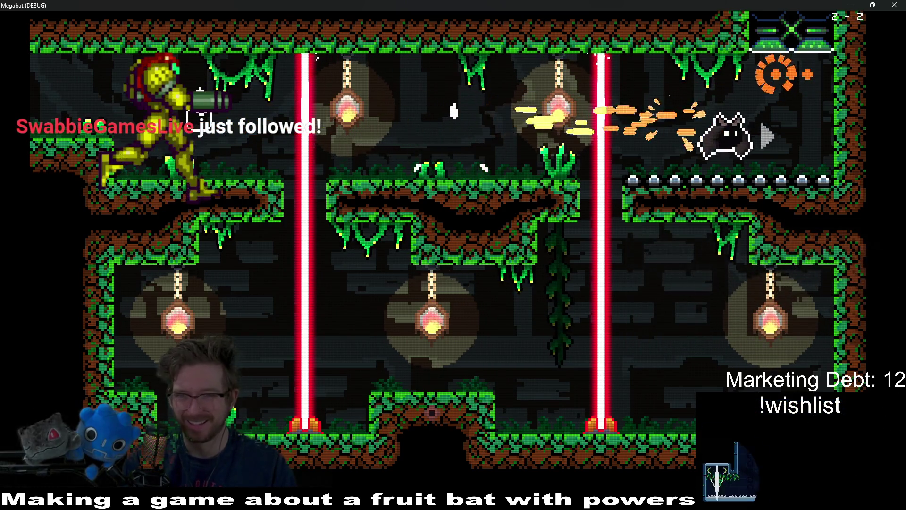
pyautogui.press('Up')
pyautogui.press('Right')
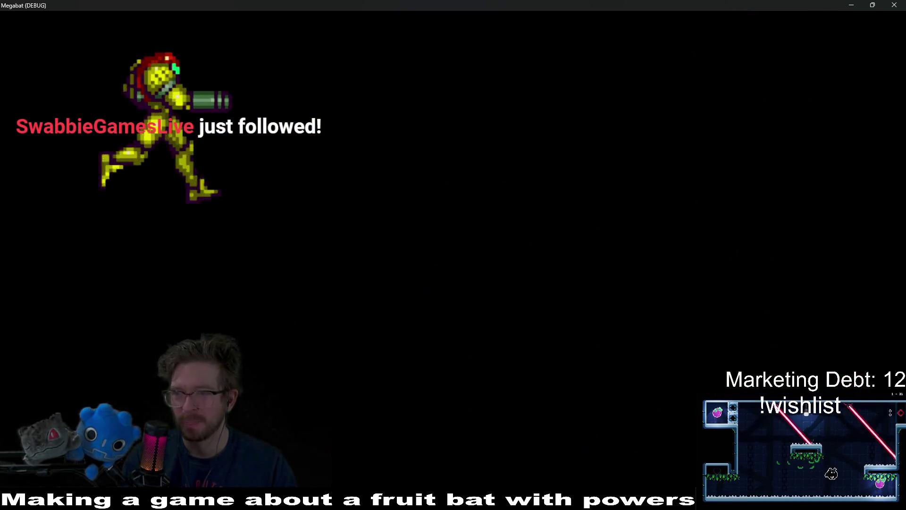
# Drop down the left shaft, fly up the right shaft, then close the debug game
pyautogui.press('Down')
pyautogui.press('Right')
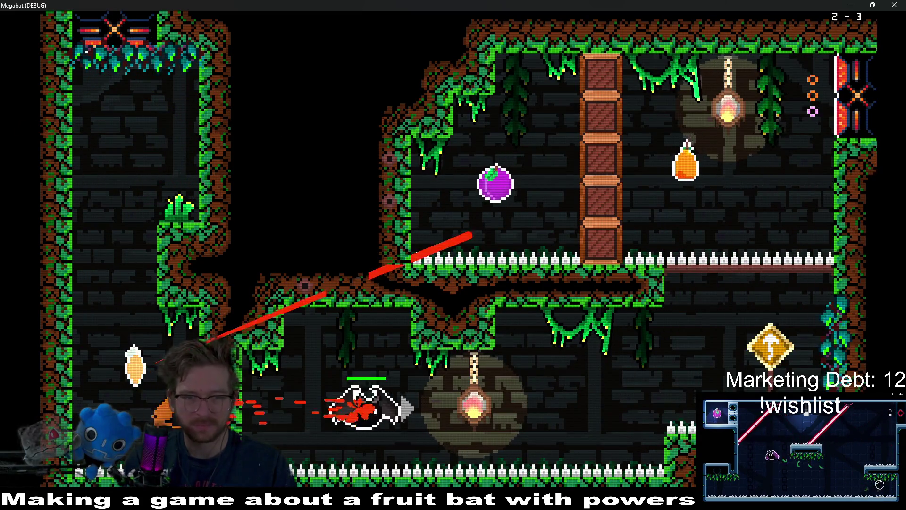
pyautogui.press('Up')
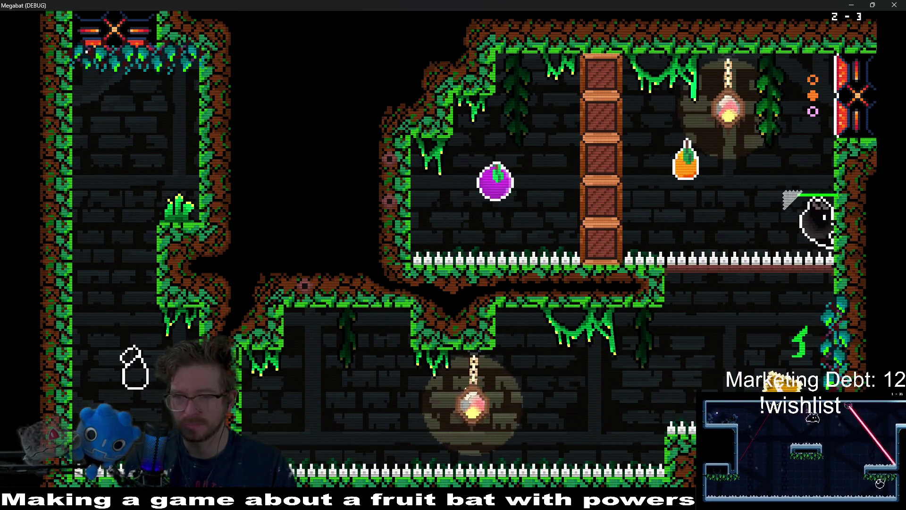
pyautogui.press('Left')
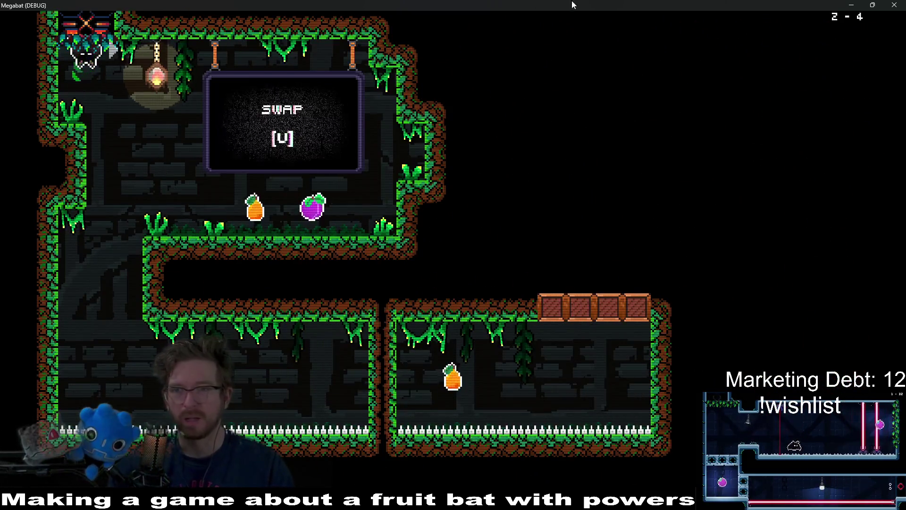
pyautogui.press('Escape')
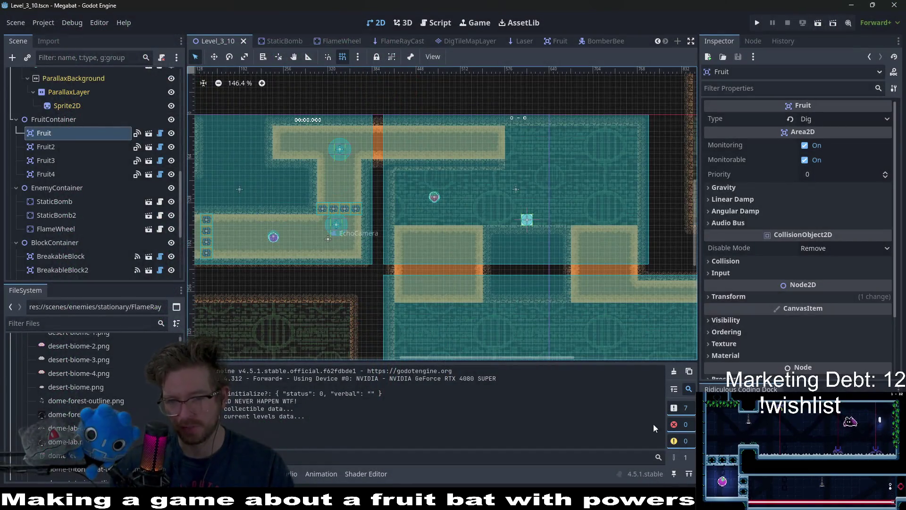
# Switch from the Godot editor back to strawberry.aseprite in Aseprite
pyautogui.hotkey('alt', 'Tab')
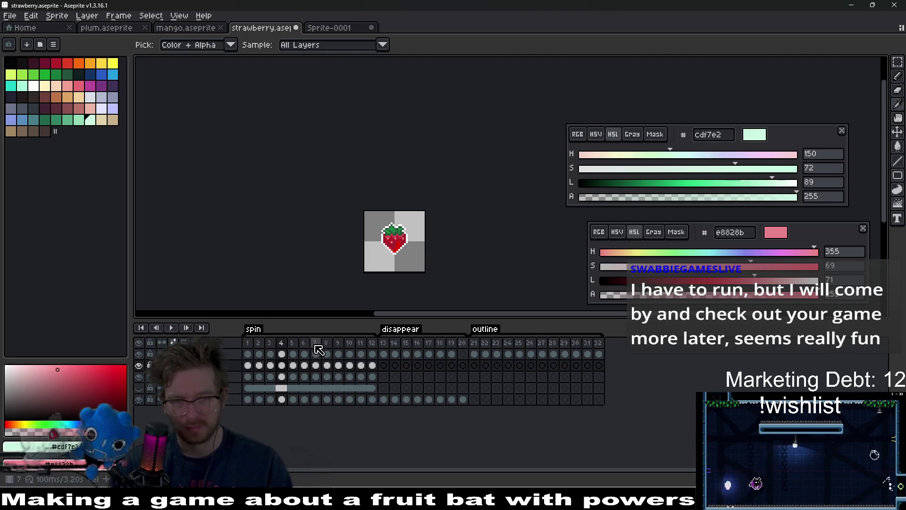
# Undo the colour replacement, then sample mint on frames 11–12 and cancel Replace Color
pyautogui.hotkey('ctrl', 'z')
pyautogui.hotkey('ctrl', 'z')
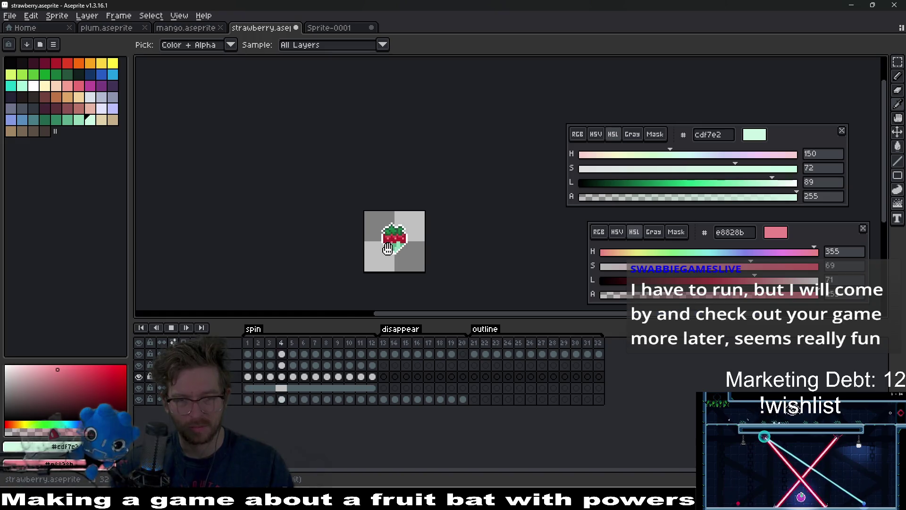
pyautogui.click(172, 329)
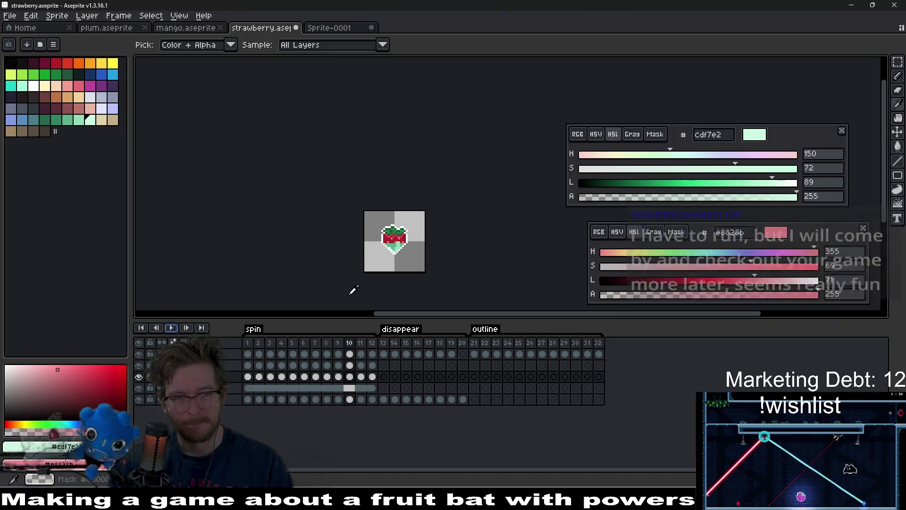
pyautogui.scroll(4, 387, 245)
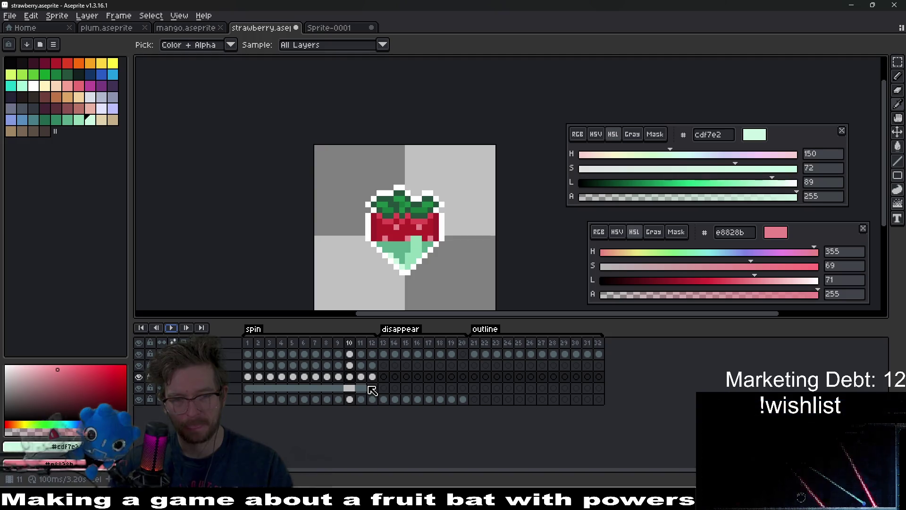
pyautogui.moveTo(362, 387); pyautogui.dragTo(372, 387)
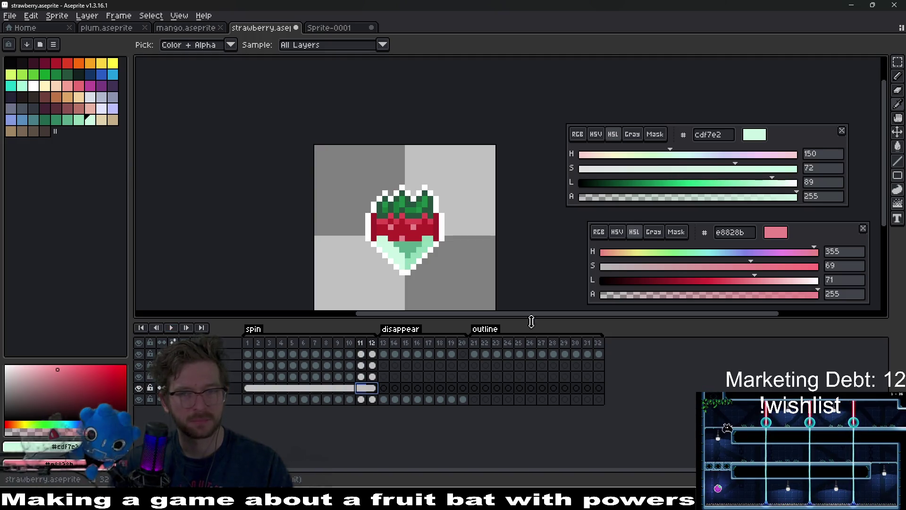
pyautogui.click(416, 242)
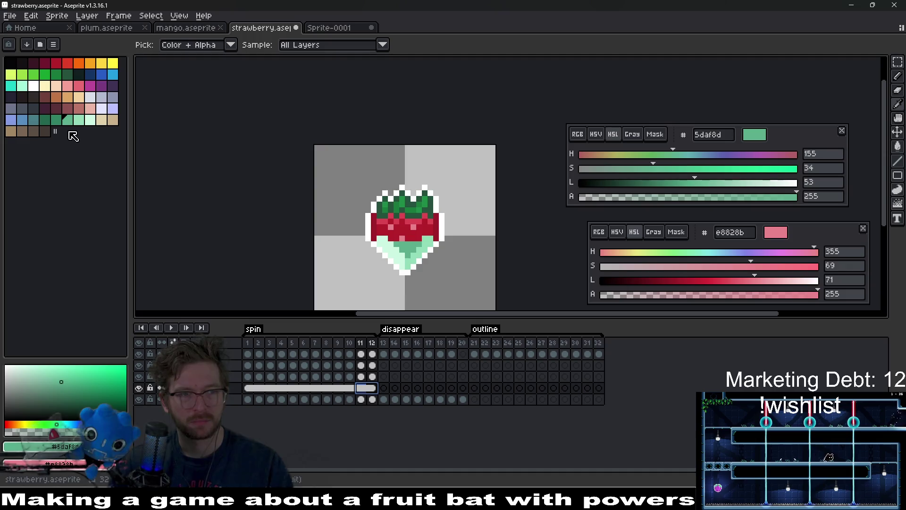
pyautogui.rightClick(36, 111)
pyautogui.hotkey('shift', 'r')
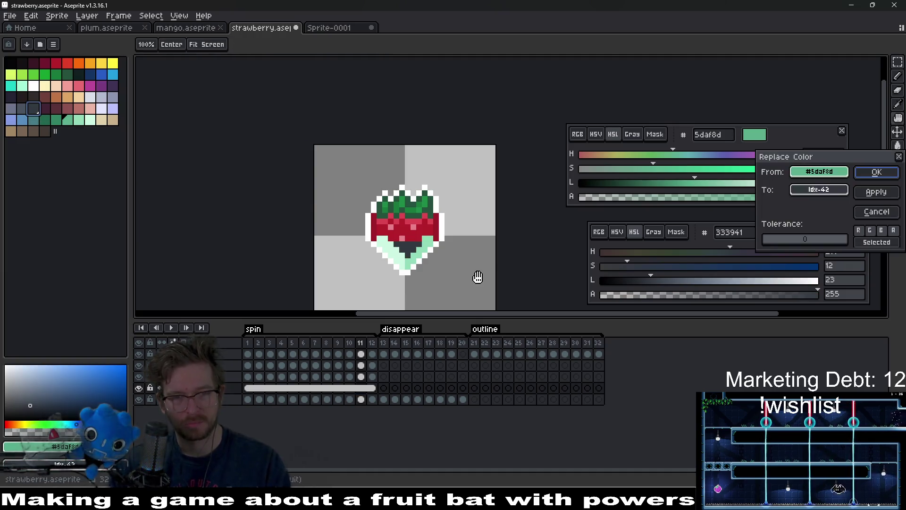
pyautogui.press('Escape')
pyautogui.scroll(-5, 401, 288)
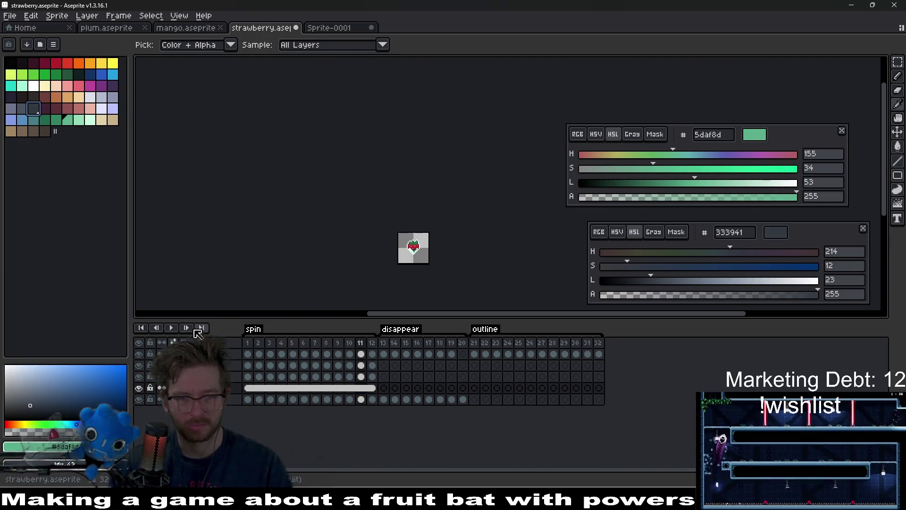
# Replay the spin, select frames 5–12, and undo the colour replacement again from frame 4
pyautogui.rightClick(171, 327)
pyautogui.click(179, 314)
pyautogui.scroll(4, 440, 253)
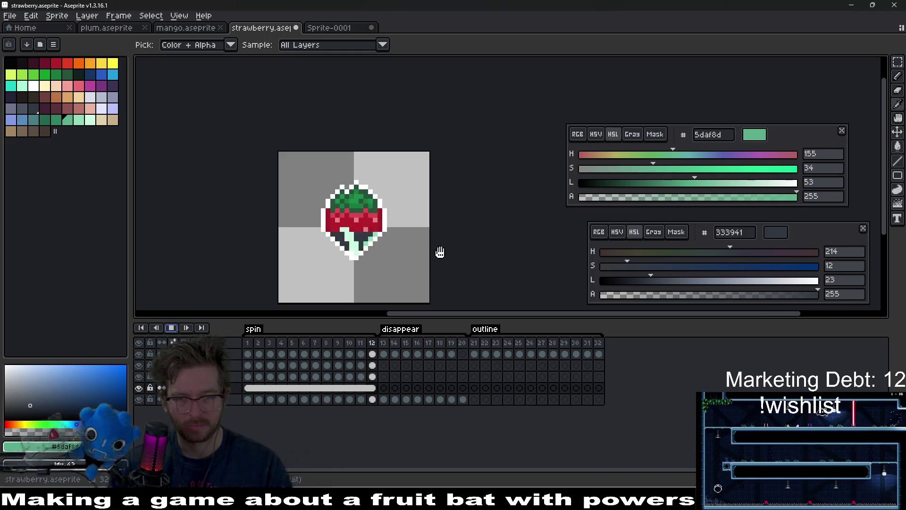
pyautogui.rightClick(171, 328)
pyautogui.click(171, 328)
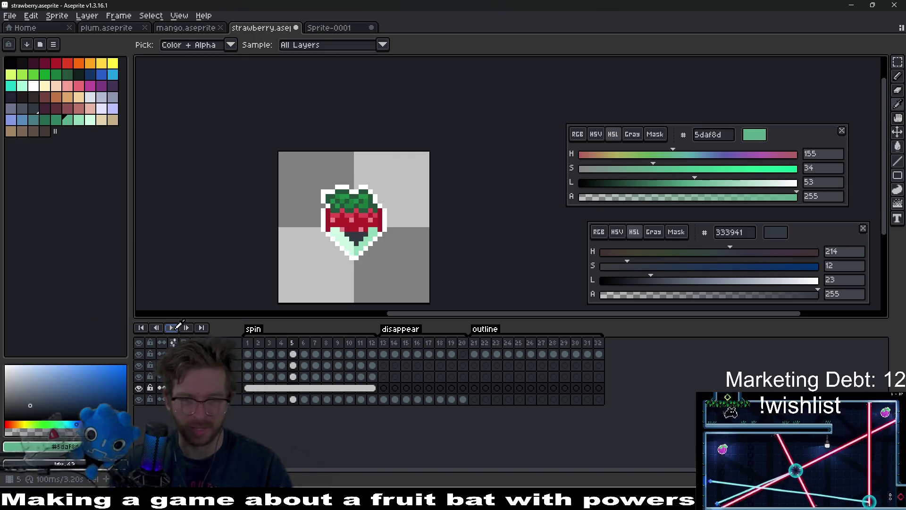
pyautogui.click(305, 391)
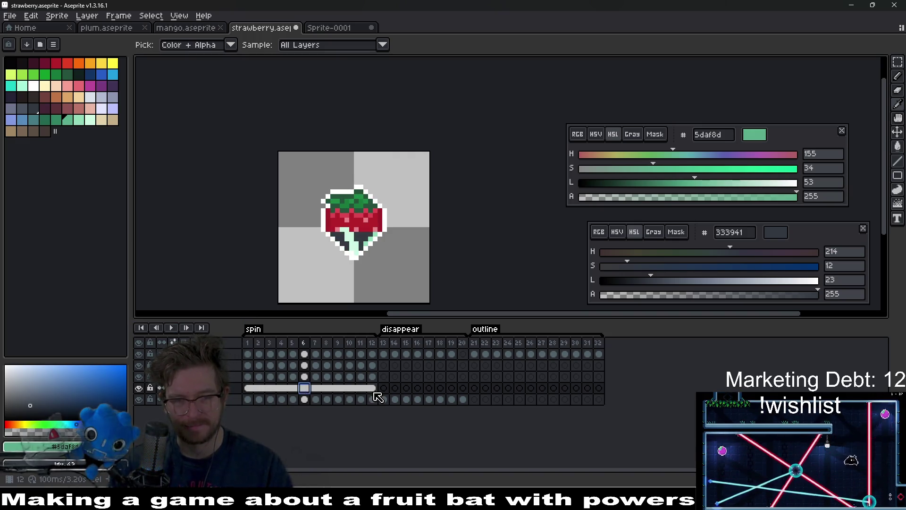
pyautogui.moveTo(378, 395); pyautogui.dragTo(294, 388)
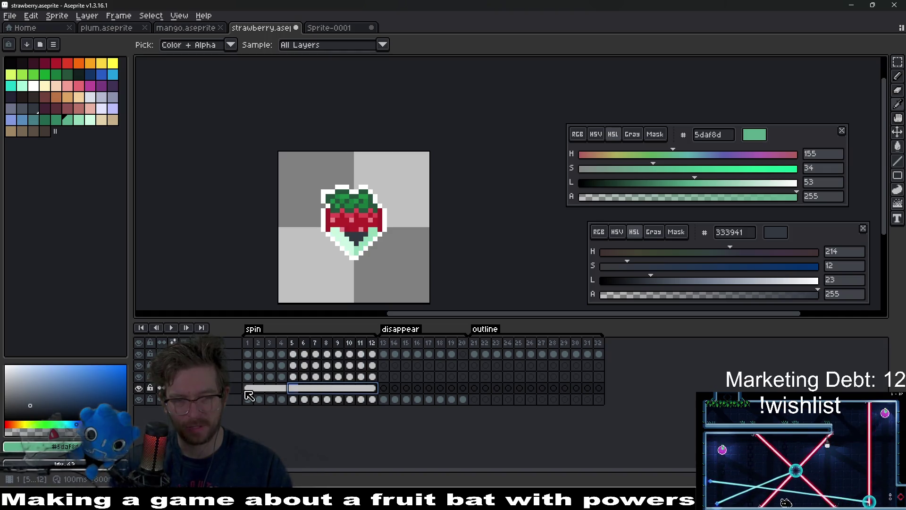
pyautogui.click(282, 392)
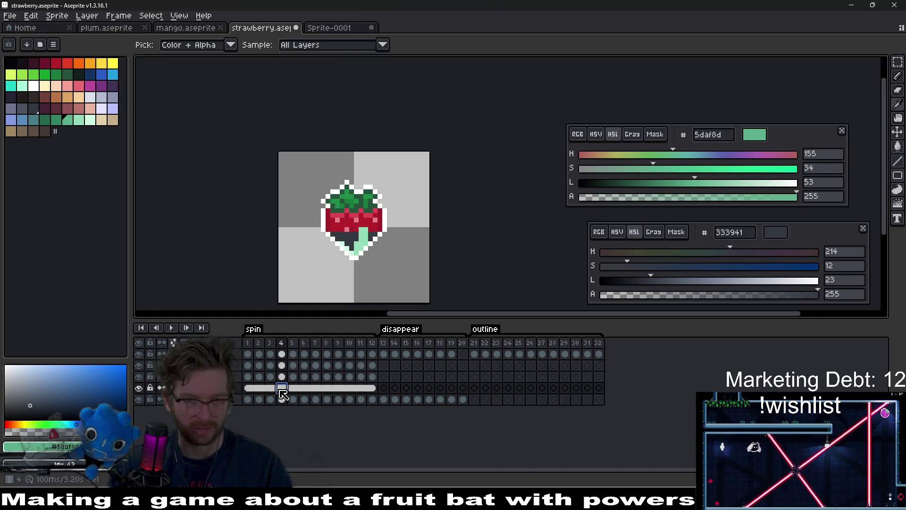
pyautogui.hotkey('ctrl', 'z')
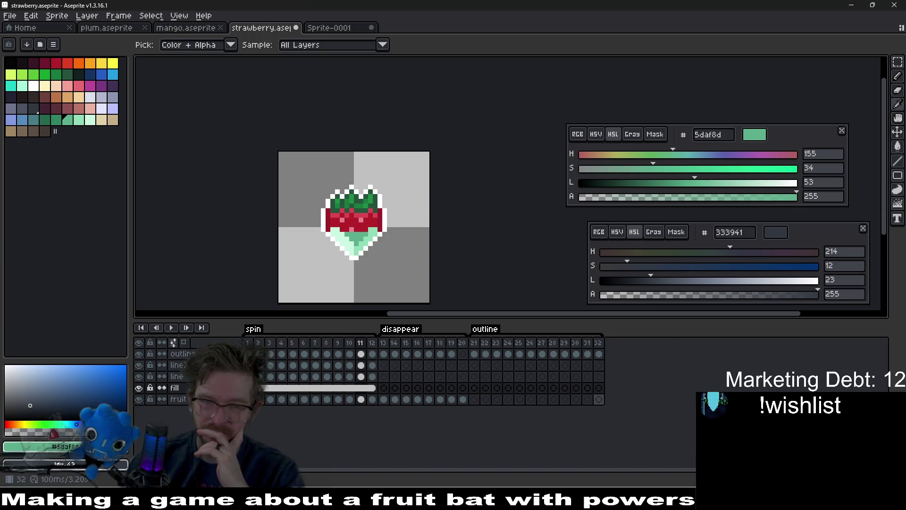
# Preview the spin animation with the light-green fill layer hidden
pyautogui.click(172, 328)
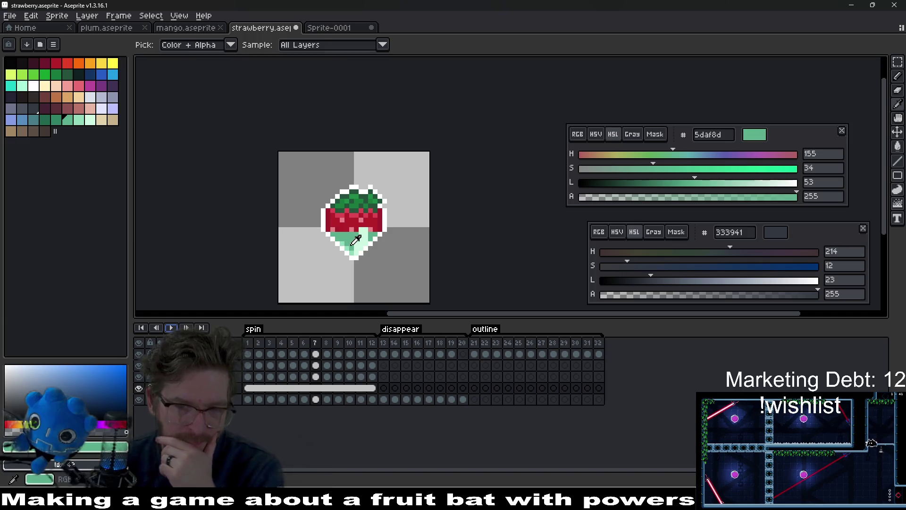
pyautogui.scroll(3, 356, 237)
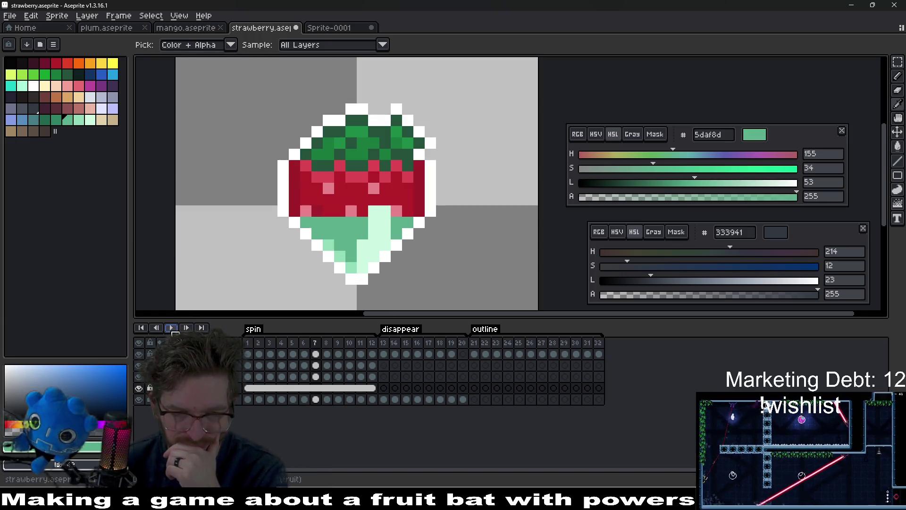
pyautogui.click(170, 328)
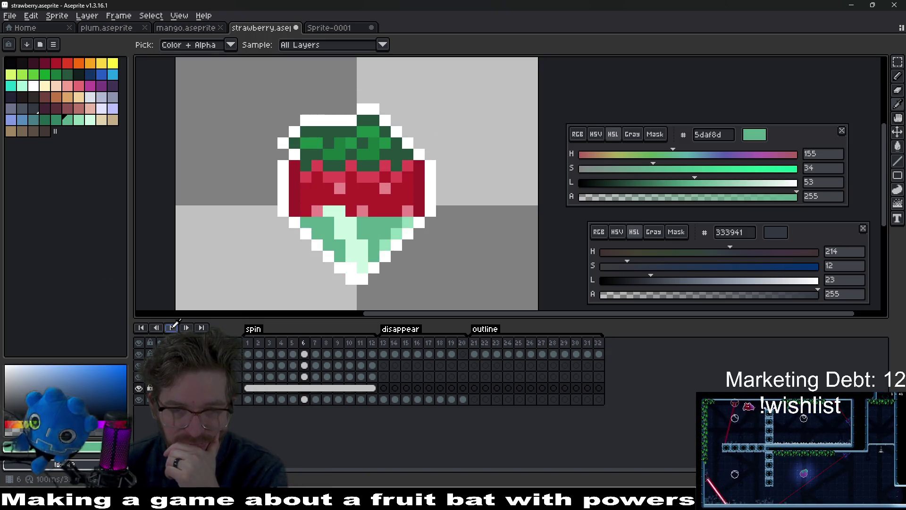
pyautogui.click(139, 388)
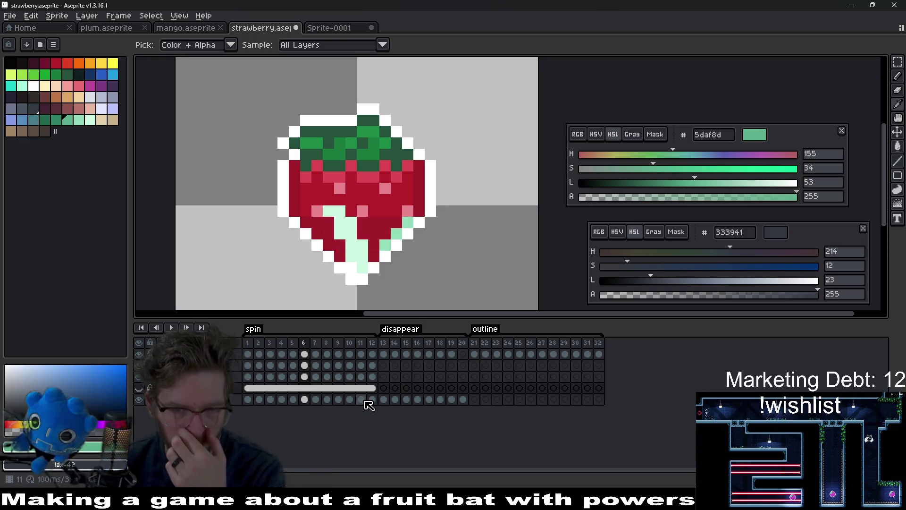
pyautogui.click(247, 376)
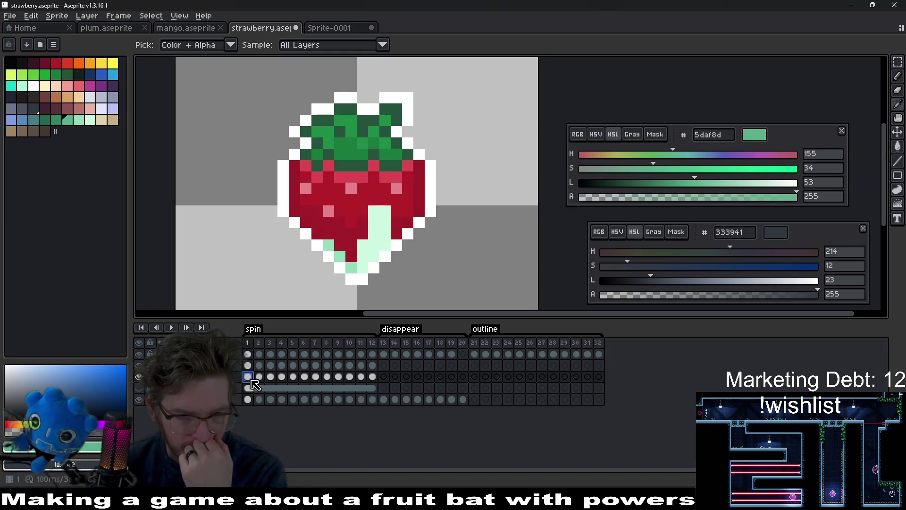
pyautogui.press('Return')
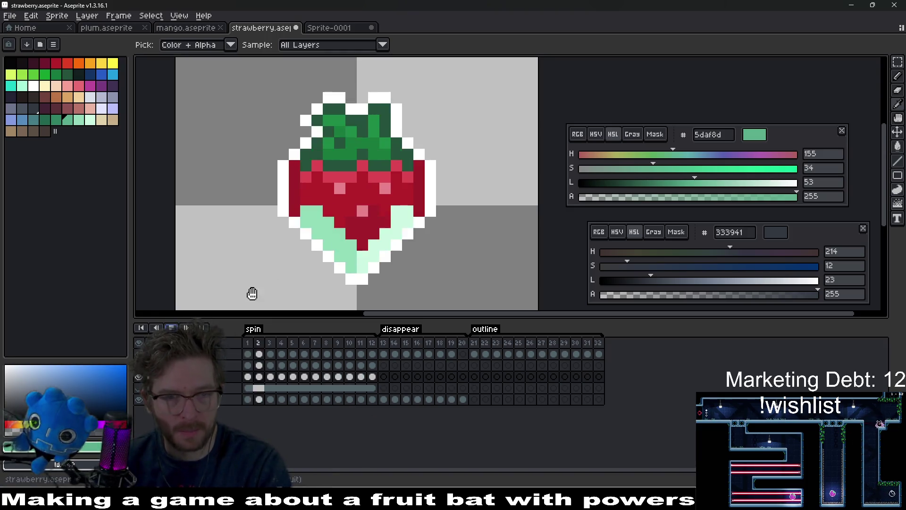
pyautogui.scroll(-5, 394, 269)
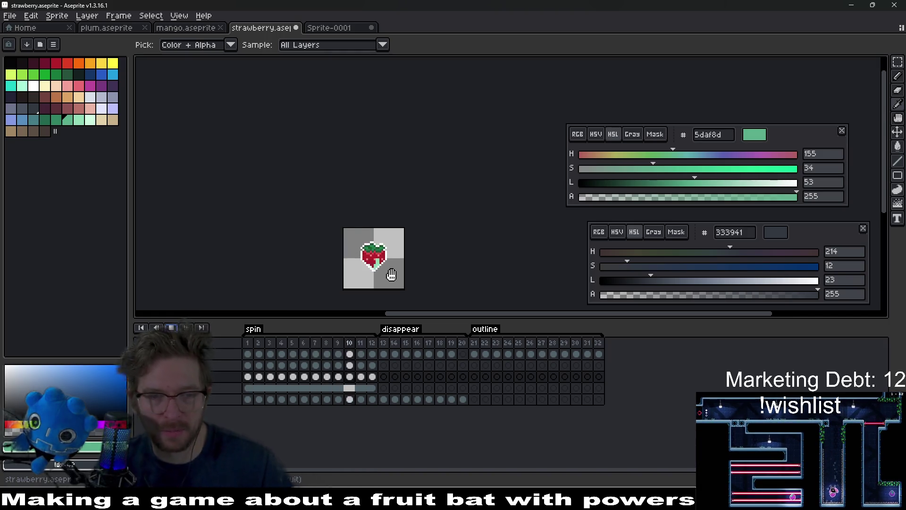
pyautogui.click(248, 354)
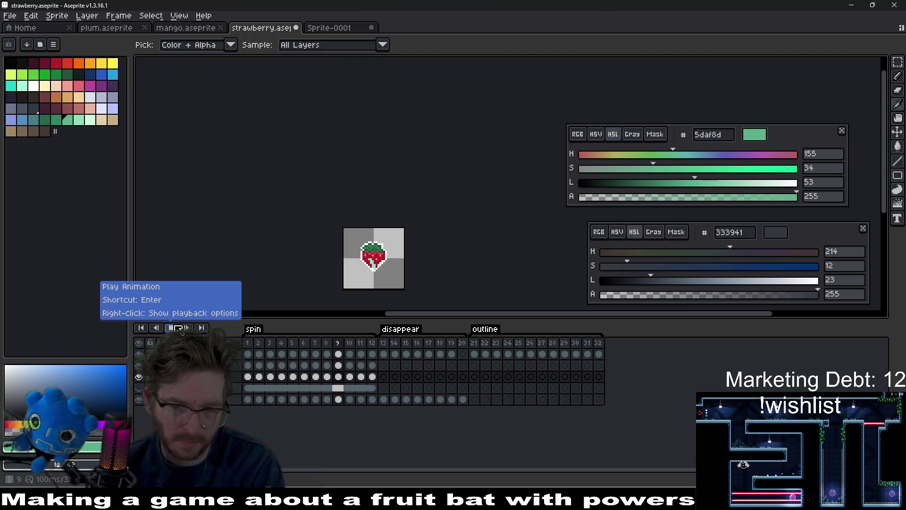
pyautogui.click(178, 329)
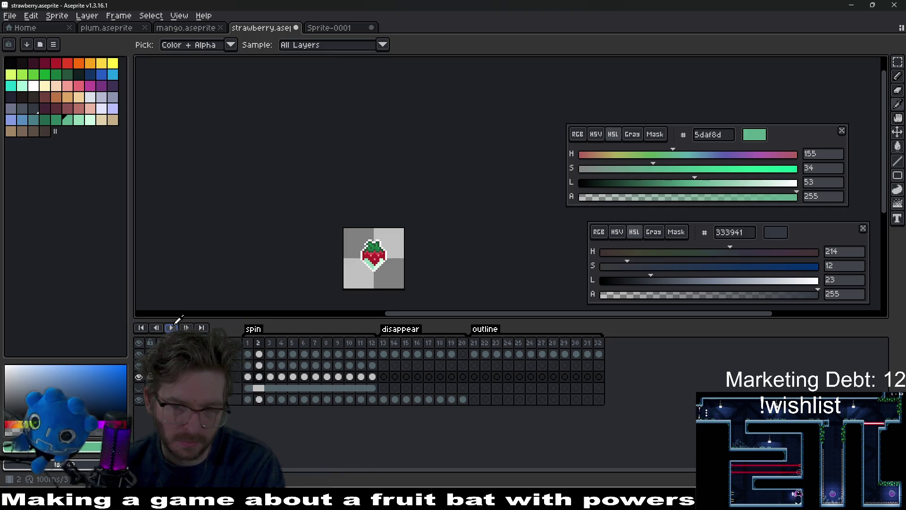
pyautogui.scroll(3, 391, 257)
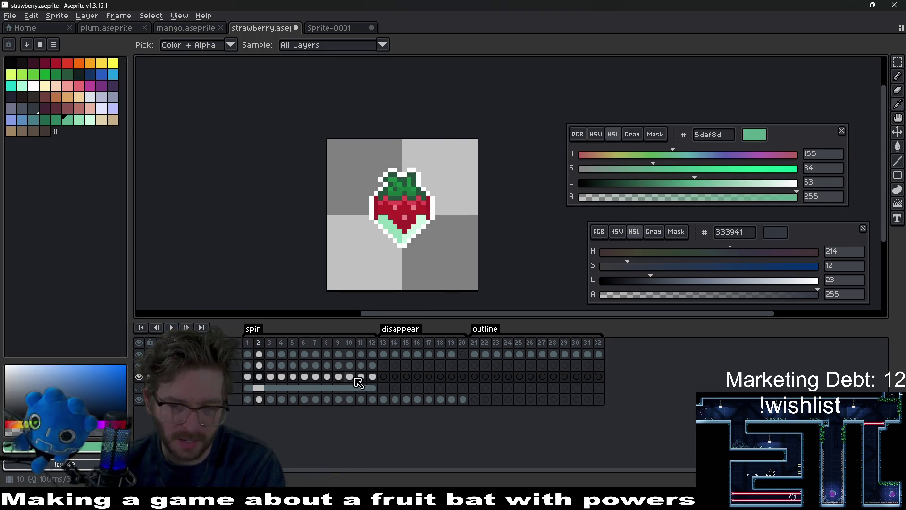
# Export frames 1–12 as a sprite sheet, save strawberry-Sheet.aseprite, and switch to Godot
pyautogui.moveTo(371, 377); pyautogui.dragTo(249, 366)
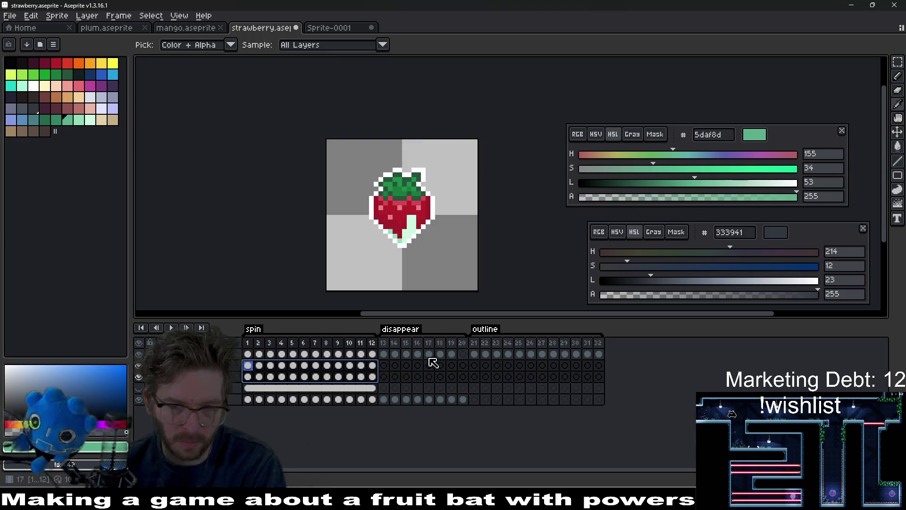
pyautogui.moveTo(408, 231); pyautogui.dragTo(384, 252)
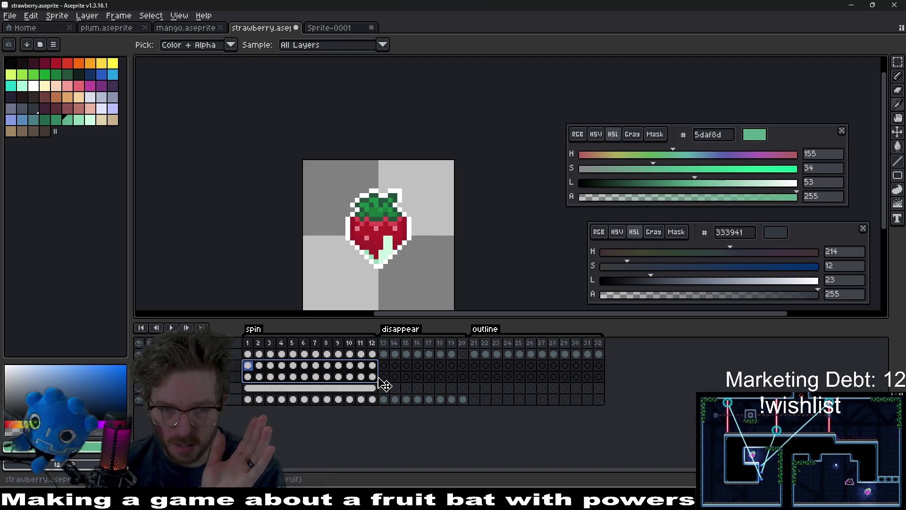
pyautogui.hotkey('ctrl', 'e')
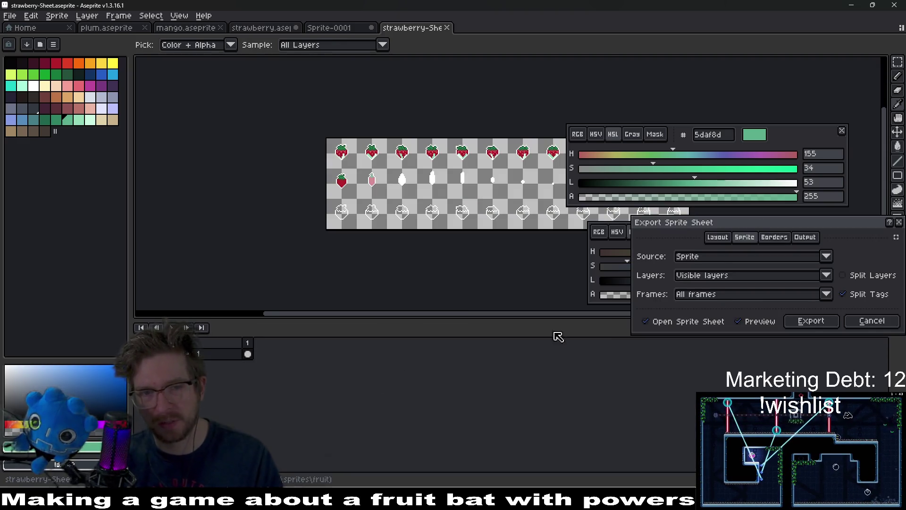
pyautogui.click(811, 321)
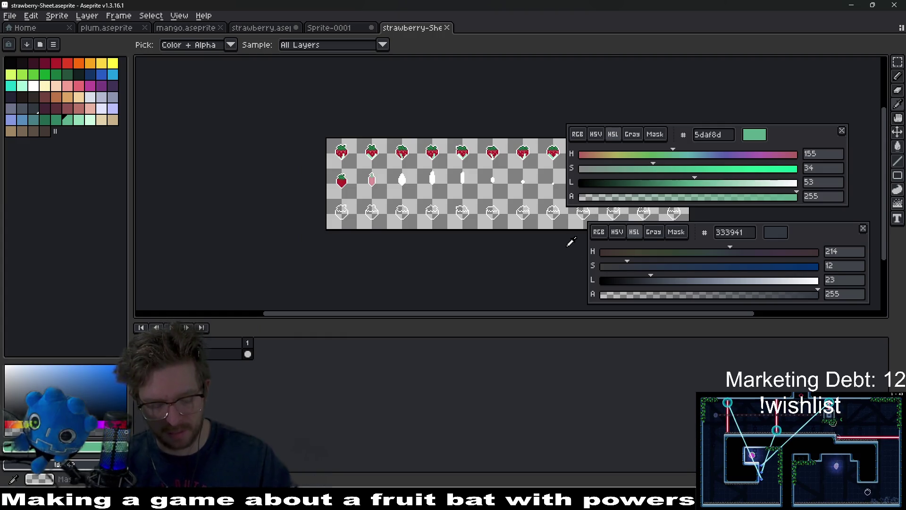
pyautogui.hotkey('ctrl', 'alt', 'shift', 's')
pyautogui.press('Return')
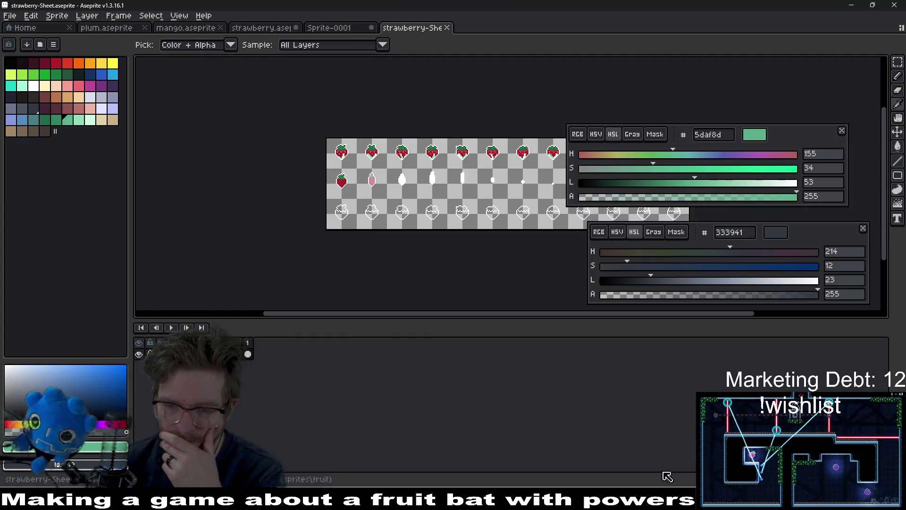
pyautogui.hotkey('alt', 'Tab')
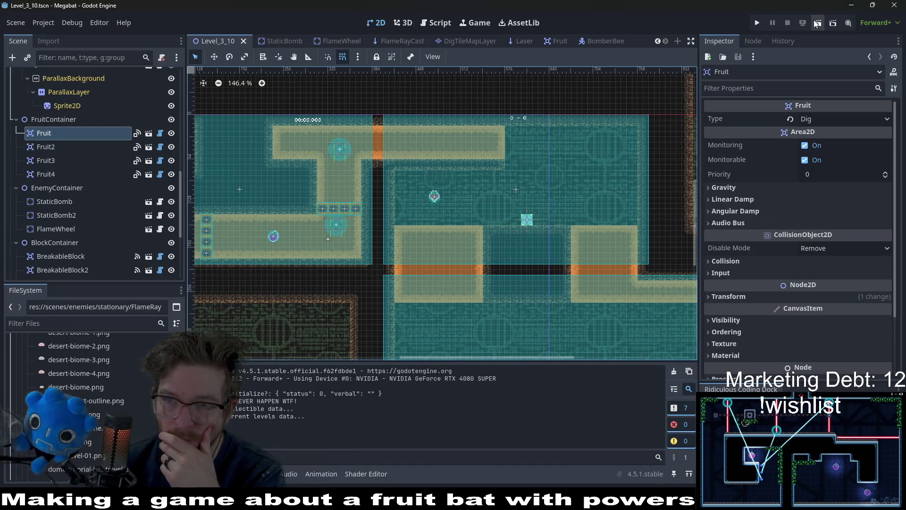
# Run the Level_3_10 scene, fly the bat to eat the strawberry and collect the plums
pyautogui.click(817, 23)
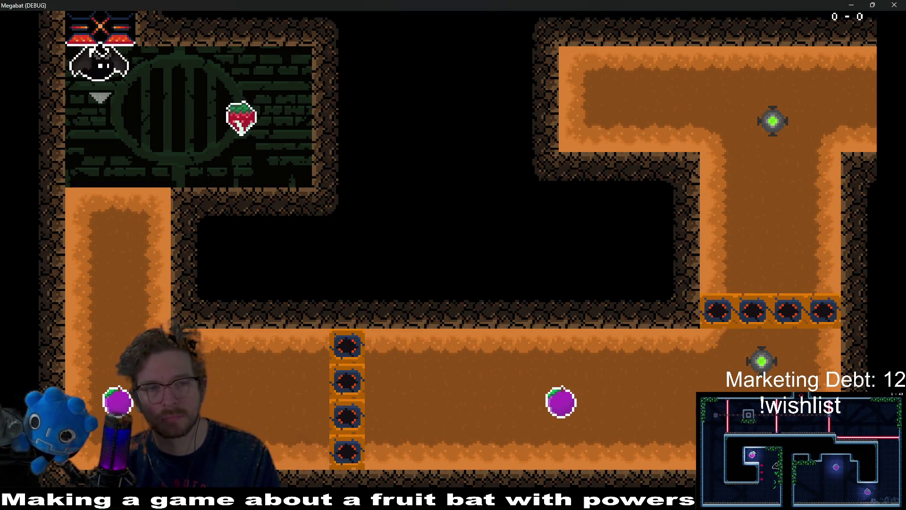
pyautogui.press('Right')
pyautogui.press('Up')
pyautogui.press('Left')
pyautogui.press('Down')
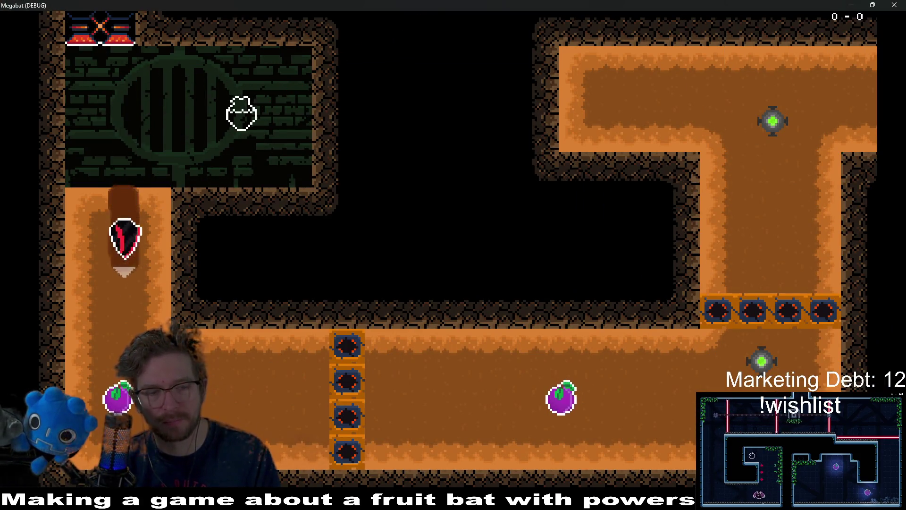
pyautogui.press('Right')
pyautogui.press('Up')
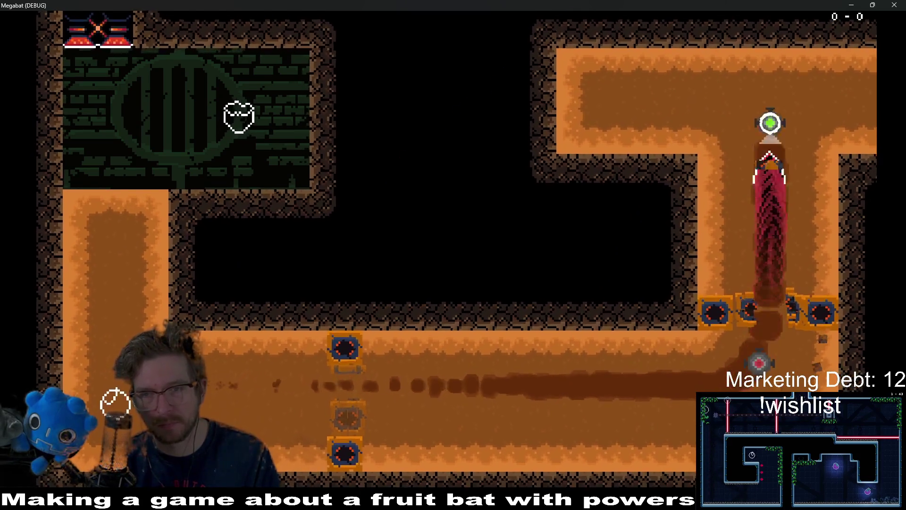
# Fly back to collect the strawberry again, then close the running game
pyautogui.press('Right')
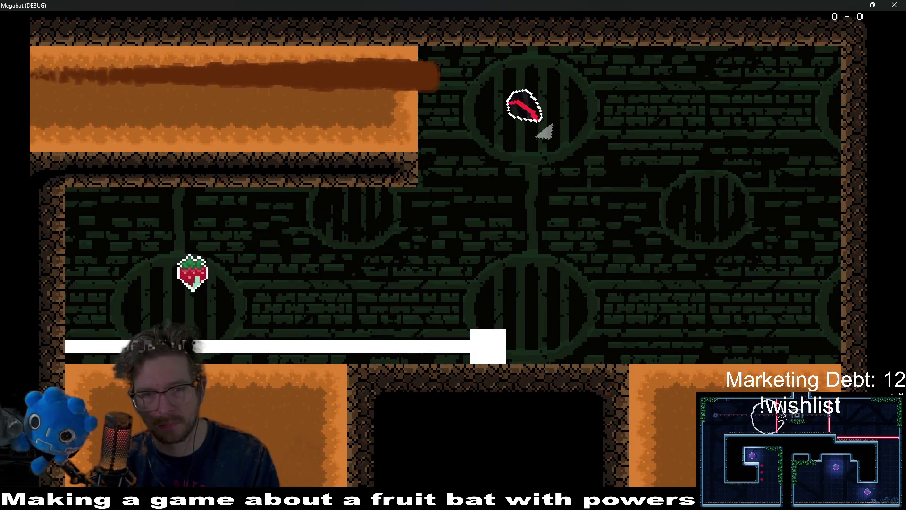
pyautogui.press('Down')
pyautogui.press('Right')
pyautogui.press('Left')
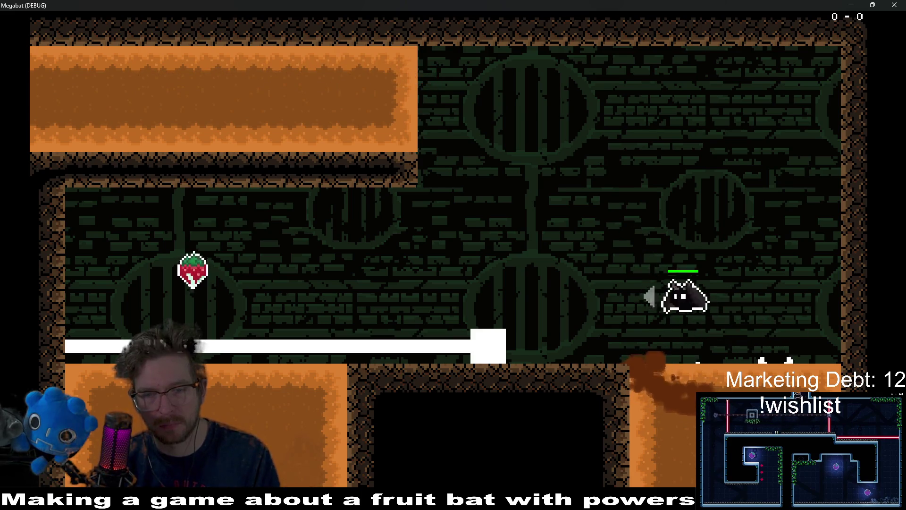
pyautogui.press('Up')
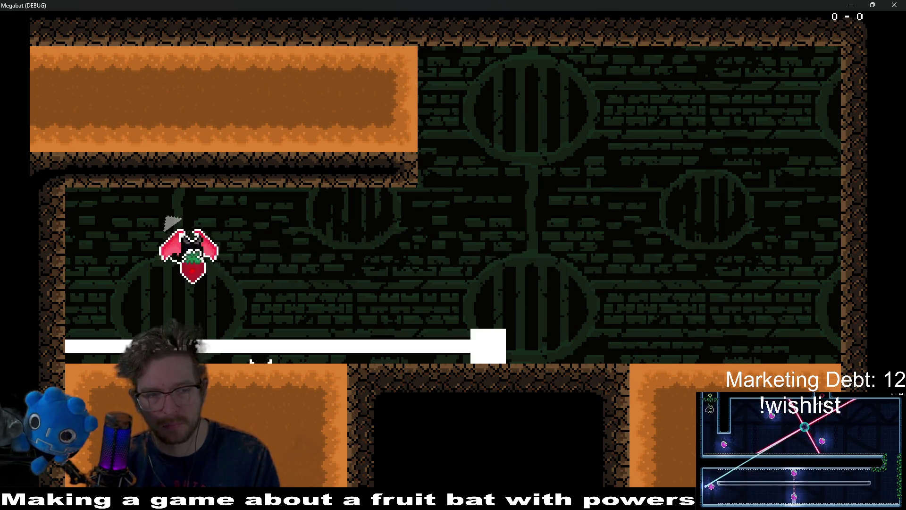
pyautogui.press('Right')
pyautogui.press('Down')
pyautogui.press('Left')
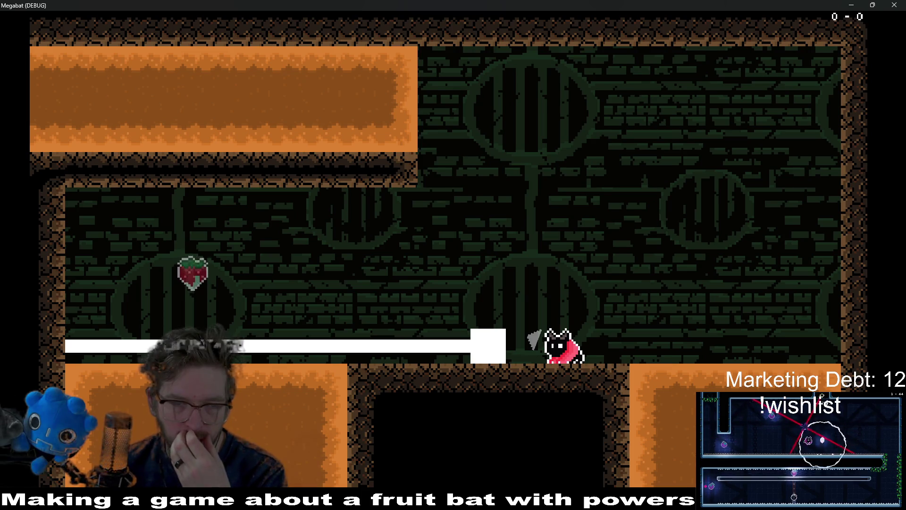
pyautogui.click(897, 6)
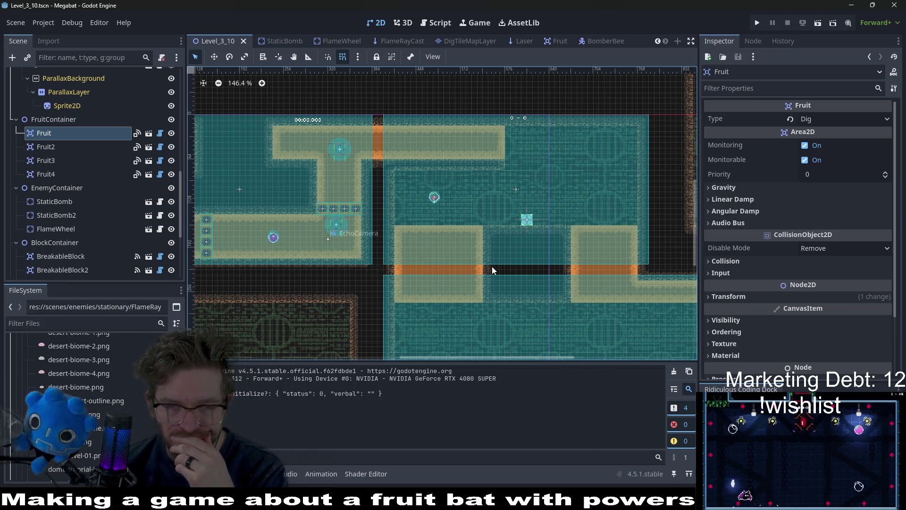
# Close the old sheet, show the fill layer in strawberry.aseprite, and re-export the sprite sheet
pyautogui.hotkey('alt', 'Tab')
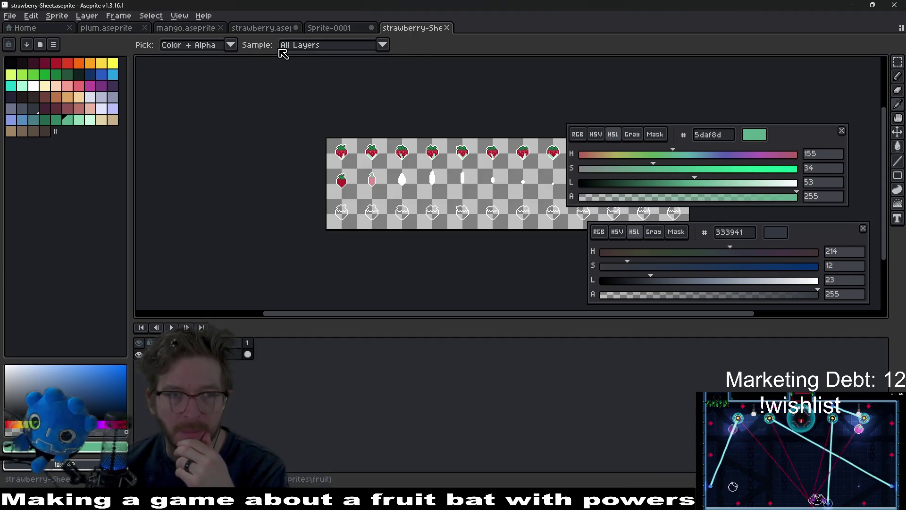
pyautogui.hotkey('ctrl', 'w')
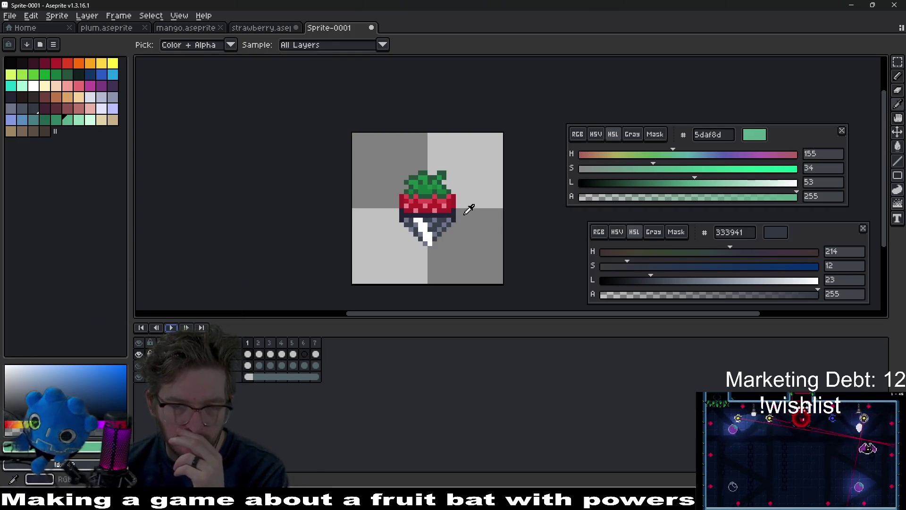
pyautogui.click(270, 29)
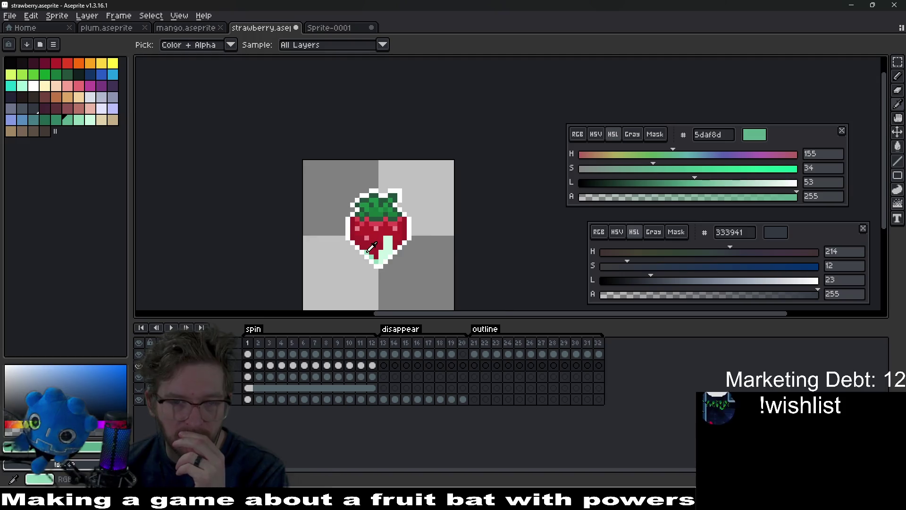
pyautogui.scroll(2, 372, 247)
pyautogui.click(139, 389)
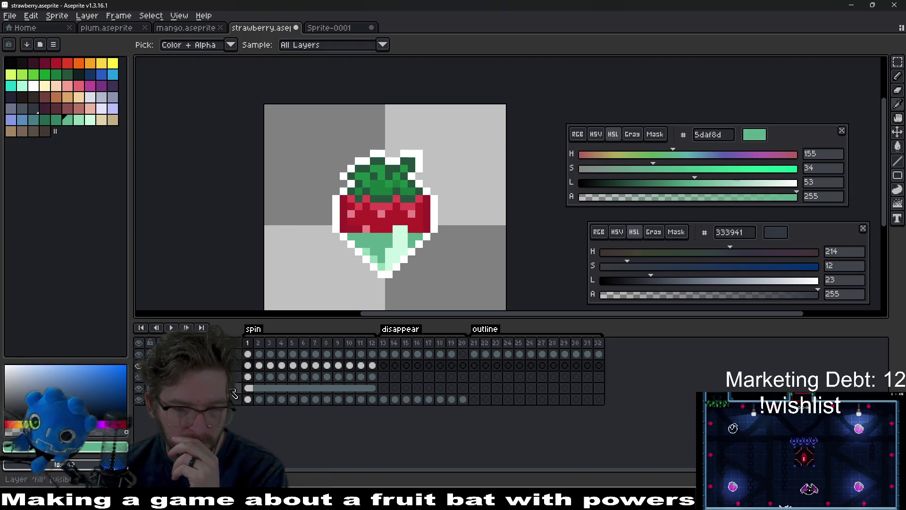
pyautogui.hotkey('ctrl', 'e')
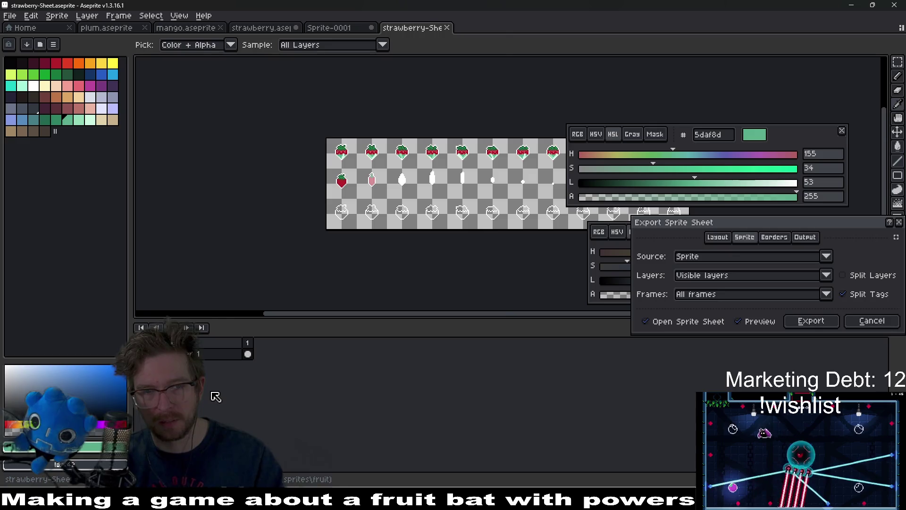
pyautogui.press('Return')
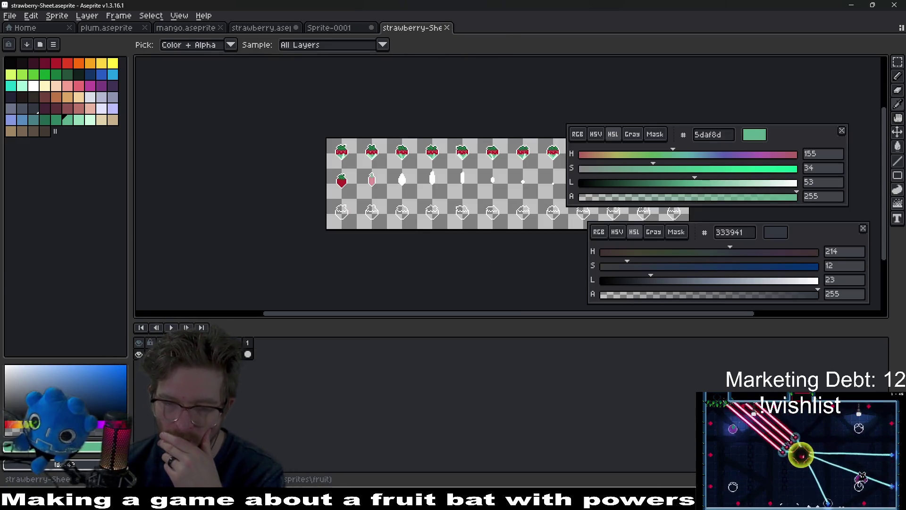
pyautogui.hotkey('alt', 'Tab')
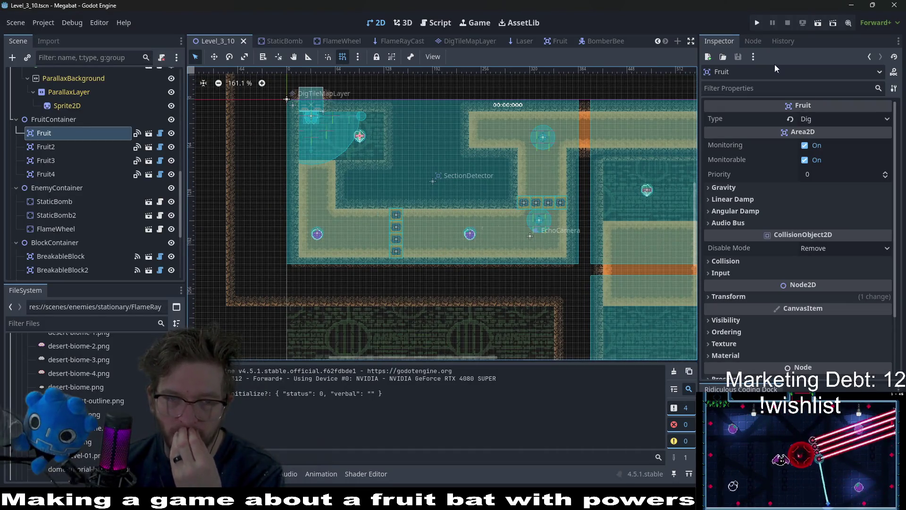
# Test the strawberry in the running Godot game, then return to Aseprite and close the strawberry-Sheet tab
pyautogui.click(818, 23)
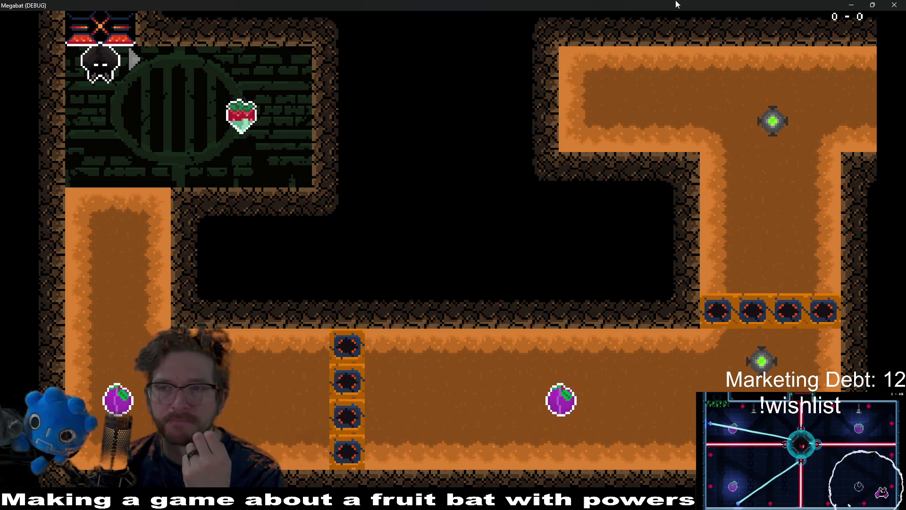
pyautogui.click(894, 4)
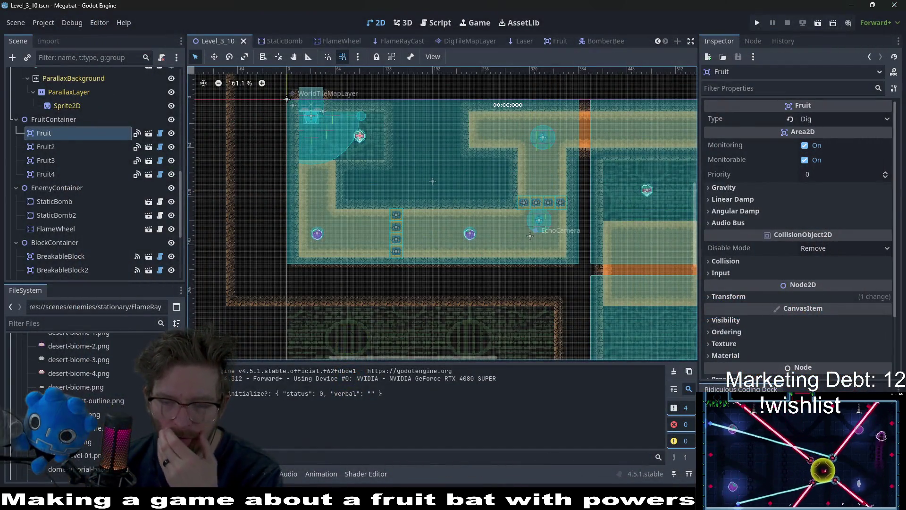
pyautogui.hotkey('alt', 'Tab')
pyautogui.click(421, 30)
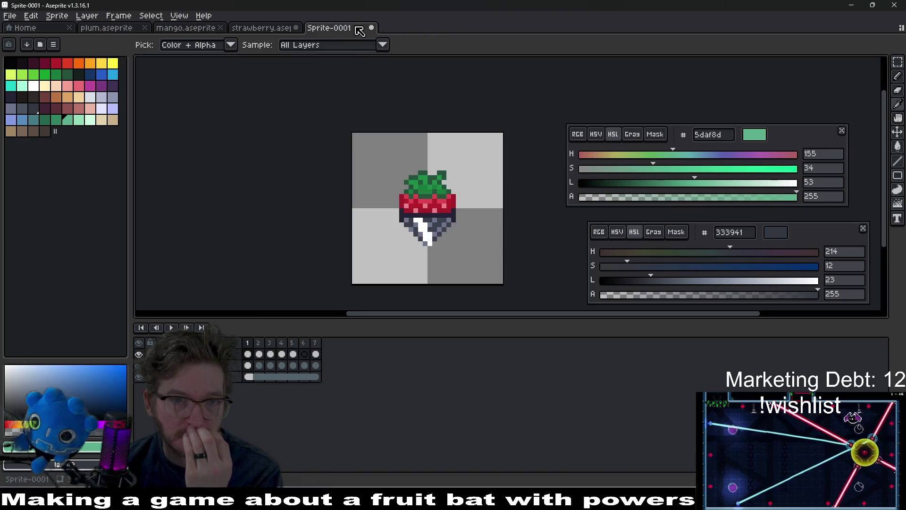
# Close the Sprite-0001 scratch sprite, discarding its unsaved changes
pyautogui.click(359, 30)
pyautogui.press('Escape')
pyautogui.click(270, 29)
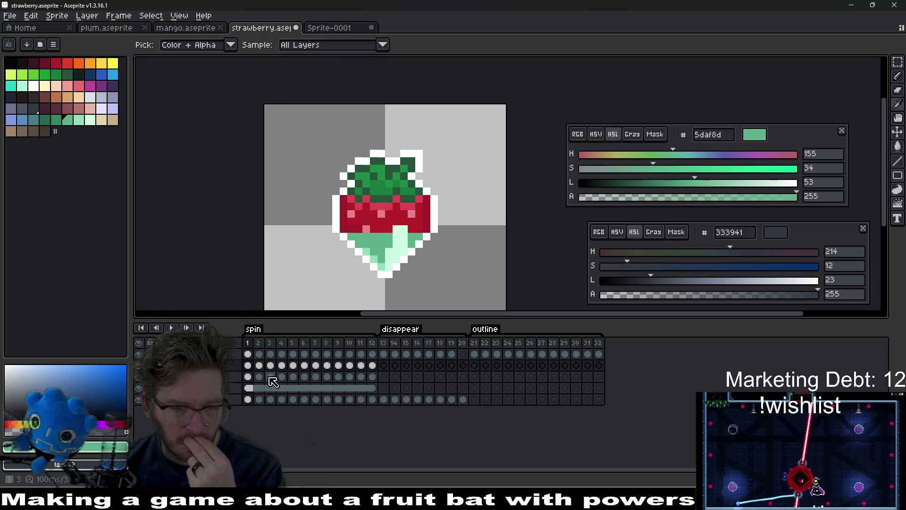
# Select spin frames 1–12 and pencil-fix the red/mint boundary pixels frame by frame
pyautogui.moveTo(370, 376); pyautogui.dragTo(248, 376)
pyautogui.scroll(3, 416, 230)
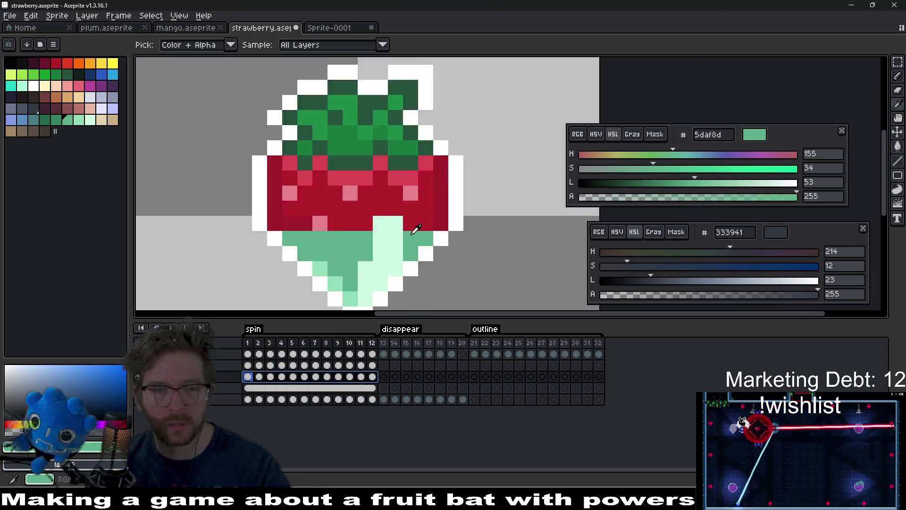
pyautogui.scroll(1, 415, 229)
pyautogui.press('b')
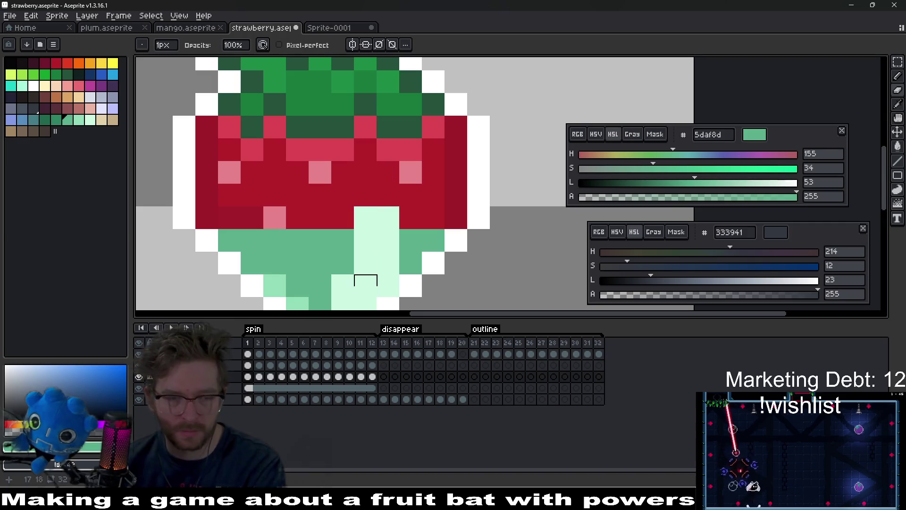
pyautogui.press('Left')
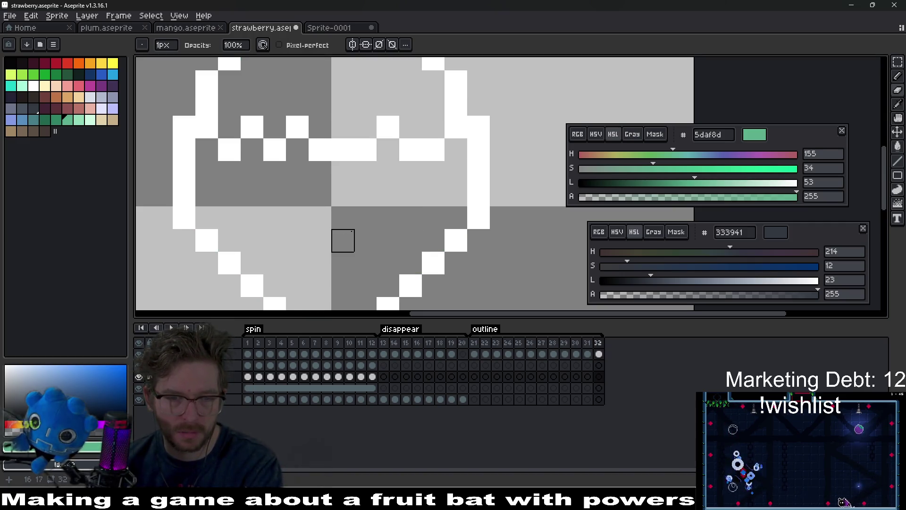
pyautogui.press('Right')
pyautogui.press('Right')
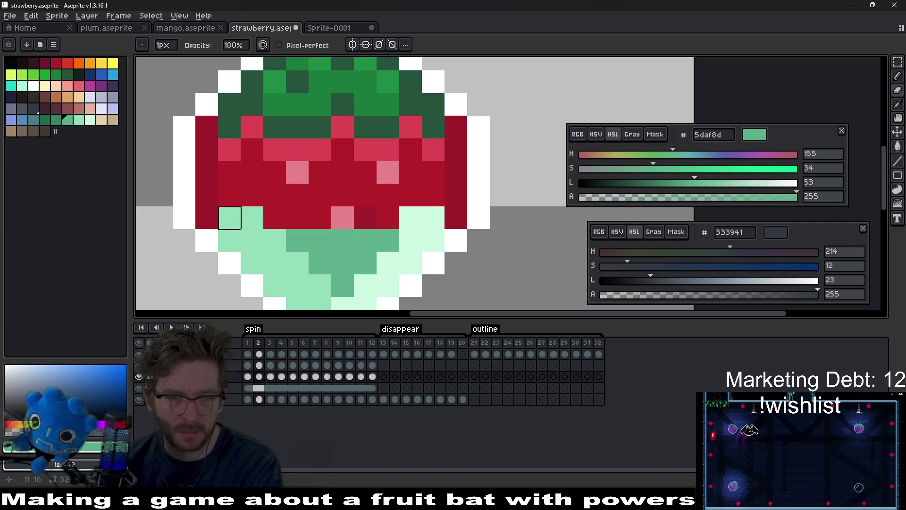
pyautogui.press('Right')
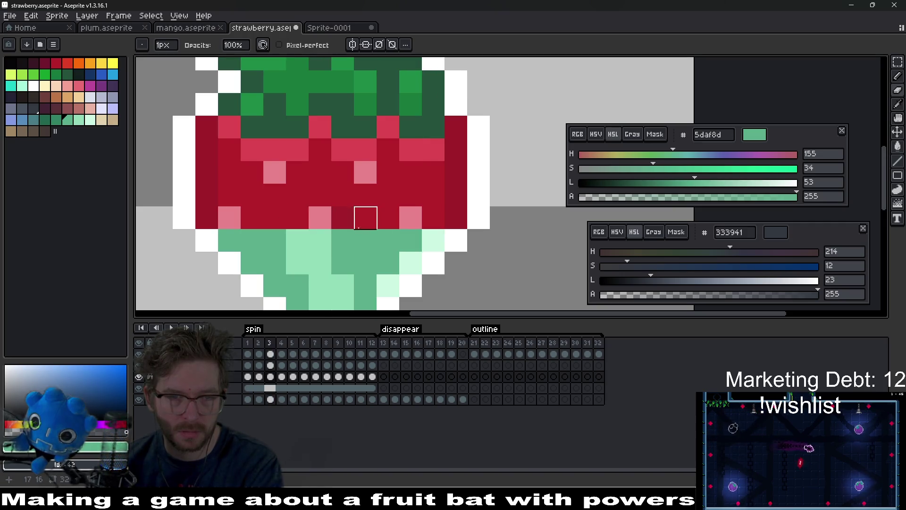
pyautogui.press('Right')
pyautogui.press('Right')
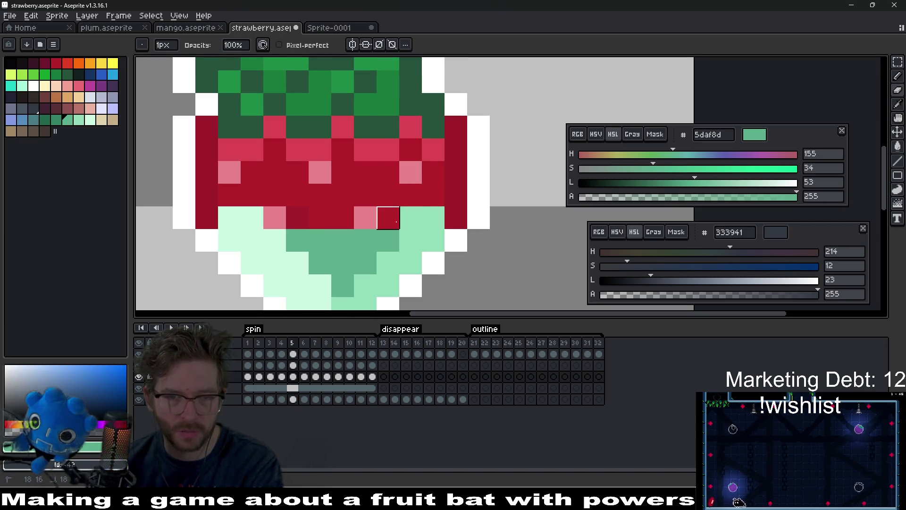
pyautogui.press('Right')
pyautogui.press('Right')
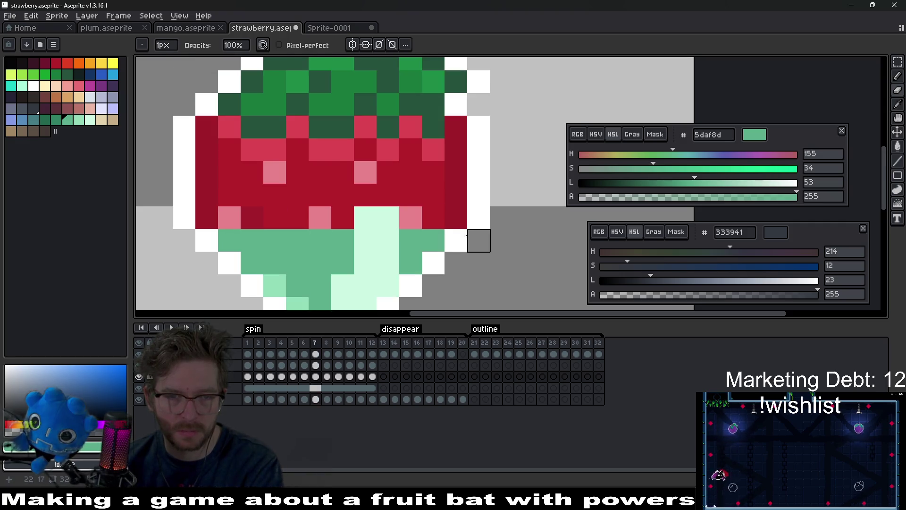
pyautogui.press('Right')
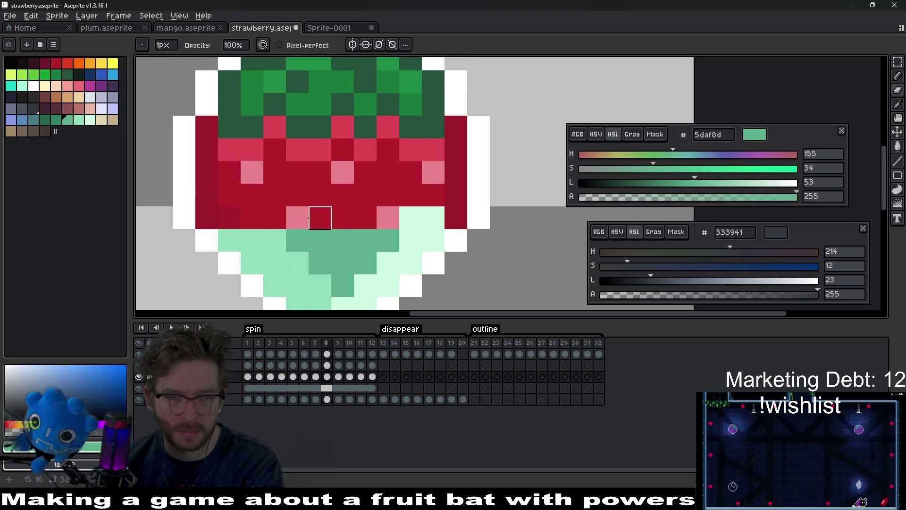
pyautogui.press('Right')
pyautogui.press('Left')
pyautogui.press('Right')
pyautogui.press('Left')
pyautogui.press('Right')
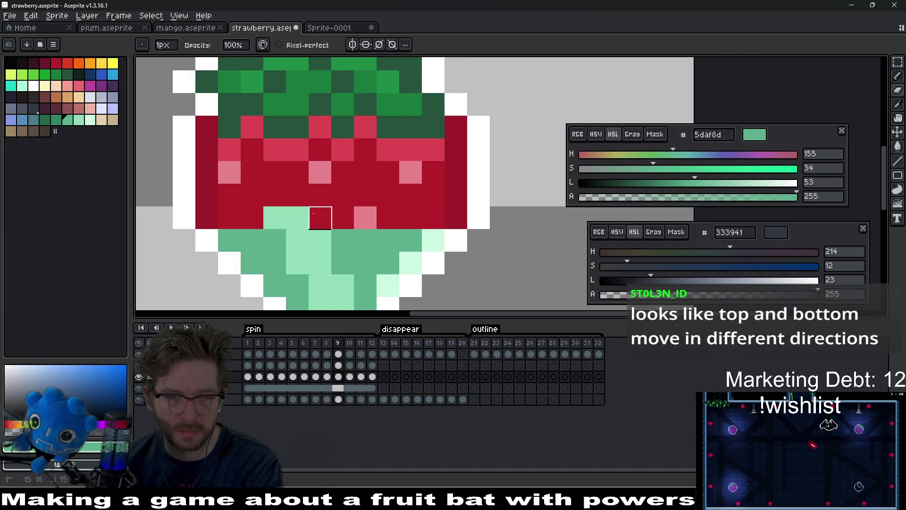
pyautogui.press('Right')
pyautogui.press('Right')
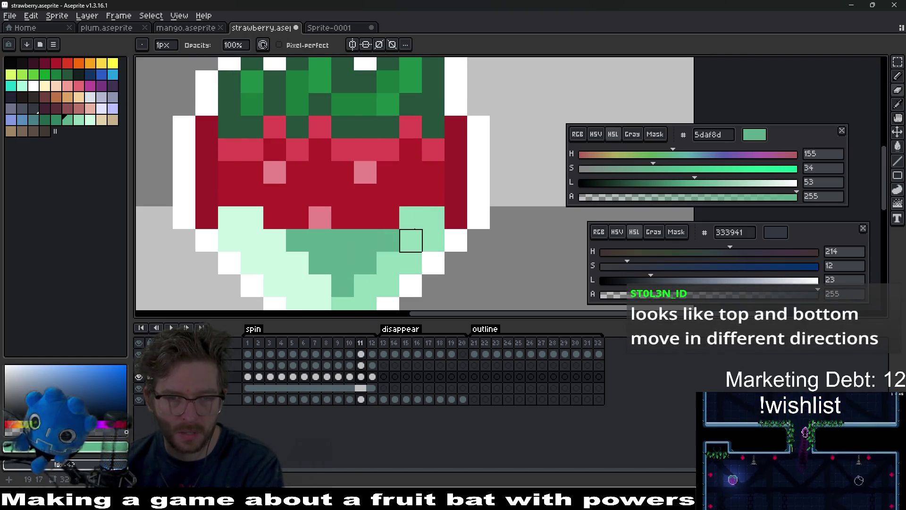
pyautogui.hotkey('ctrl', 'z')
pyautogui.press('Right')
pyautogui.press('Right')
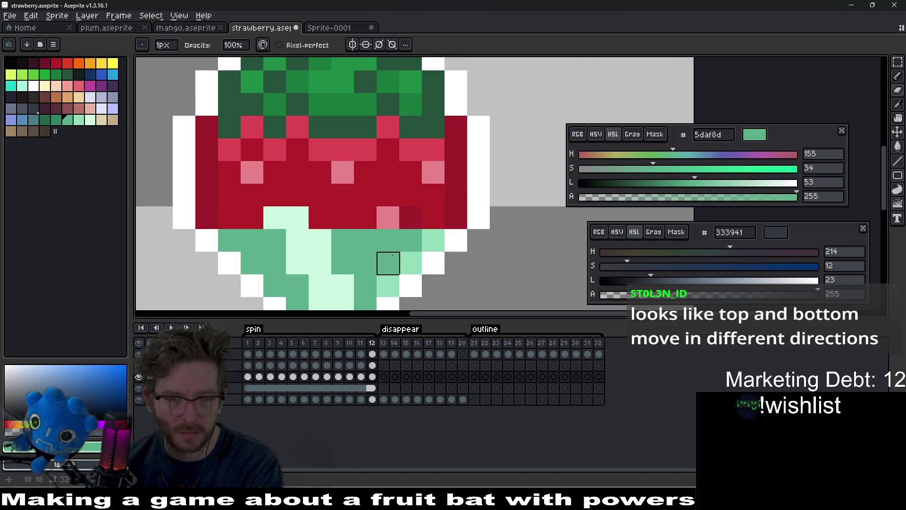
# On the line2 layer, step back to frame 1 and play the spin animation
pyautogui.press('Up')
pyautogui.press('Left')
pyautogui.press('Left')
pyautogui.press('Left')
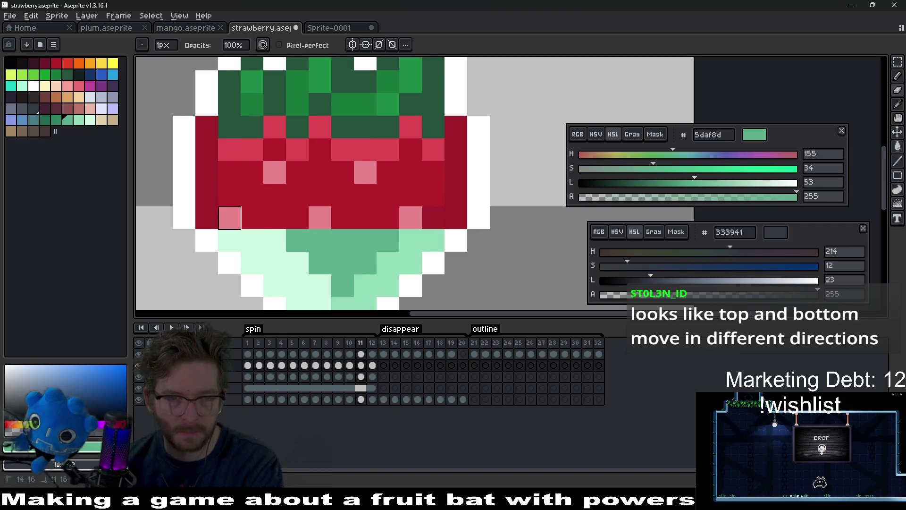
pyautogui.press('Left')
pyautogui.press('Left')
pyautogui.press('Left')
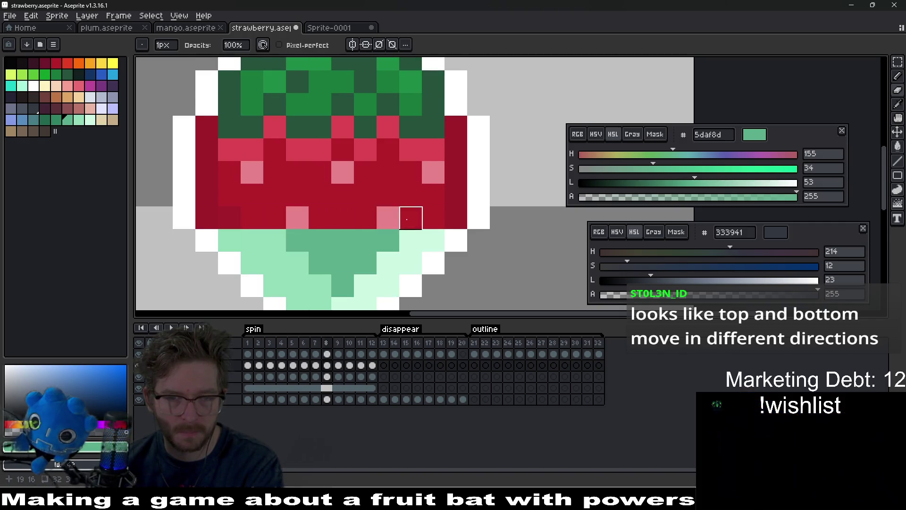
pyautogui.press('Left')
pyautogui.press('Left')
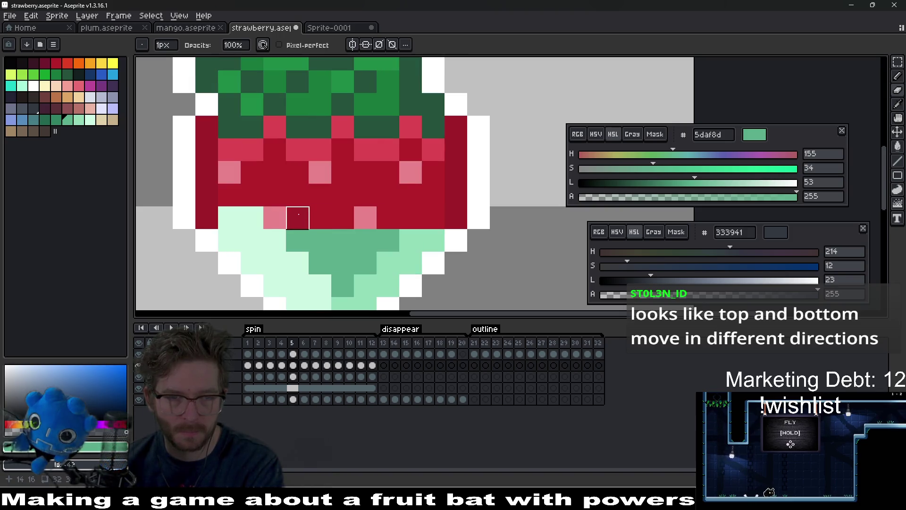
pyautogui.press('Left')
pyautogui.press('Left')
pyautogui.press('Left')
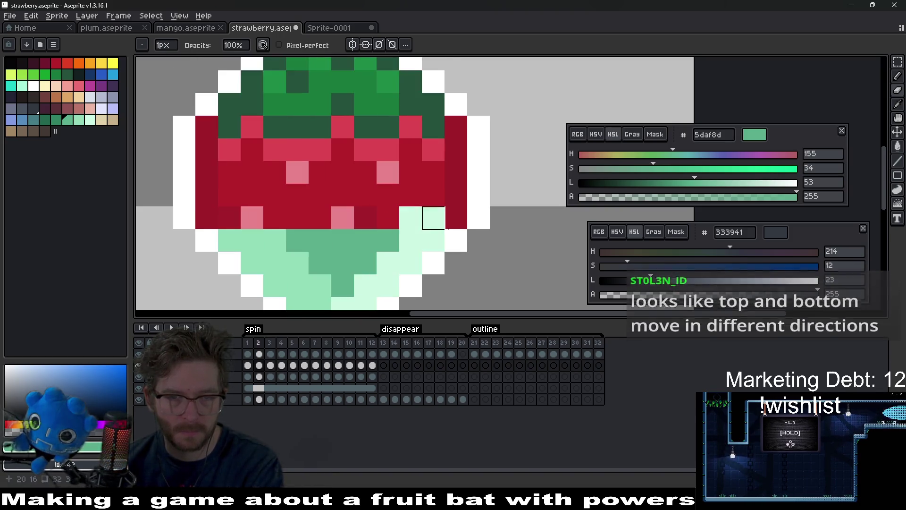
pyautogui.press('Right')
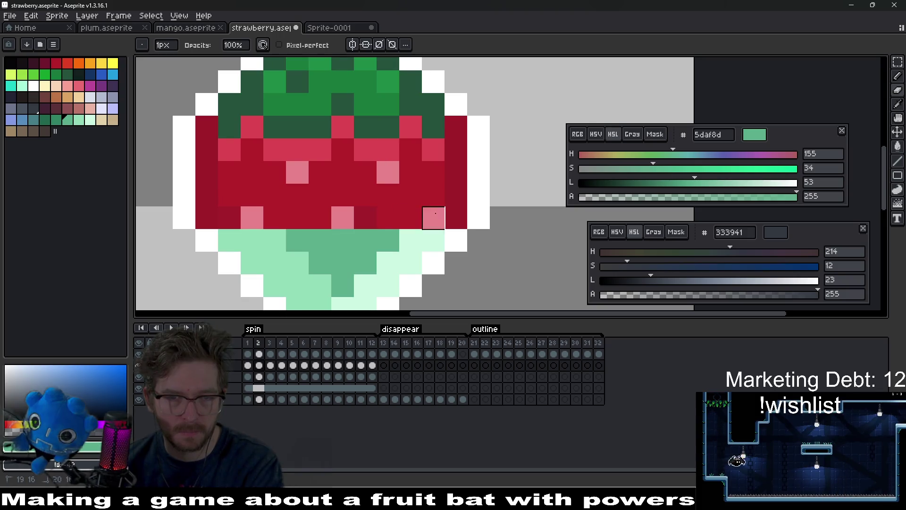
pyautogui.press('Return')
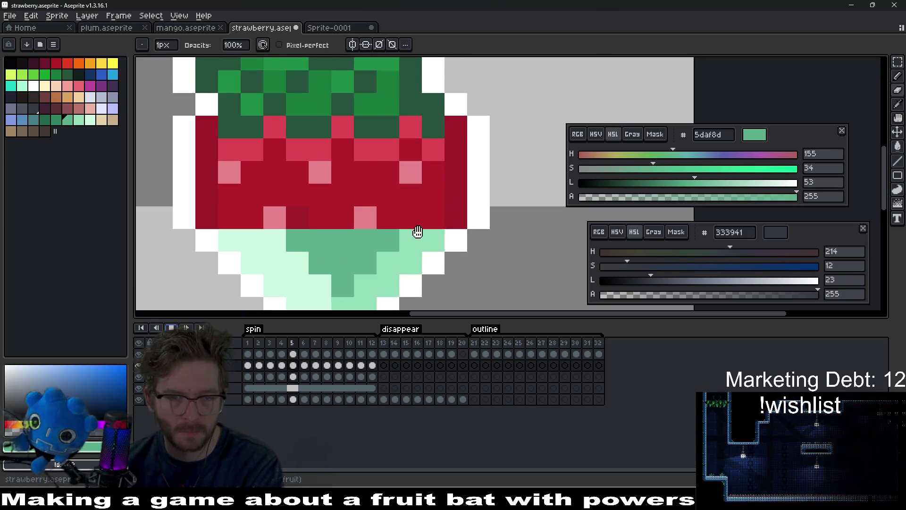
pyautogui.scroll(-5, 424, 233)
pyautogui.scroll(-3, 481, 256)
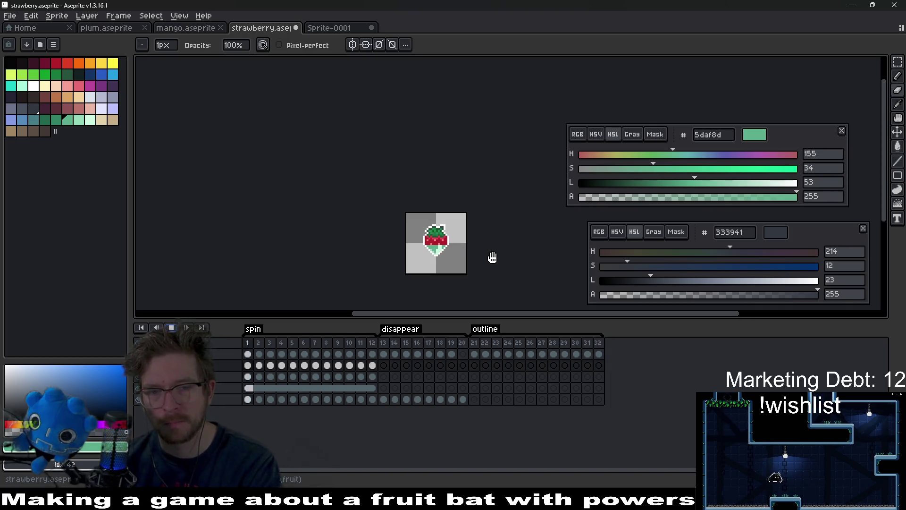
# Stop playback and generate the strawberry sprite sheet with Export Sprite Sheet
pyautogui.press('Return')
pyautogui.moveTo(492, 257); pyautogui.dragTo(430, 244)
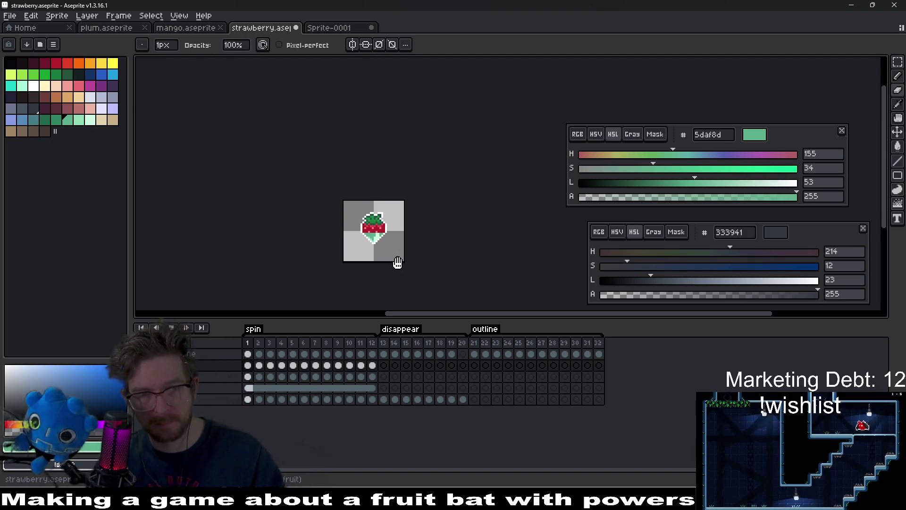
pyautogui.hotkey('ctrl', 'e')
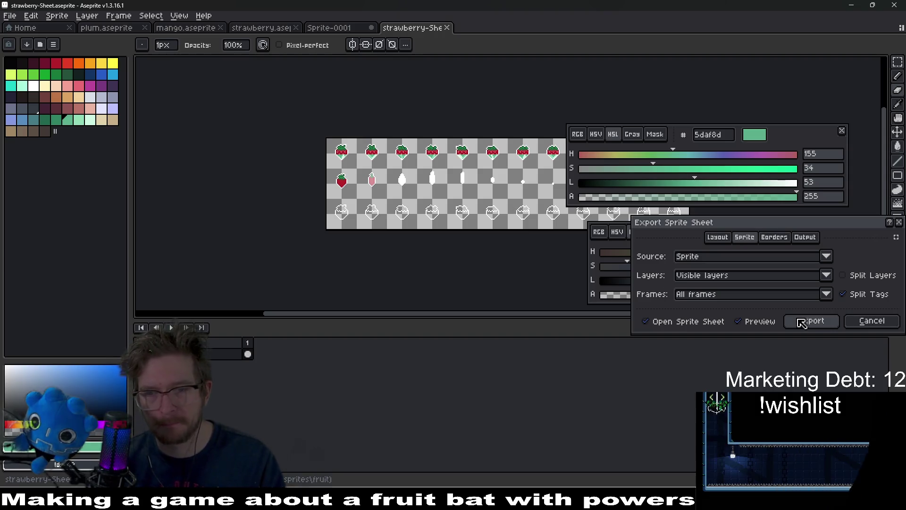
pyautogui.click(801, 322)
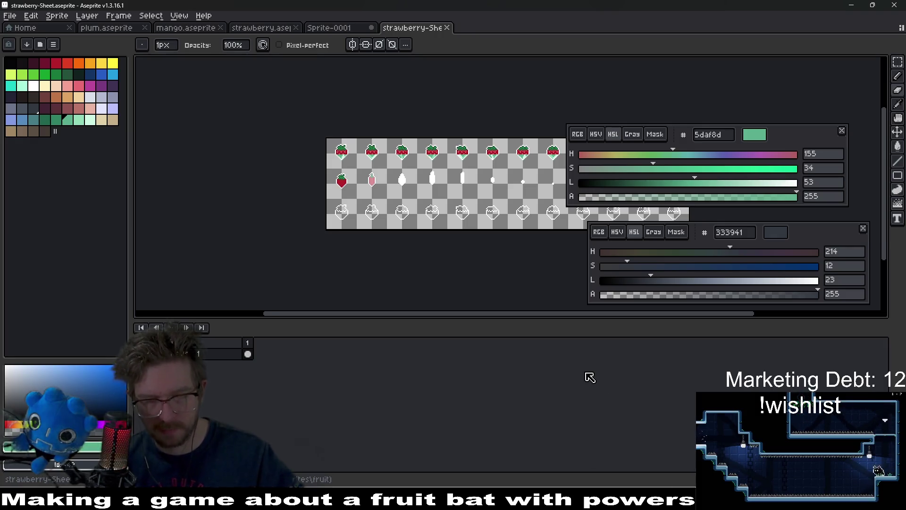
# Export the sheet as strawberry-Sheet.png and switch to the Godot editor
pyautogui.hotkey('ctrl', 'alt', 'shift', 's')
pyautogui.press('Return')
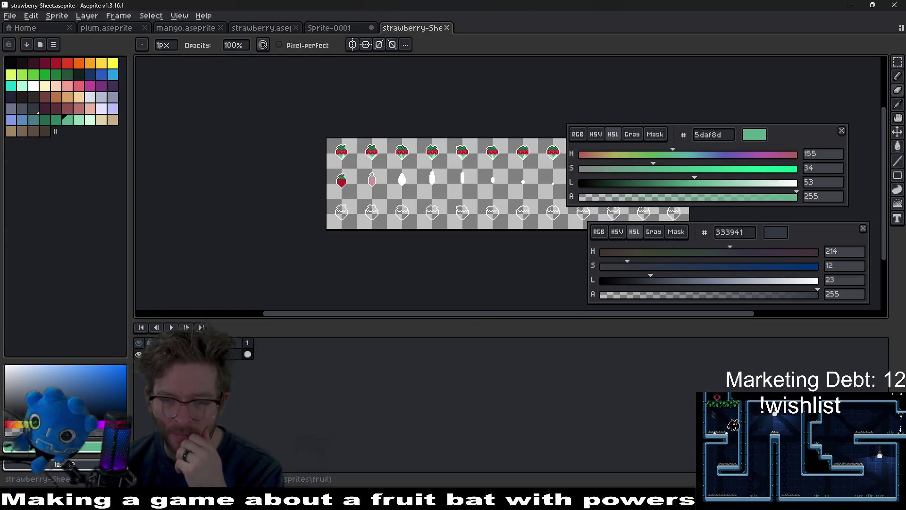
pyautogui.hotkey('alt', 'Tab')
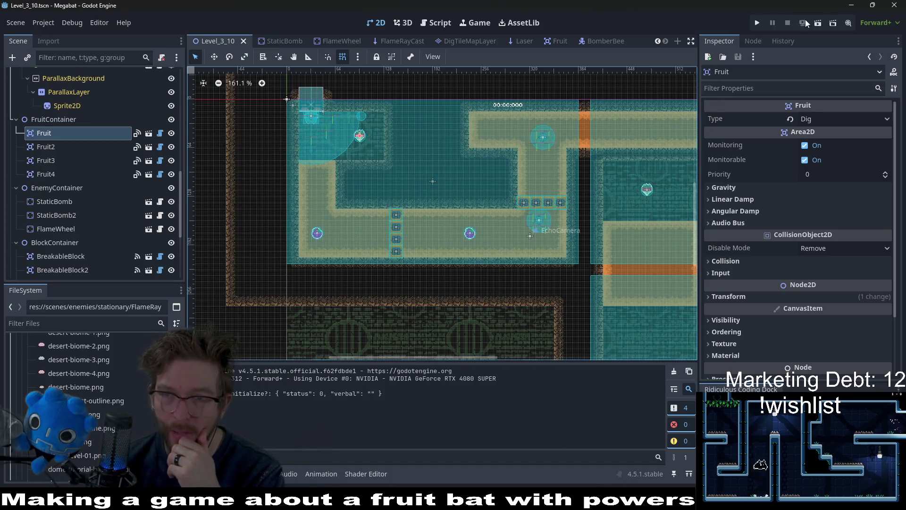
# Play the Level_3_10 scene to view the strawberry, then return to Aseprite's Sprite-0001 reference
pyautogui.click(818, 22)
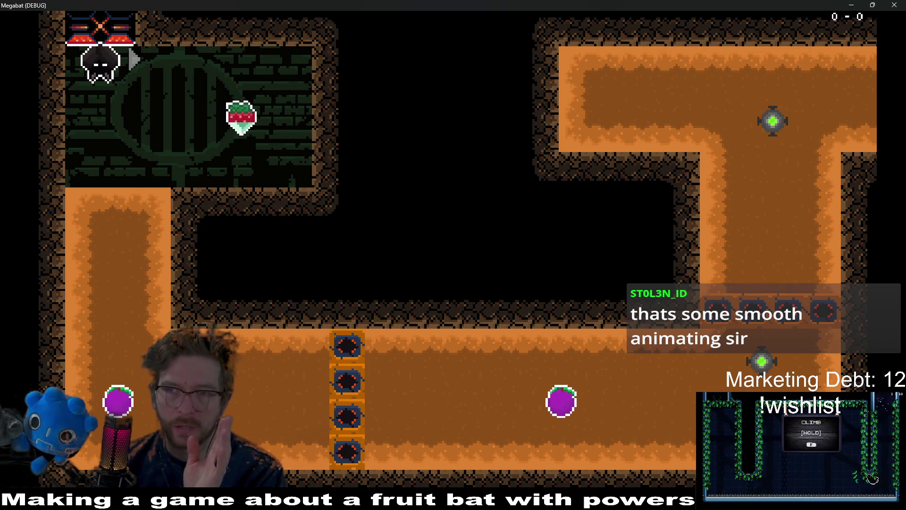
pyautogui.click(891, 5)
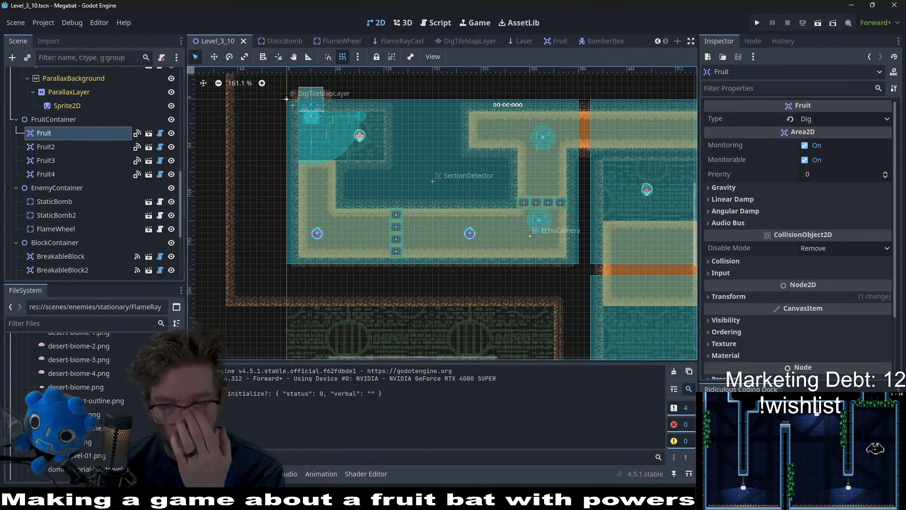
pyautogui.hotkey('alt', 'Tab')
pyautogui.click(329, 27)
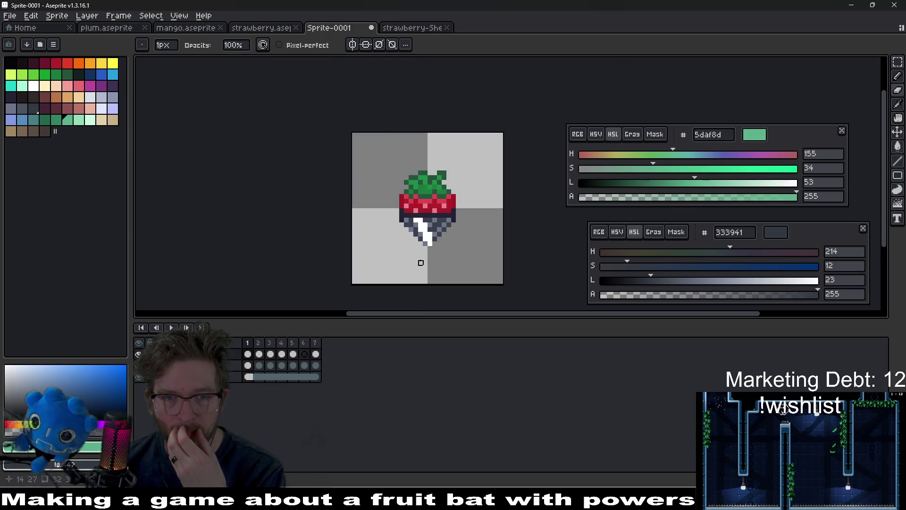
# Pick dark grey from the reference and bucket-fill the strawberry's lower-left area on frame 10
pyautogui.scroll(3, 465, 202)
pyautogui.press('i')
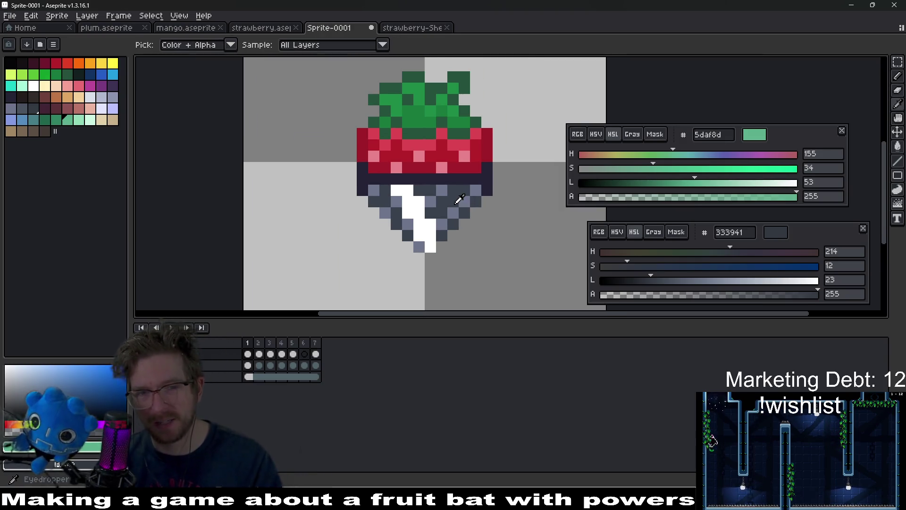
pyautogui.scroll(2, 445, 225)
pyautogui.click(491, 208)
pyautogui.click(491, 221)
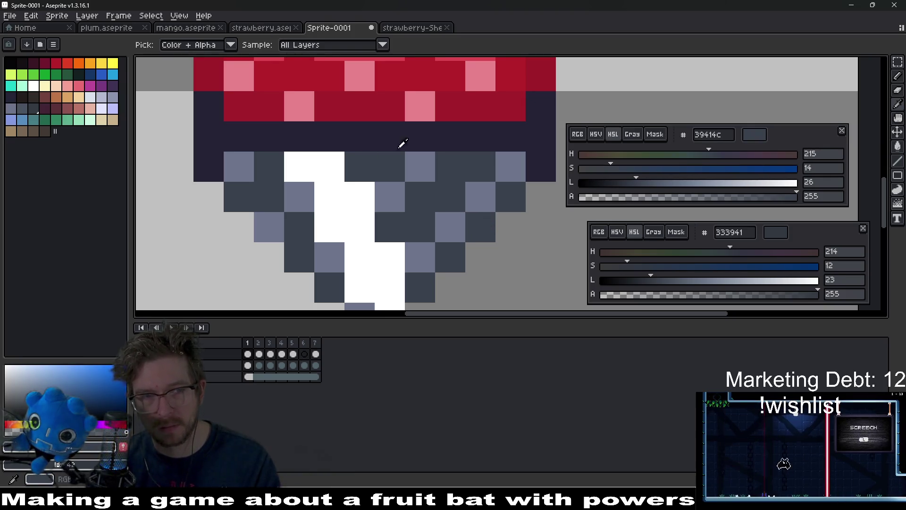
pyautogui.click(267, 28)
pyautogui.scroll(2, 362, 246)
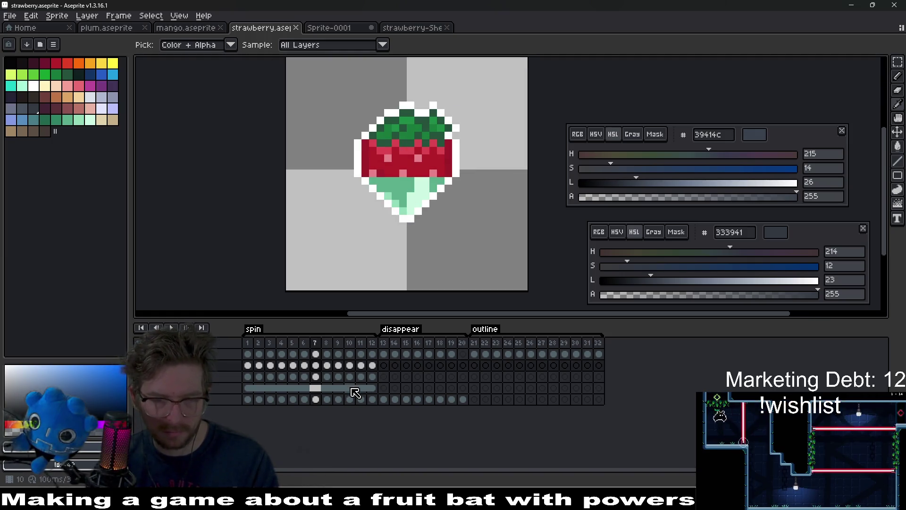
pyautogui.click(349, 388)
pyautogui.press('g')
pyautogui.click(400, 183)
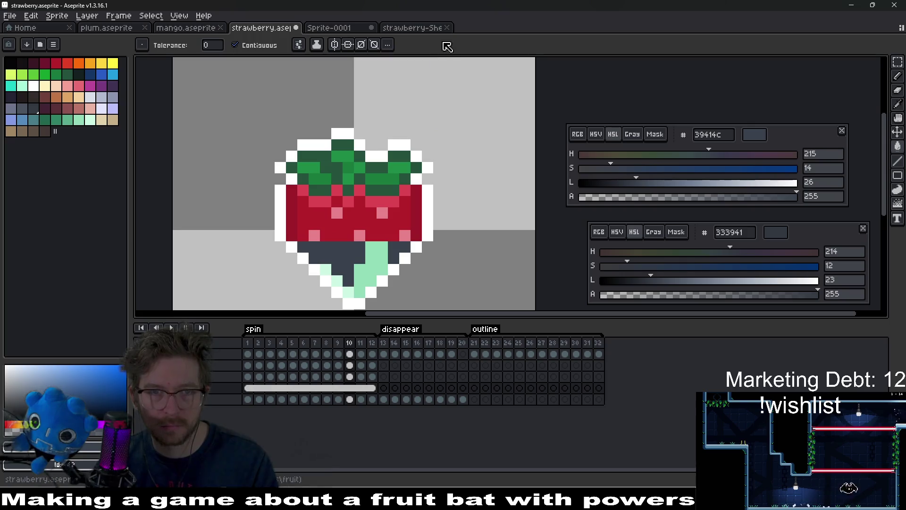
# Close the strawberry-Sheet document and set mint 92dcba as the second colour
pyautogui.click(422, 29)
pyautogui.middleClick(415, 29)
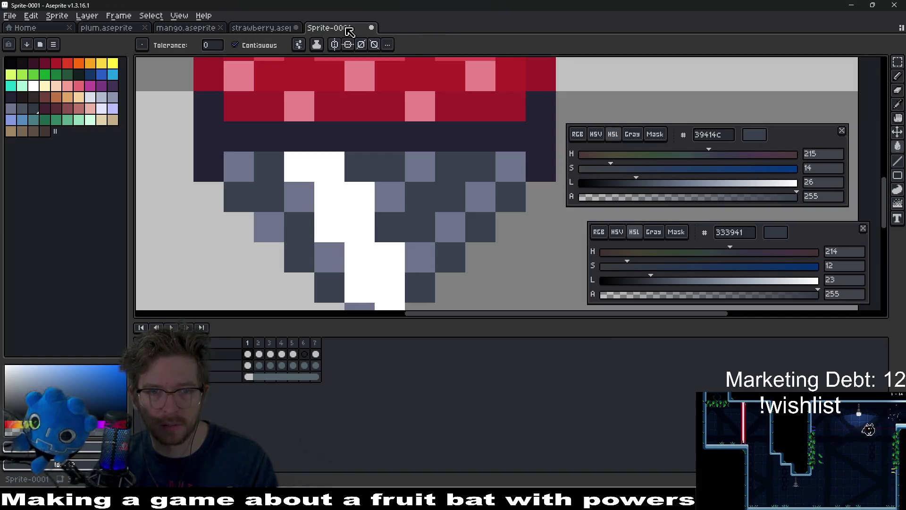
pyautogui.click(484, 204)
pyautogui.press('i')
pyautogui.click(384, 196)
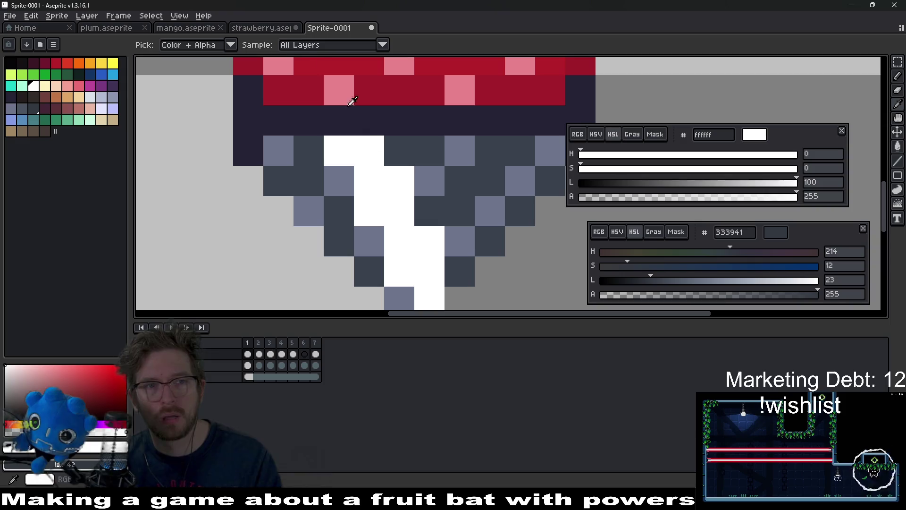
pyautogui.click(271, 30)
pyautogui.scroll(2, 398, 243)
pyautogui.click(451, 202)
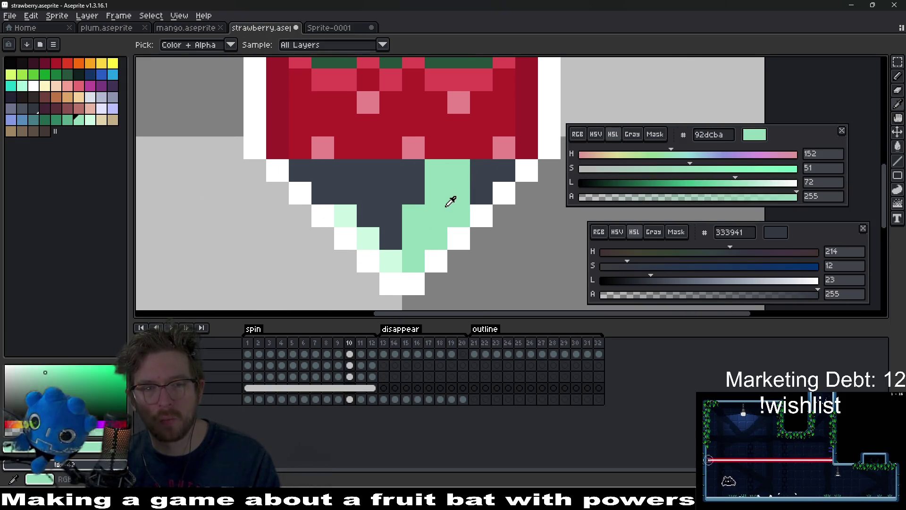
pyautogui.rightClick(423, 221)
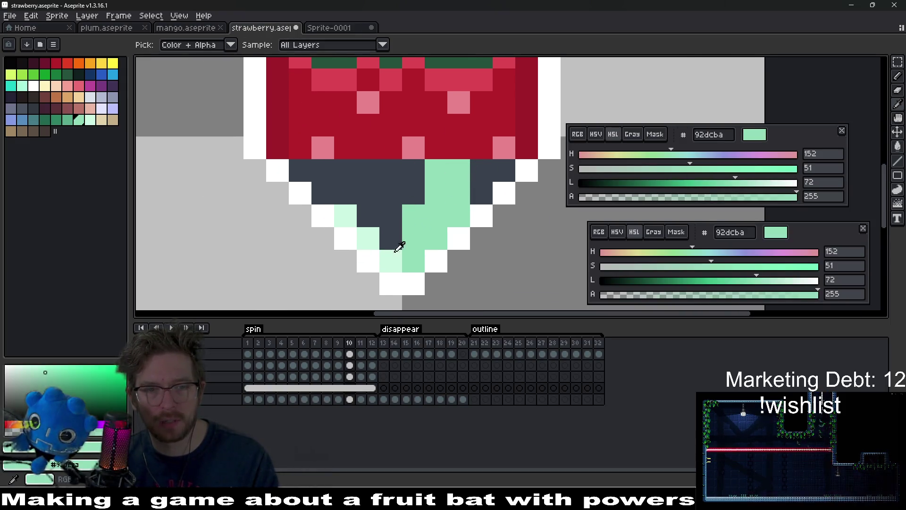
# Replace mint 92dcba with blue-grey 8b93af across frames 1–12 of the third layer
pyautogui.moveTo(372, 380); pyautogui.dragTo(262, 380)
pyautogui.press('Return')
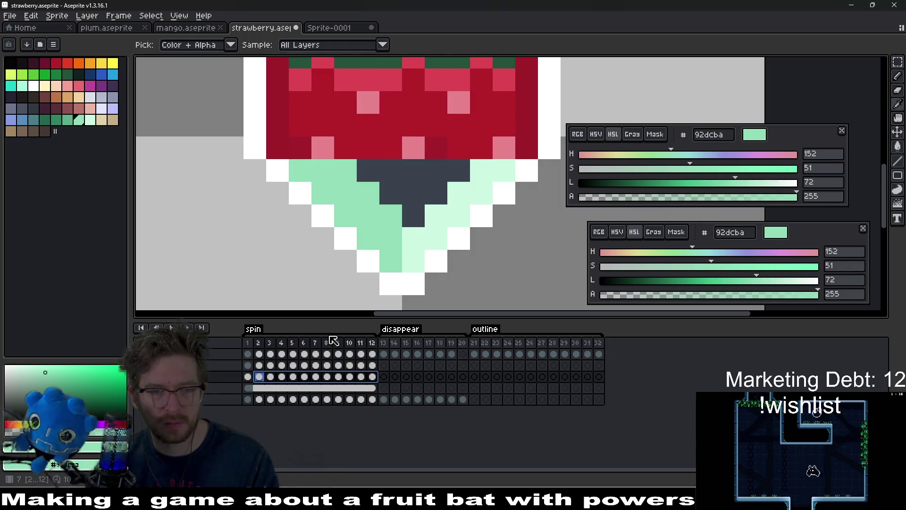
pyautogui.moveTo(372, 377); pyautogui.dragTo(254, 381)
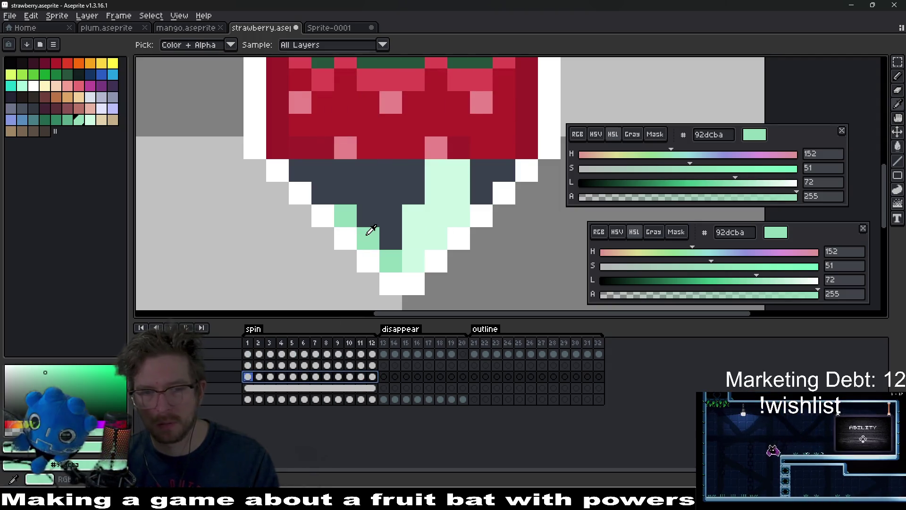
pyautogui.press('Return')
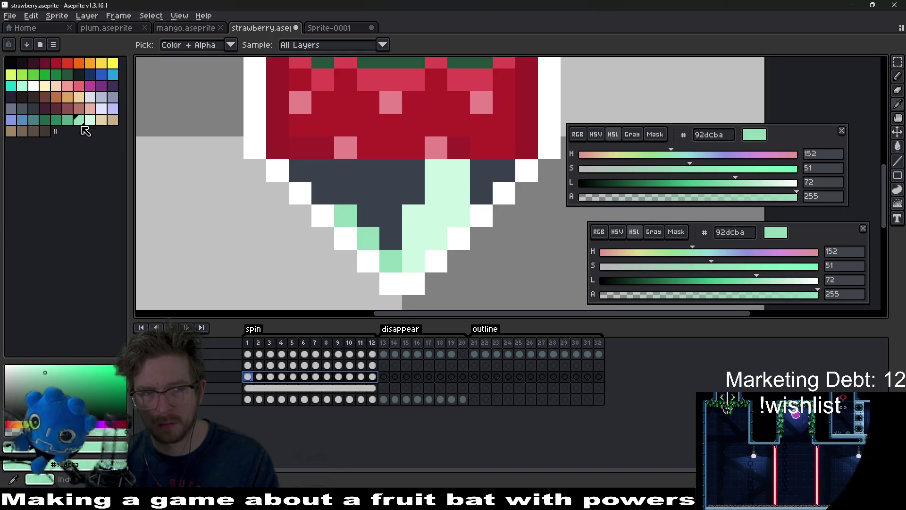
pyautogui.click(112, 98)
pyautogui.hotkey('shift', 'r')
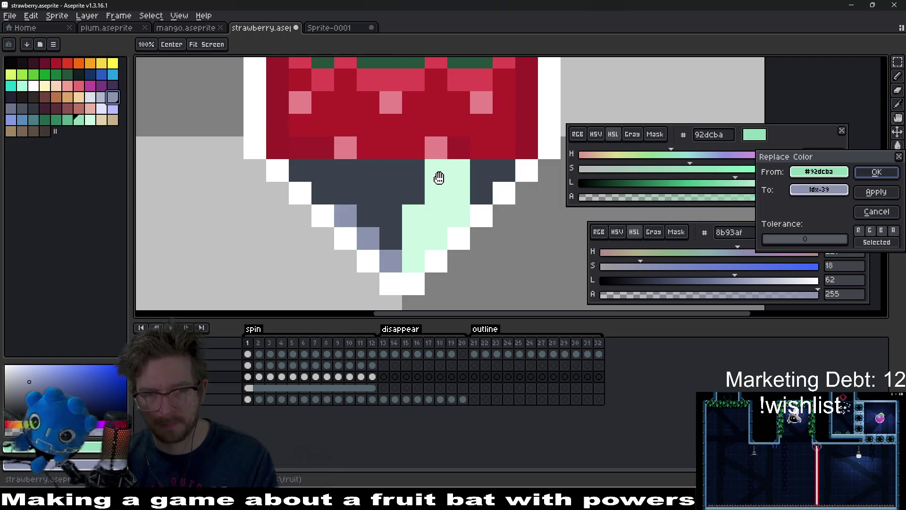
pyautogui.press('Escape')
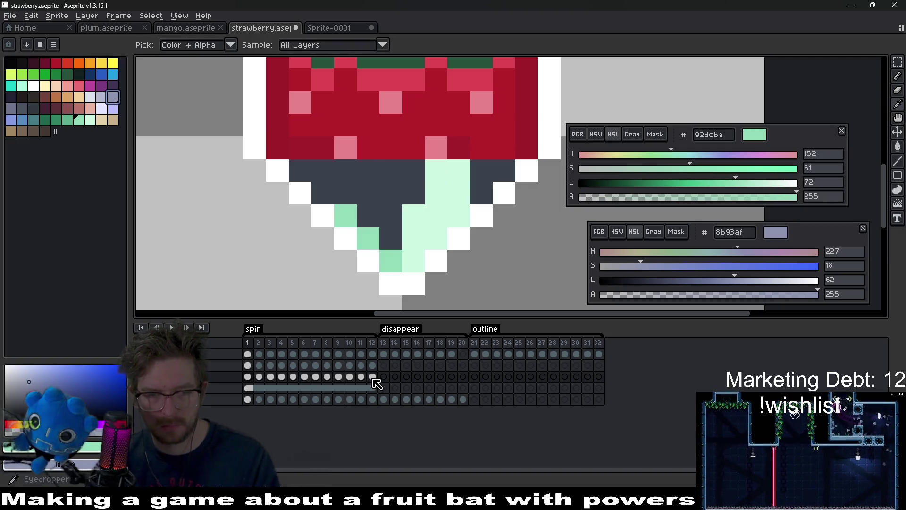
pyautogui.moveTo(376, 376); pyautogui.dragTo(253, 377)
pyautogui.hotkey('shift', 'r')
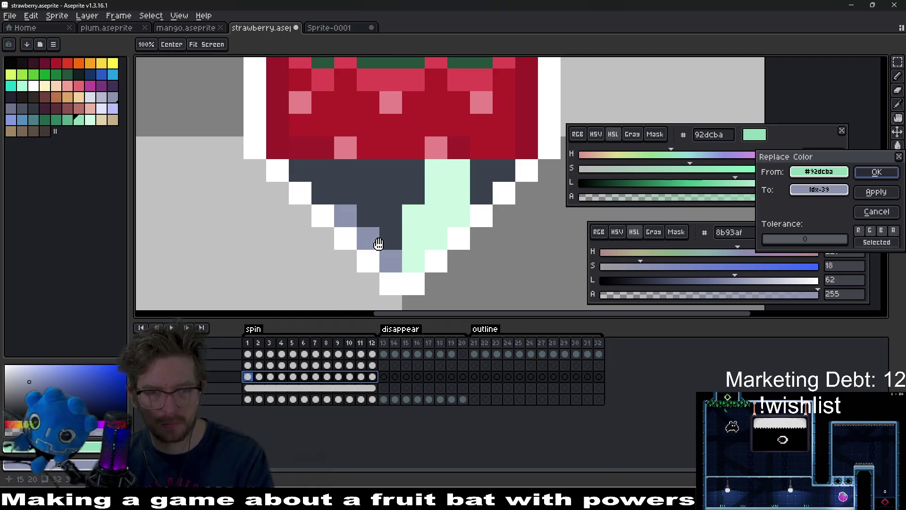
pyautogui.press('Return')
# Replace pale mint cdf7e2 with light blue-grey b3b9d1 on the second layer, then play the spin
pyautogui.moveTo(371, 367); pyautogui.dragTo(248, 365)
pyautogui.click(437, 209)
pyautogui.rightClick(436, 210)
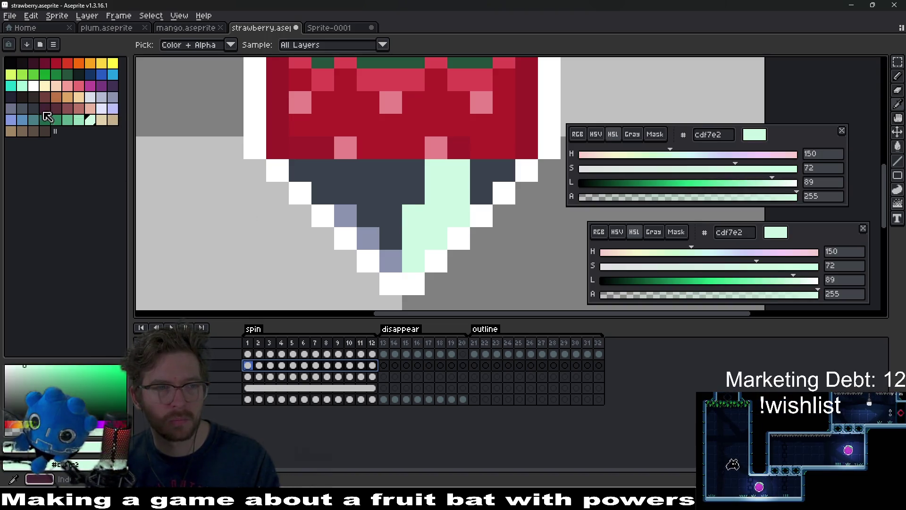
pyautogui.click(103, 99)
pyautogui.hotkey('shift', 'r')
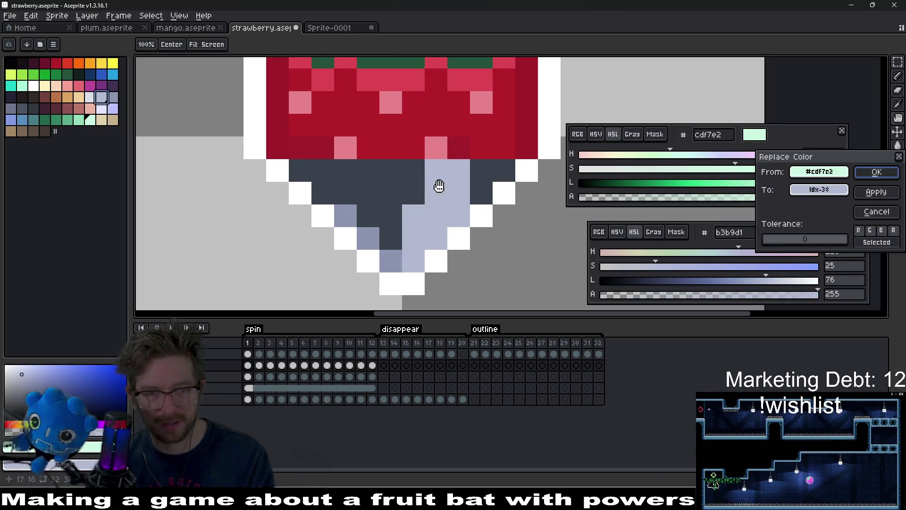
pyautogui.press('Return')
pyautogui.scroll(-5, 381, 196)
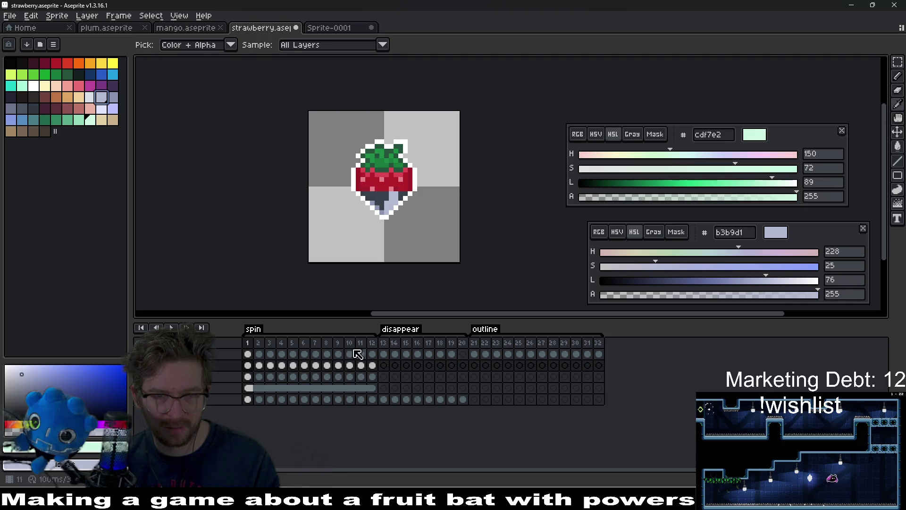
pyautogui.click(173, 328)
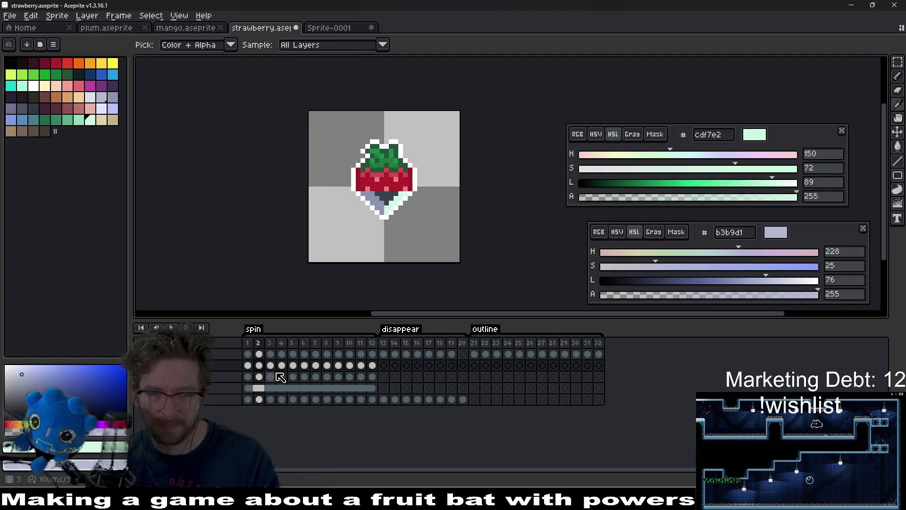
# Select frames 1–12 of the second layer, cancel a colour replacement, and play the spin
pyautogui.moveTo(364, 364); pyautogui.dragTo(239, 370)
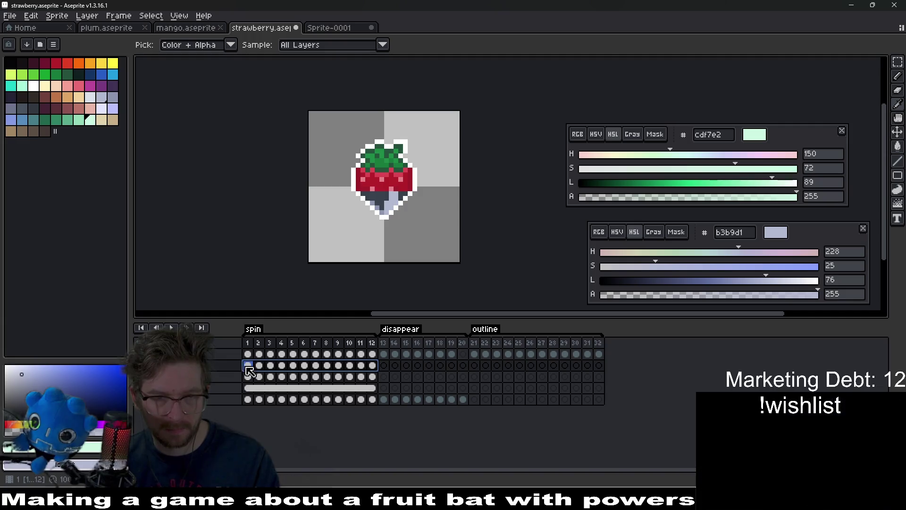
pyautogui.hotkey('shift', 'r')
pyautogui.press('Escape')
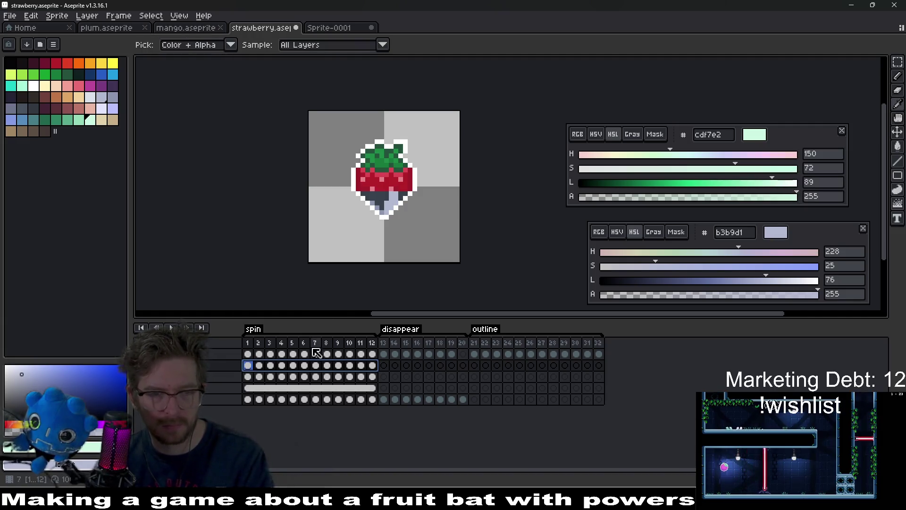
pyautogui.click(172, 327)
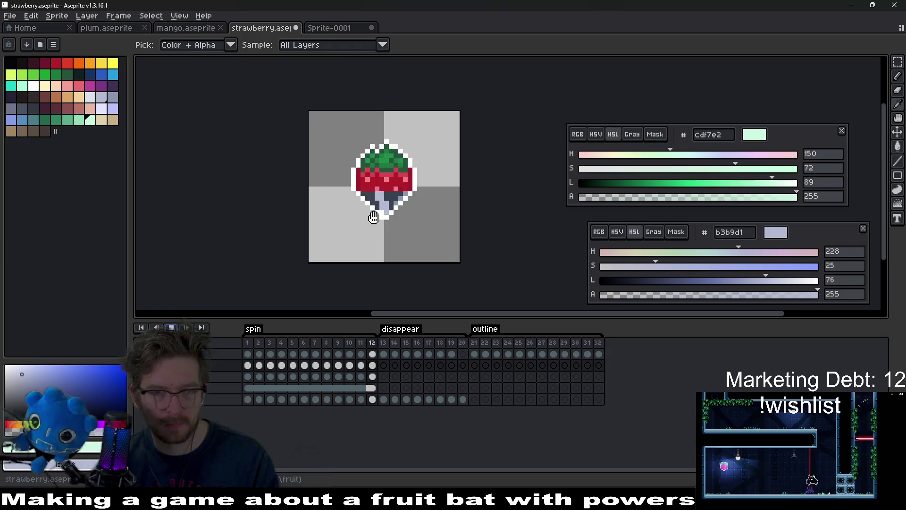
pyautogui.scroll(-6, 389, 213)
pyautogui.scroll(2, 403, 216)
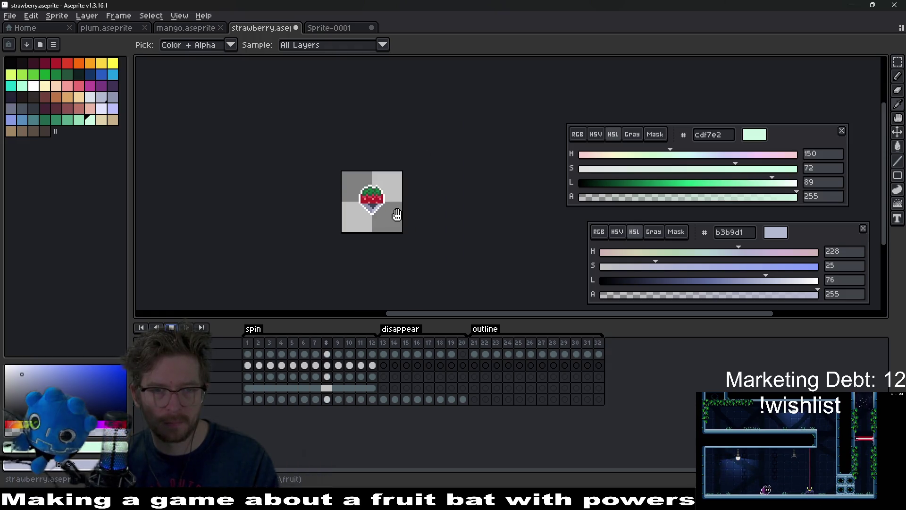
pyautogui.click(248, 388)
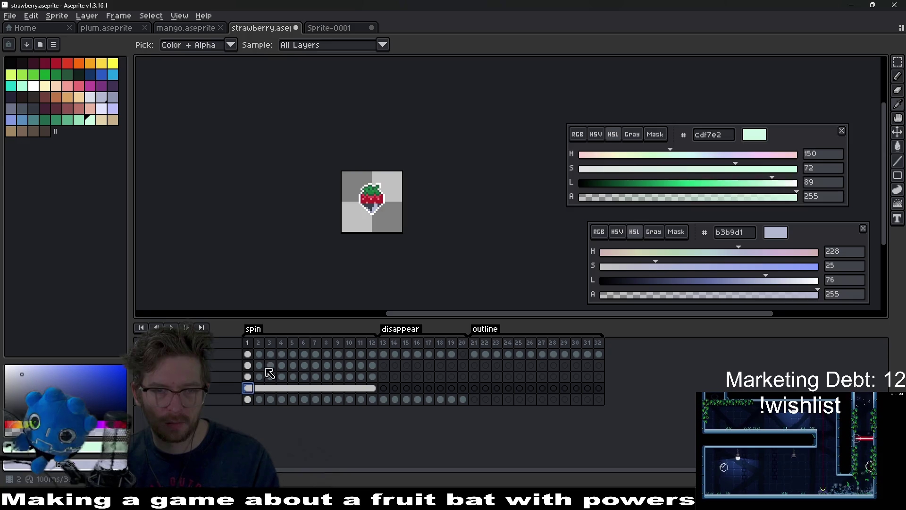
# Eyedrop dark slate 39414c from the strawberry's base, choose the line tool, and replay the spin
pyautogui.scroll(5, 387, 177)
pyautogui.click(385, 180)
pyautogui.scroll(4, 406, 184)
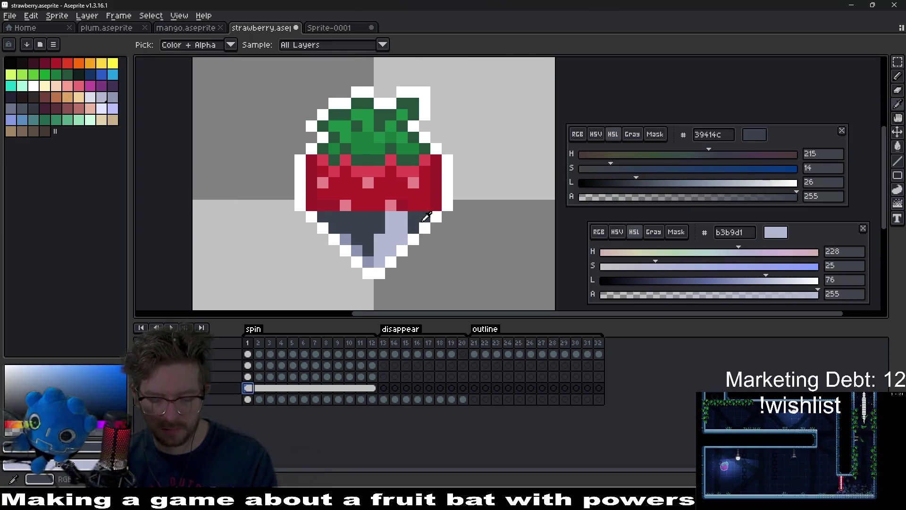
pyautogui.press('l')
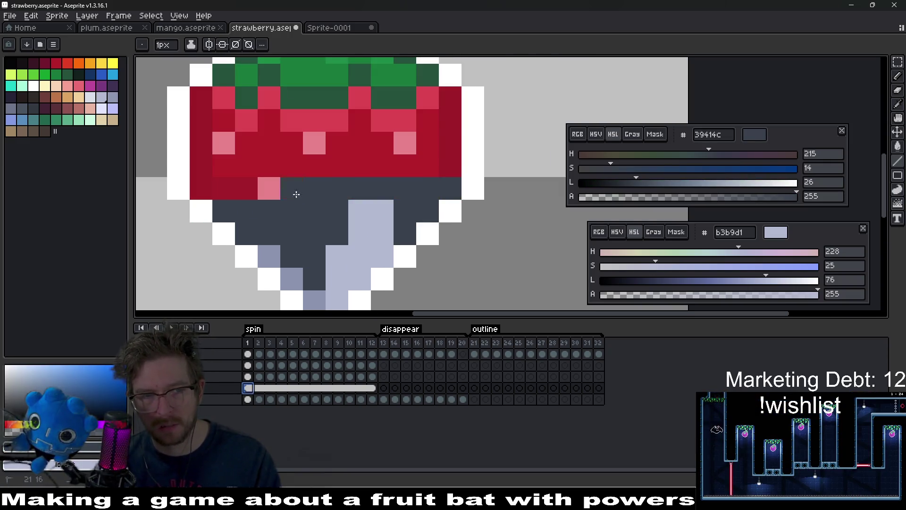
pyautogui.scroll(-8, 358, 207)
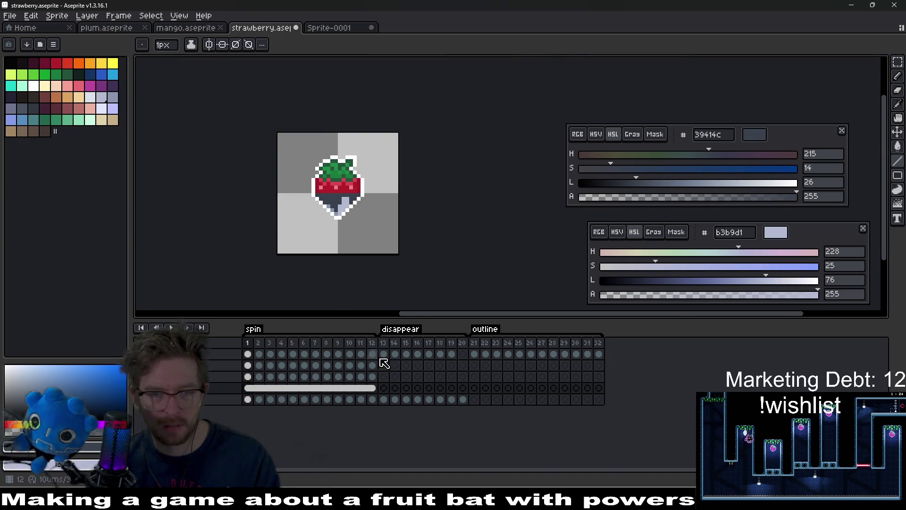
pyautogui.click(174, 328)
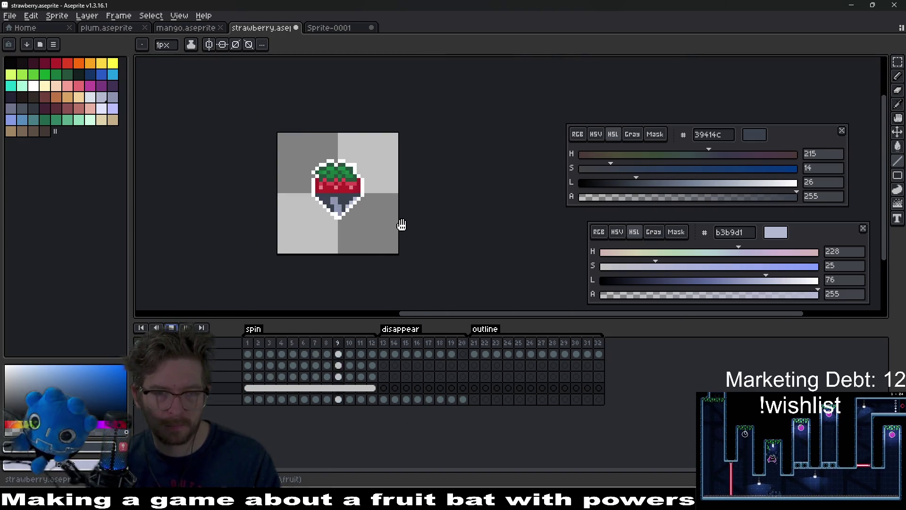
pyautogui.scroll(-1, 401, 225)
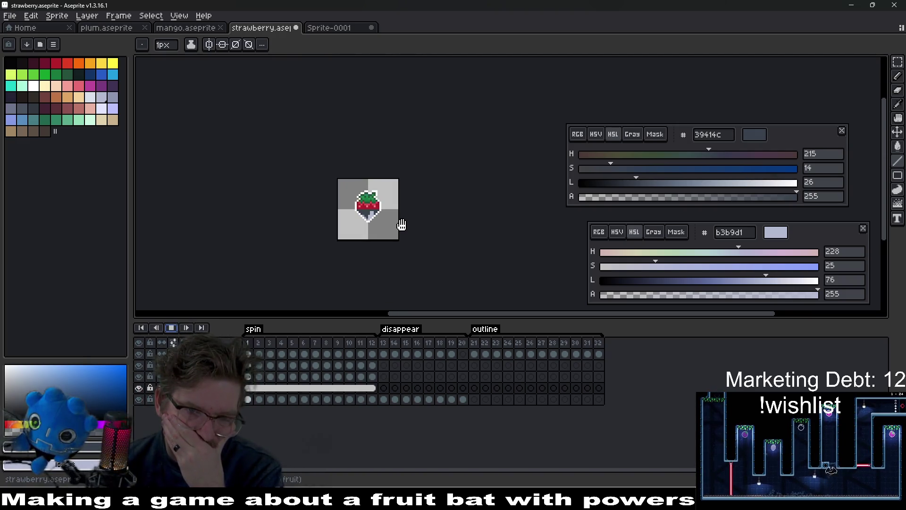
pyautogui.scroll(5, 381, 222)
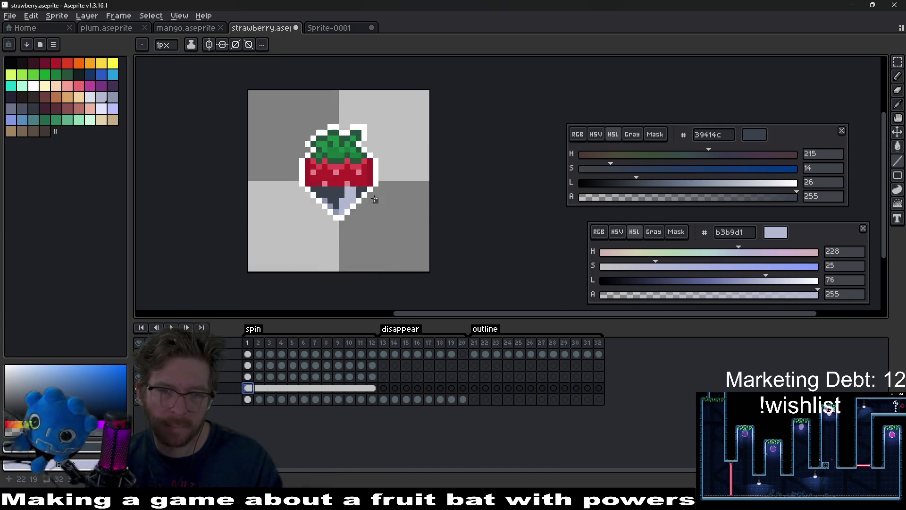
pyautogui.press('Return')
pyautogui.scroll(3, 388, 183)
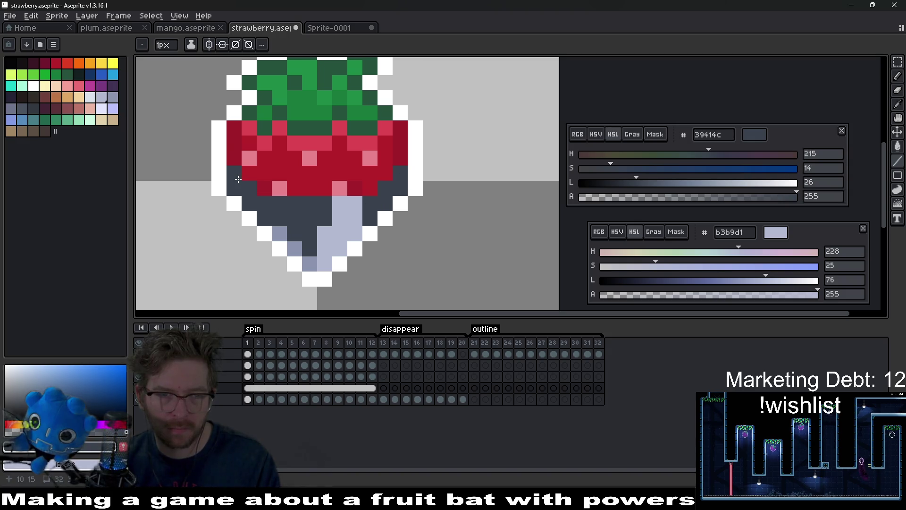
pyautogui.scroll(-4, 386, 210)
pyautogui.press('Return')
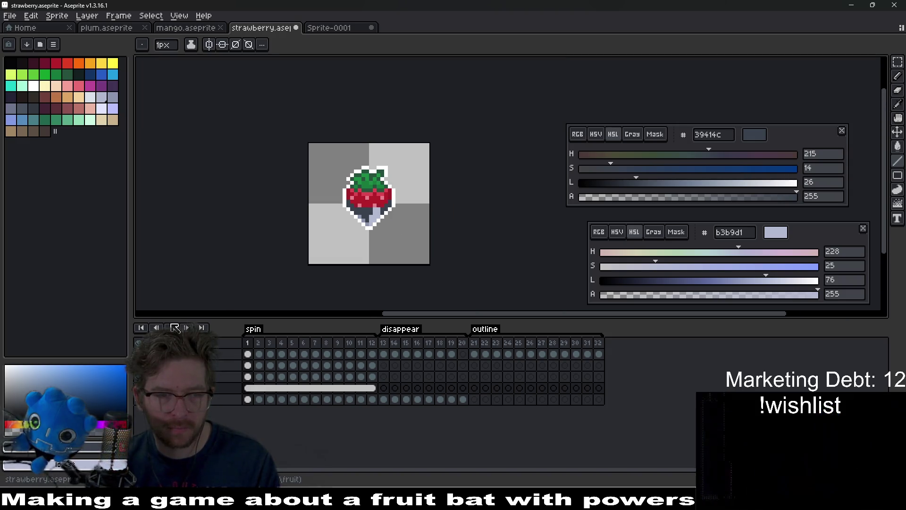
pyautogui.scroll(-3, 420, 217)
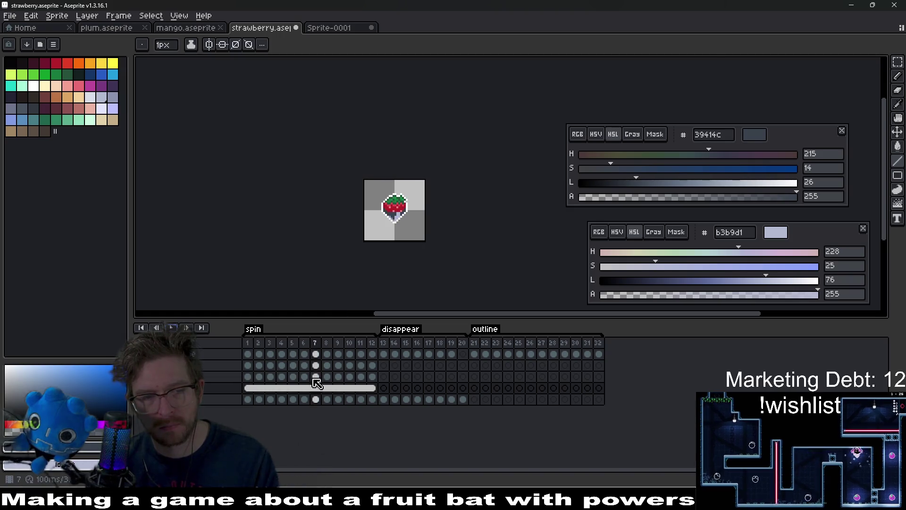
pyautogui.scroll(5, 395, 211)
pyautogui.press('Return')
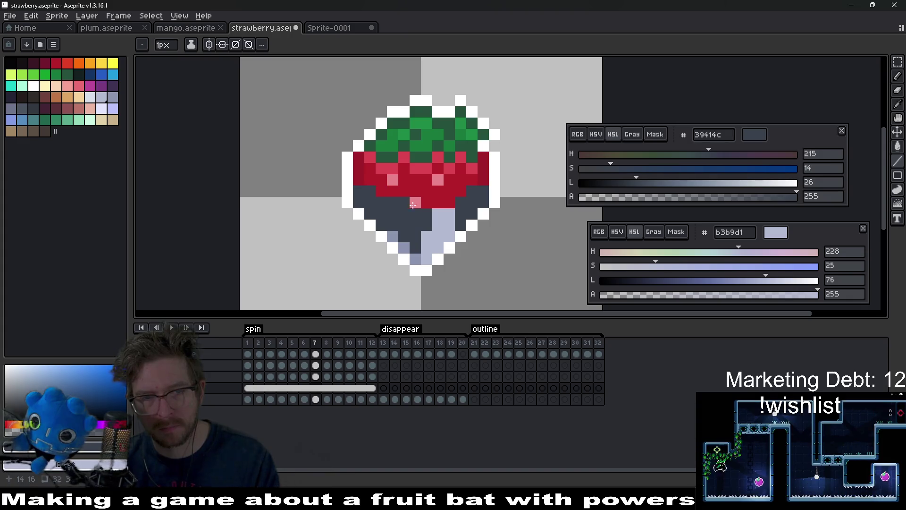
pyautogui.scroll(-8, 413, 205)
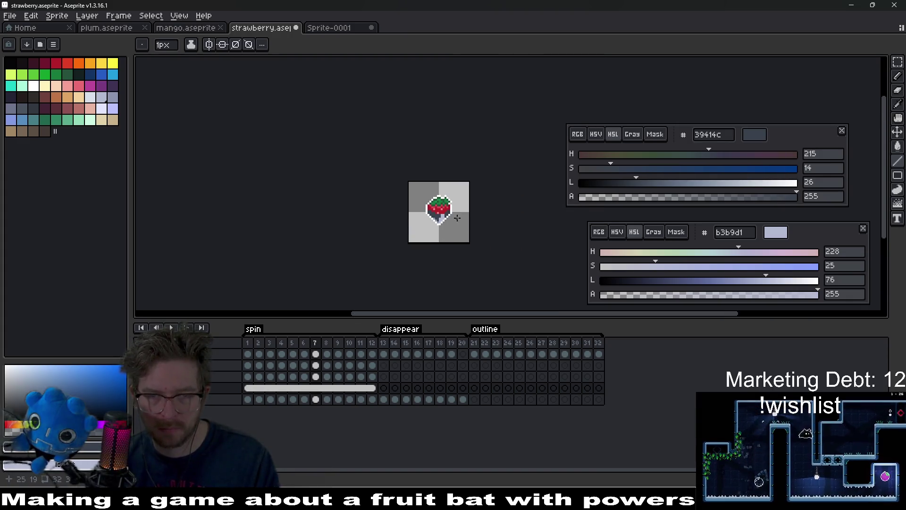
pyautogui.click(174, 328)
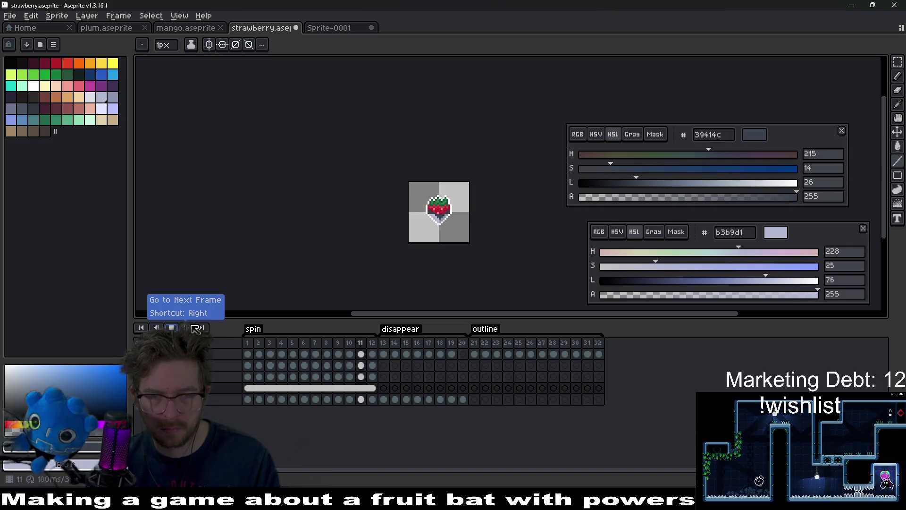
pyautogui.press('Return')
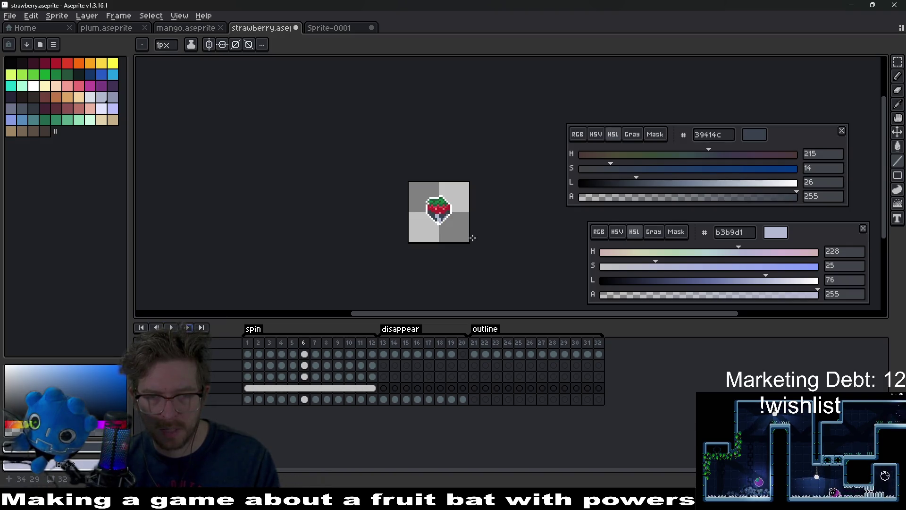
pyautogui.scroll(8, 453, 219)
pyautogui.moveTo(413, 220); pyautogui.dragTo(490, 191)
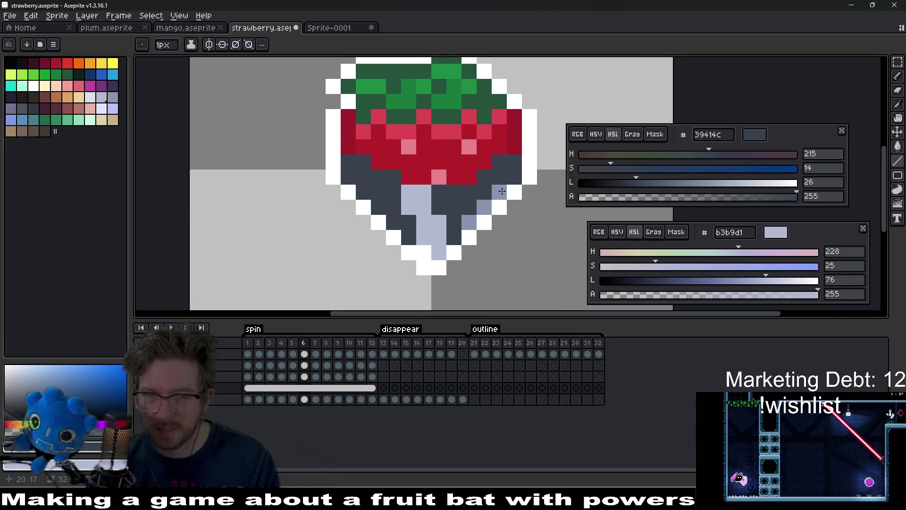
pyautogui.scroll(1, 472, 207)
pyautogui.scroll(-1, 451, 221)
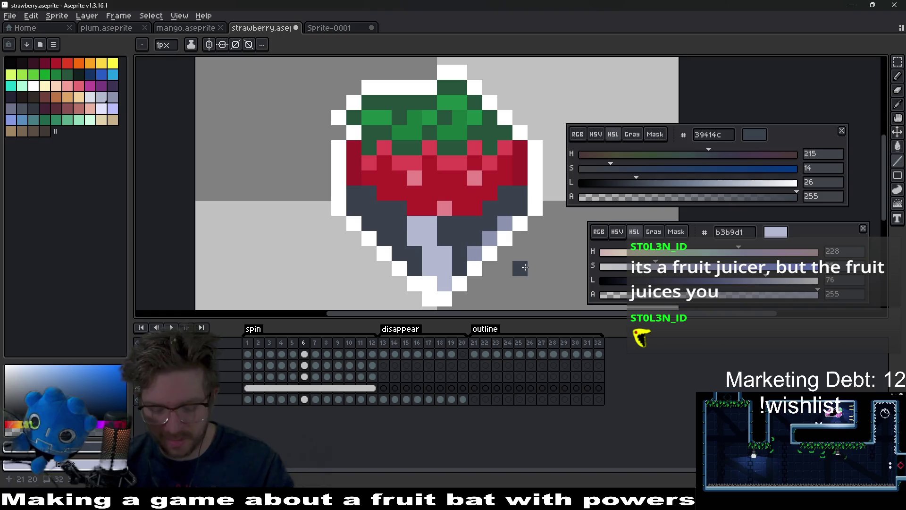
pyautogui.press('i')
# Darken the slate to 272d34 (lightness 26→18) and pencil it along the lowest red row
pyautogui.rightClick(391, 223)
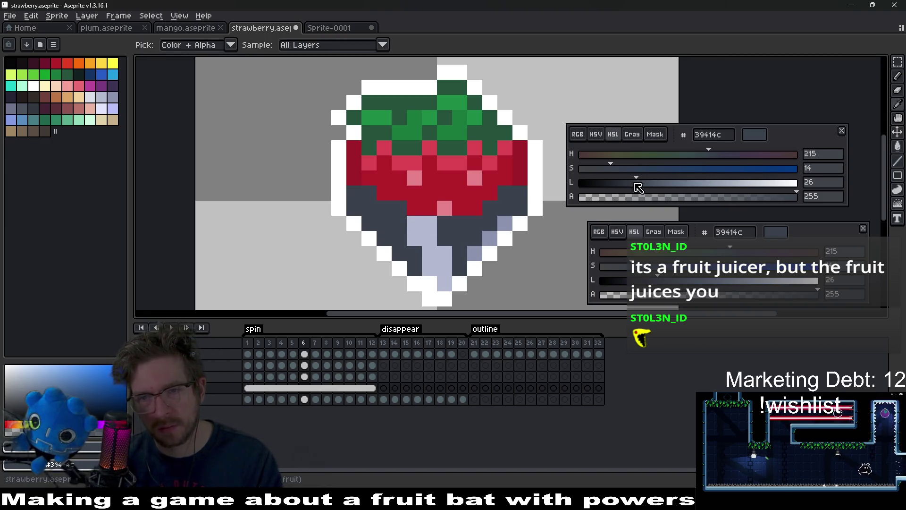
pyautogui.moveTo(639, 188); pyautogui.dragTo(619, 187)
pyautogui.press('b')
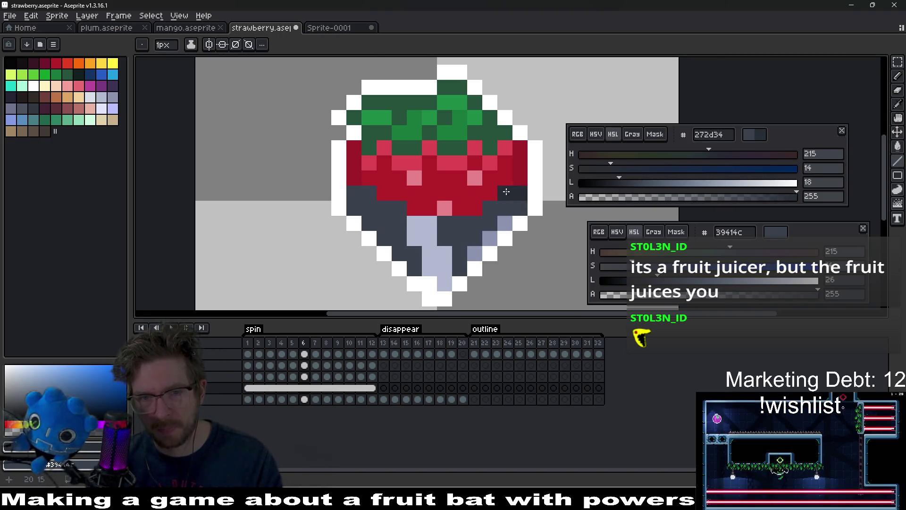
pyautogui.moveTo(488, 207); pyautogui.dragTo(394, 204)
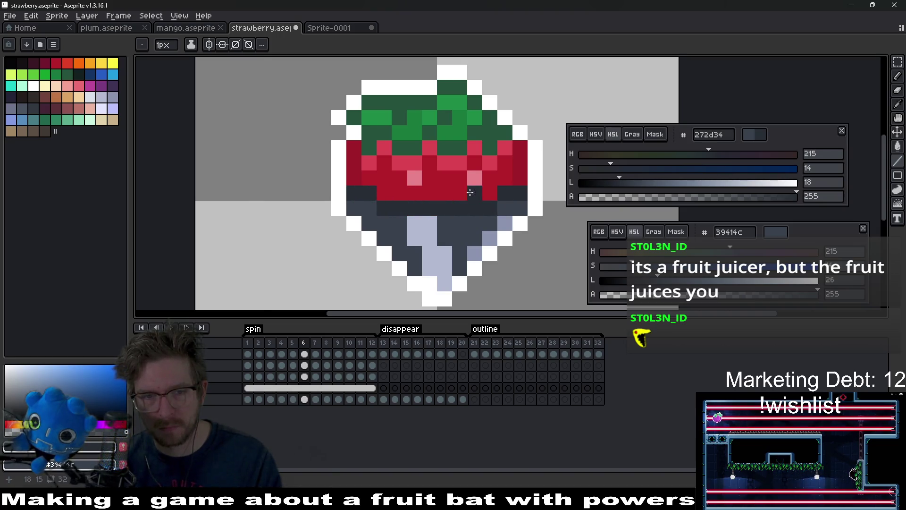
# Play the animation to check the new shading, stopping on frame 3
pyautogui.scroll(-5, 491, 203)
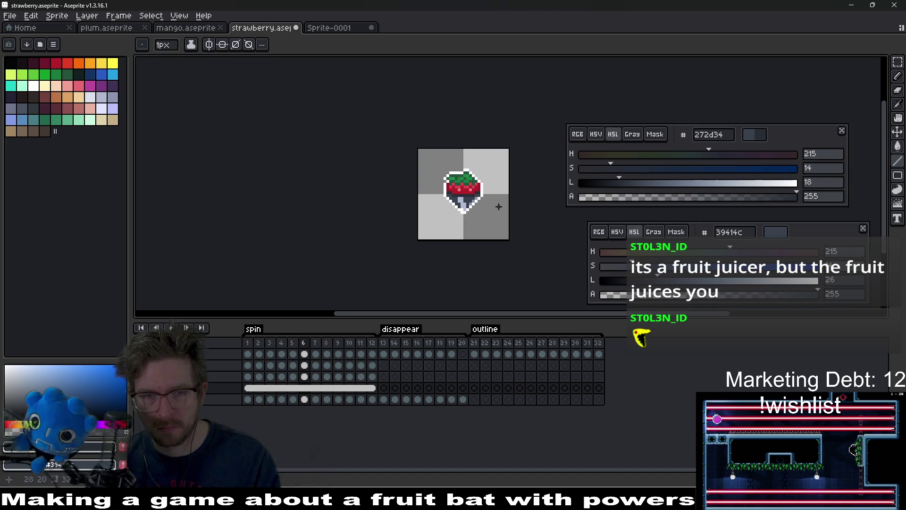
pyautogui.click(173, 327)
pyautogui.scroll(-2, 505, 208)
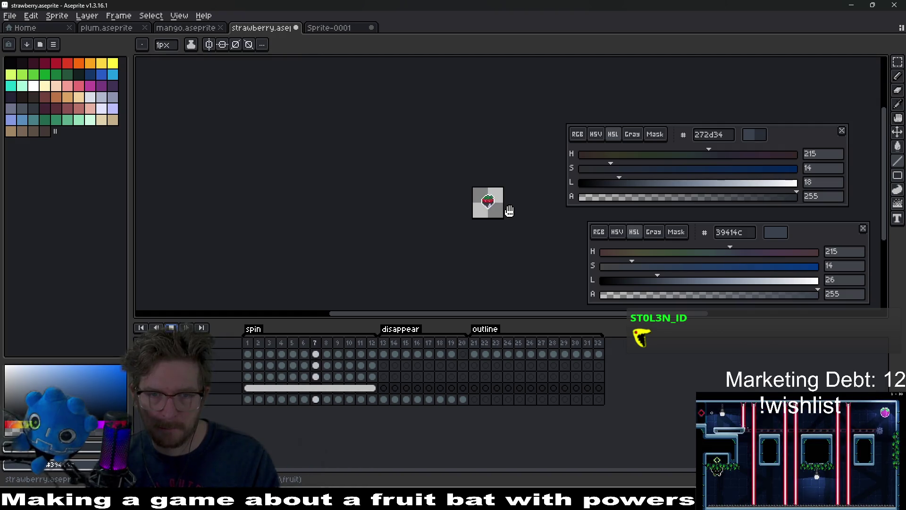
pyautogui.click(173, 328)
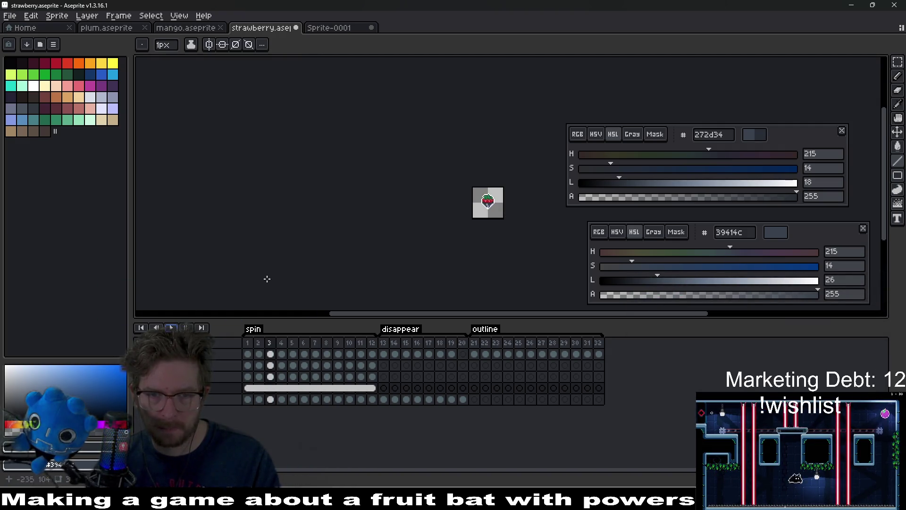
pyautogui.scroll(10, 491, 202)
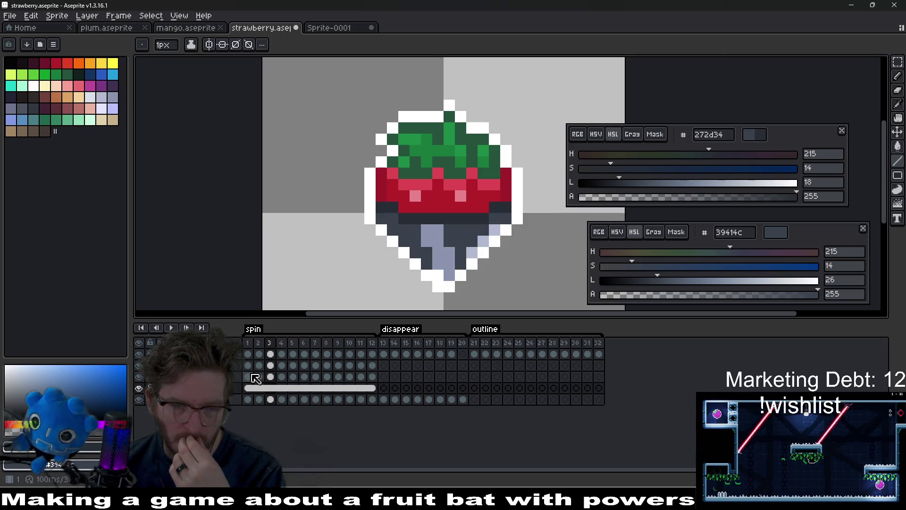
# On frame 1, hide the highlight layer, zoom in, and pencil a lavender 8b93af pixel onto the base
pyautogui.click(248, 376)
pyautogui.click(141, 377)
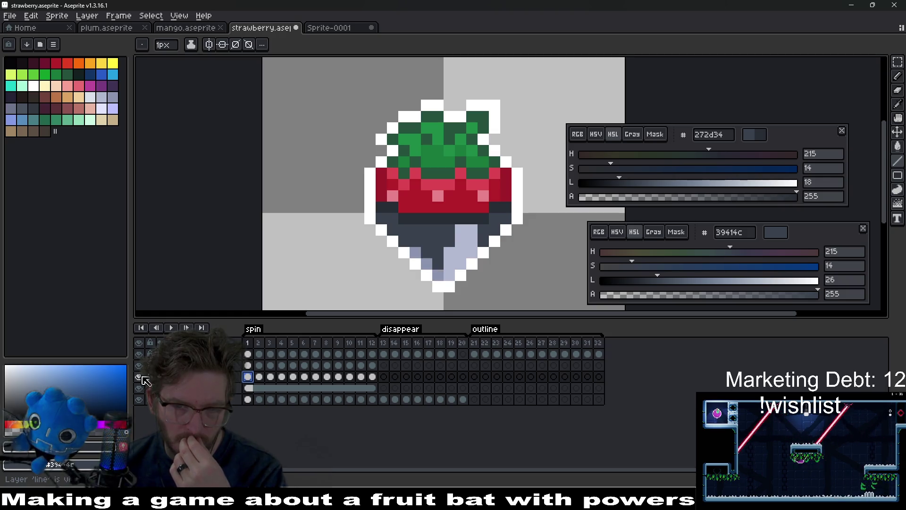
pyautogui.click(142, 377)
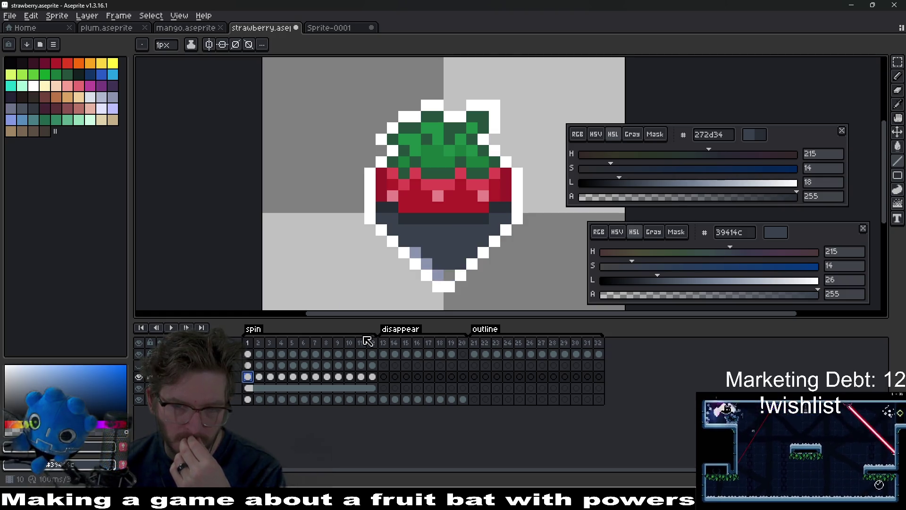
pyautogui.press('+')
pyautogui.press('i')
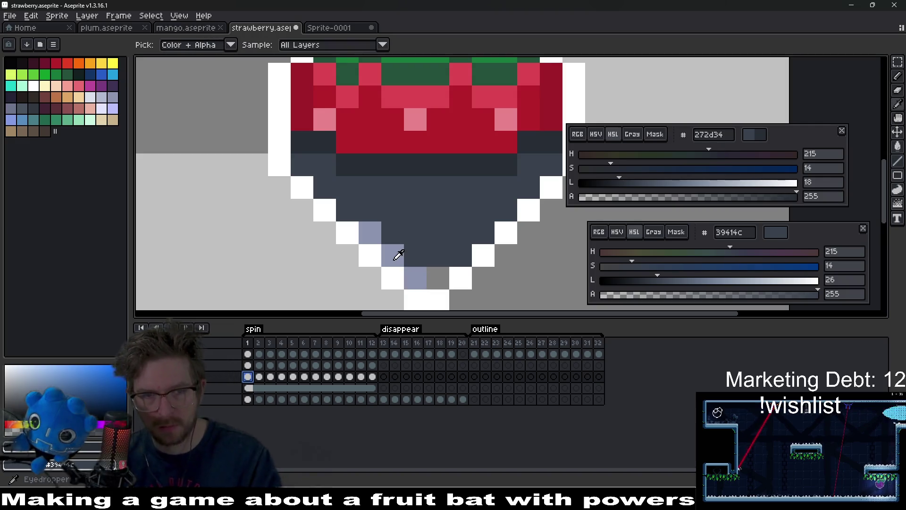
pyautogui.click(398, 254)
pyautogui.press('b')
pyautogui.click(393, 210)
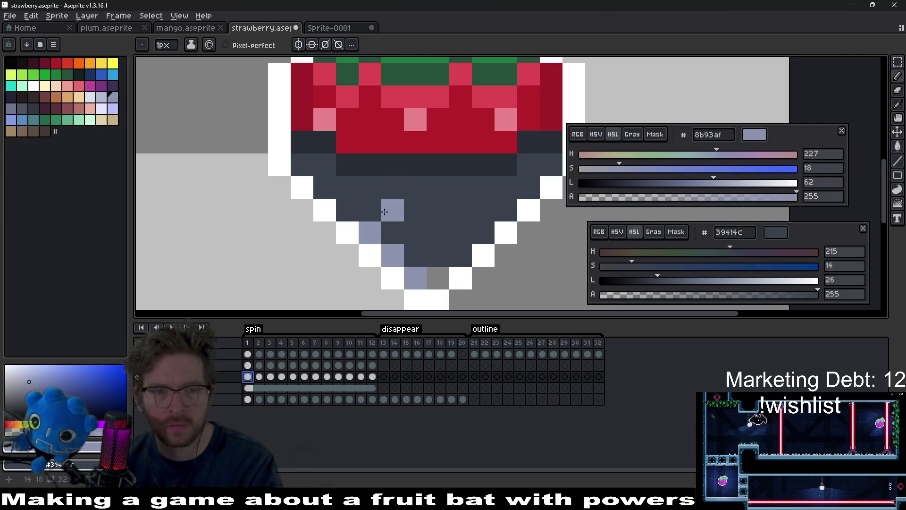
# Step through spin frames 2–6 adding lavender highlight pixels along the lower edge
pyautogui.press('.')
pyautogui.press('.')
pyautogui.press(',')
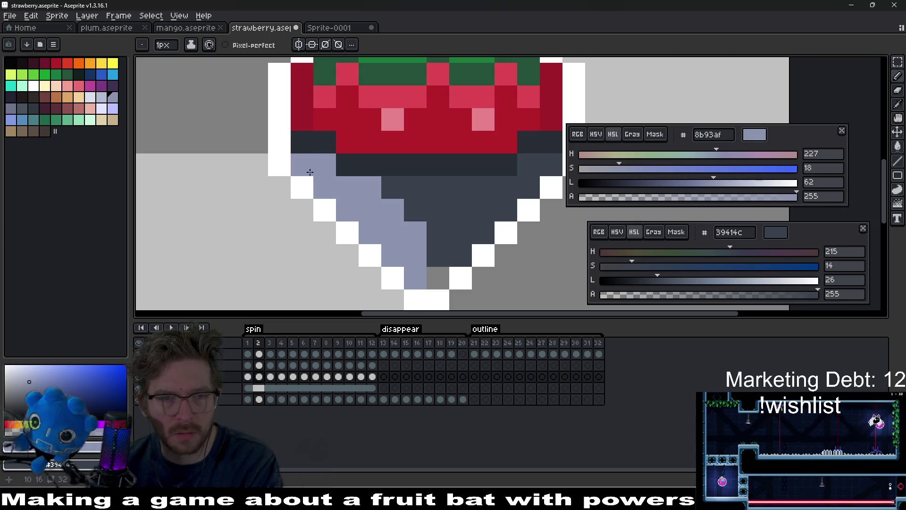
pyautogui.press('.')
pyautogui.press('.')
pyautogui.press('.')
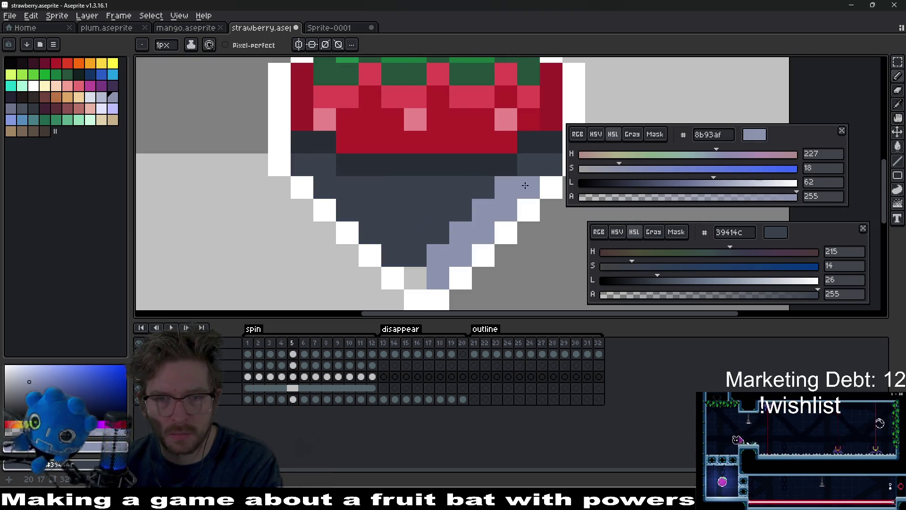
pyautogui.click(530, 166)
pyautogui.press('.')
pyautogui.press('.')
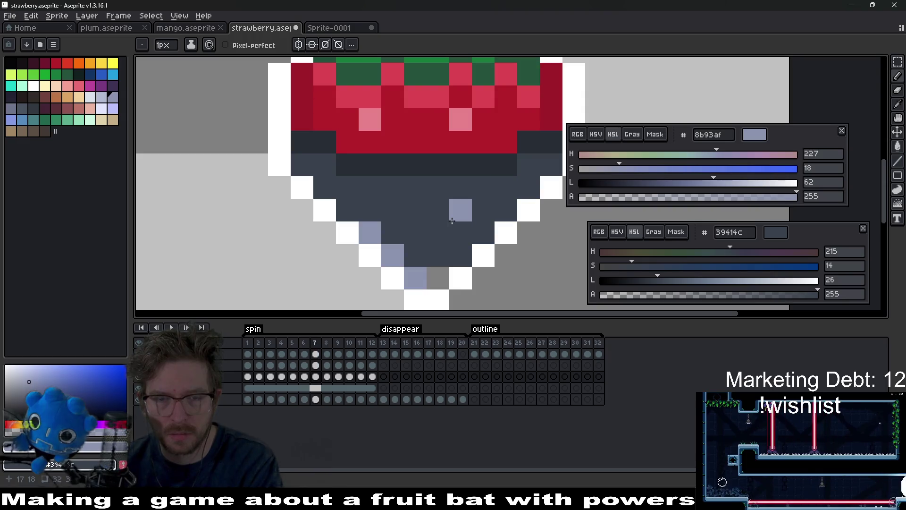
pyautogui.click(460, 222)
pyautogui.press(',')
pyautogui.click(545, 173)
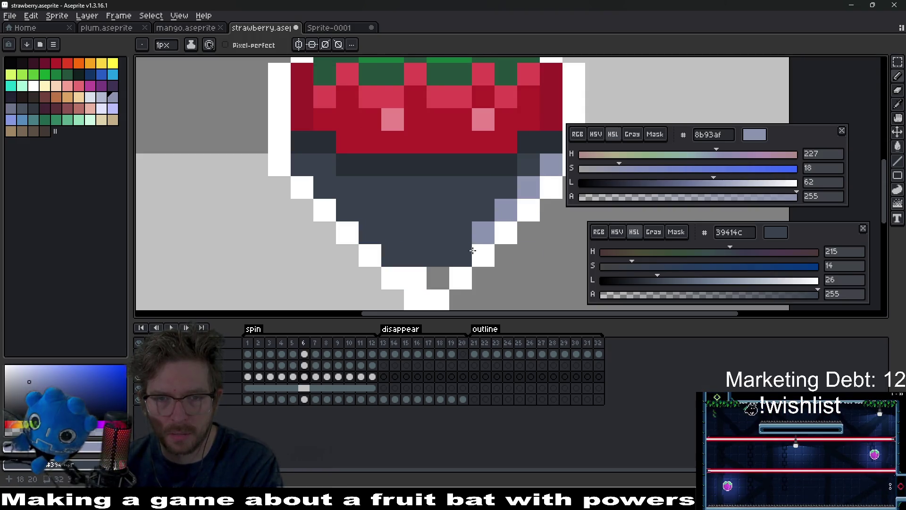
pyautogui.press('.')
pyautogui.click(467, 301)
# Add a highlight pixel on frame 11, then on frame 7 sample the lighter lavender b3b9d1
pyautogui.press('.')
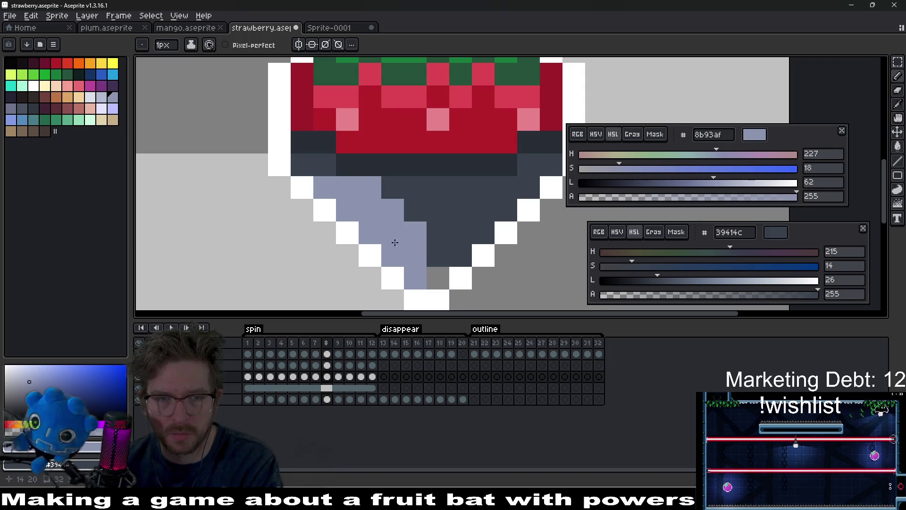
pyautogui.press('.')
pyautogui.press('.')
pyautogui.press('.')
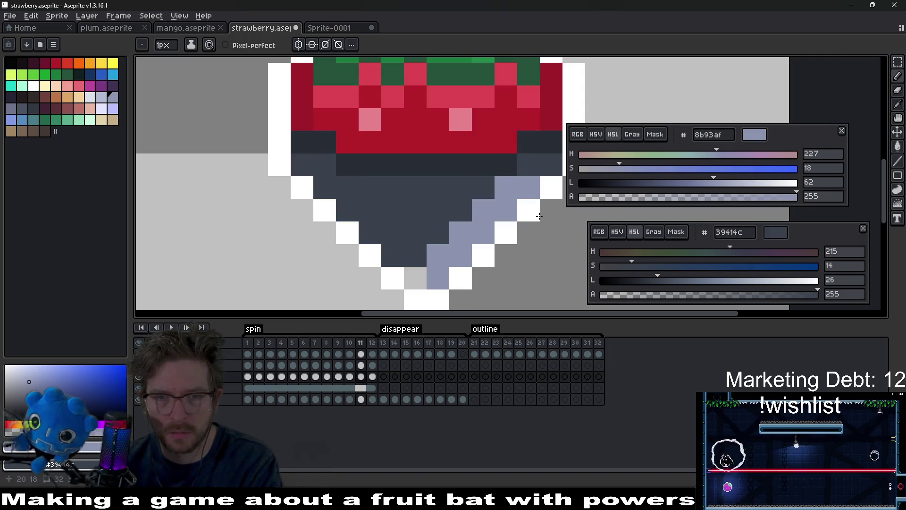
pyautogui.click(540, 162)
pyautogui.press('.')
pyautogui.press('.')
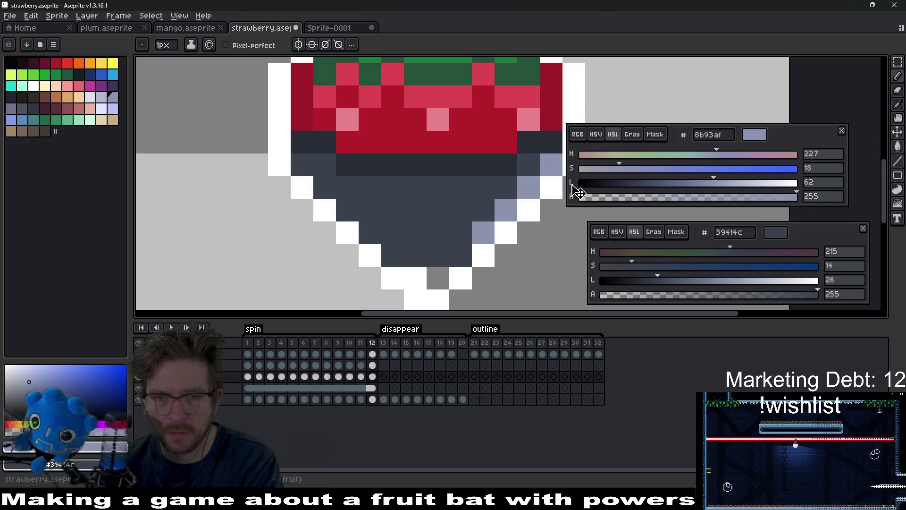
pyautogui.press(',')
pyautogui.press(',')
pyautogui.press(',')
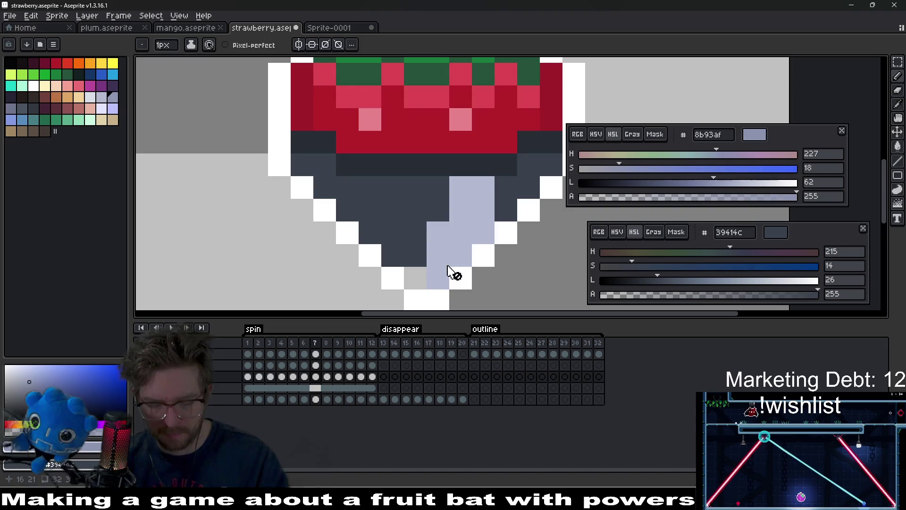
pyautogui.keyDown('alt'); pyautogui.click(476, 207); pyautogui.keyUp('alt')
# On the line2 layer, recolor a frame 12 highlight pixel to lavender b3b9d1
pyautogui.press('.')
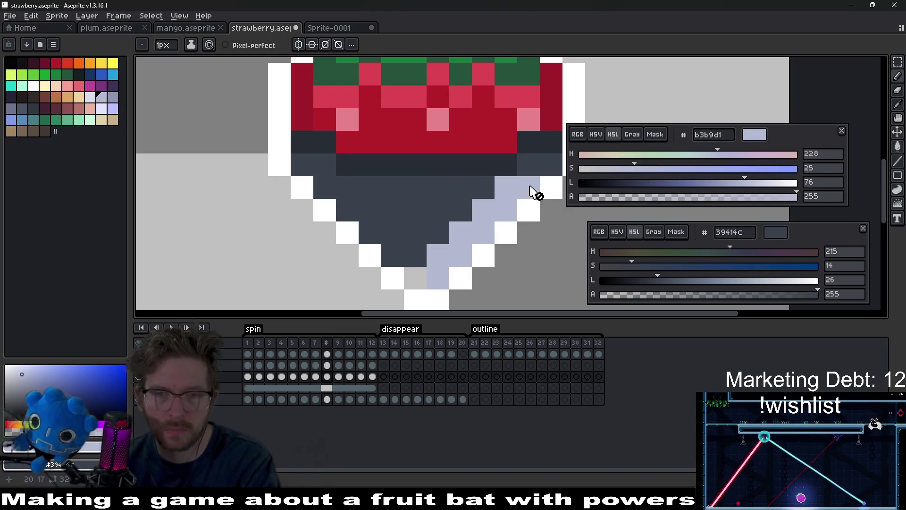
pyautogui.press('Up')
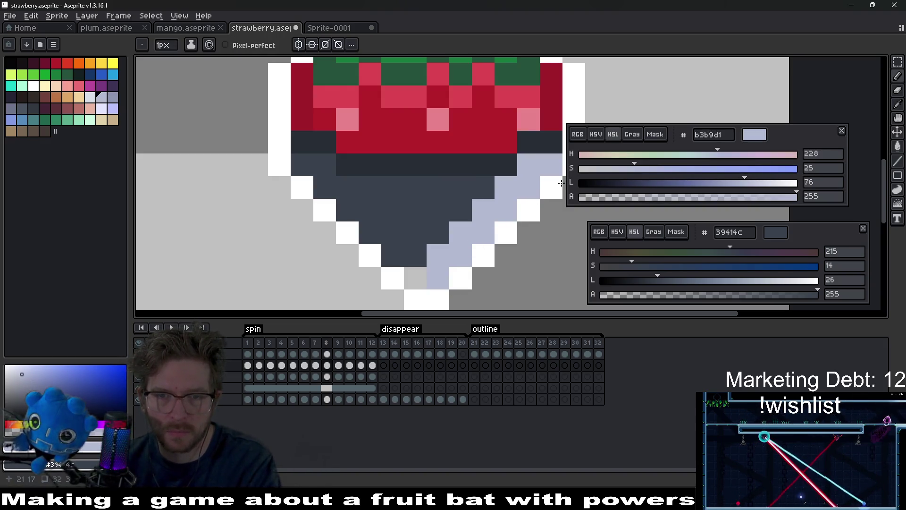
pyautogui.press('.')
pyautogui.press('.')
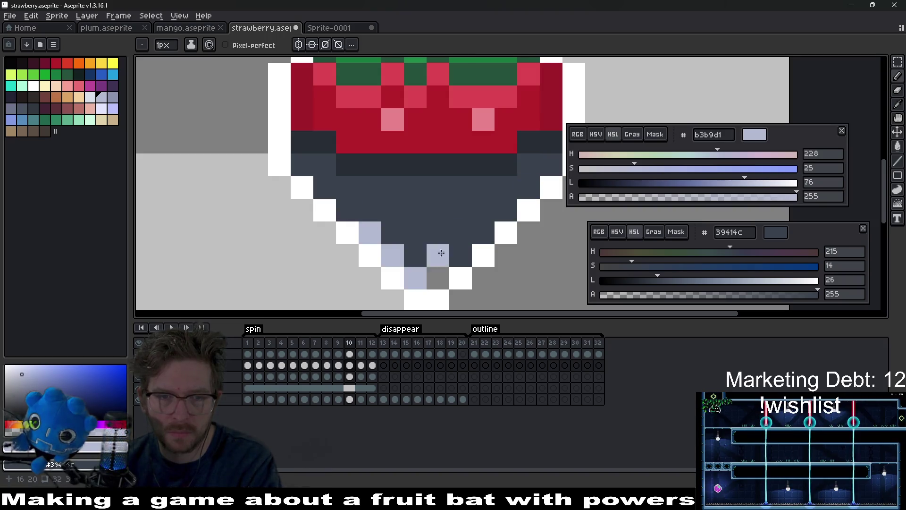
pyautogui.press('.')
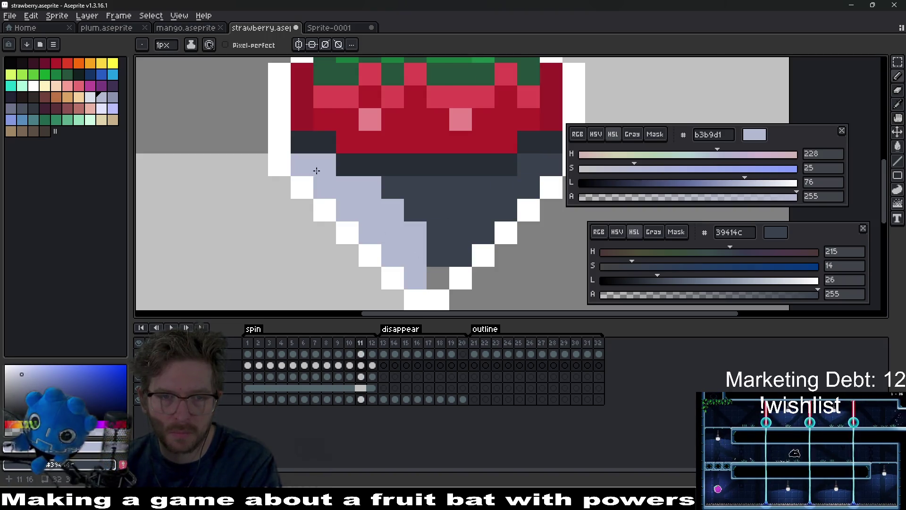
pyautogui.press('.')
pyautogui.click(333, 189)
pyautogui.press('.')
# Paint a b3b9d1 highlight pixel on frame 5, then play the spin animation
pyautogui.press(',')
pyautogui.press(',')
pyautogui.press(',')
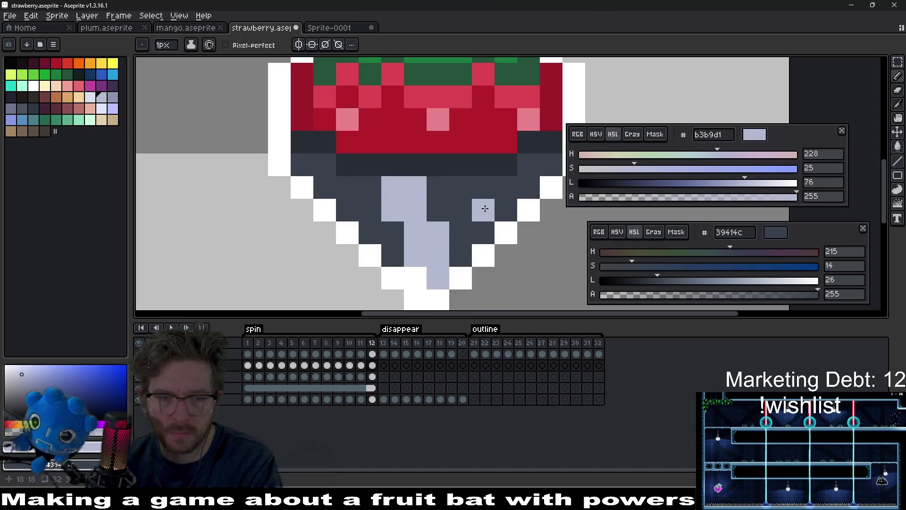
pyautogui.press(',')
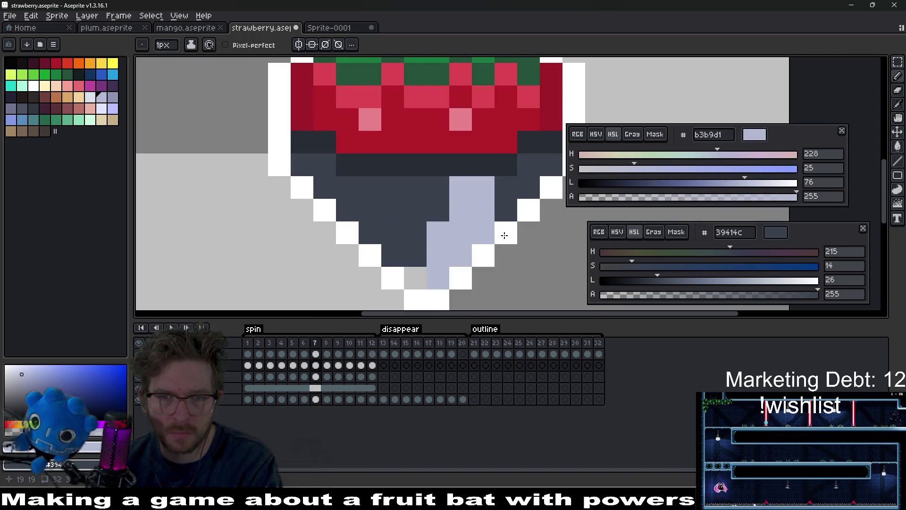
pyautogui.press('.')
pyautogui.press('.')
pyautogui.press('.')
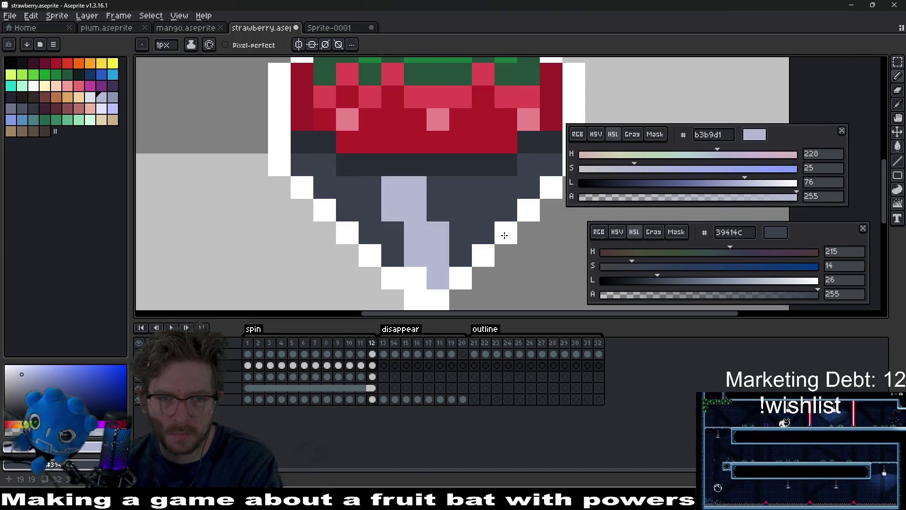
pyautogui.press(',')
pyautogui.press(',')
pyautogui.press(',')
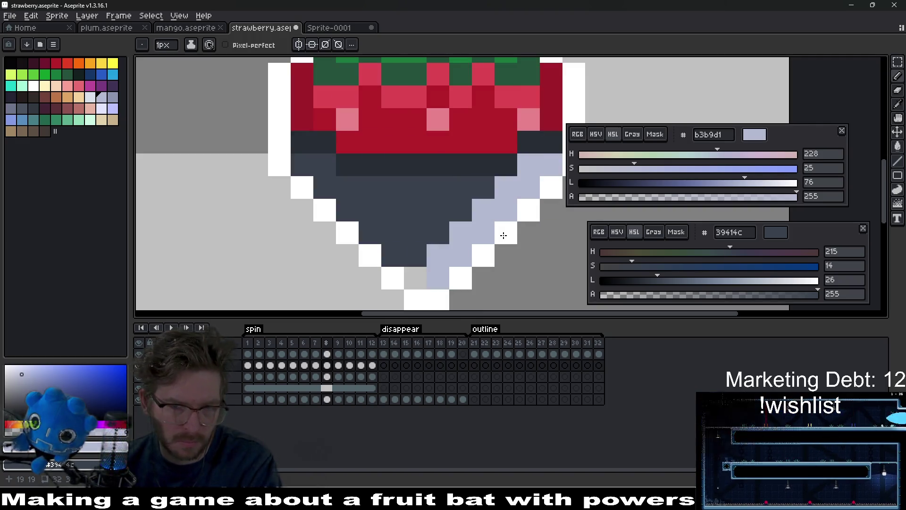
pyautogui.press(',')
pyautogui.press(',')
pyautogui.press(',')
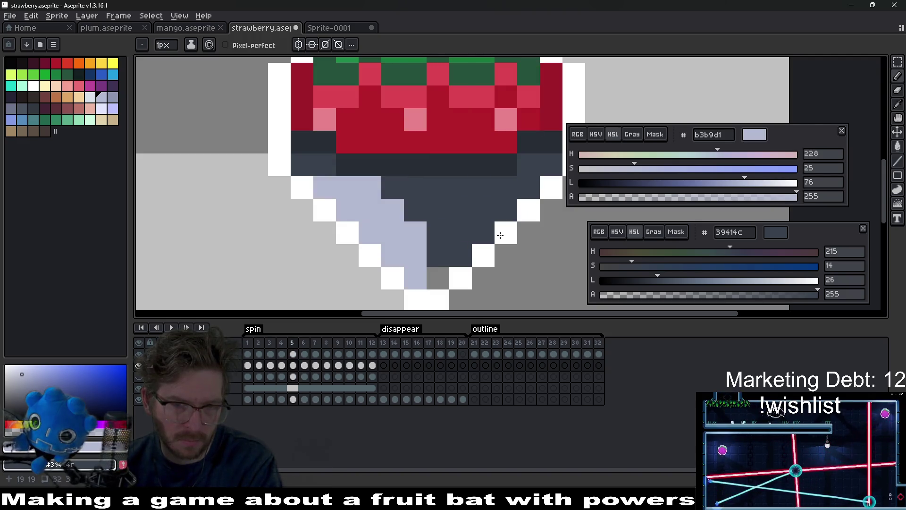
pyautogui.click(315, 169)
pyautogui.press(',')
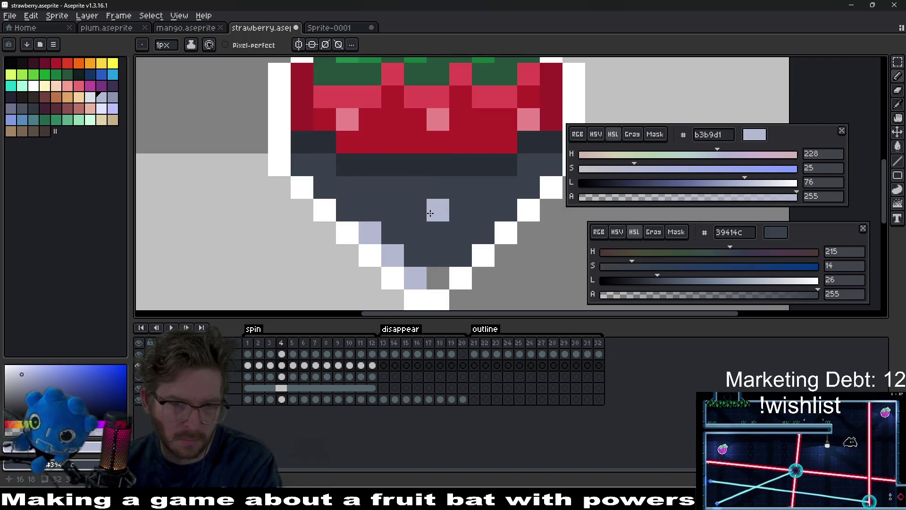
pyautogui.press(',')
pyautogui.press(',')
pyautogui.press('.')
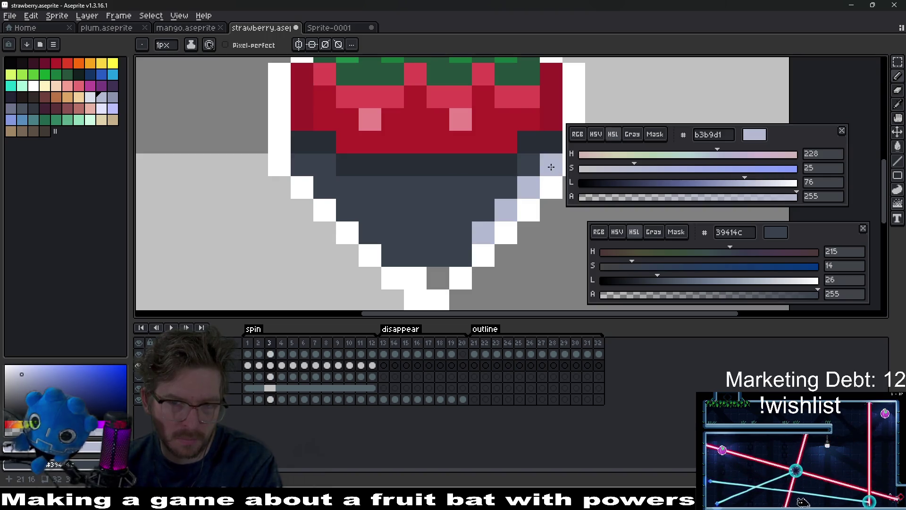
pyautogui.press(',')
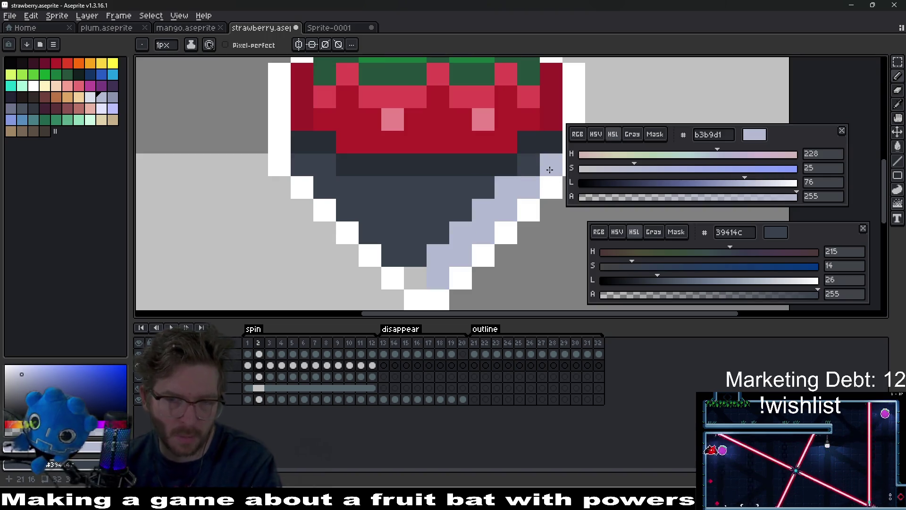
pyautogui.press('.')
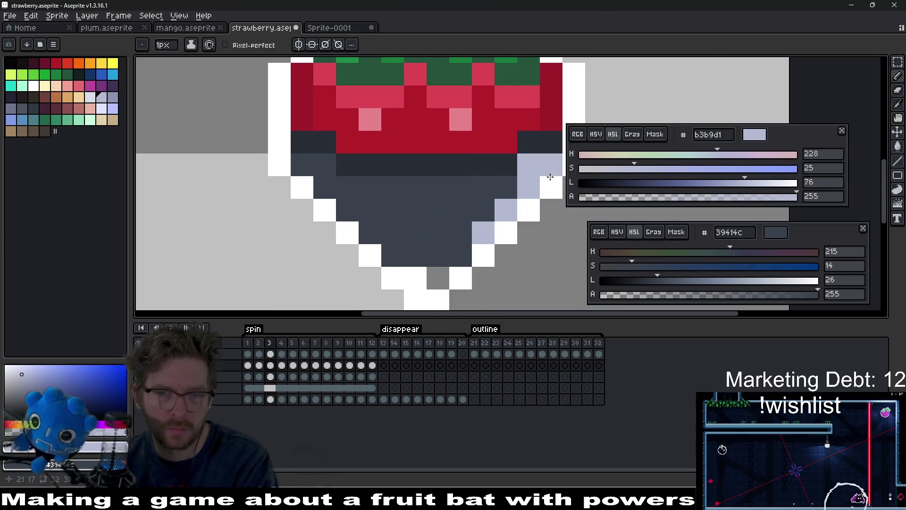
pyautogui.press(',')
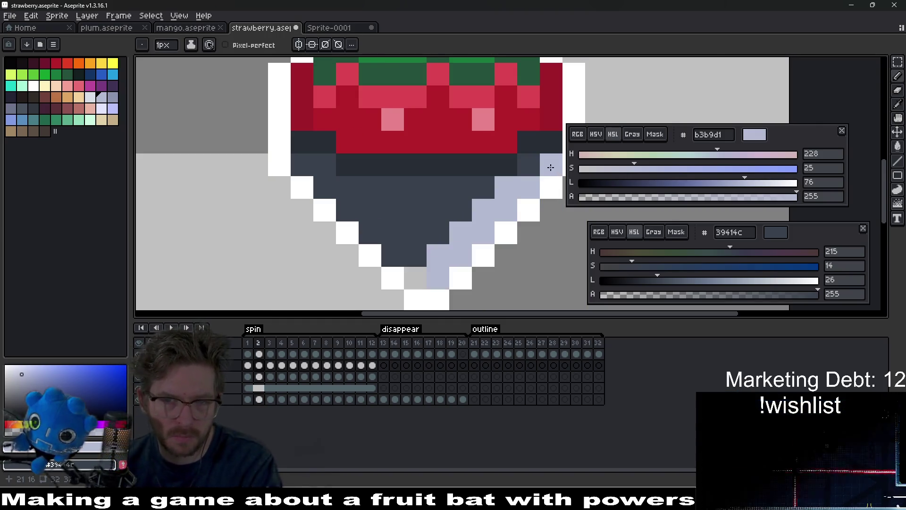
pyautogui.press('Return')
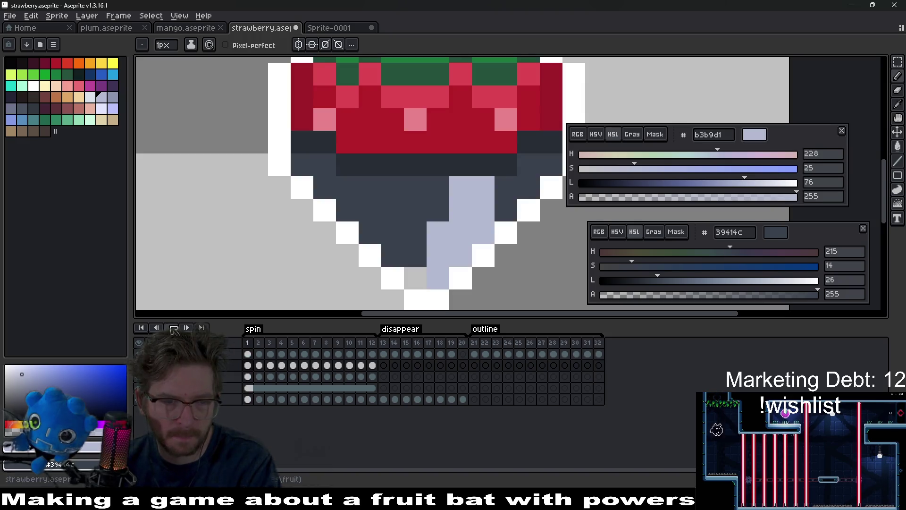
# Generate the strawberry sprite sheet with Export Sprite Sheet
pyautogui.scroll(-8, 472, 208)
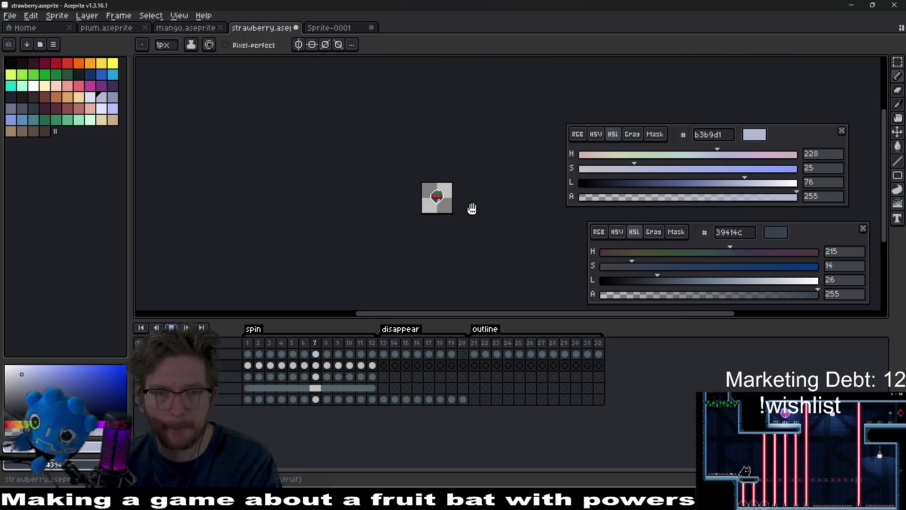
pyautogui.scroll(3, 446, 209)
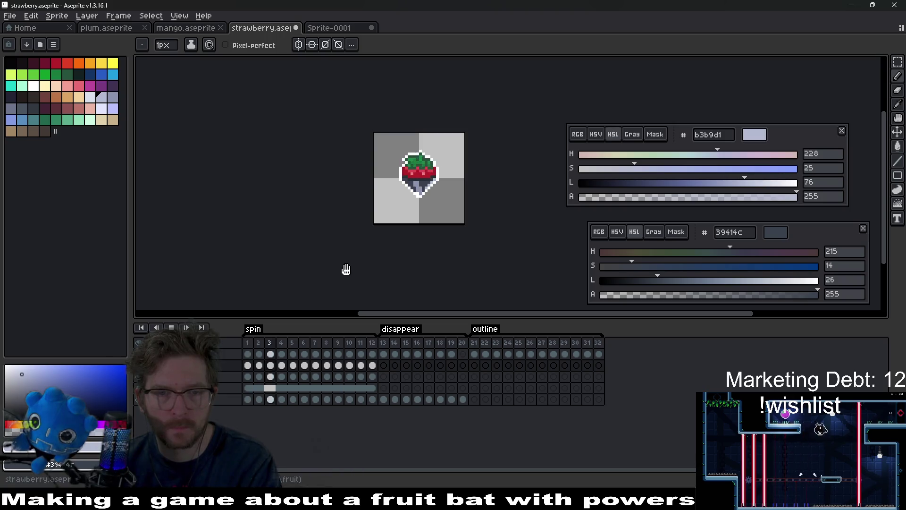
pyautogui.scroll(-3, 459, 182)
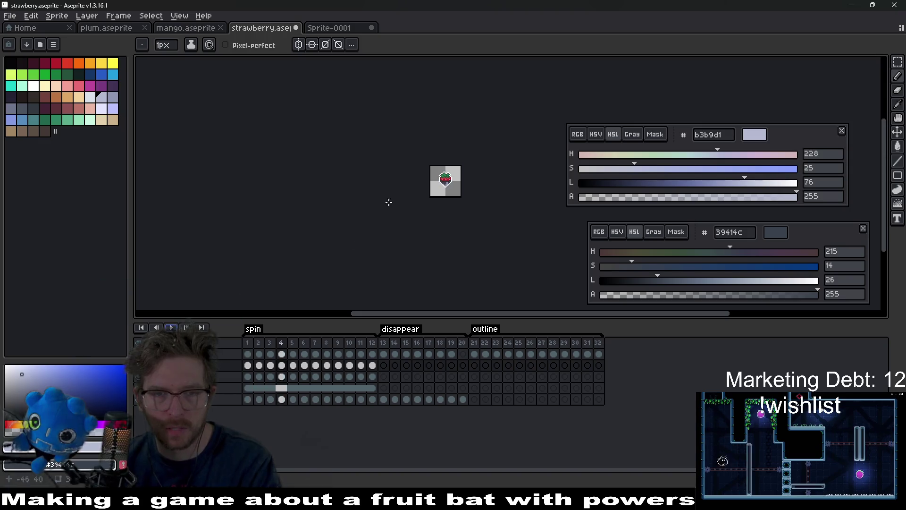
pyautogui.scroll(2, 445, 204)
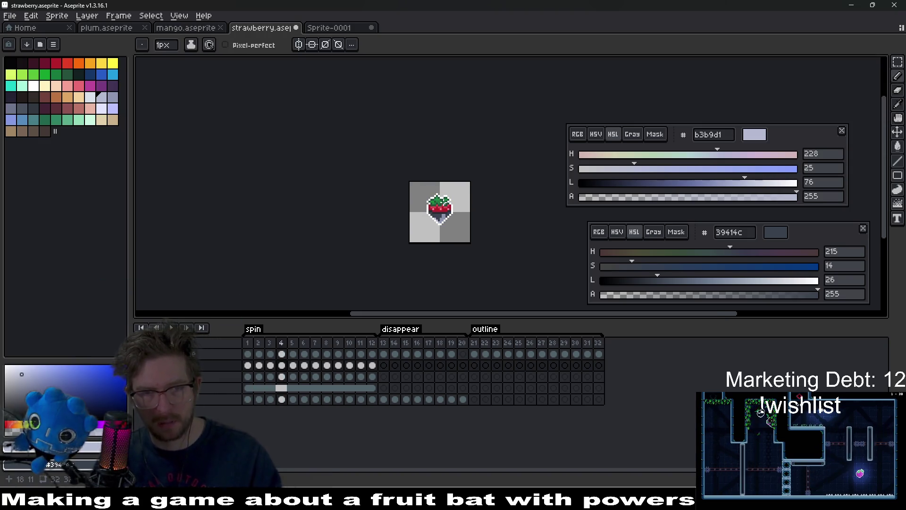
pyautogui.press('ctrl')
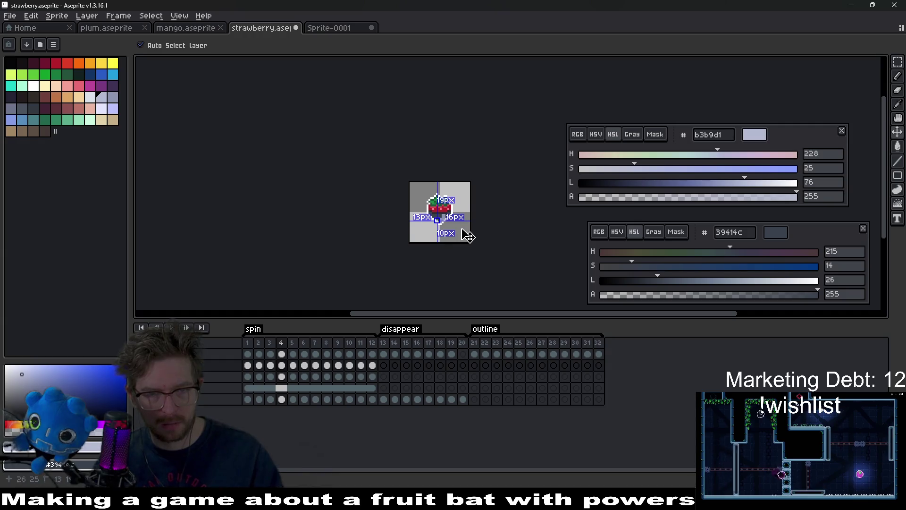
pyautogui.press('ctrl')
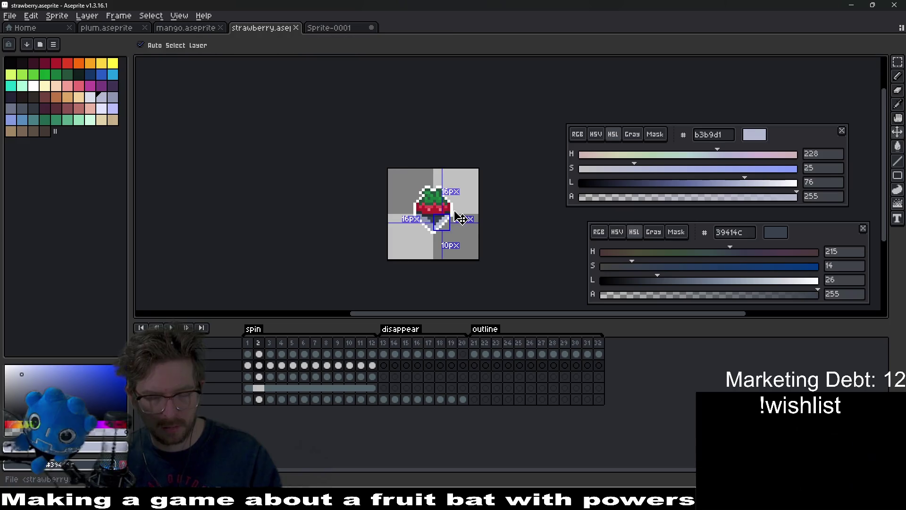
pyautogui.hotkey('ctrl', 'e')
pyautogui.press('Return')
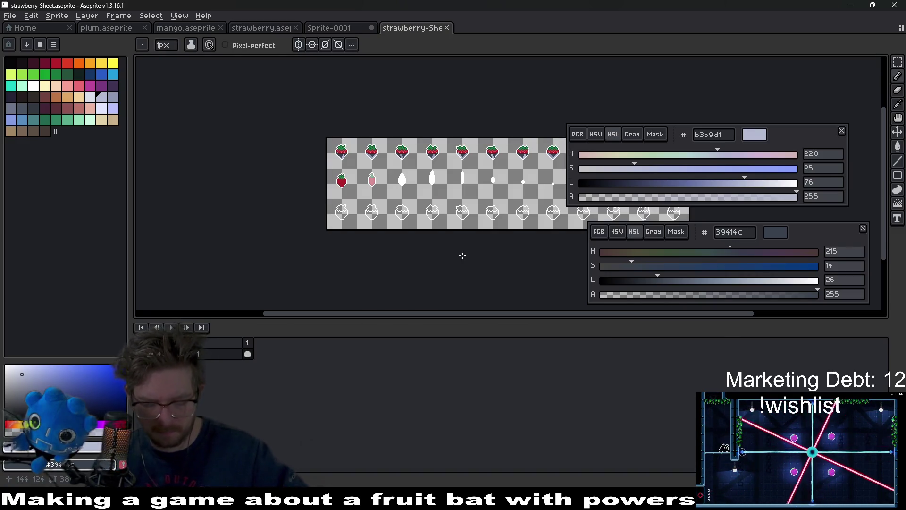
# Save the exported sprite sheet to file and return to the Godot editor
pyautogui.hotkey('ctrl', 'alt', 'shift', 's')
pyautogui.press('Return')
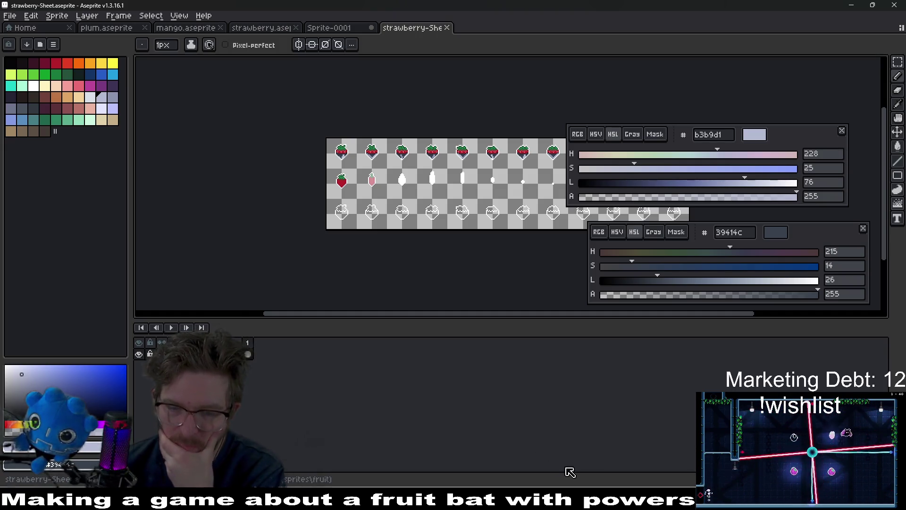
pyautogui.hotkey('alt', 'Tab')
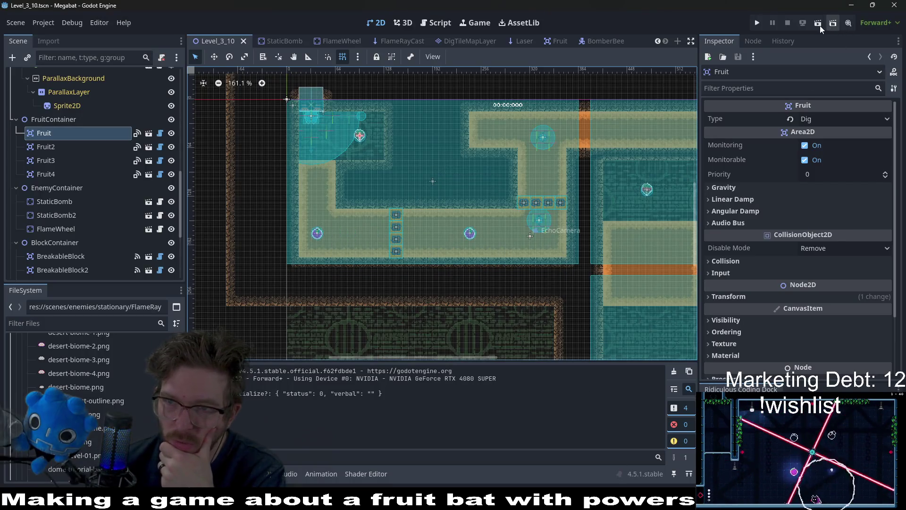
# Run the Megabat project with F5 to see the recolored strawberry in-game
pyautogui.press('F5')
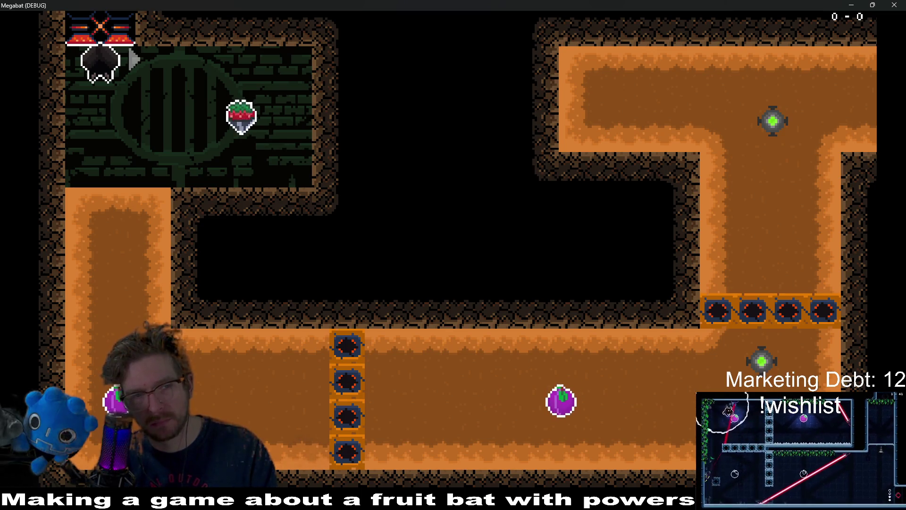
# Fly the bat through the shafts and corridors eating the strawberry, then close the game
pyautogui.press('Right')
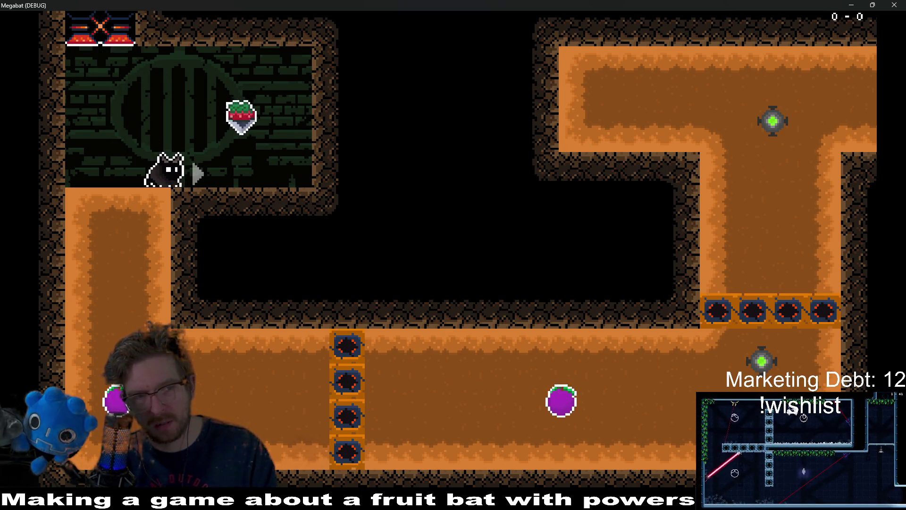
pyautogui.press('Up')
pyautogui.press('Left')
pyautogui.press('Down')
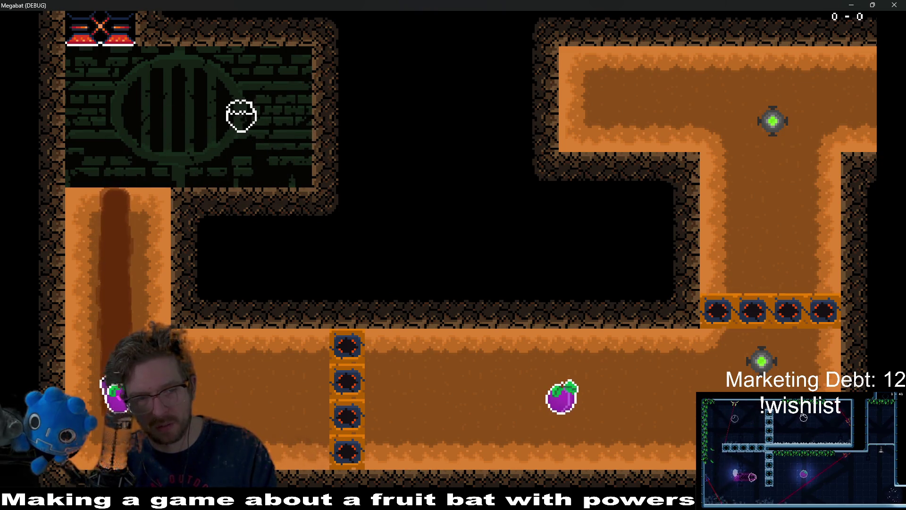
pyautogui.press('Right')
pyautogui.press('Up')
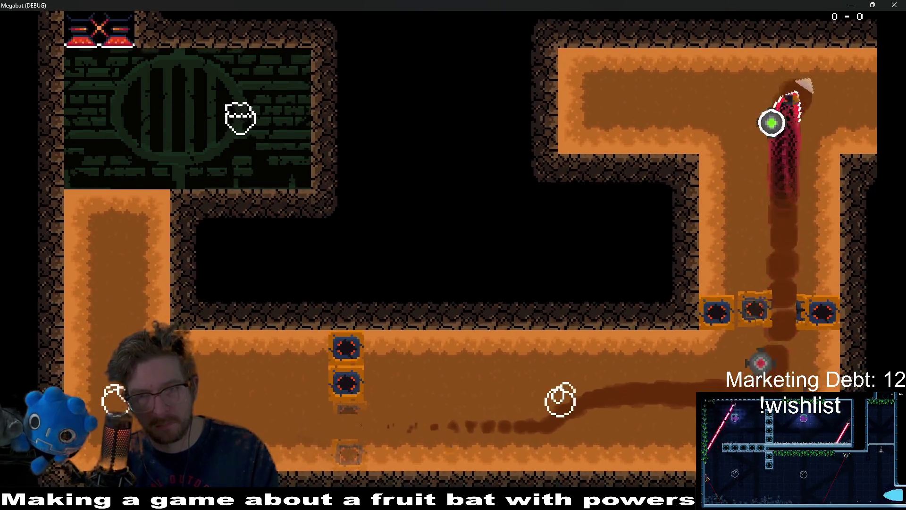
pyautogui.press('Right')
pyautogui.press('Down')
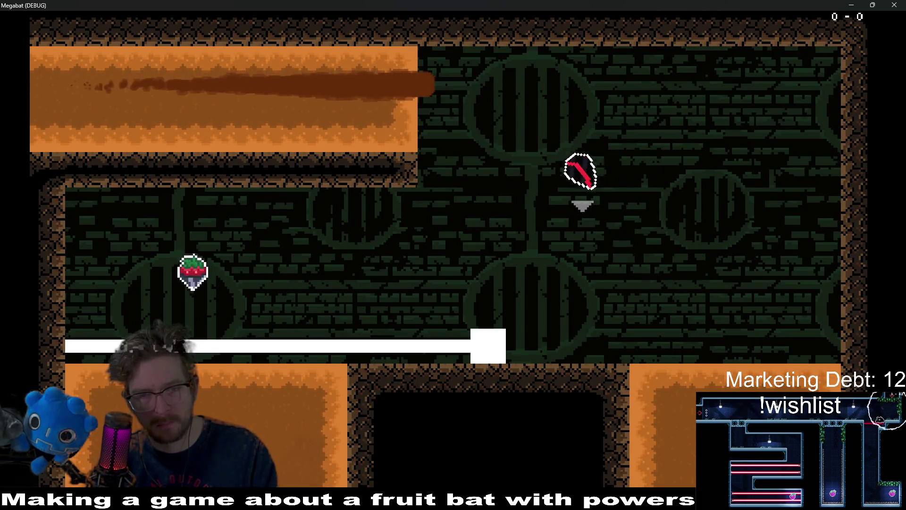
pyautogui.press('Left')
pyautogui.press('Right')
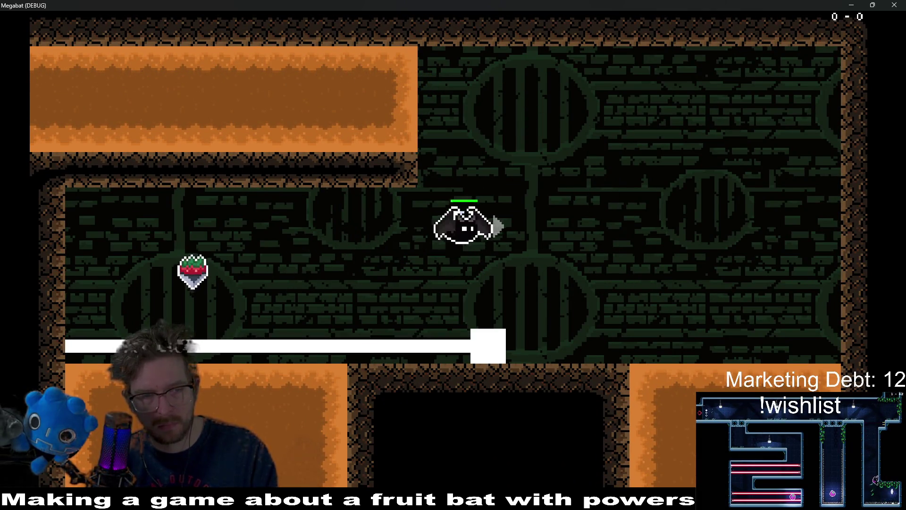
pyautogui.press('Down')
pyautogui.press('F8')
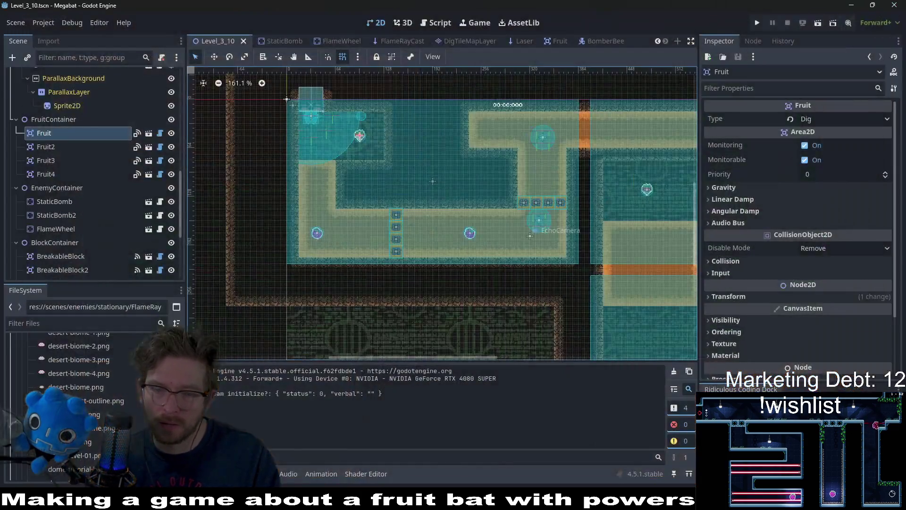
# Back in Aseprite, close strawberry-Sheet and bring up strawberry.aseprite
pyautogui.hotkey('alt', 'Tab')
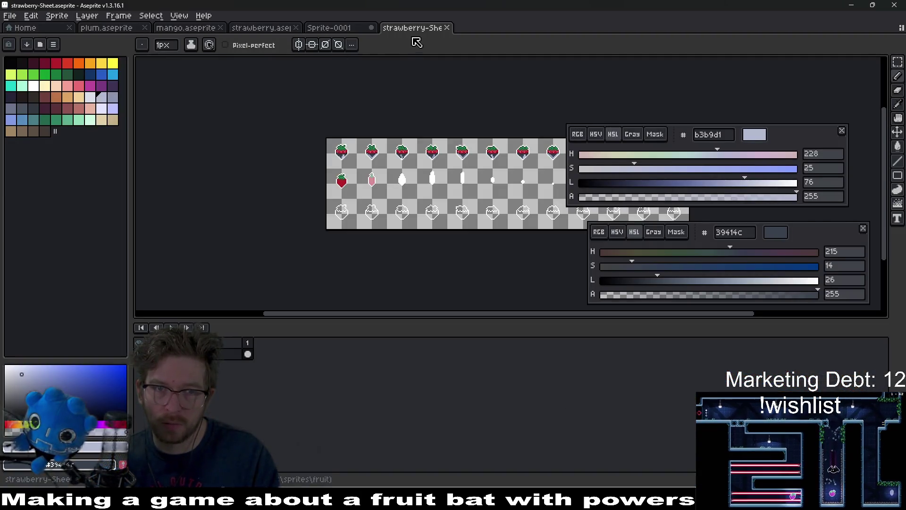
pyautogui.middleClick(415, 29)
pyautogui.click(260, 30)
pyautogui.scroll(1, 455, 213)
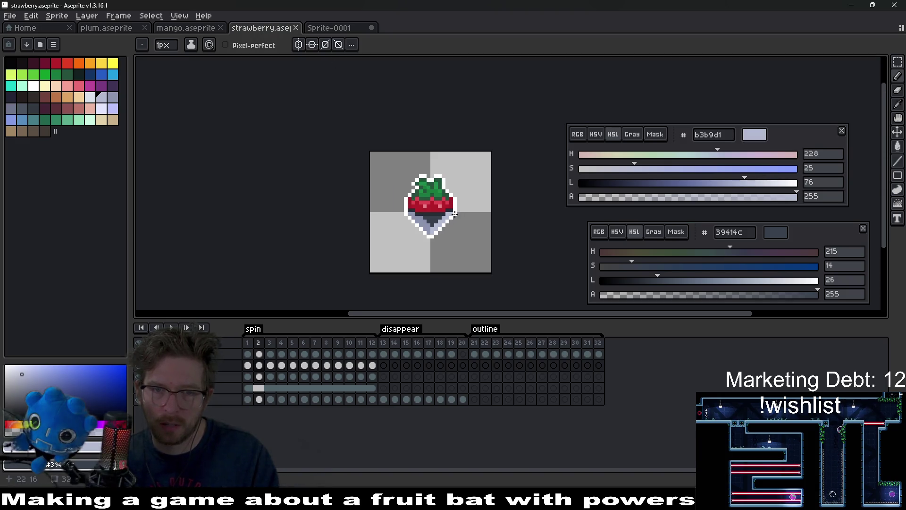
# Unlink the fill layer's cels across frames 1–12 and select the frame 1 cel
pyautogui.scroll(1, 454, 213)
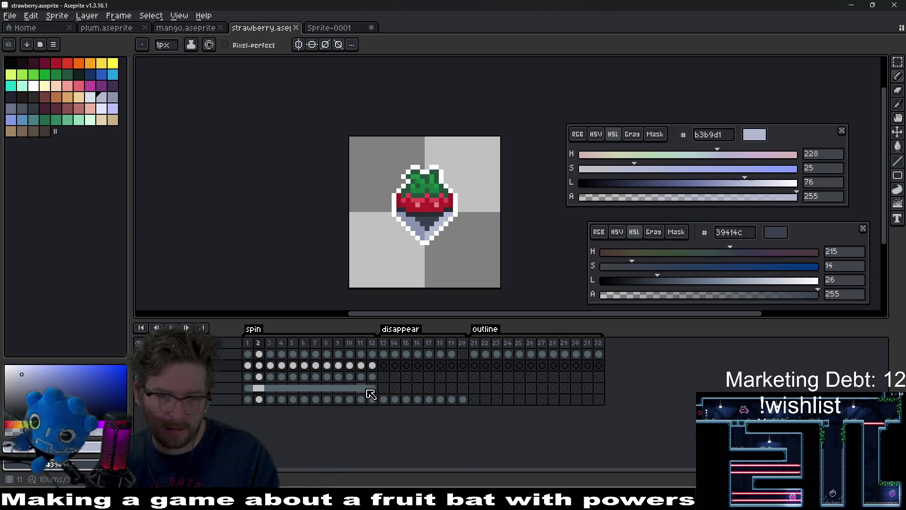
pyautogui.moveTo(371, 394); pyautogui.dragTo(251, 389)
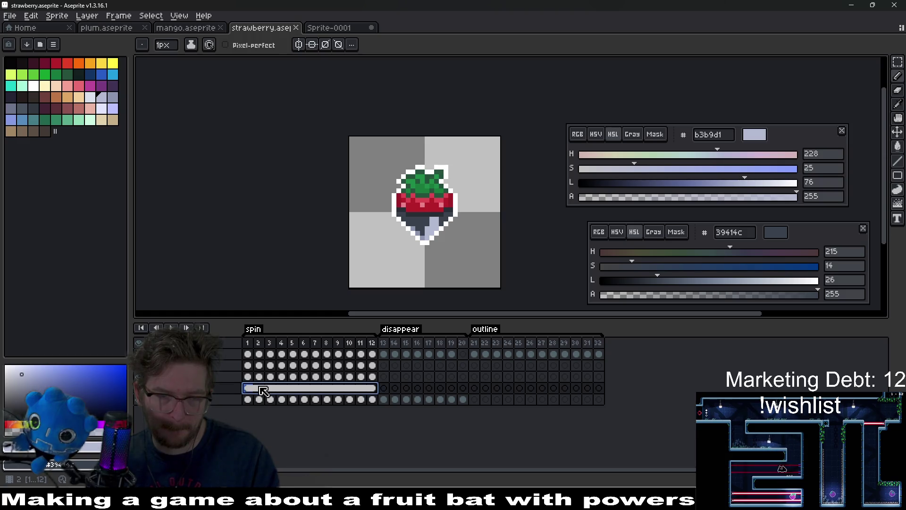
pyautogui.rightClick(252, 390)
pyautogui.click(302, 420)
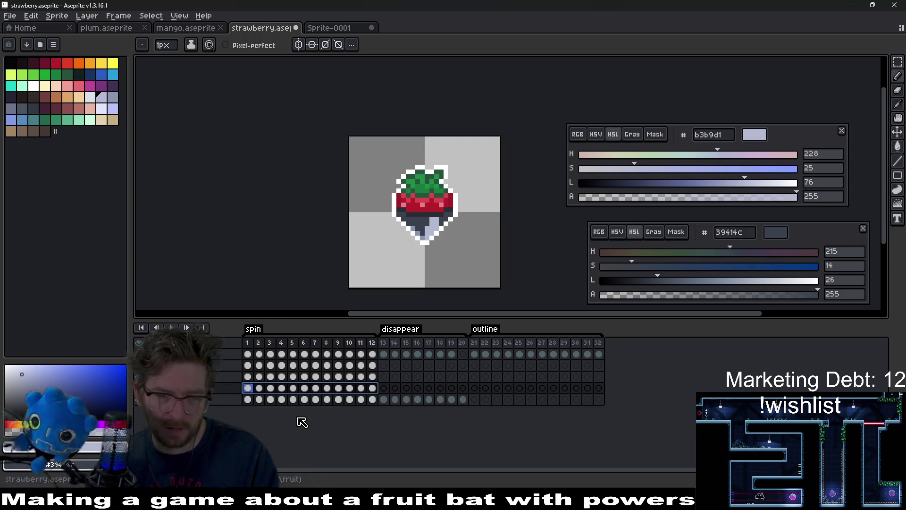
pyautogui.click(248, 390)
pyautogui.scroll(5, 407, 227)
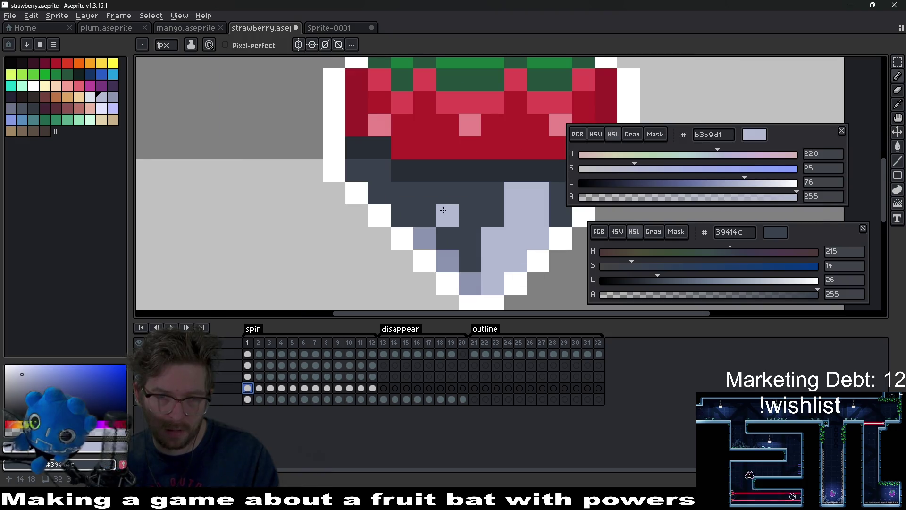
# Paint a #333941 pixel on the tip, then undo it and the lavender tip shading
pyautogui.click(33, 108)
pyautogui.click(422, 240)
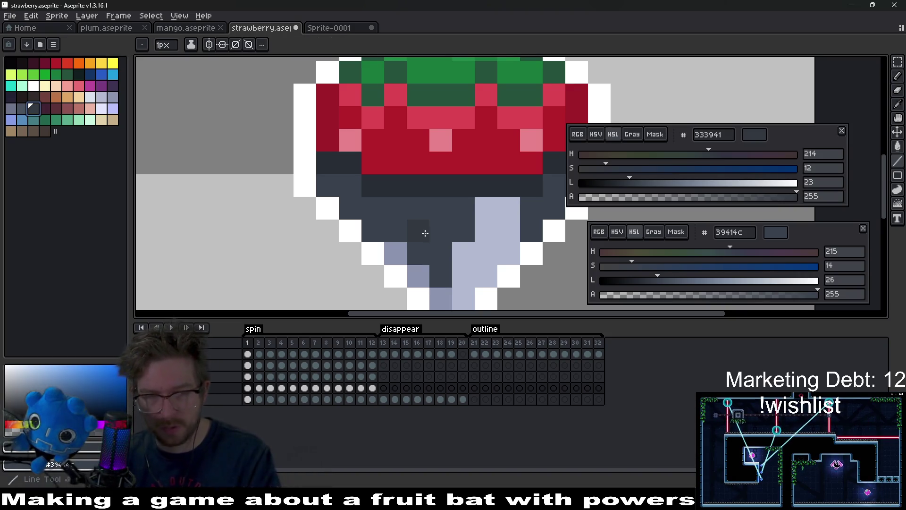
pyautogui.hotkey('ctrl', 'z')
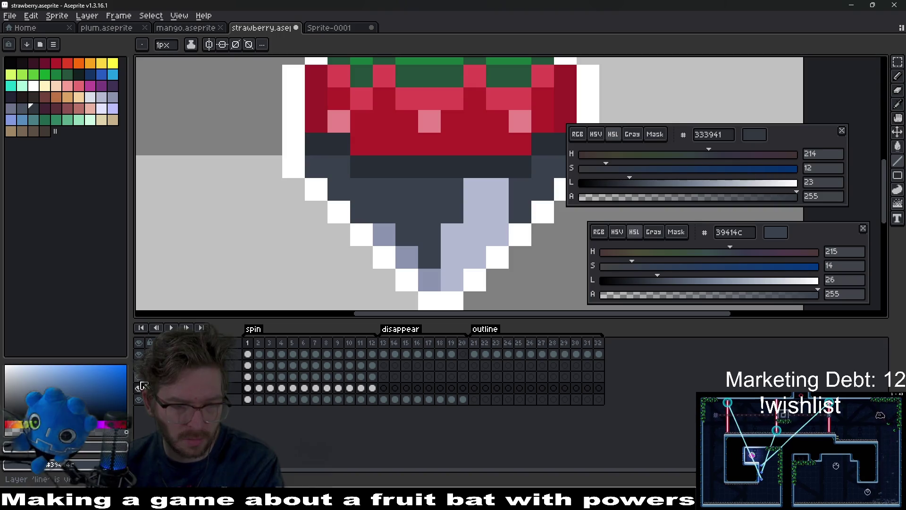
pyautogui.hotkey('ctrl', 'z')
pyautogui.hotkey('ctrl', 'z')
pyautogui.hotkey('ctrl', 'z')
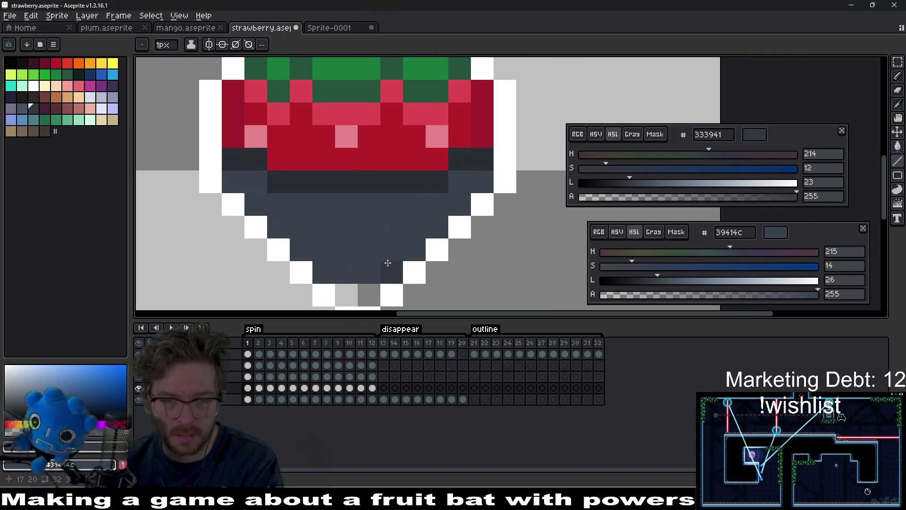
pyautogui.hotkey('ctrl', 'z')
pyautogui.hotkey('ctrl', 'z')
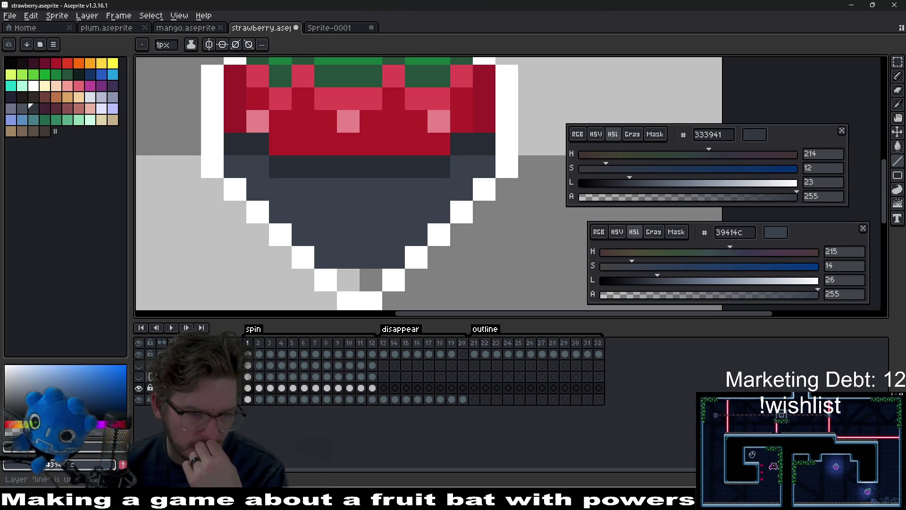
# On the fill layer, test darkening the grey tip pixel, undo, and sample #39414c
pyautogui.click(198, 387)
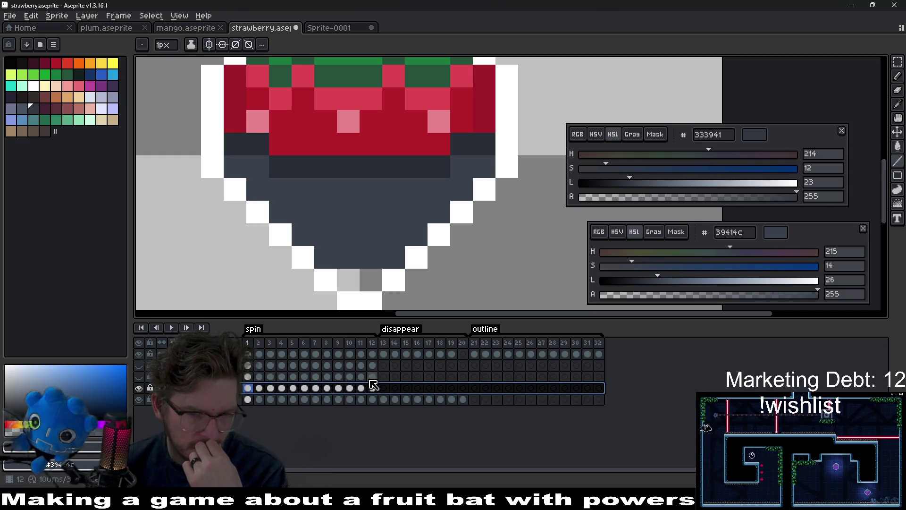
pyautogui.click(366, 280)
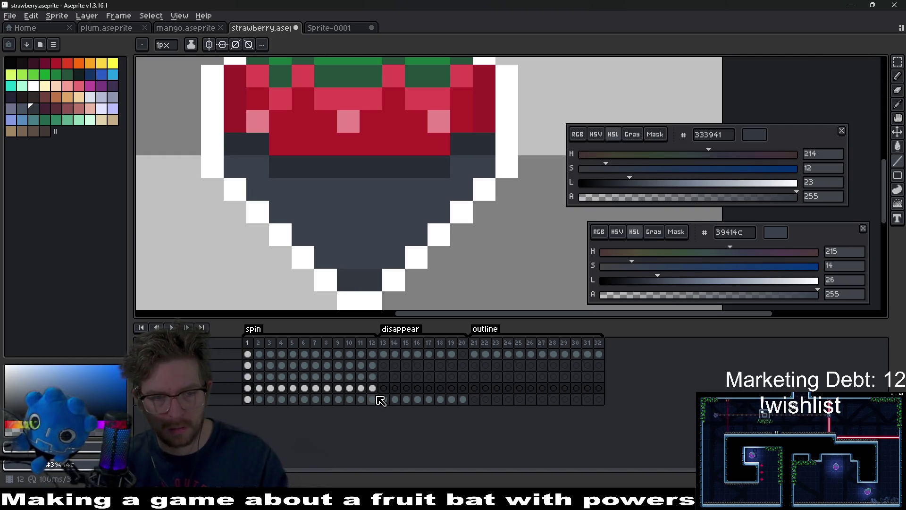
pyautogui.hotkey('ctrl', 'z')
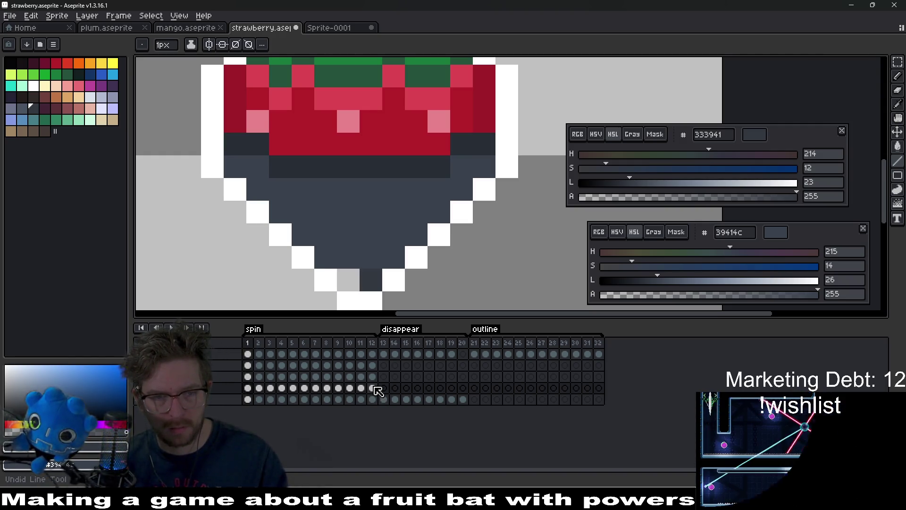
pyautogui.hotkey('ctrl', 'z')
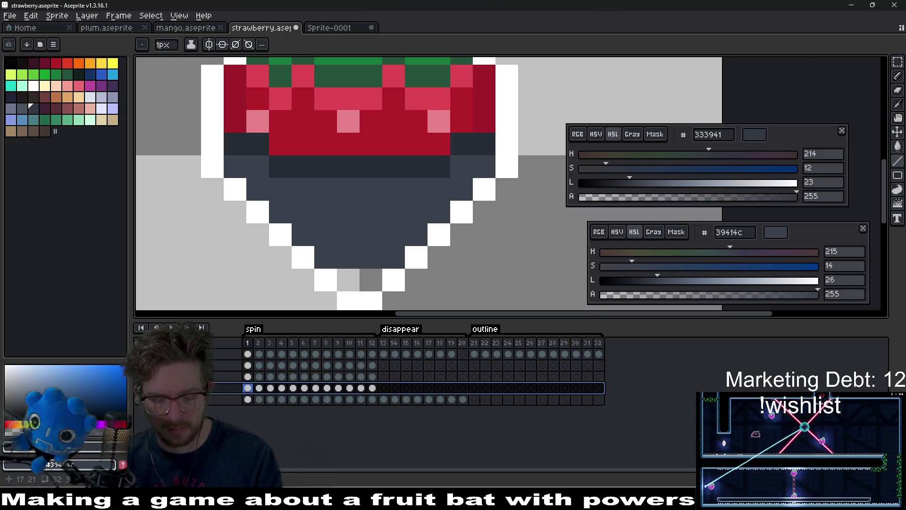
pyautogui.keyDown('alt'); pyautogui.click(390, 227); pyautogui.keyUp('alt')
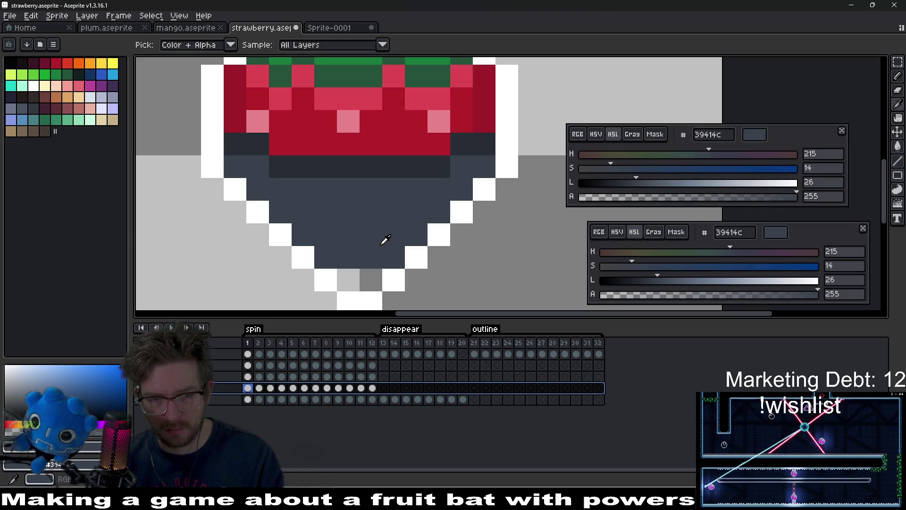
# Link the fill layer's cels in frames 1–12 into one shared cel
pyautogui.moveTo(382, 392); pyautogui.dragTo(253, 393)
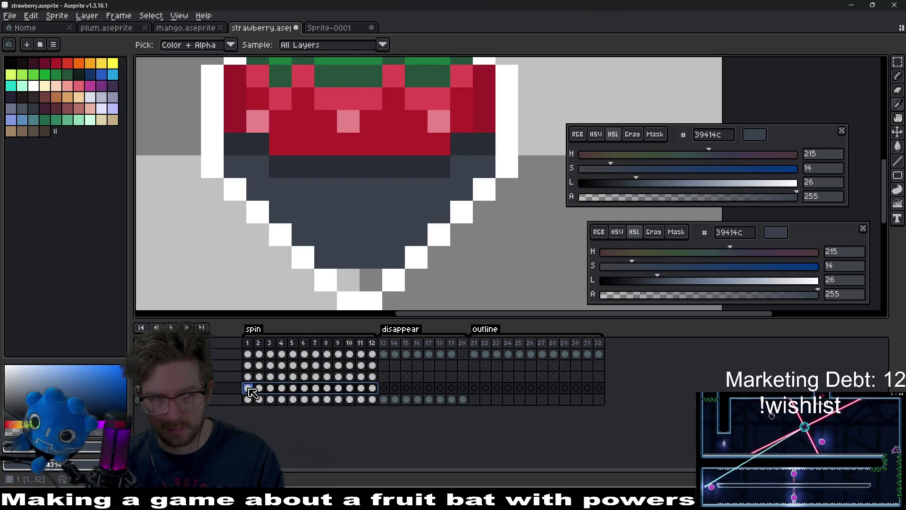
pyautogui.rightClick(283, 393)
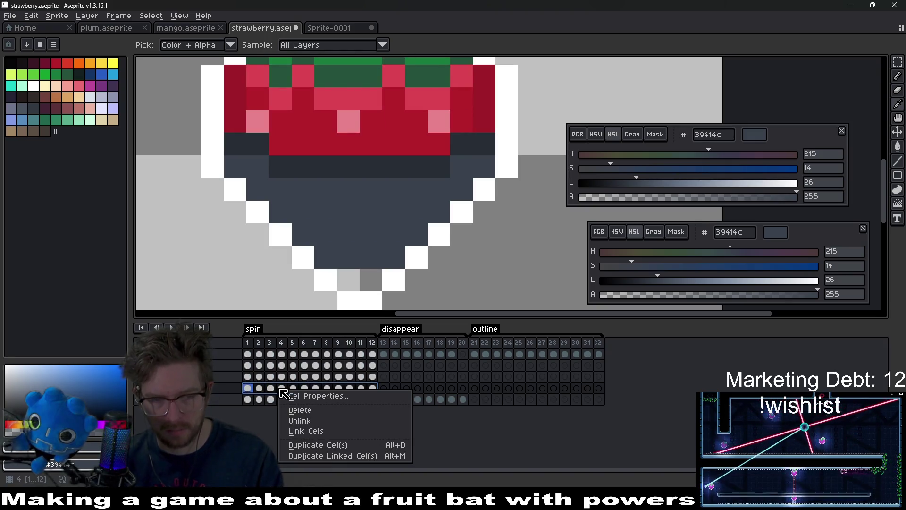
pyautogui.click(311, 428)
pyautogui.rightClick(282, 389)
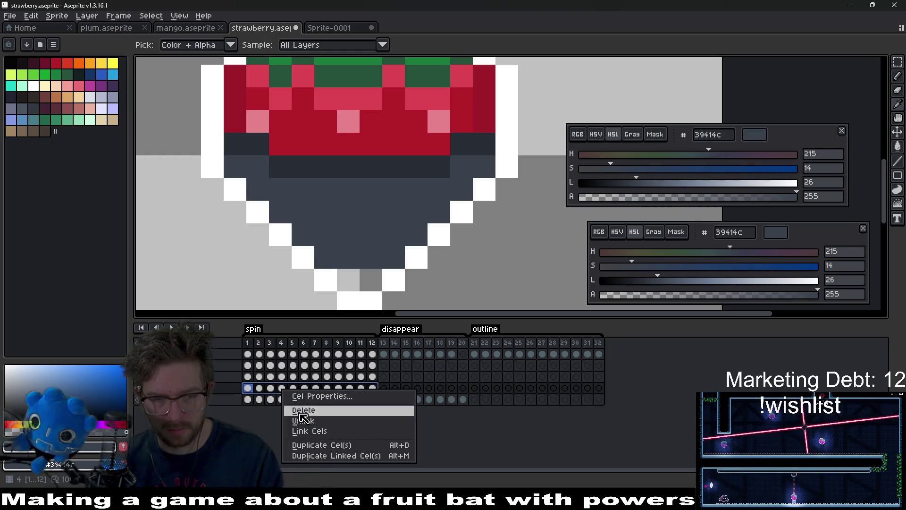
pyautogui.click(311, 430)
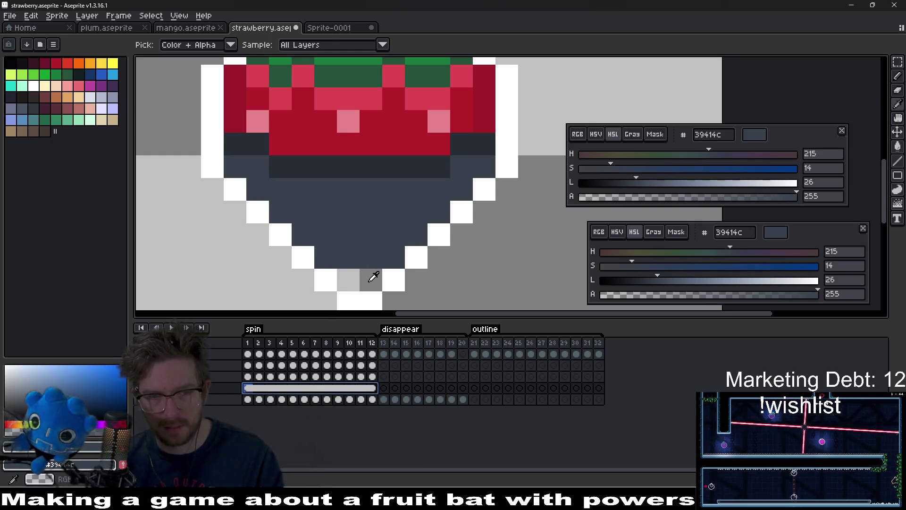
# Paint the two grey tip pixels dark blue-grey and play the spin animation
pyautogui.press('b')
pyautogui.moveTo(370, 278); pyautogui.dragTo(350, 281)
pyautogui.click(260, 388)
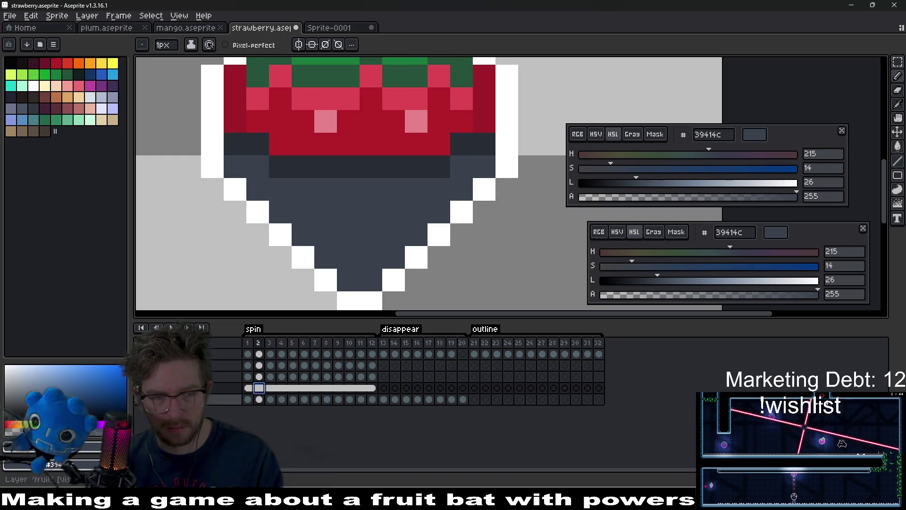
pyautogui.click(171, 327)
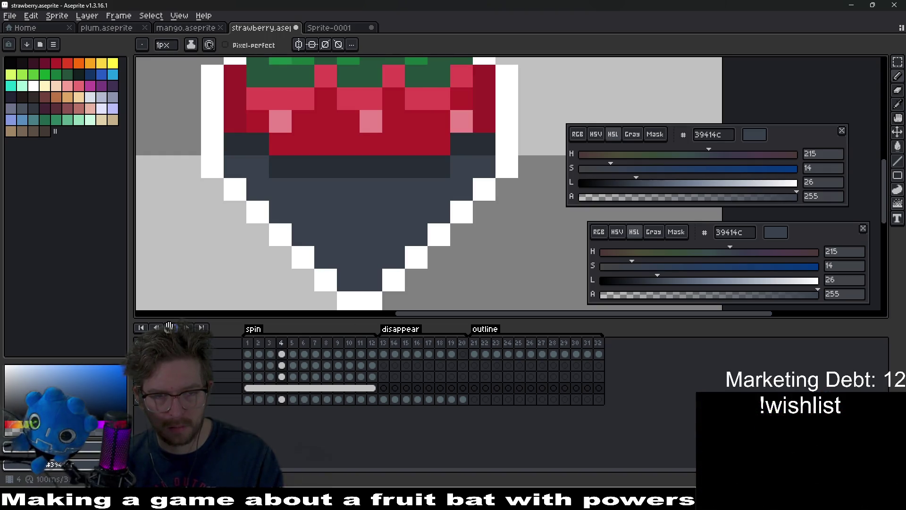
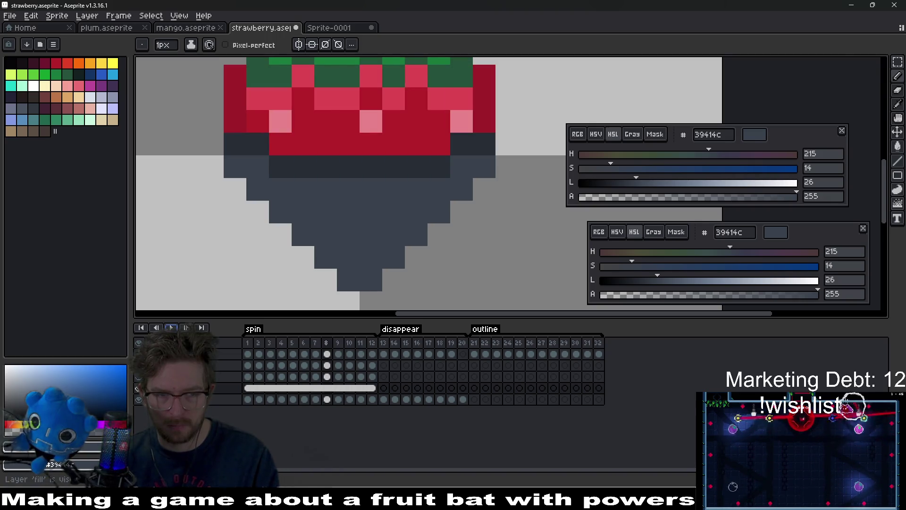
# Toggle the fill and white outline layers' visibility to compare them
pyautogui.click(139, 391)
pyautogui.click(139, 376)
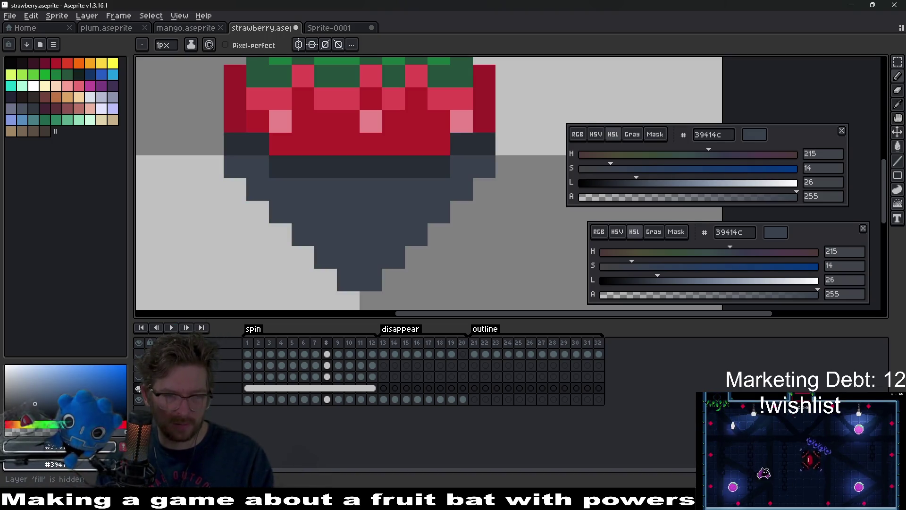
pyautogui.click(138, 388)
# Scrub through the spin frames to the last one and back to frame 2
pyautogui.click(261, 355)
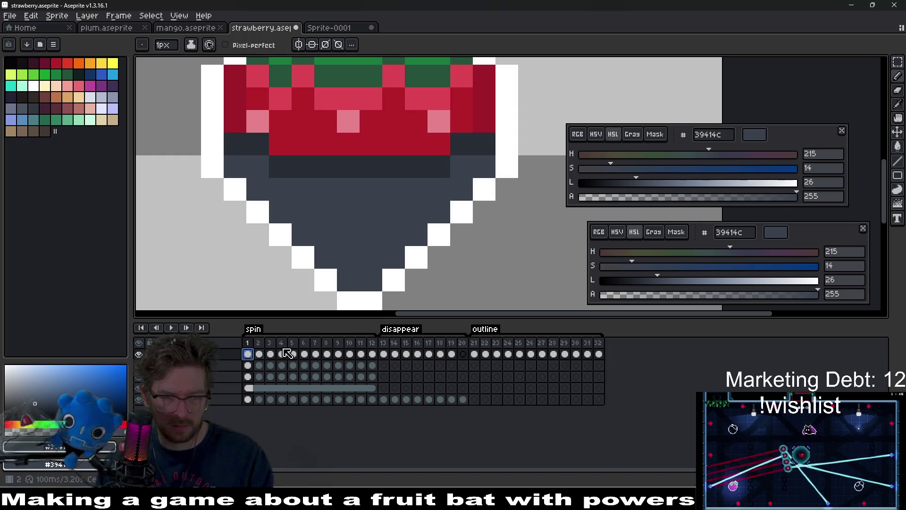
pyautogui.press('Right')
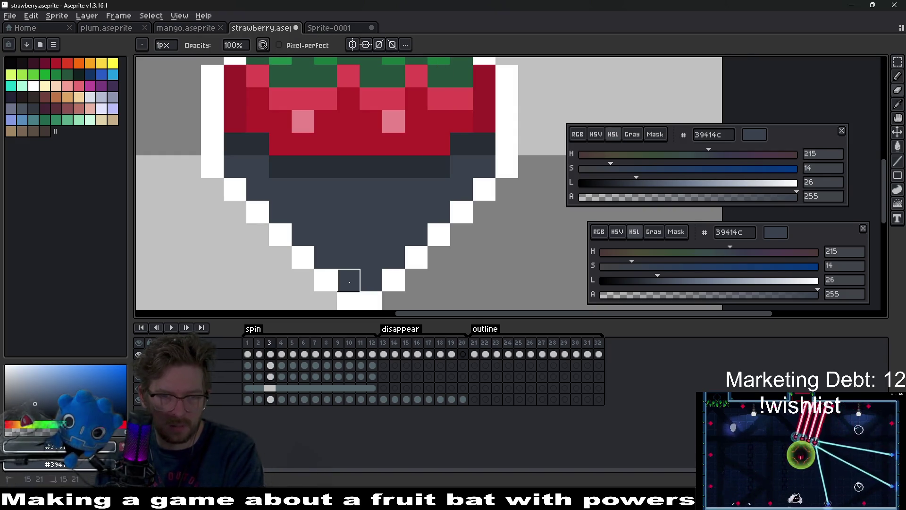
pyautogui.press('Right')
pyautogui.press('Right')
pyautogui.press('Right')
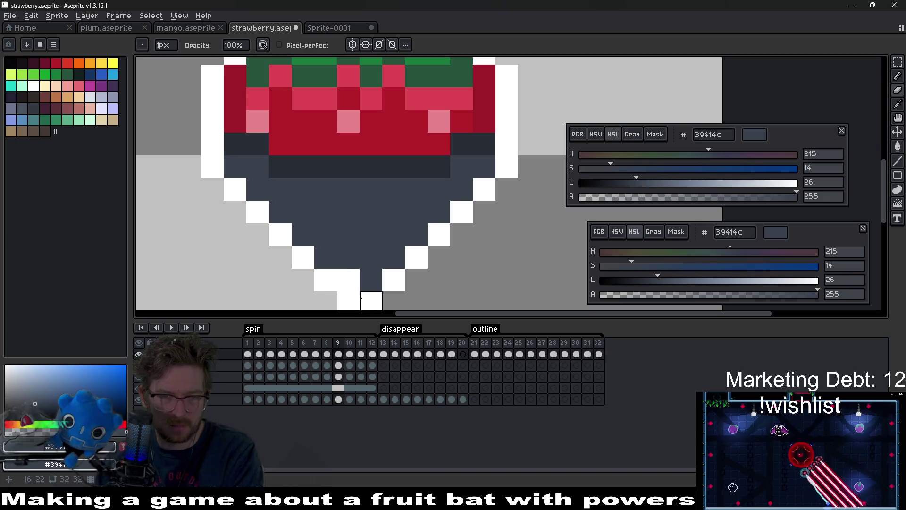
pyautogui.press('Right')
pyautogui.press('Right')
pyautogui.press('Right')
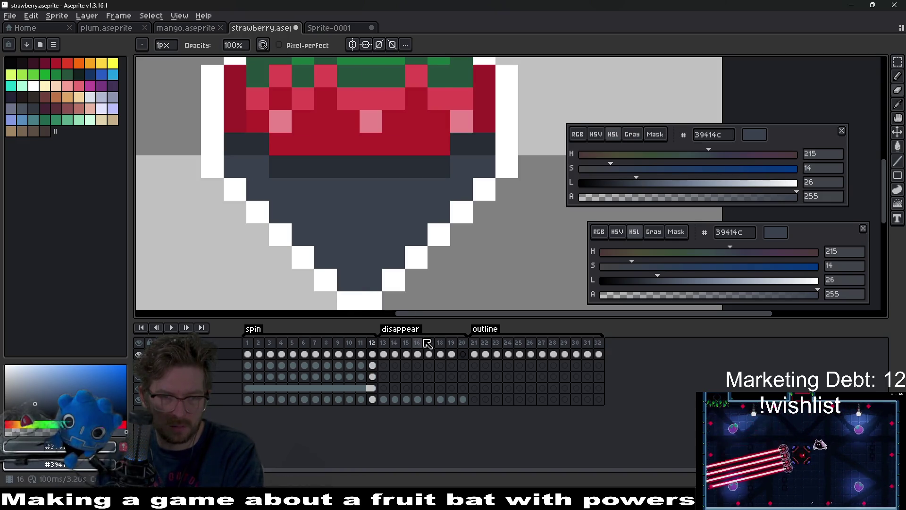
pyautogui.press('Left')
pyautogui.press('Left')
pyautogui.press('Left')
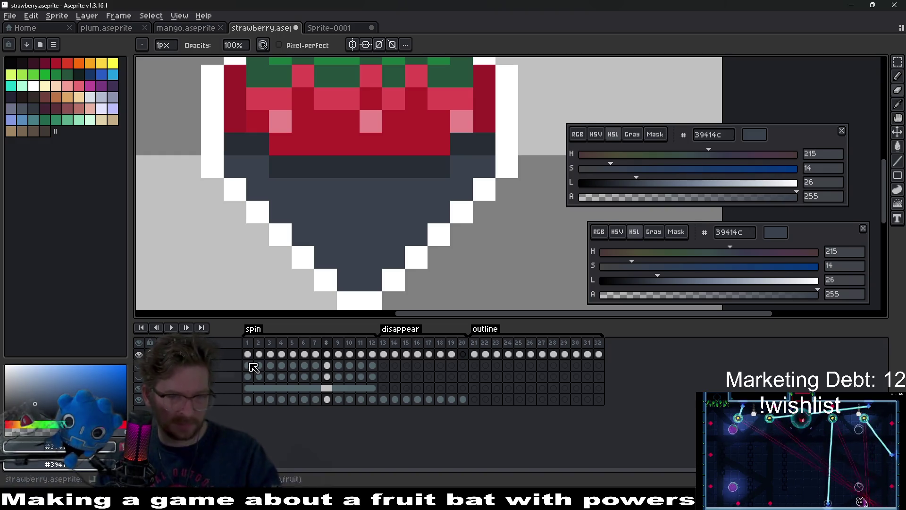
pyautogui.click(258, 390)
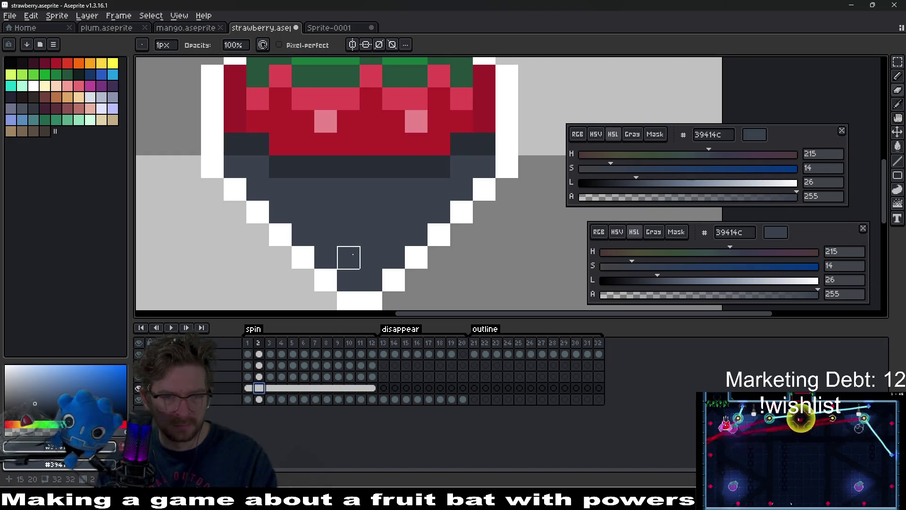
# Unlink the fill layer's cels for frames 1–12 and pick darker grey 333941
pyautogui.moveTo(377, 396); pyautogui.dragTo(248, 388)
pyautogui.rightClick(248, 388)
pyautogui.click(289, 419)
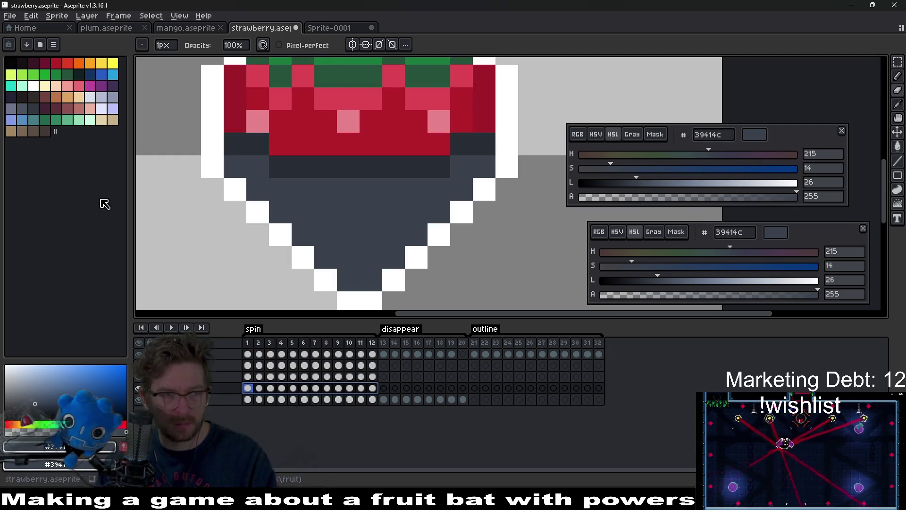
pyautogui.click(33, 108)
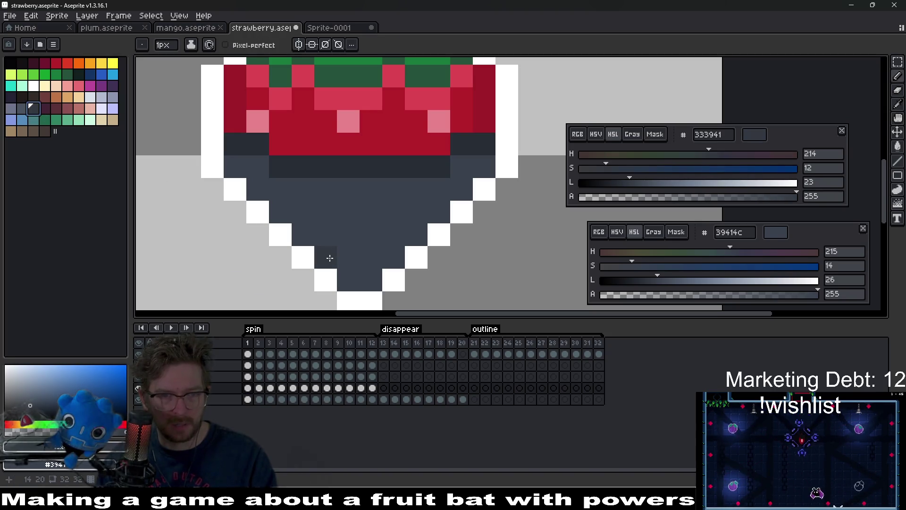
# Draw a 333941 diagonal shading line across the berry's lower half, undoing a stray pixel
pyautogui.press('l')
pyautogui.moveTo(370, 278)
pyautogui.mouseDown()
pyautogui.moveTo(451, 193)
pyautogui.moveTo(480, 176)
pyautogui.mouseUp()
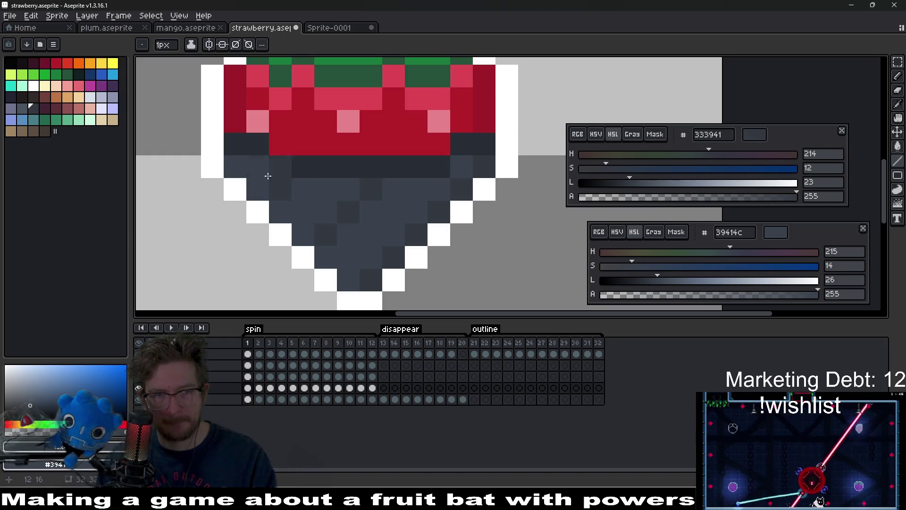
pyautogui.click(482, 265)
pyautogui.hotkey('ctrl', 'z')
pyautogui.scroll(-3, 480, 269)
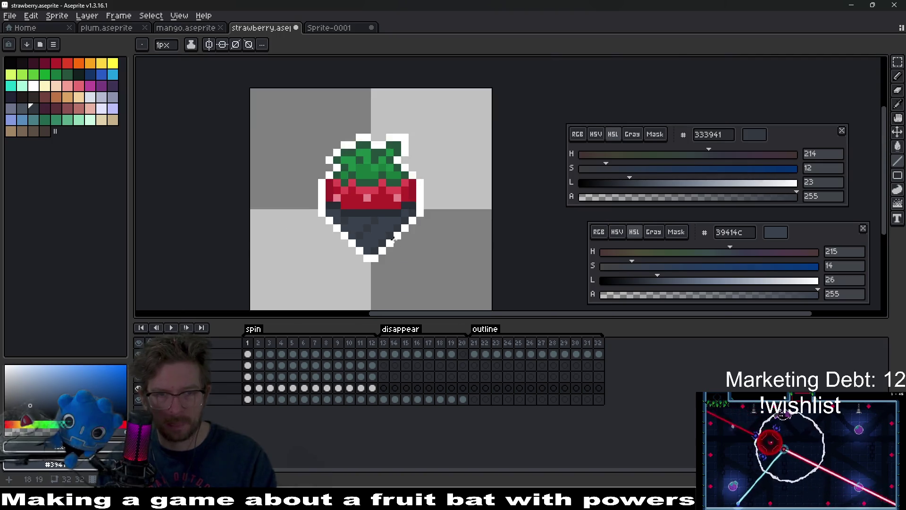
pyautogui.scroll(2, 412, 264)
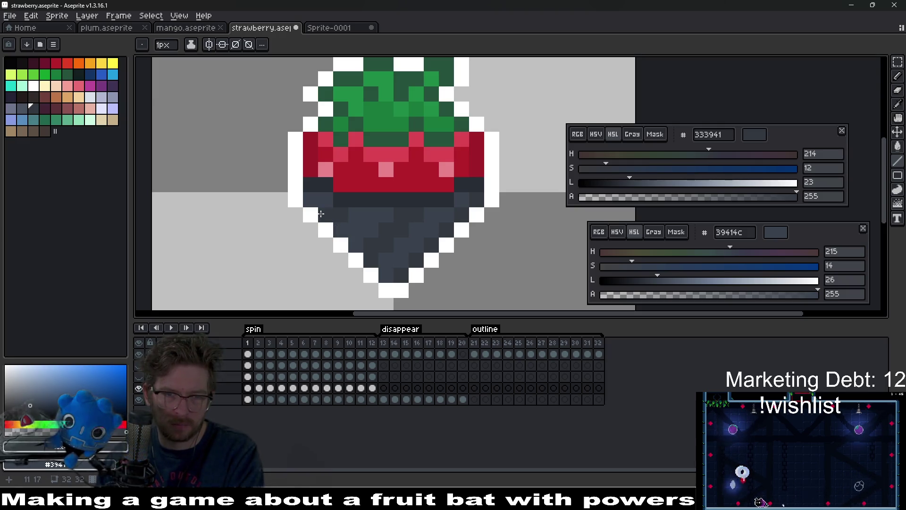
pyautogui.scroll(-5, 367, 216)
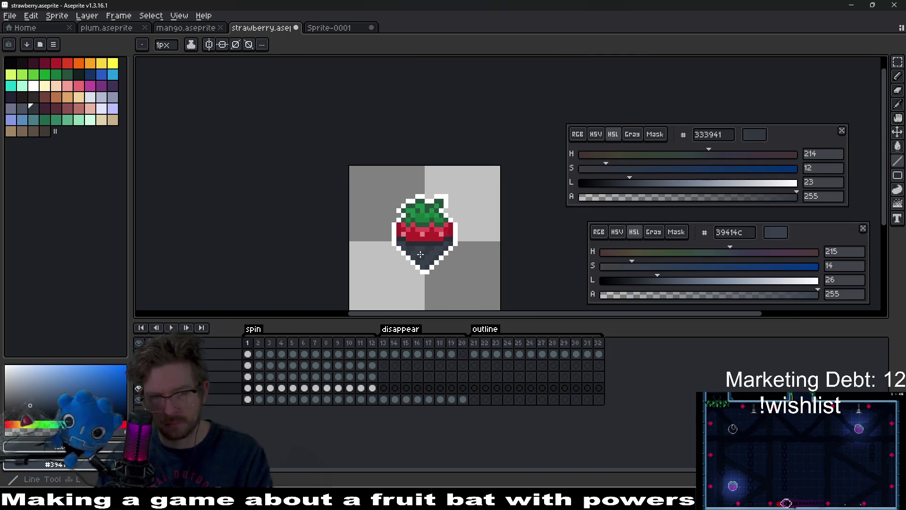
# Draw a short darker diagonal shading line on the next spin frame and compare frames
pyautogui.press('l')
pyautogui.scroll(5, 426, 254)
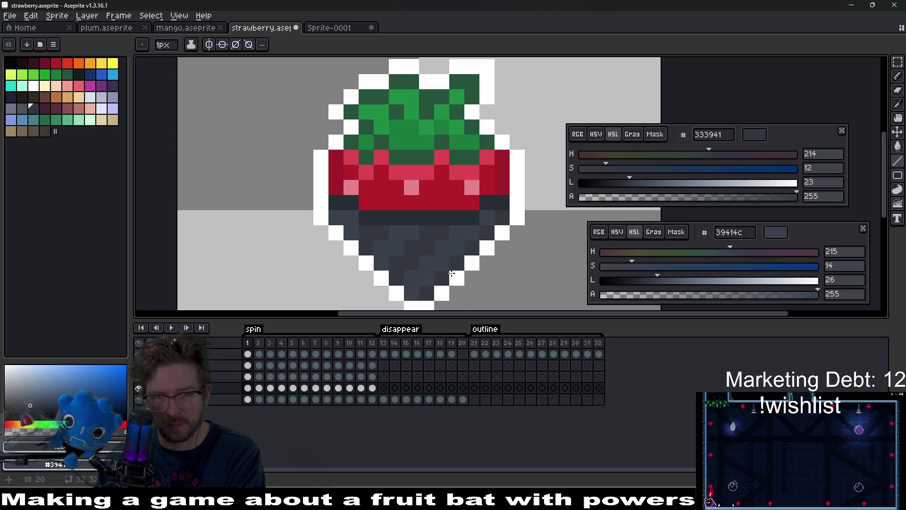
pyautogui.scroll(3, 452, 273)
pyautogui.scroll(-4, 443, 253)
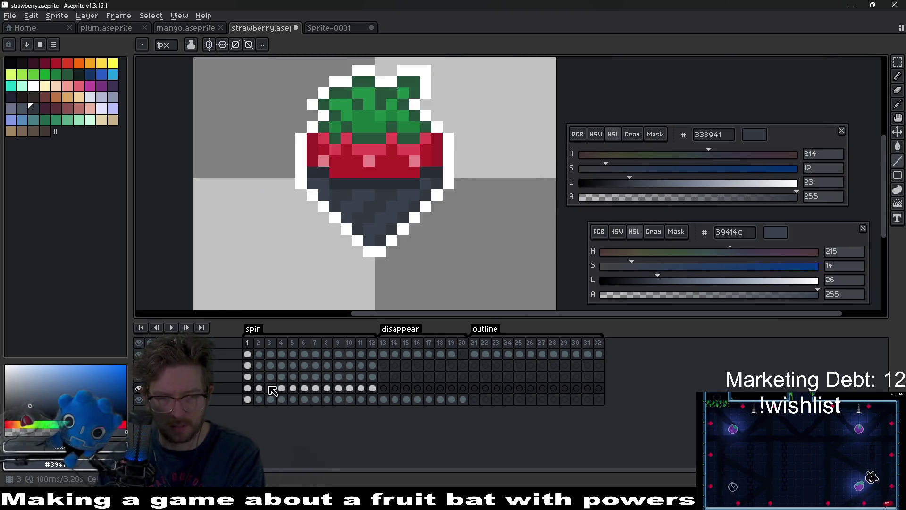
pyautogui.scroll(3, 381, 239)
pyautogui.scroll(1, 413, 258)
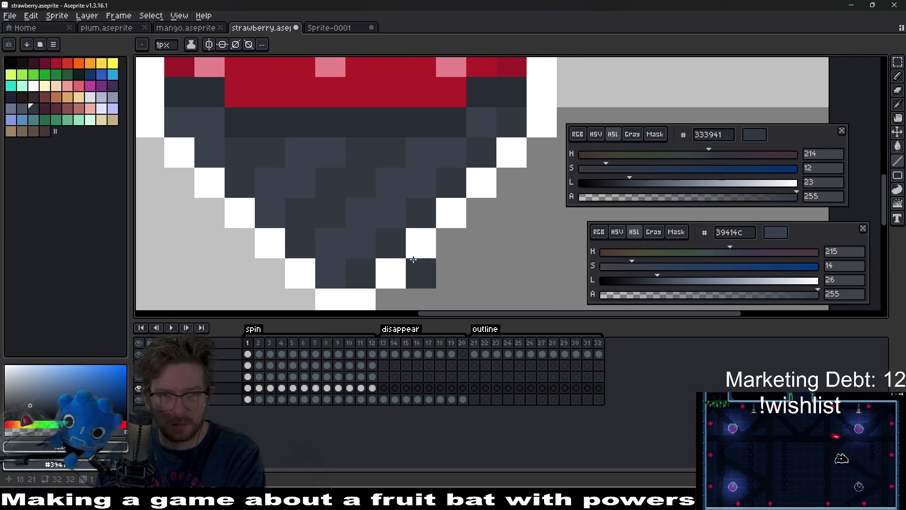
pyautogui.press('Right')
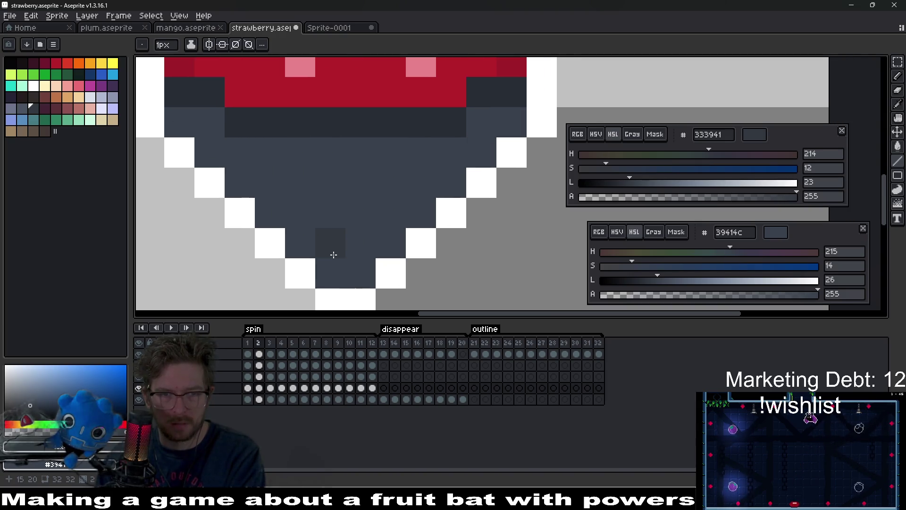
pyautogui.keyDown('shift'); pyautogui.click(384, 188); pyautogui.keyUp('shift')
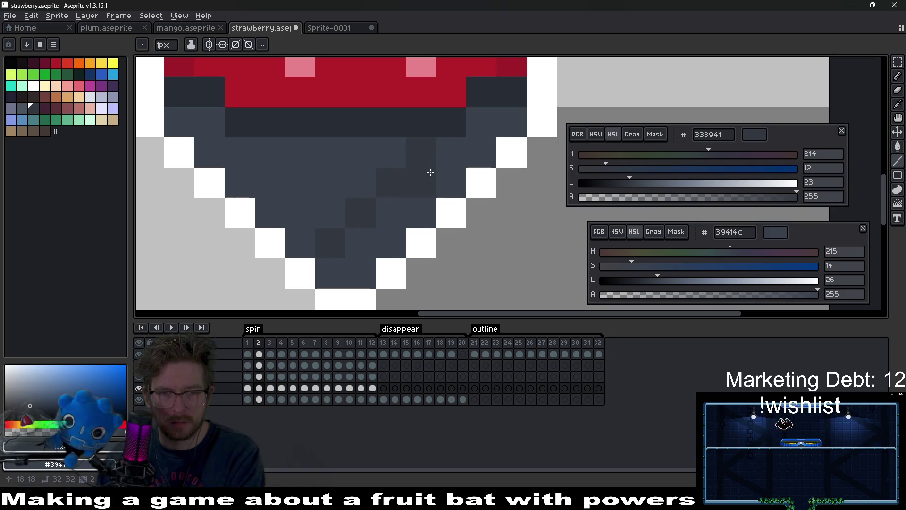
pyautogui.press('Left')
pyautogui.press('Right')
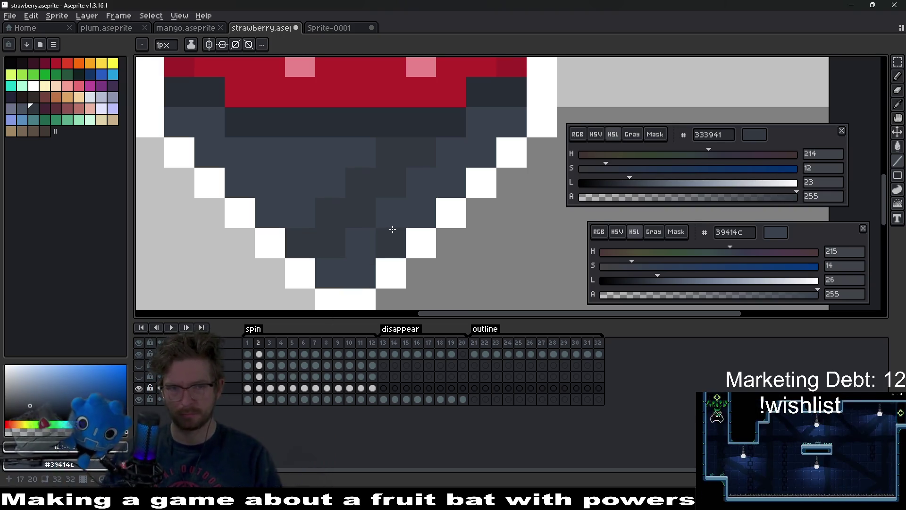
# Undo the last three shading line strokes
pyautogui.hotkey('ctrl', 'z')
pyautogui.hotkey('ctrl', 'z')
pyautogui.scroll(-3, 398, 236)
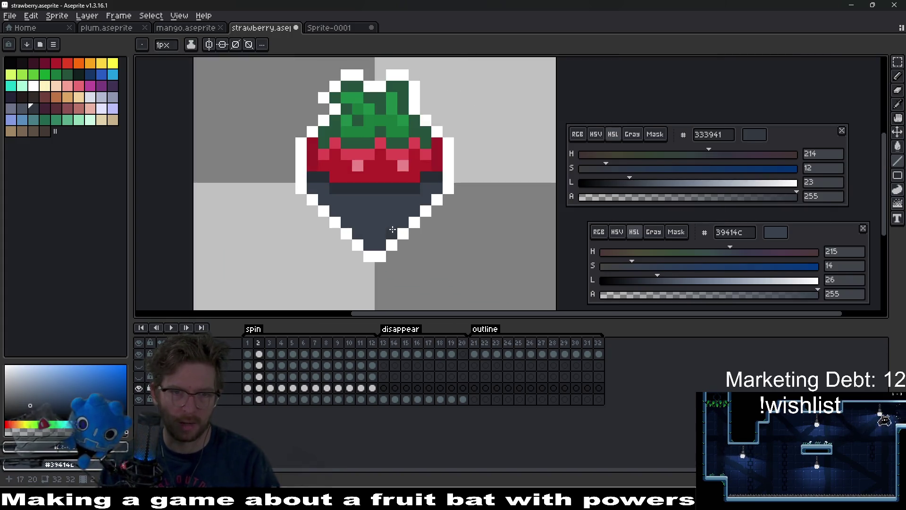
pyautogui.hotkey('ctrl', 'z')
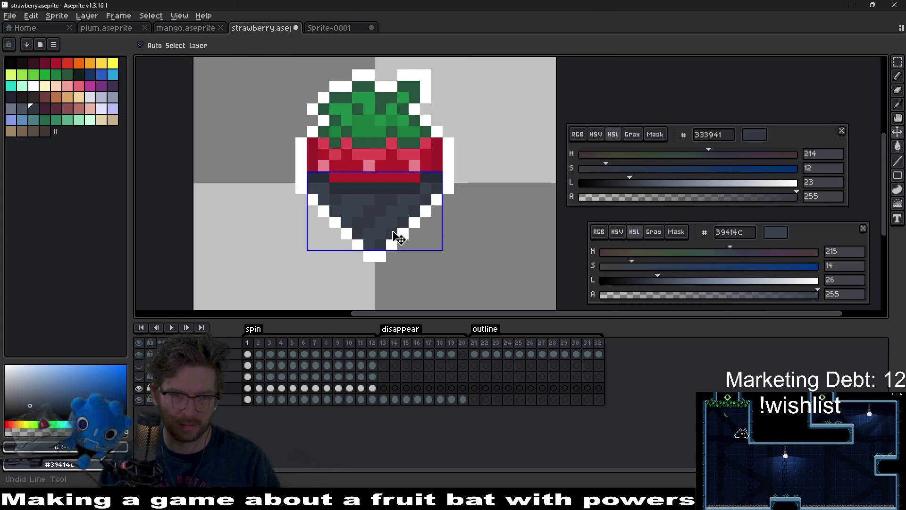
pyautogui.hotkey('ctrl', 'z')
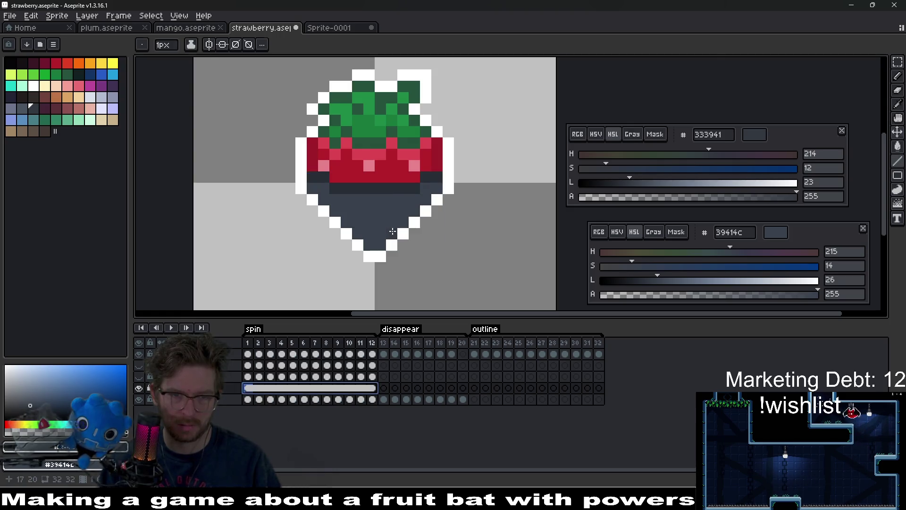
# Save, then add a new layer above fill and name it 'lines'
pyautogui.hotkey('ctrl', 's')
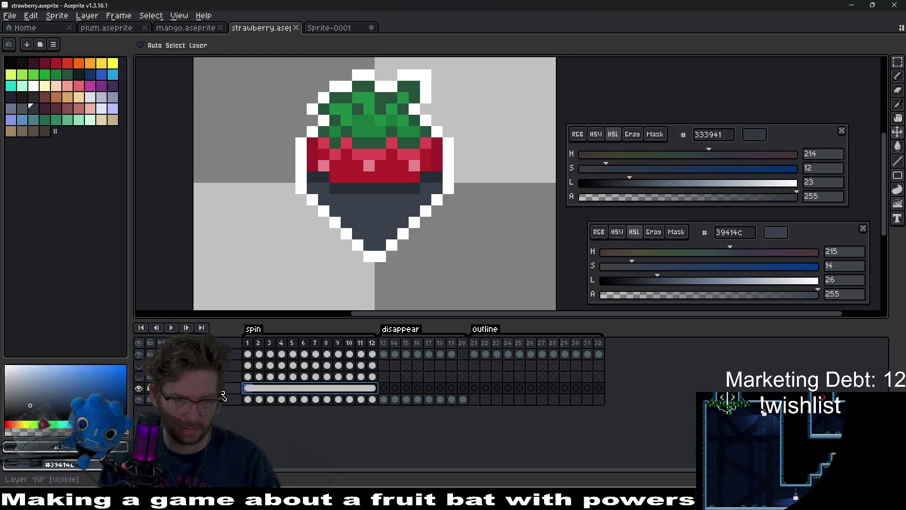
pyautogui.rightClick(225, 392)
pyautogui.press('Escape')
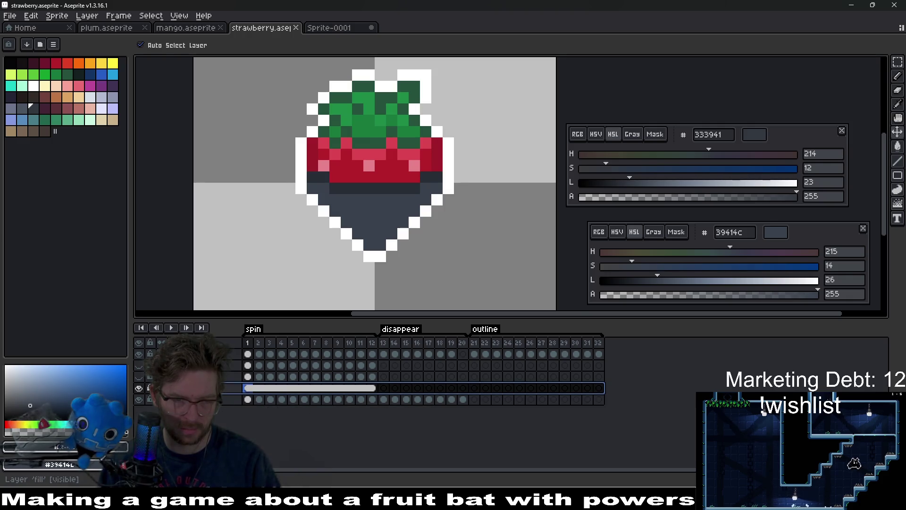
pyautogui.moveTo(233, 411)
pyautogui.click(302, 411)
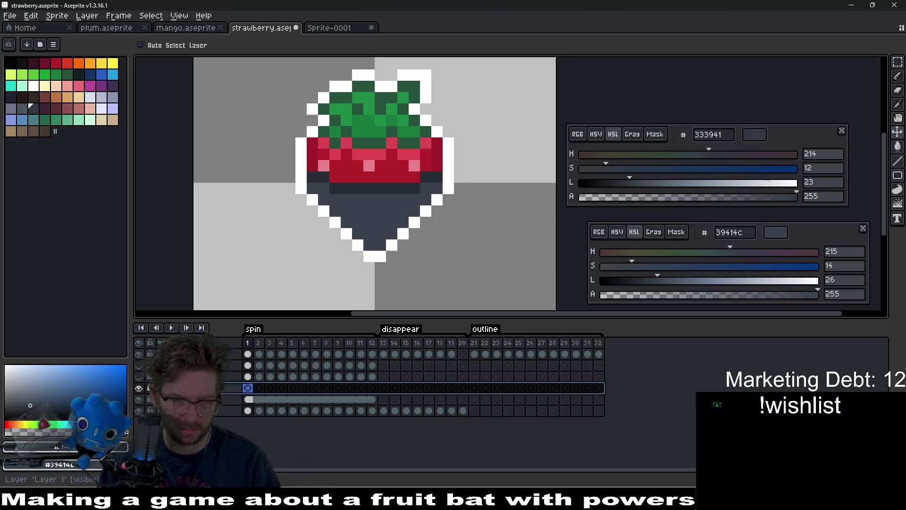
pyautogui.press('F2')
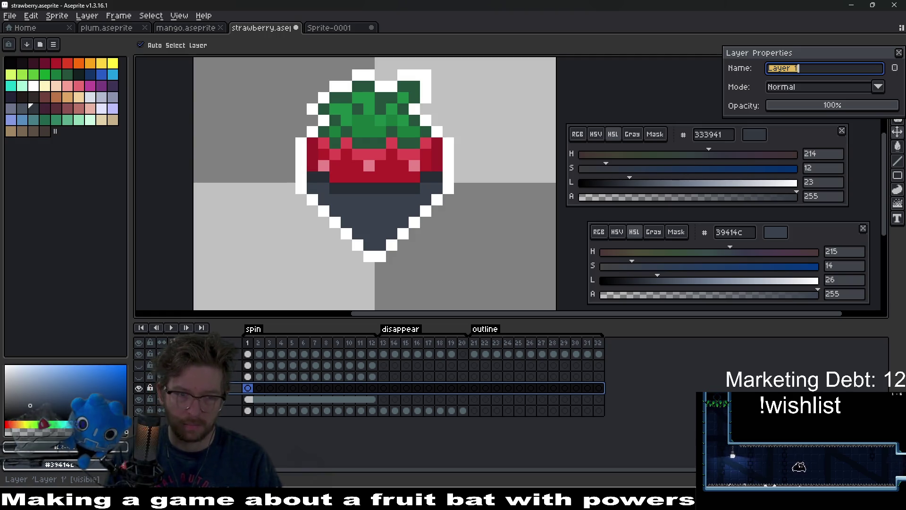
pyautogui.press('Return')
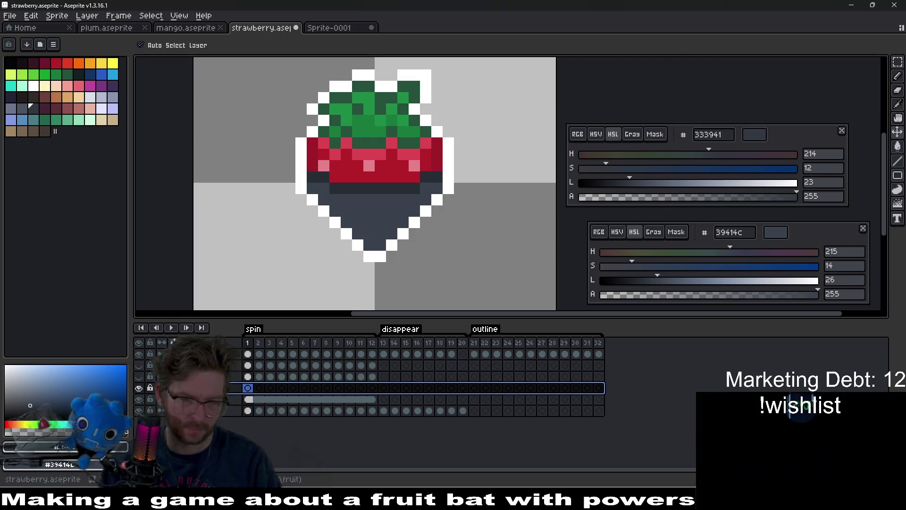
# On frame 1, draw dark diagonal shading lines along the berry's right edge and underside
pyautogui.press('b')
pyautogui.scroll(4, 396, 281)
pyautogui.scroll(-2, 340, 274)
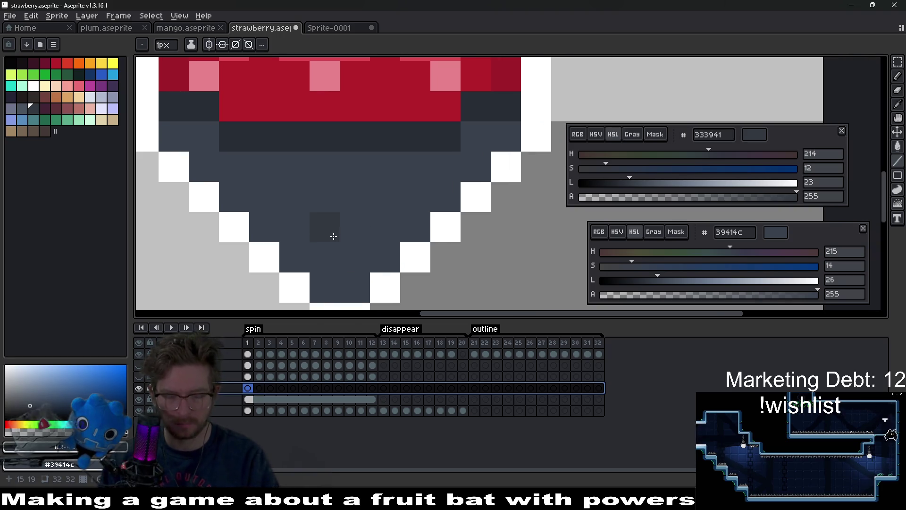
pyautogui.scroll(-1, 329, 266)
pyautogui.press('l')
pyautogui.scroll(1, 339, 279)
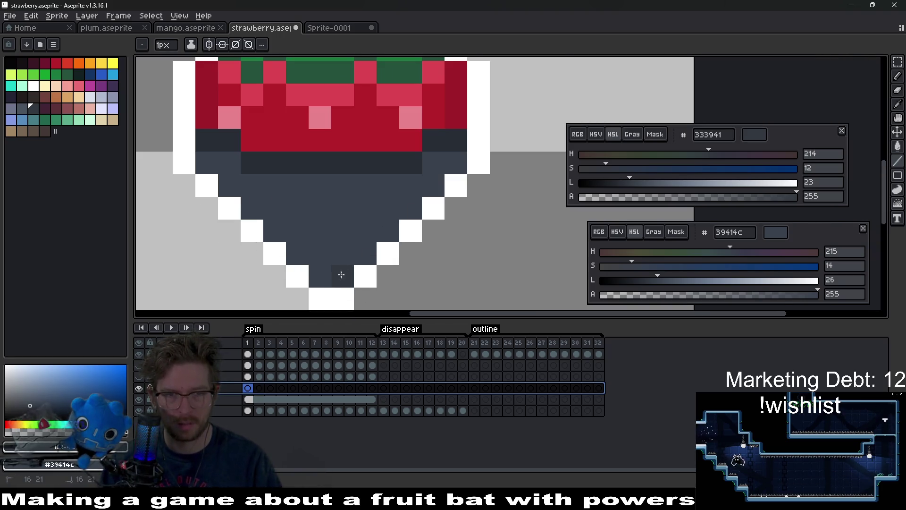
pyautogui.moveTo(341, 275); pyautogui.dragTo(456, 163)
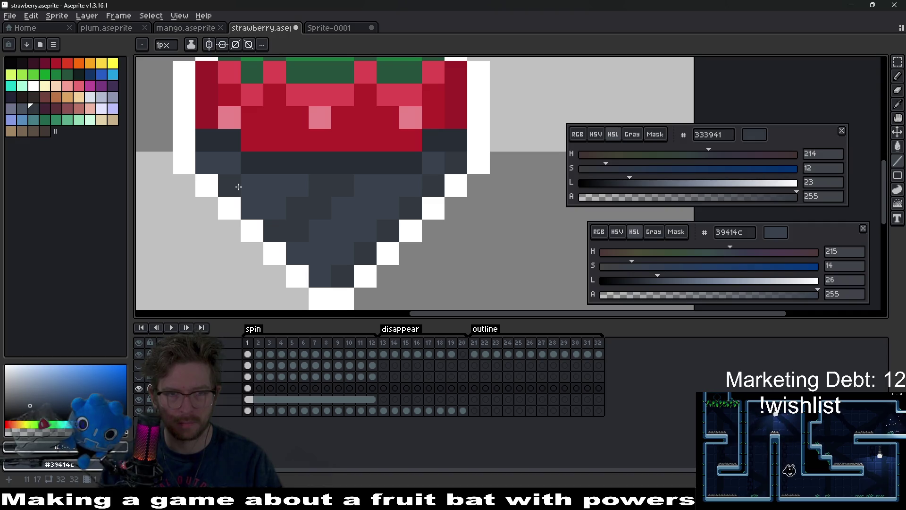
pyautogui.press('ctrl')
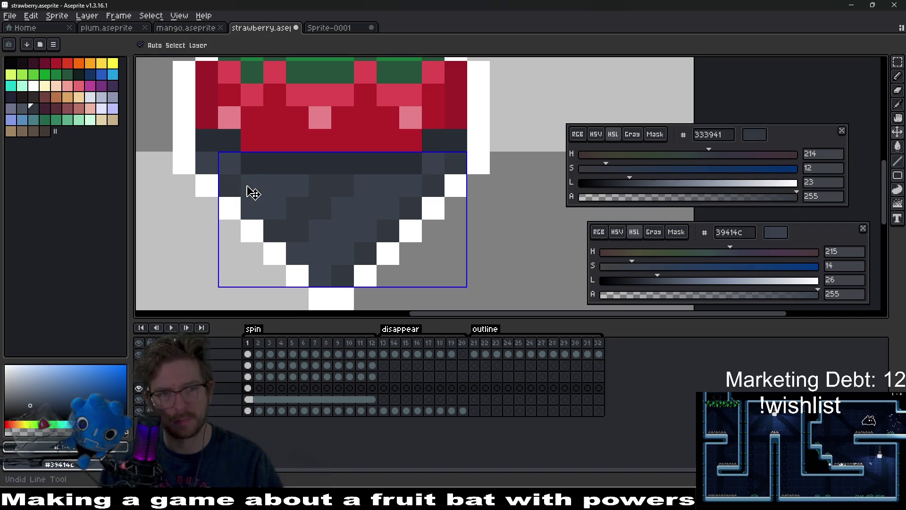
pyautogui.press('ctrl')
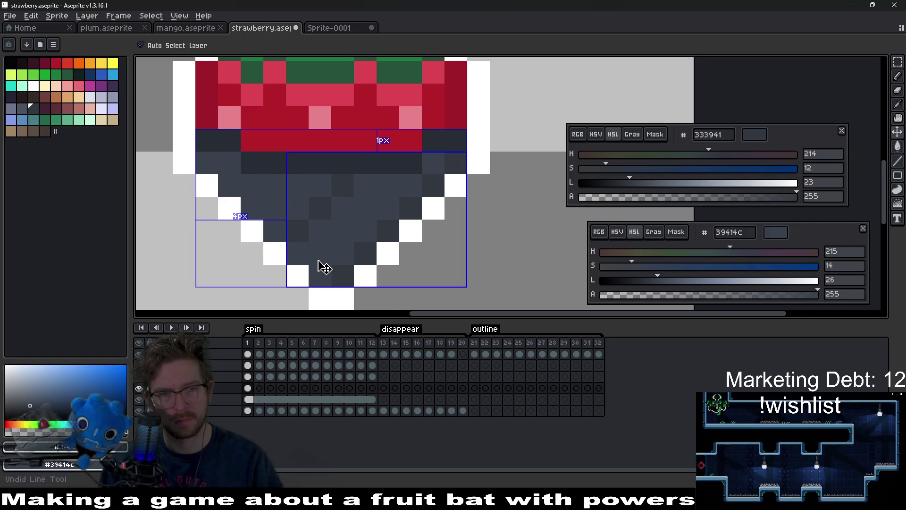
pyautogui.moveTo(314, 243); pyautogui.dragTo(364, 182)
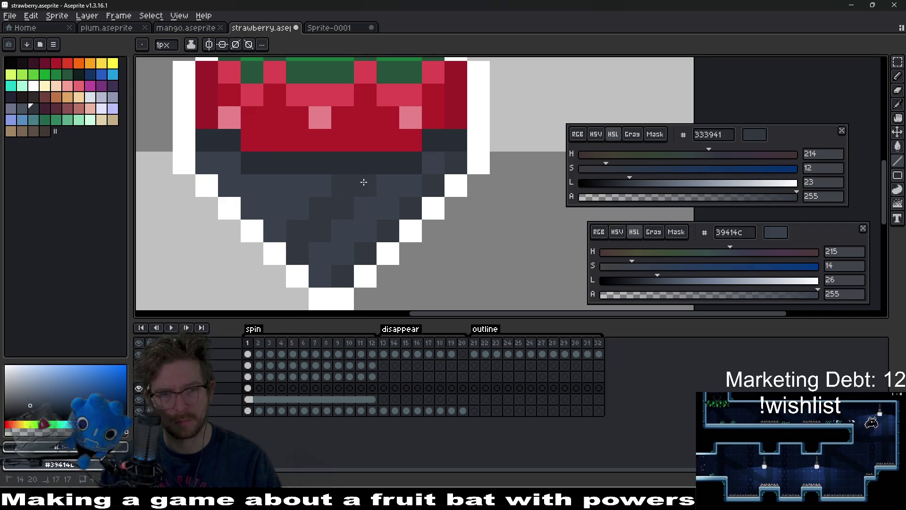
# Recolour individual dark pixels in the lower shading and near the tip
pyautogui.click(290, 192)
pyautogui.click(252, 186)
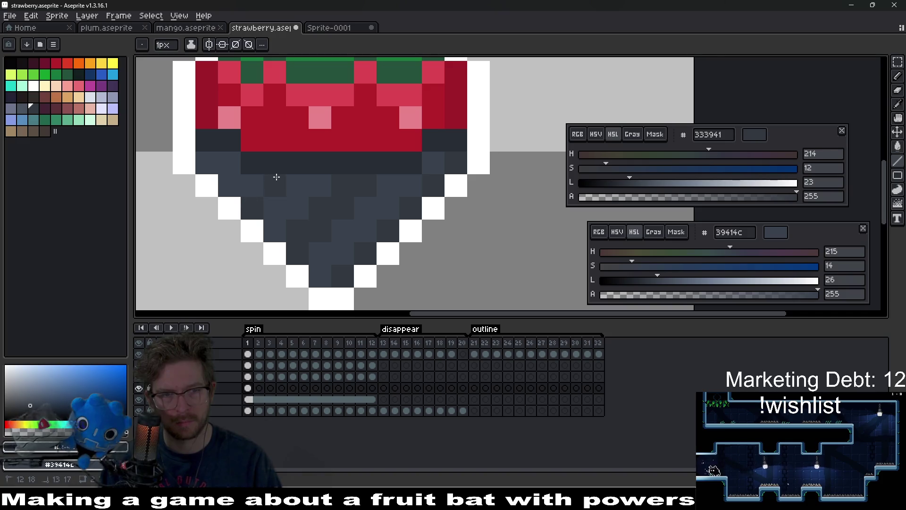
pyautogui.click(275, 185)
pyautogui.click(252, 186)
pyautogui.scroll(-5, 359, 203)
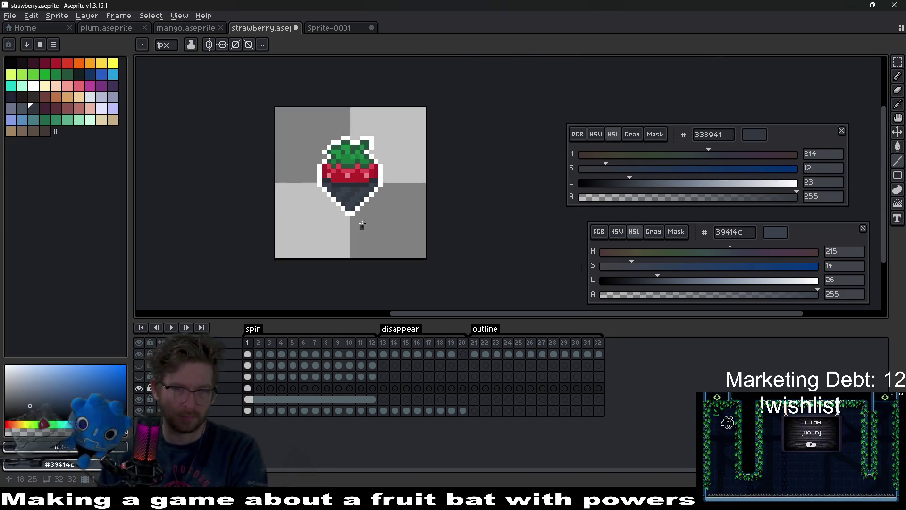
pyautogui.scroll(6, 293, 231)
pyautogui.moveTo(289, 233); pyautogui.dragTo(262, 249)
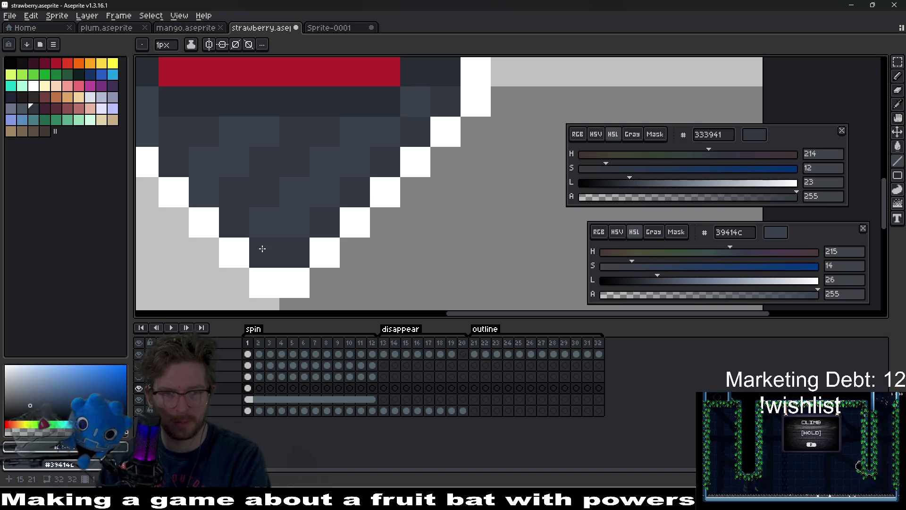
pyautogui.moveTo(221, 189); pyautogui.dragTo(327, 218)
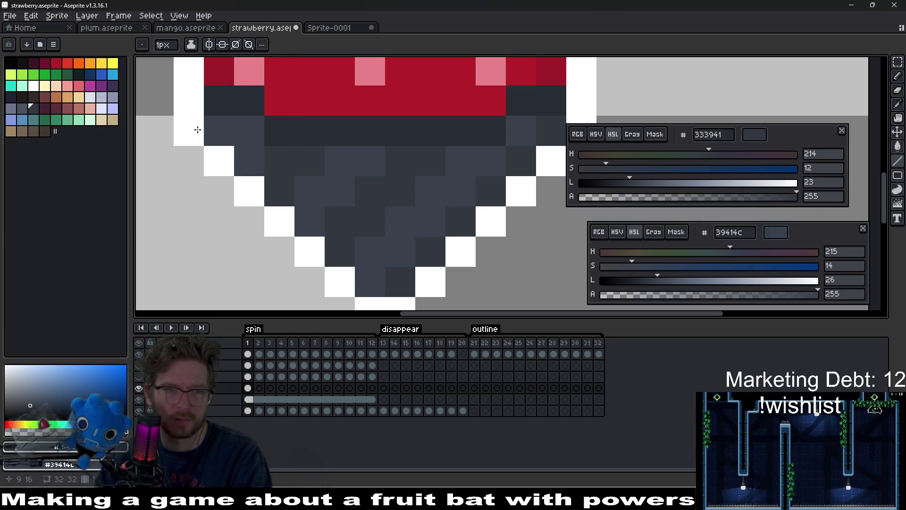
# On spin frame 2, select the berry's lower half and add a dark pixel at its edge
pyautogui.scroll(-4, 365, 188)
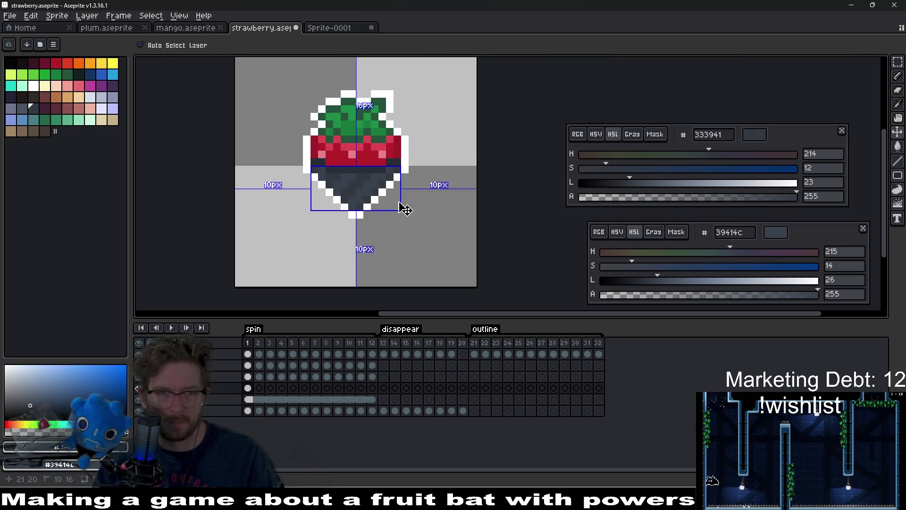
pyautogui.scroll(3, 413, 214)
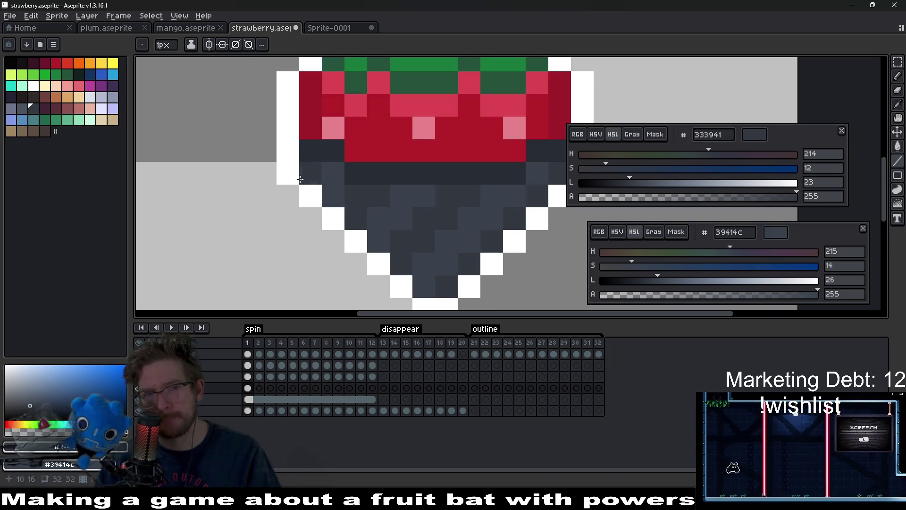
pyautogui.scroll(-2, 379, 196)
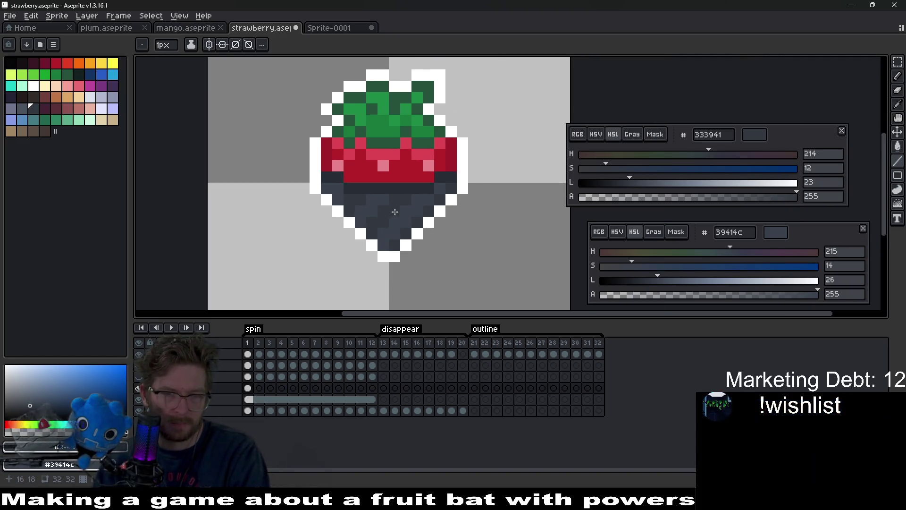
pyautogui.press('.')
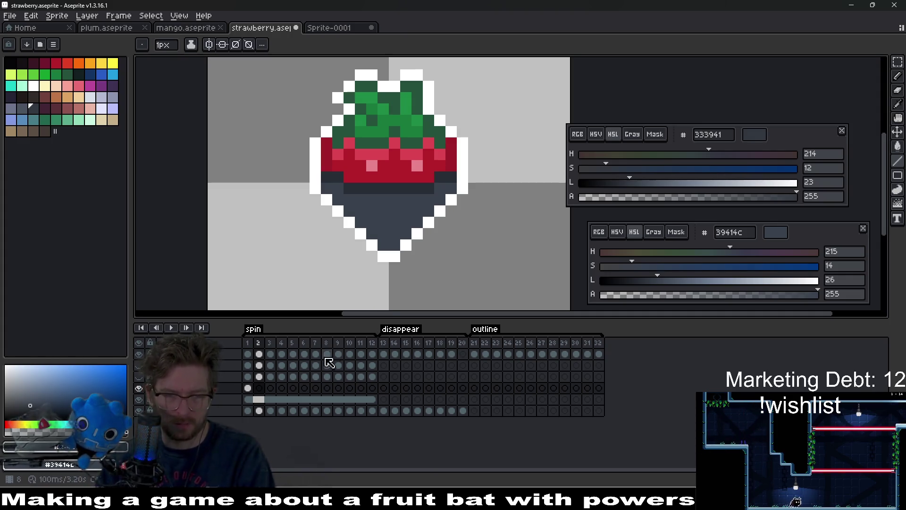
pyautogui.press(',')
pyautogui.click(248, 388)
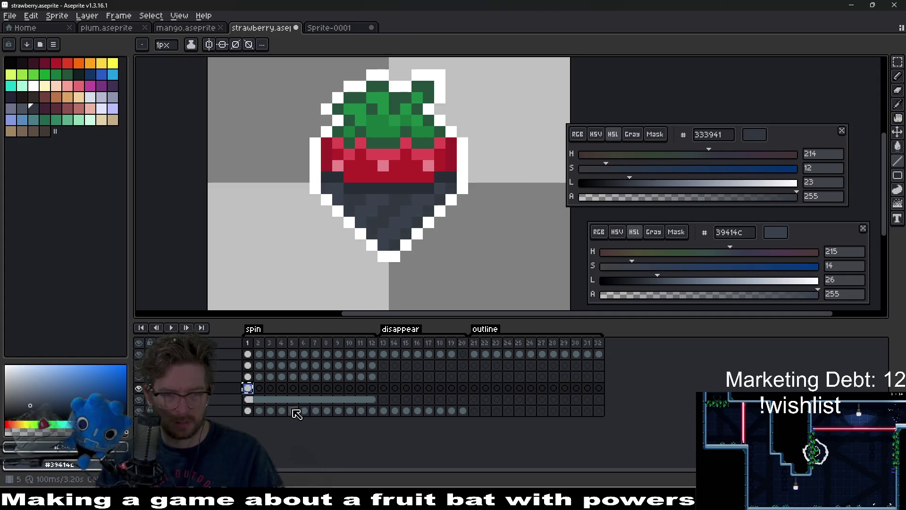
pyautogui.click(259, 388)
pyautogui.press('m')
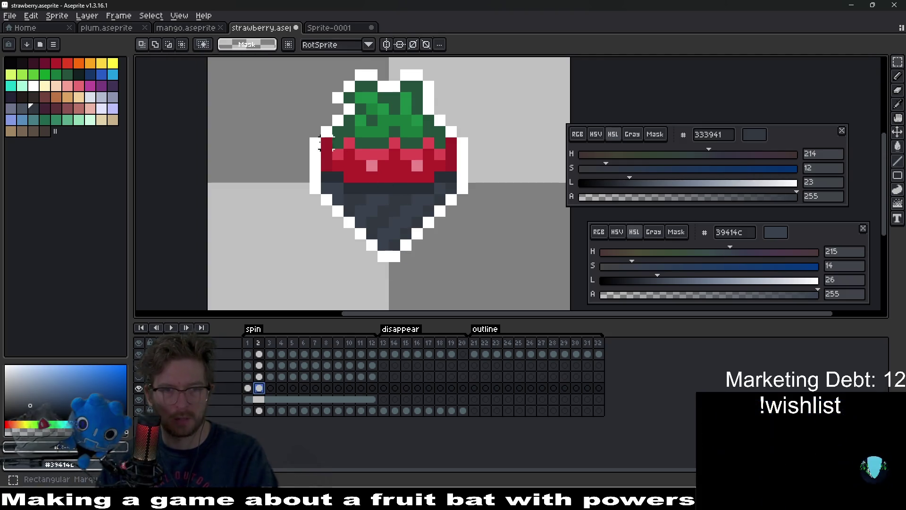
pyautogui.moveTo(293, 143); pyautogui.dragTo(485, 277)
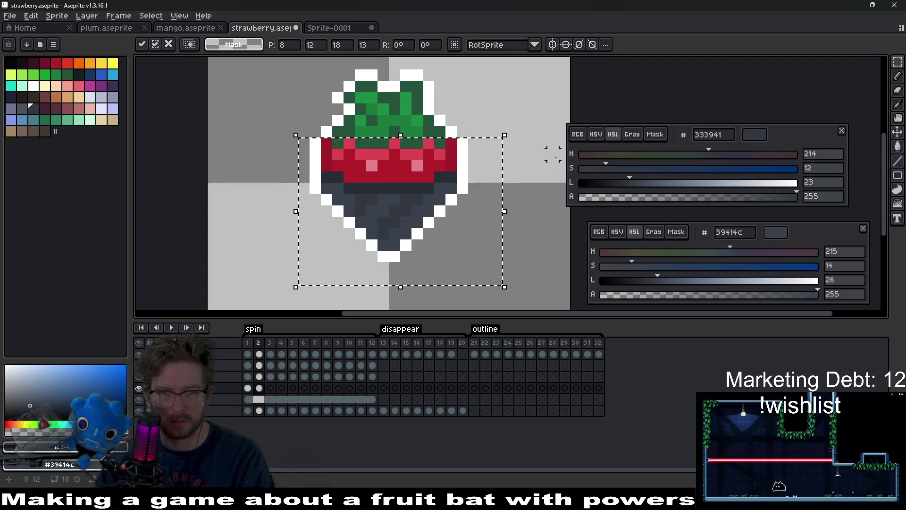
pyautogui.scroll(1, 400, 228)
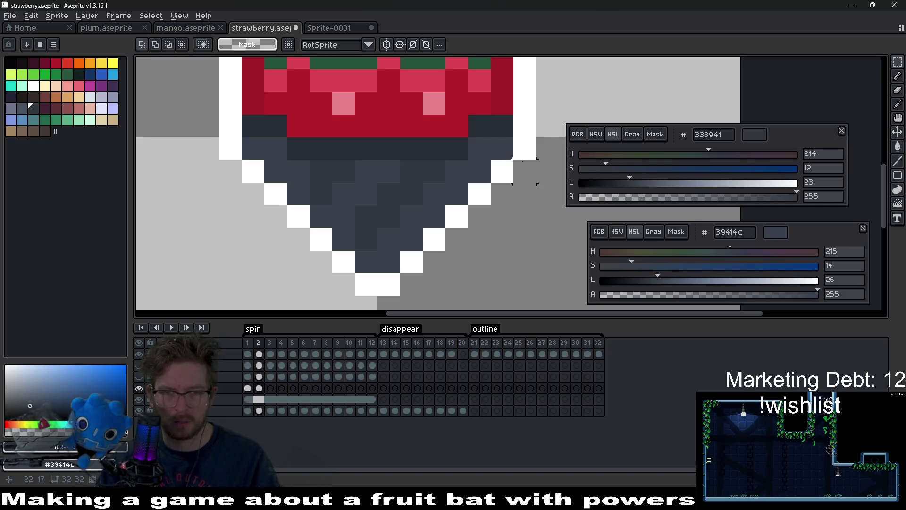
pyautogui.press('b')
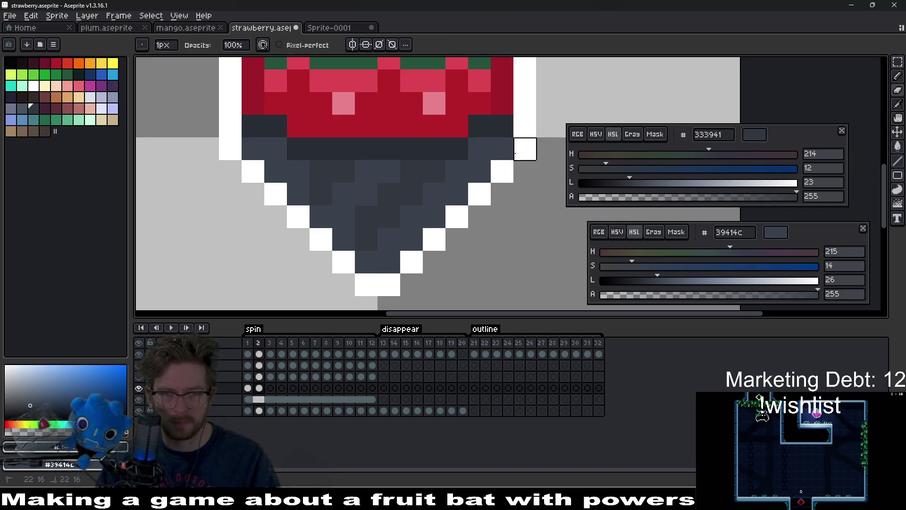
pyautogui.press('e')
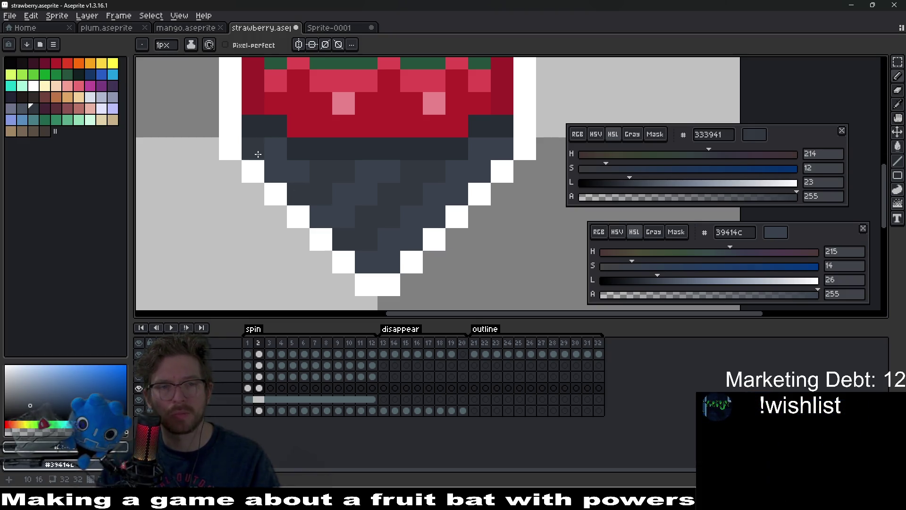
pyautogui.click(426, 261)
pyautogui.scroll(-3, 426, 261)
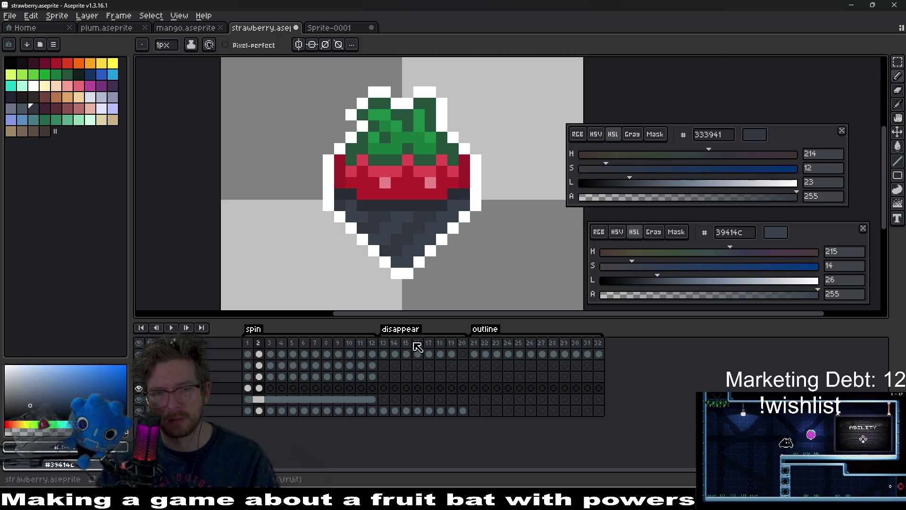
# Select and copy the lower shading on spin frame 3
pyautogui.click(270, 387)
pyautogui.scroll(2, 438, 283)
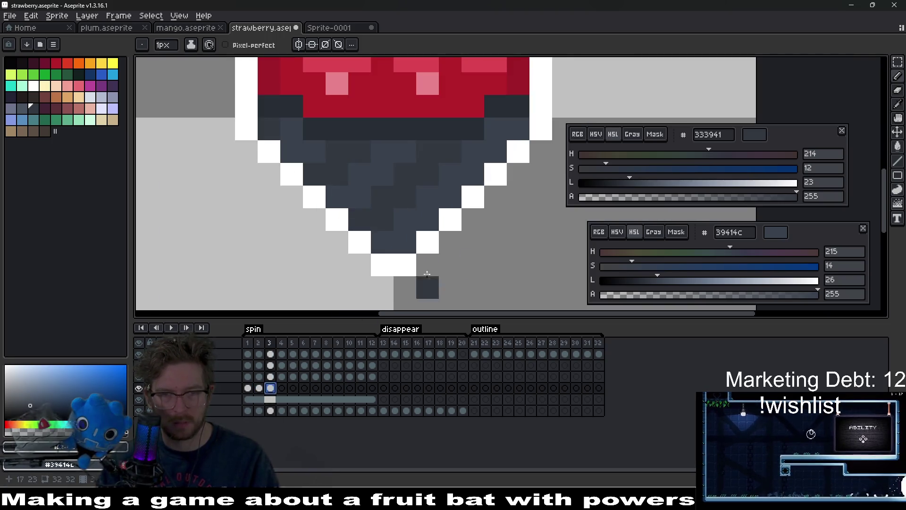
pyautogui.scroll(-2, 426, 252)
pyautogui.press('m')
pyautogui.moveTo(303, 158)
pyautogui.mouseDown()
pyautogui.moveTo(324, 203)
pyautogui.moveTo(523, 298)
pyautogui.mouseUp()
pyautogui.press('b')
pyautogui.scroll(2, 377, 251)
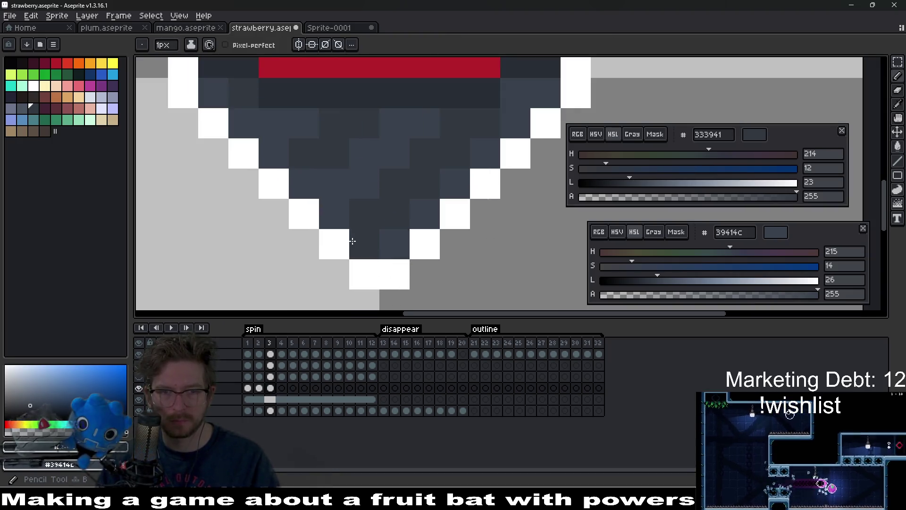
pyautogui.scroll(2, 236, 186)
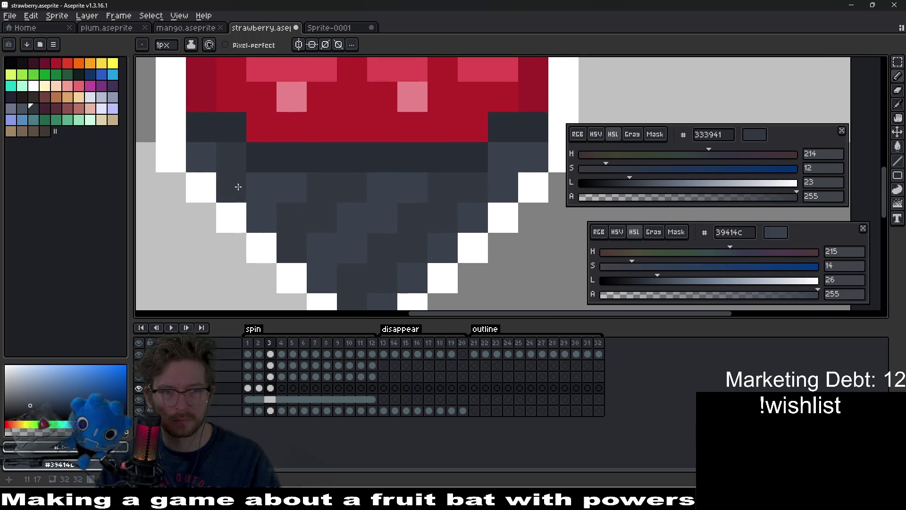
pyautogui.scroll(-2, 234, 186)
pyautogui.hotkey('ctrl', 'c')
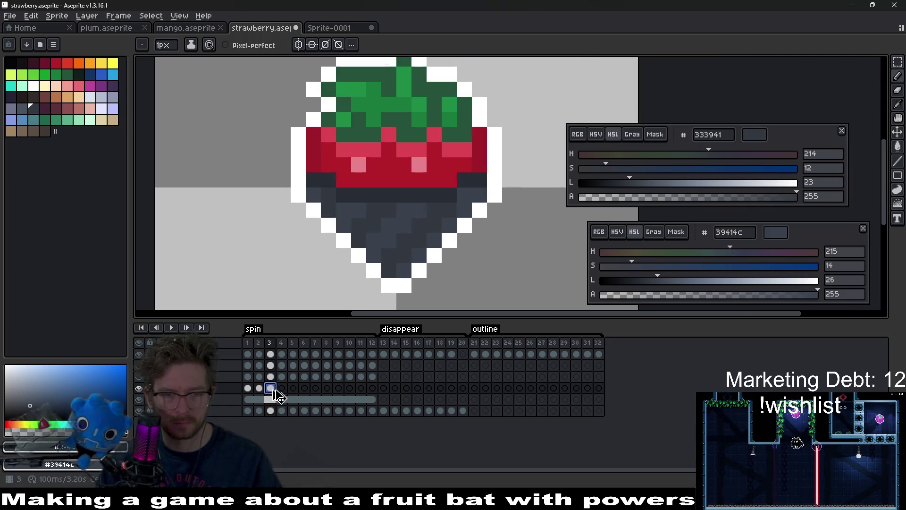
# Paste frame 3's shading onto frame 4, confirm its position and compare both frames
pyautogui.click(282, 387)
pyautogui.hotkey('ctrl', 'v')
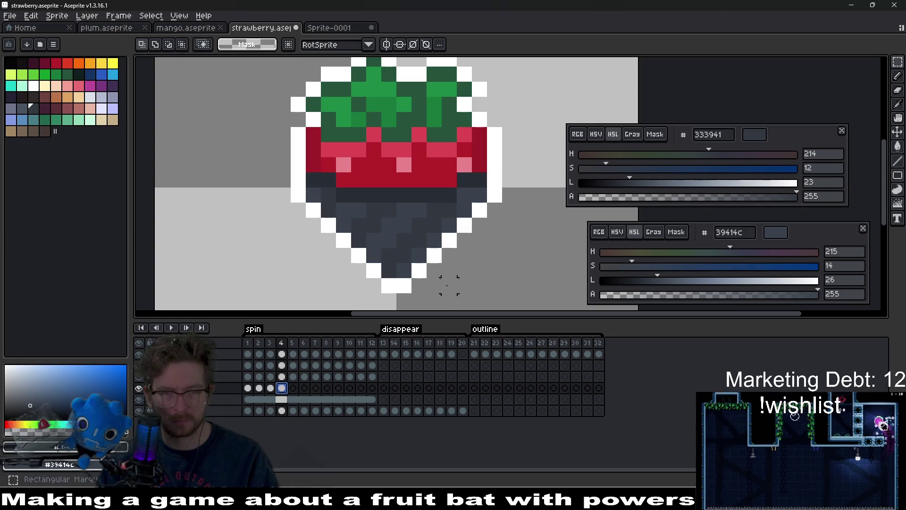
pyautogui.hotkey('ctrl', 'v')
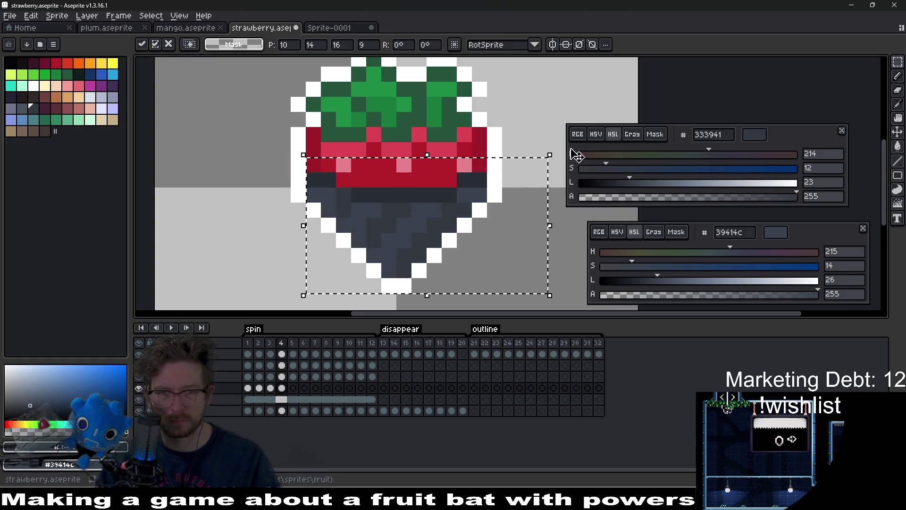
pyautogui.scroll(2, 495, 213)
pyautogui.press('Return')
pyautogui.scroll(-3, 465, 175)
pyautogui.press('b')
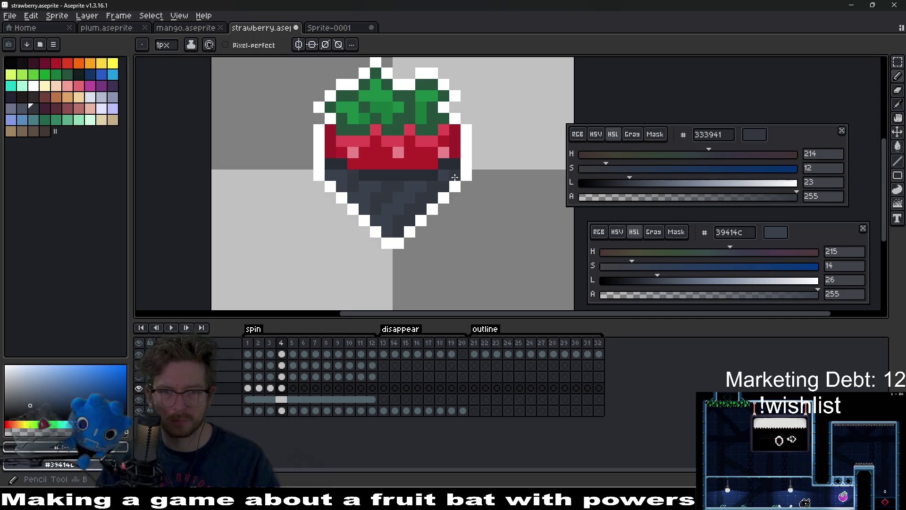
pyautogui.press(',')
pyautogui.scroll(1, 444, 175)
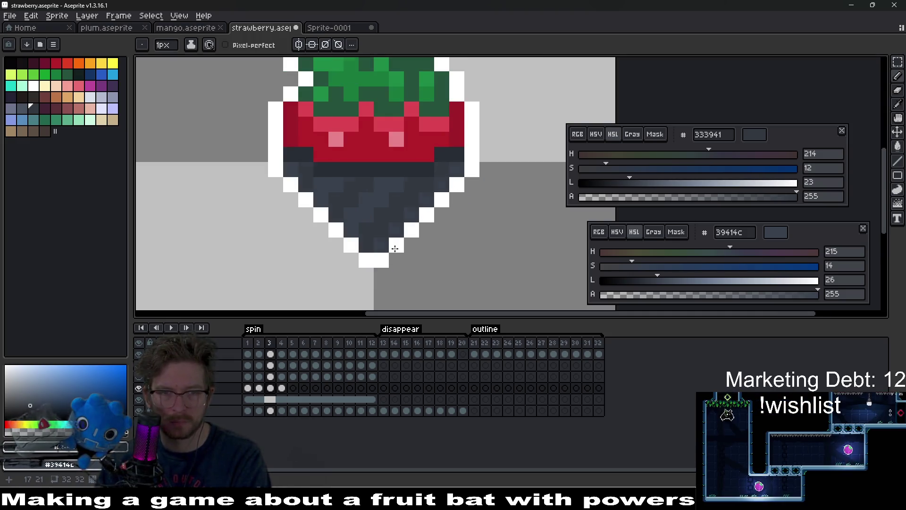
pyautogui.press('.')
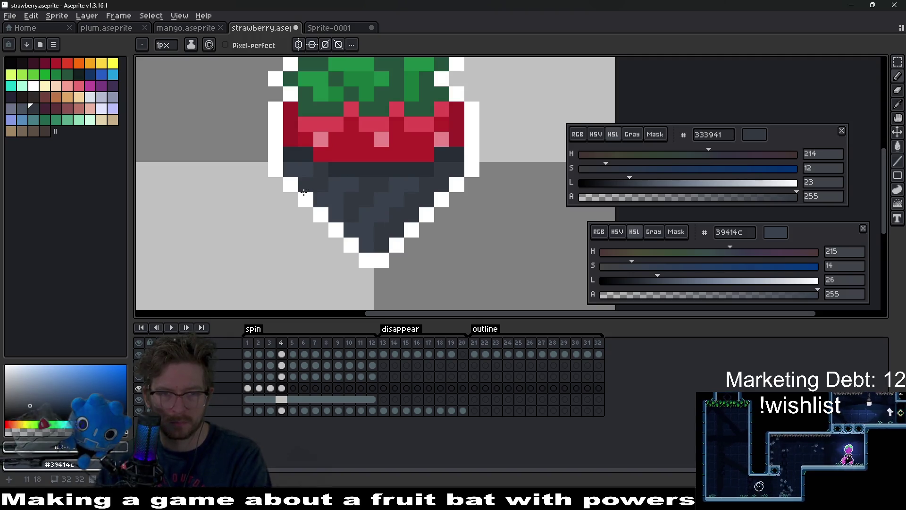
pyautogui.click(369, 250)
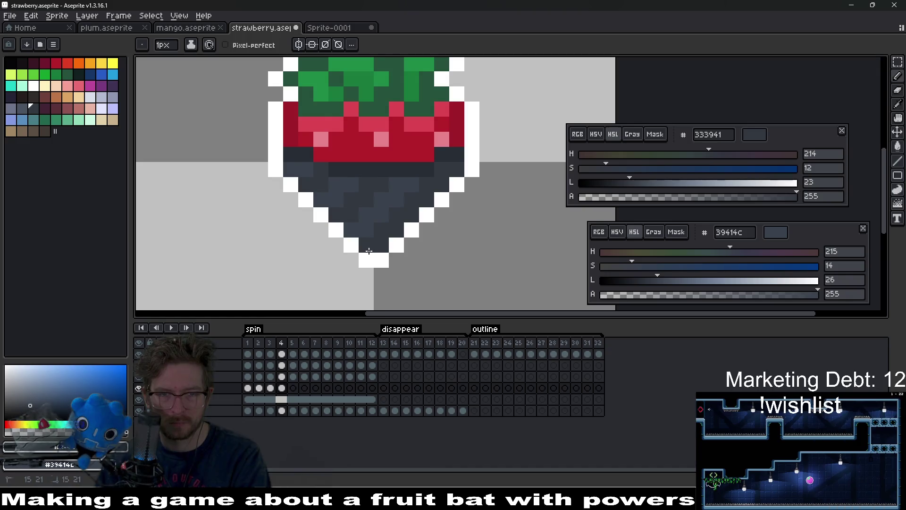
pyautogui.click(283, 388)
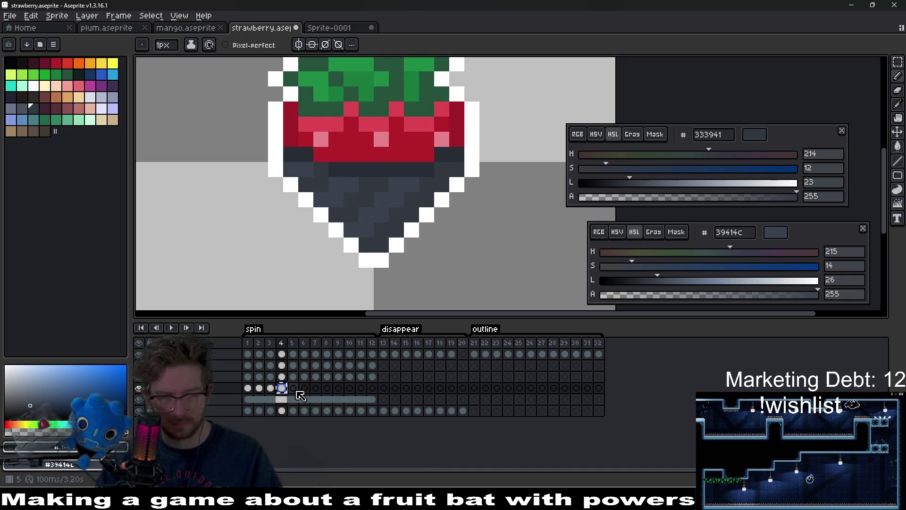
# On spin frame 5, select the lower half, then deselect and hide the outline layer
pyautogui.click(293, 389)
pyautogui.scroll(5, 410, 226)
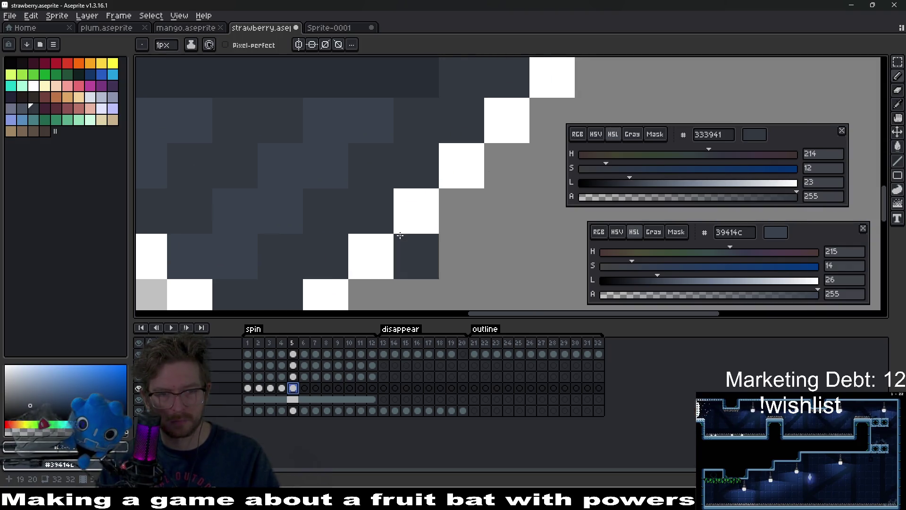
pyautogui.scroll(-4, 400, 235)
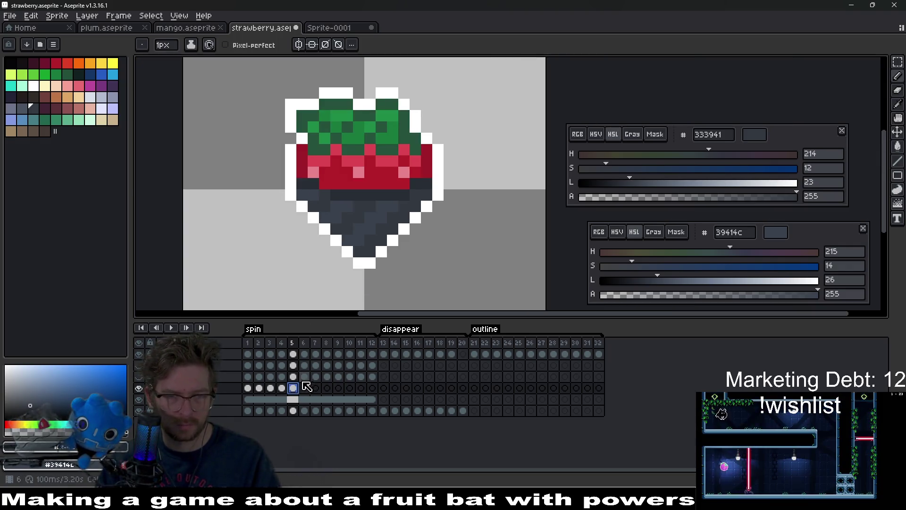
pyautogui.press('m')
pyautogui.moveTo(283, 153)
pyautogui.mouseDown()
pyautogui.moveTo(469, 293)
pyautogui.moveTo(502, 293)
pyautogui.mouseUp()
pyautogui.hotkey('ctrl', 'd')
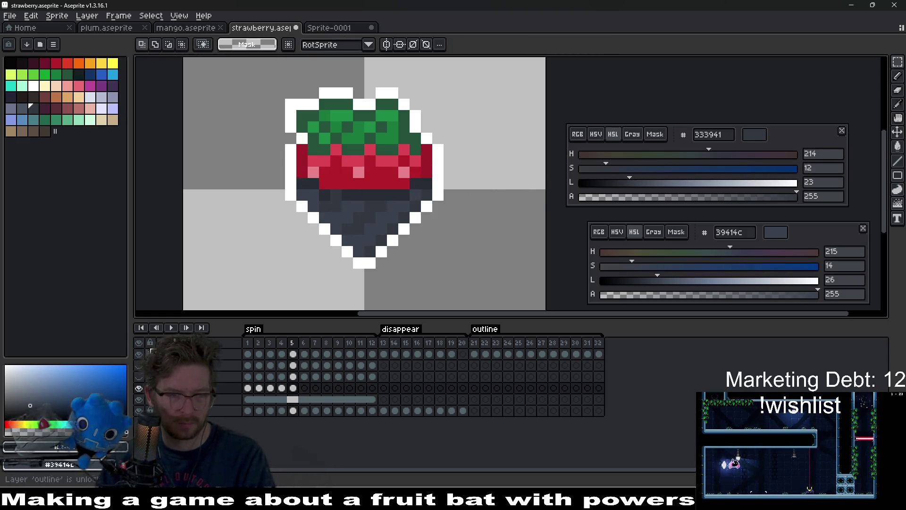
pyautogui.click(141, 355)
pyautogui.scroll(1, 463, 210)
pyautogui.press('b')
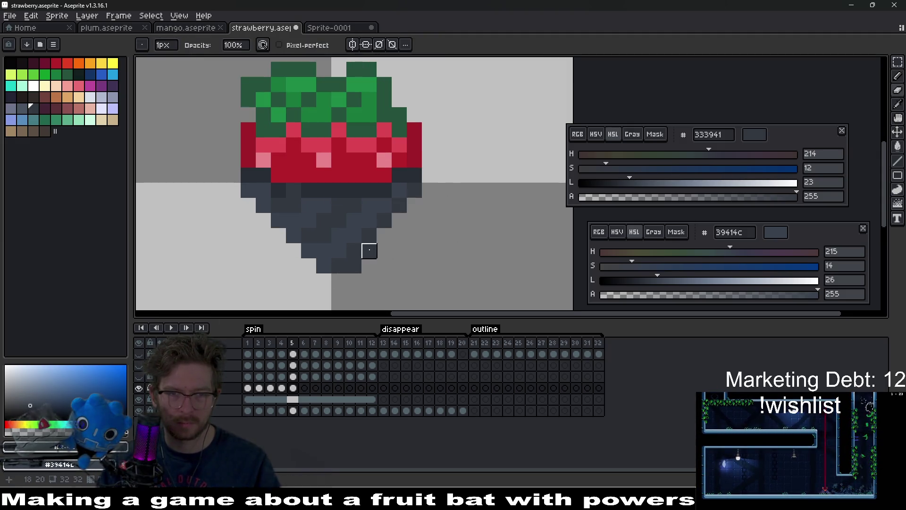
# Shift frame 6's dark lower rows right and tidy them with Eraser and Pencil
pyautogui.press(',')
pyautogui.press(',')
pyautogui.press(',')
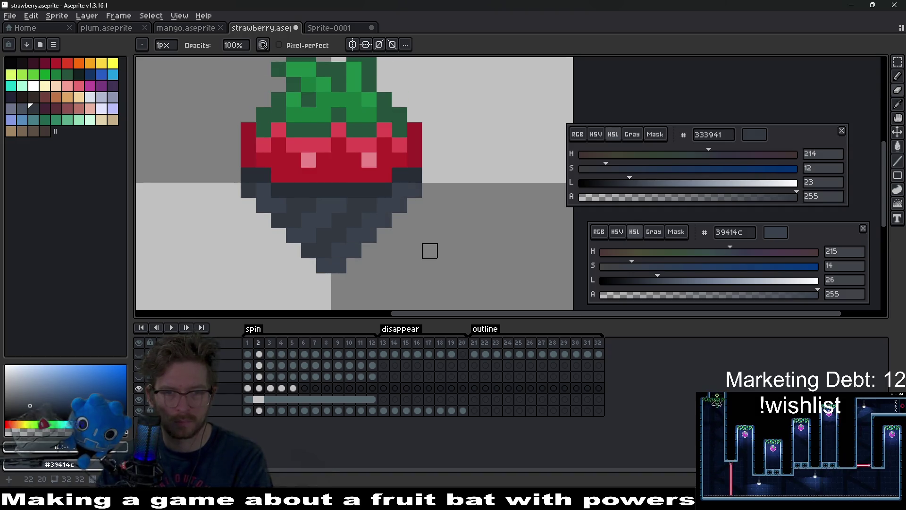
pyautogui.press('.')
pyautogui.press('.')
pyautogui.press('.')
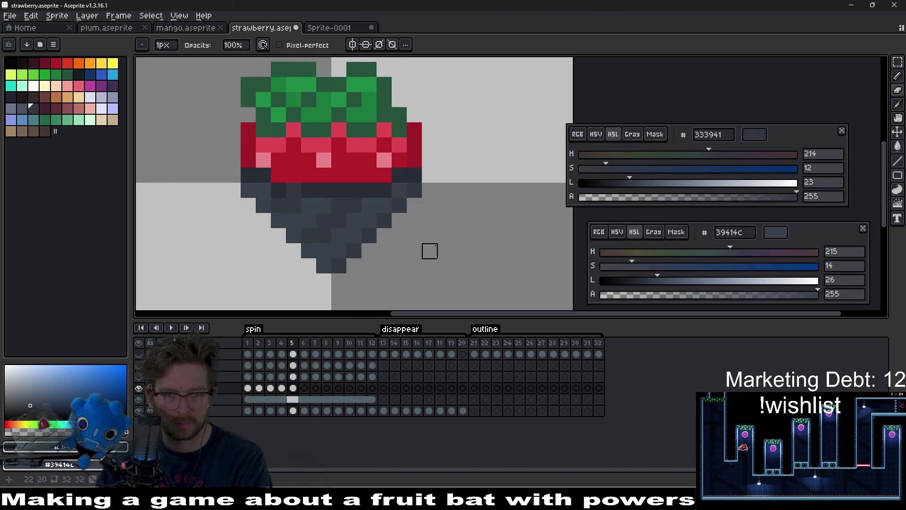
pyautogui.press('e')
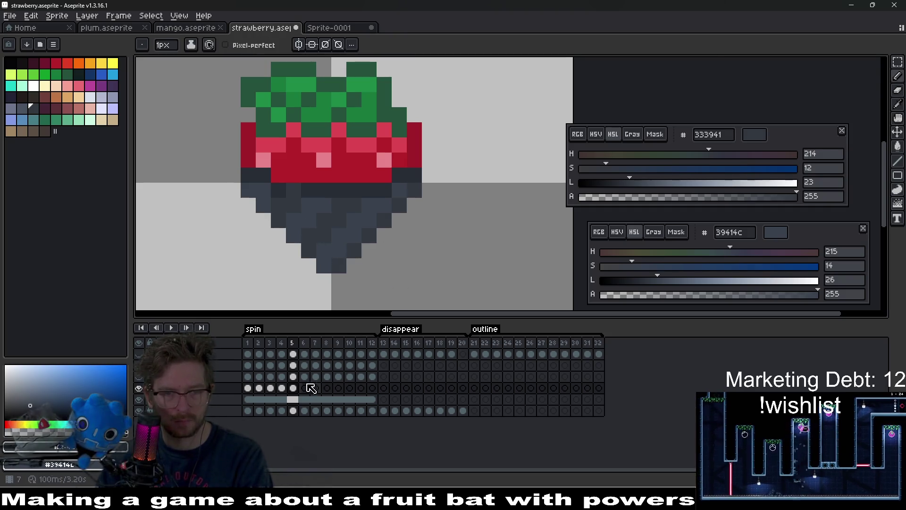
pyautogui.press('.')
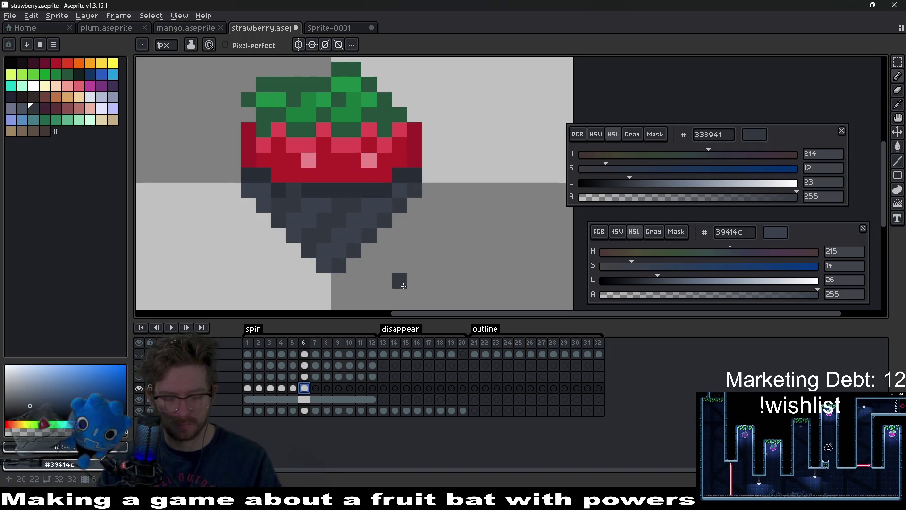
pyautogui.press('m')
pyautogui.moveTo(243, 152); pyautogui.dragTo(441, 299)
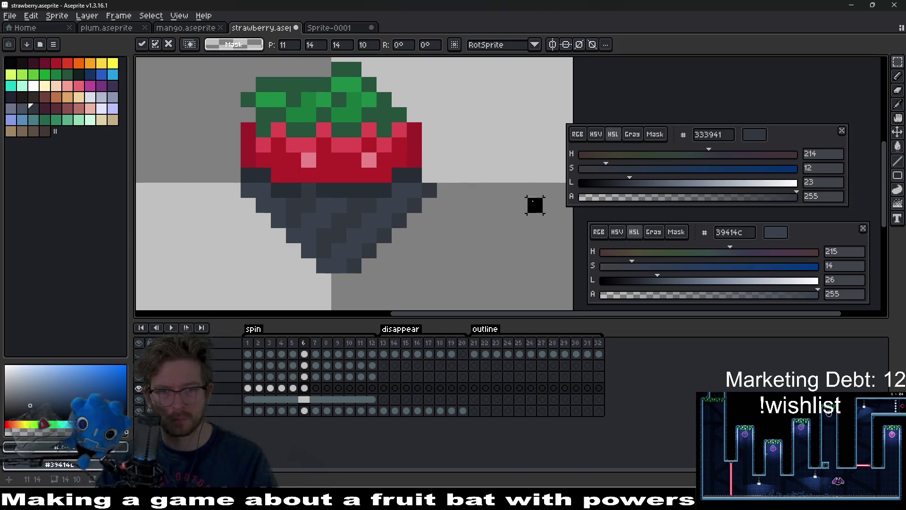
pyautogui.press('e')
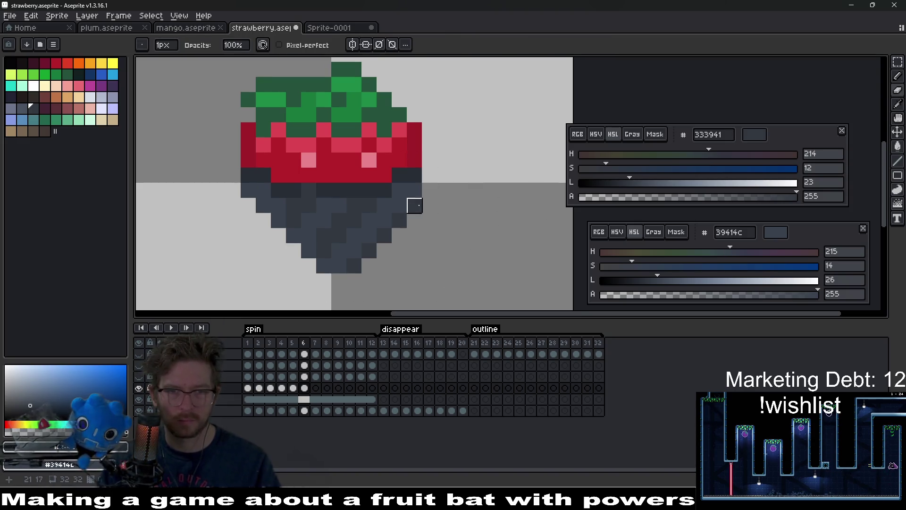
pyautogui.press('b')
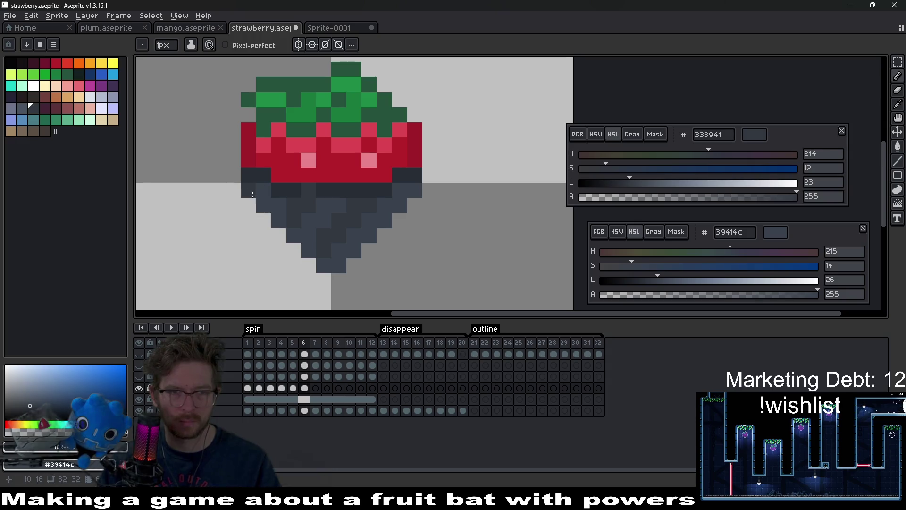
# Compare the realigned frame 6 against spin frames 2 and 5
pyautogui.press('Left')
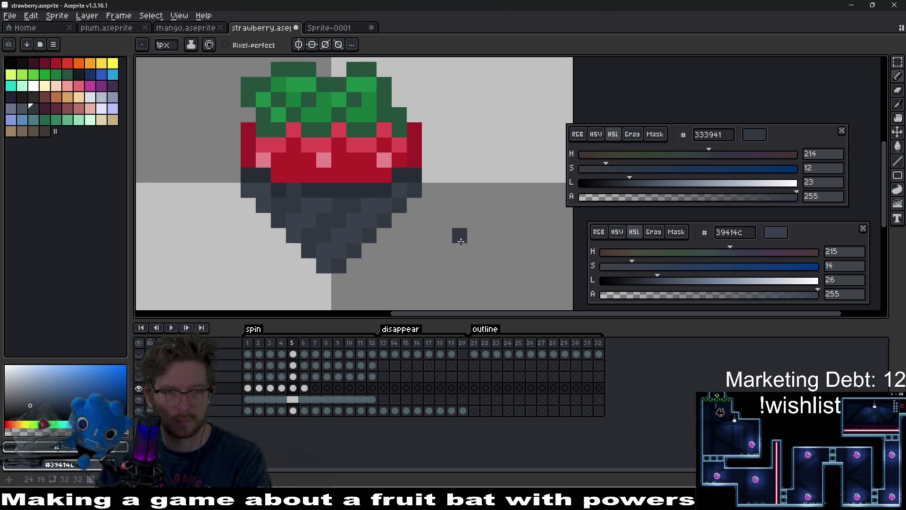
pyautogui.press('Right')
pyautogui.press('Left')
pyautogui.press('Left')
pyautogui.press('Left')
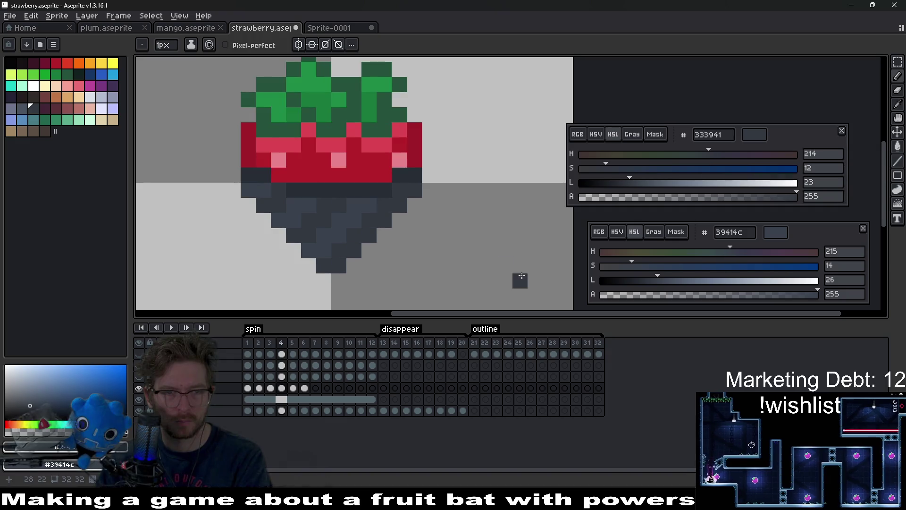
pyautogui.press('Right')
pyautogui.press('Right')
pyautogui.press('Right')
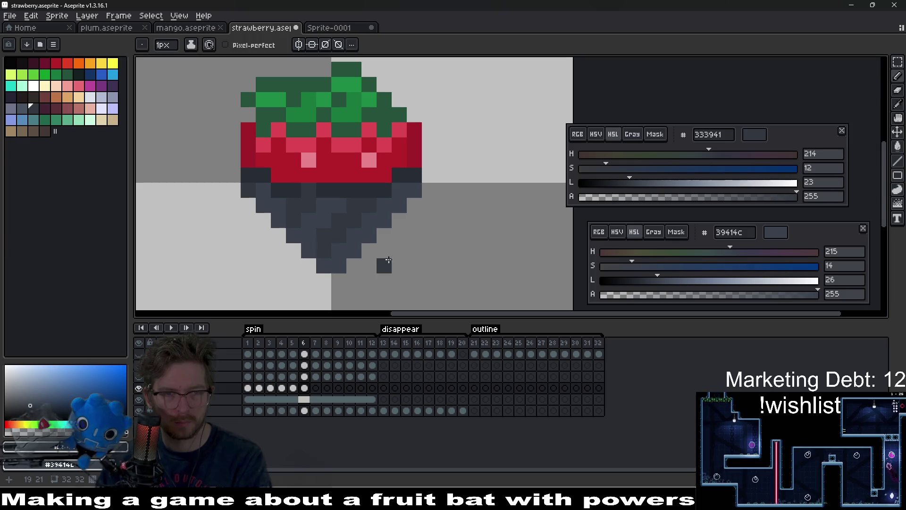
pyautogui.press('Right')
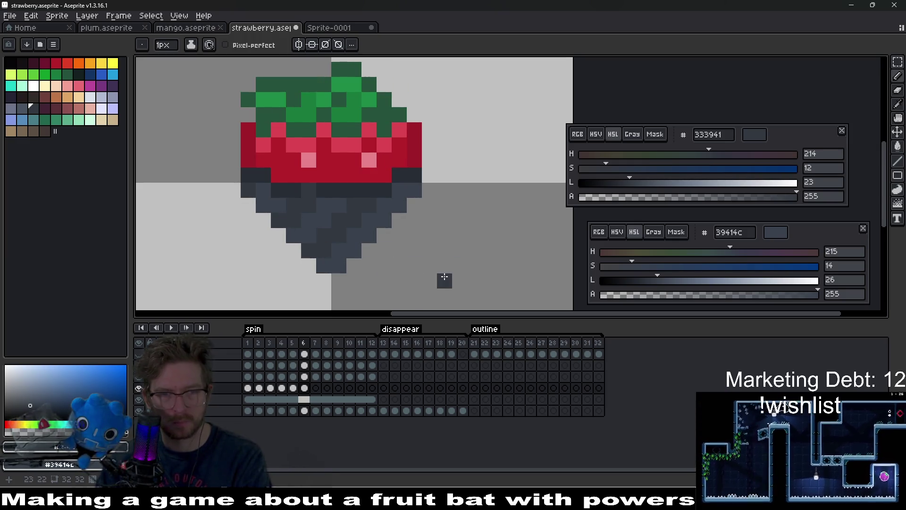
pyautogui.click(306, 391)
pyautogui.click(317, 390)
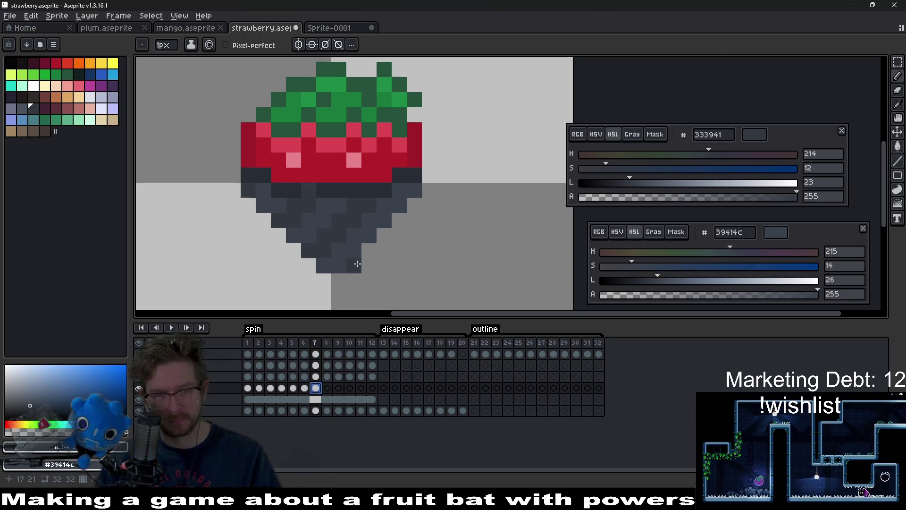
# On spin frame 7, shift the strawberry's lower part sideways and pencil in the missing dark pixel
pyautogui.press('m')
pyautogui.moveTo(226, 138)
pyautogui.mouseDown()
pyautogui.moveTo(309, 206)
pyautogui.moveTo(467, 304)
pyautogui.mouseUp()
pyautogui.hotkey('ctrl', 't')
pyautogui.hotkey('ctrl', 'd')
pyautogui.press('b')
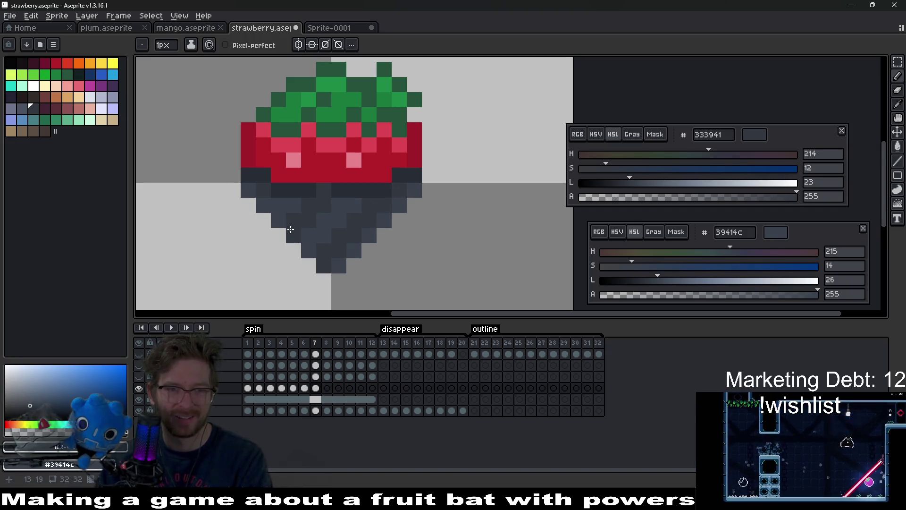
pyautogui.click(263, 217)
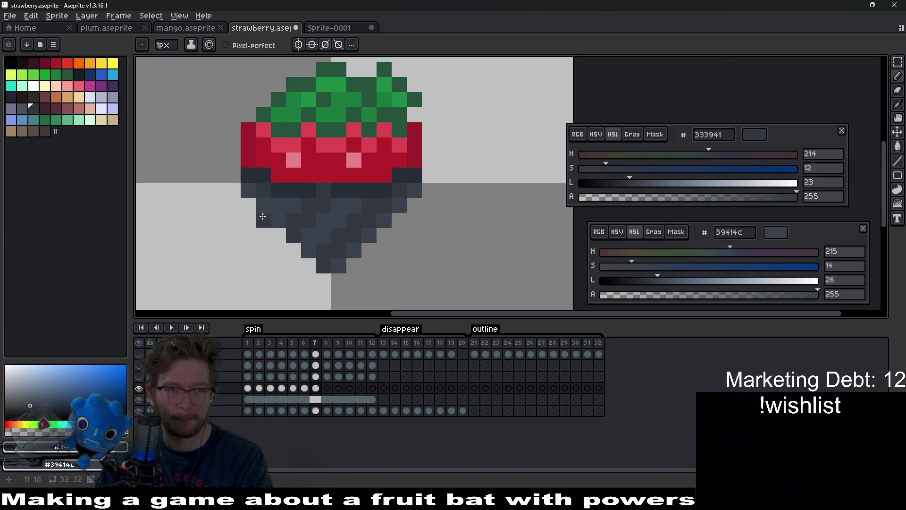
# On spin frame 8, shift the dark lower rows one pixel right and paint a dark gap-closing pixel
pyautogui.click(327, 389)
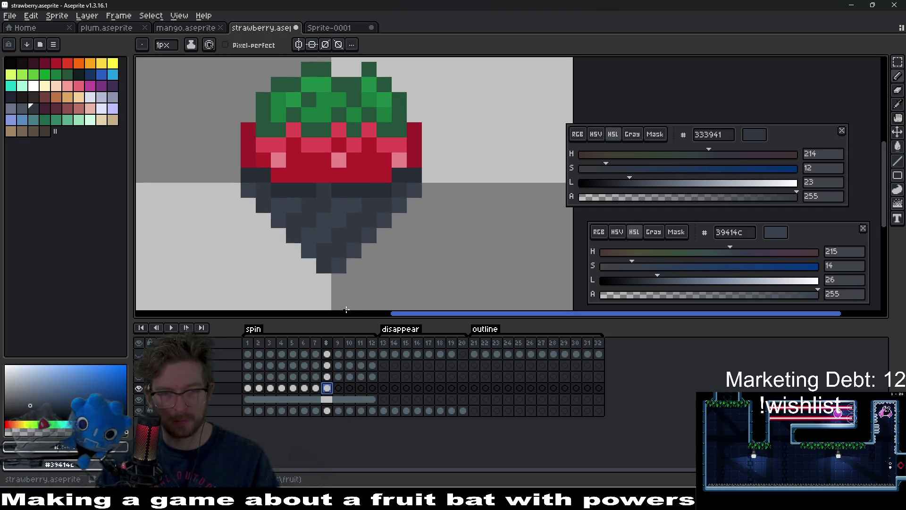
pyautogui.press('m')
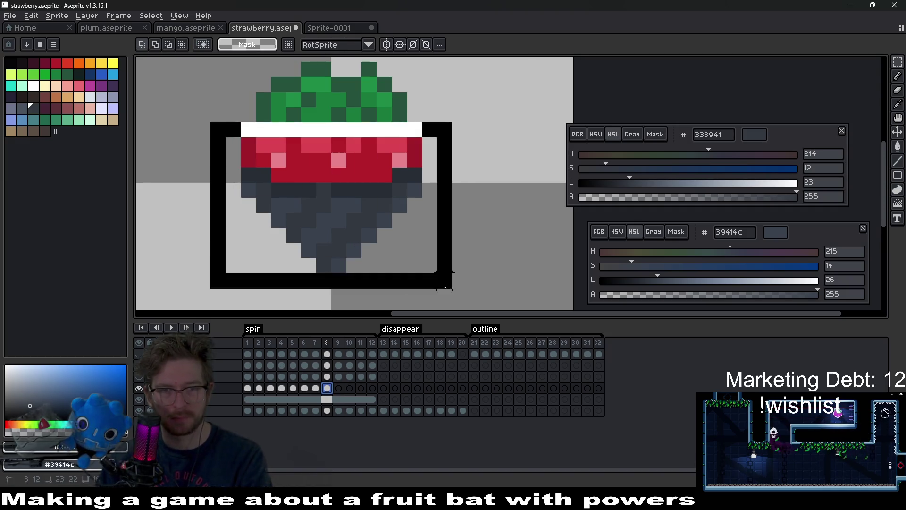
pyautogui.moveTo(337, 248); pyautogui.dragTo(384, 251)
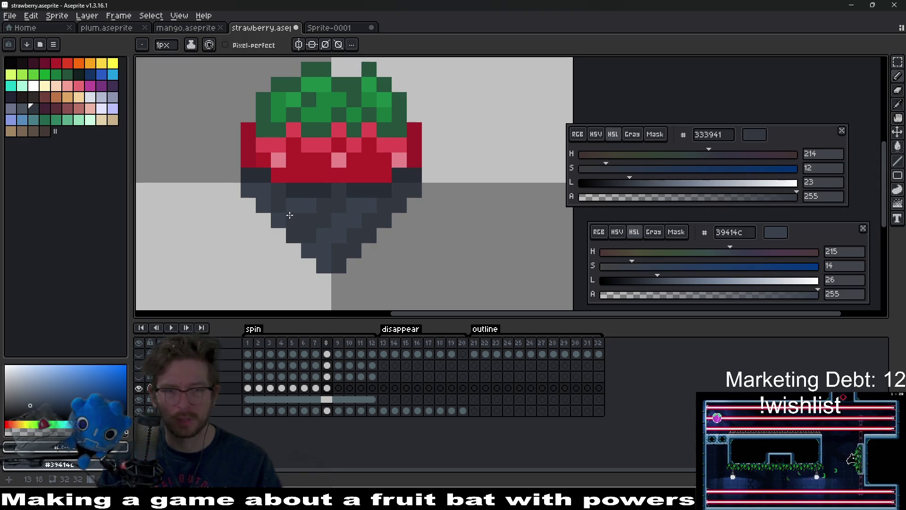
pyautogui.click(339, 191)
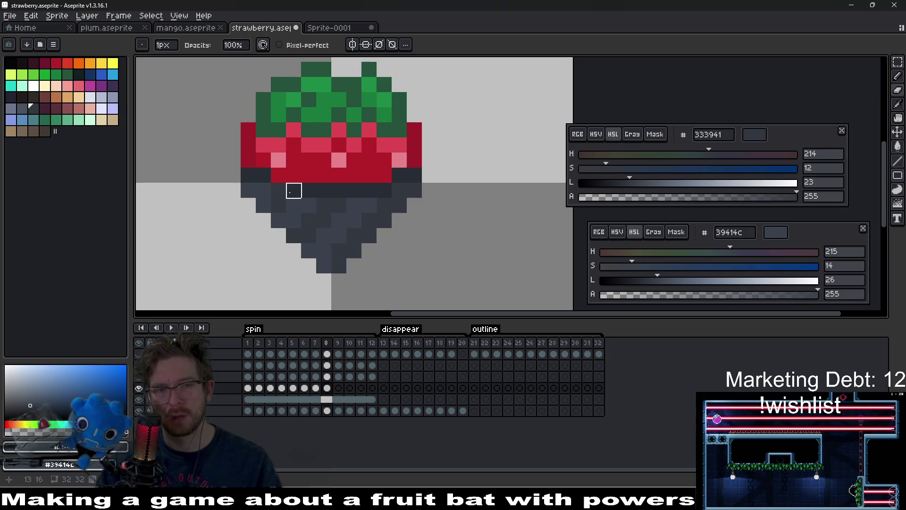
# Step back through spin frames 7, 5, 3 and 1, then forward to frame 8 to compare shading
pyautogui.press(',')
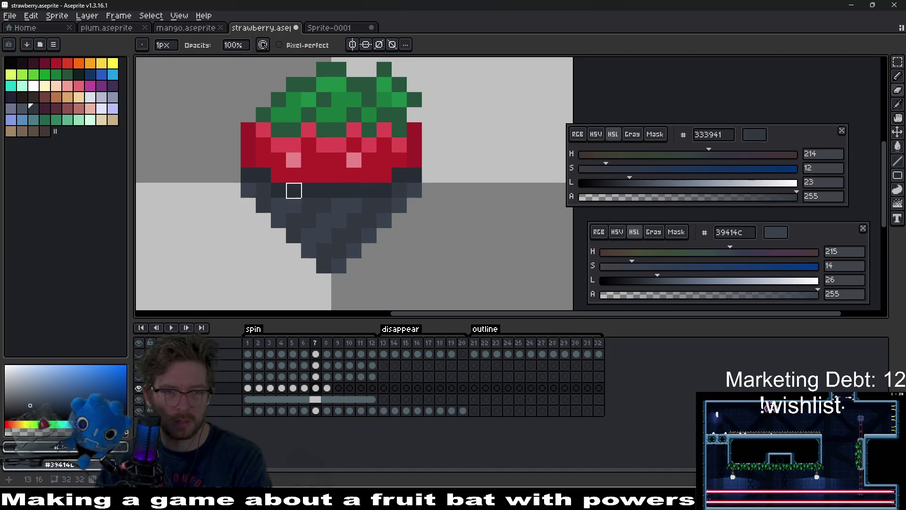
pyautogui.press(',')
pyautogui.press(',')
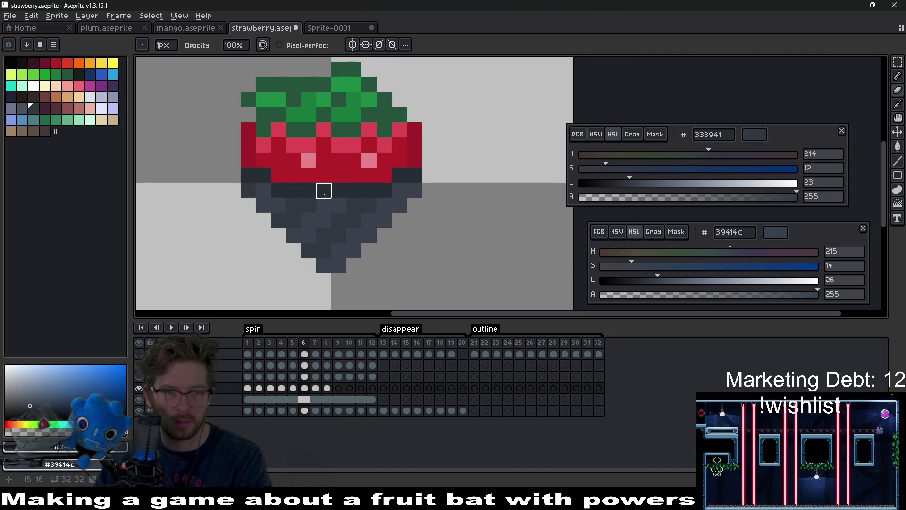
pyautogui.press(',')
pyautogui.press(',')
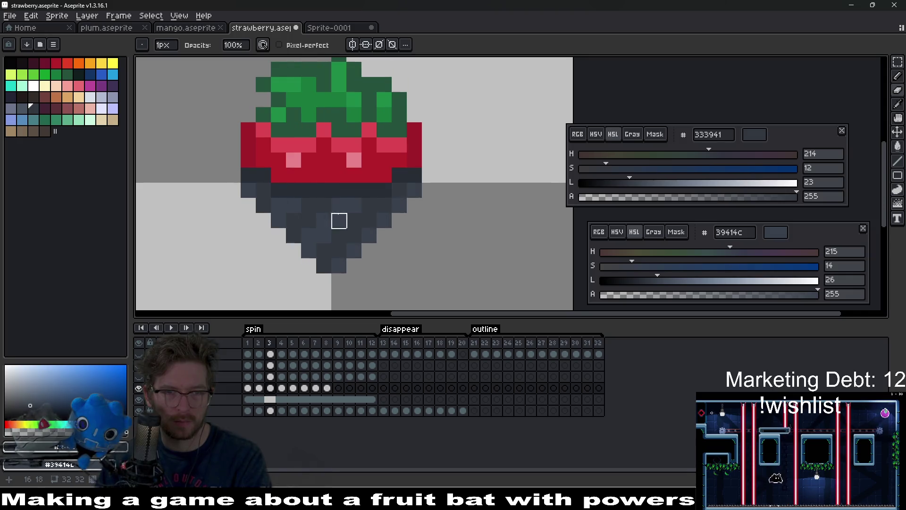
pyautogui.press(',')
pyautogui.press(',')
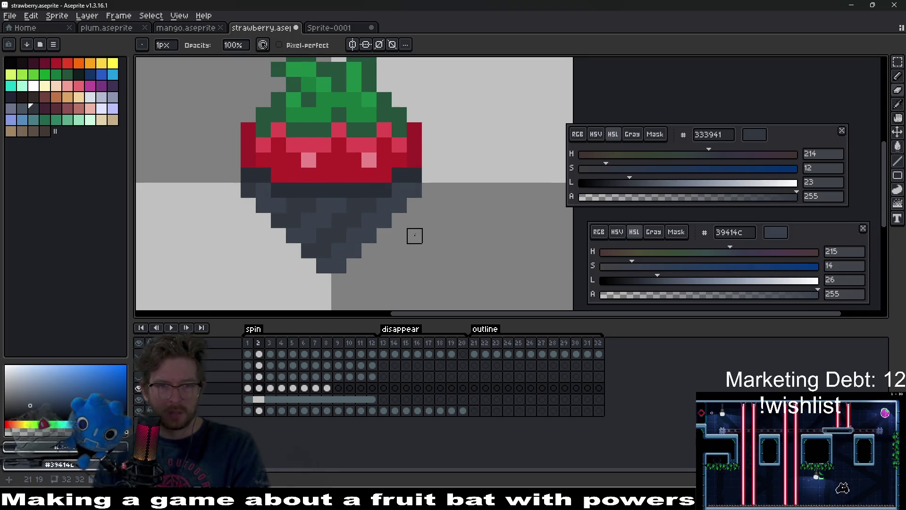
pyautogui.press('.')
pyautogui.press('.')
pyautogui.press('.')
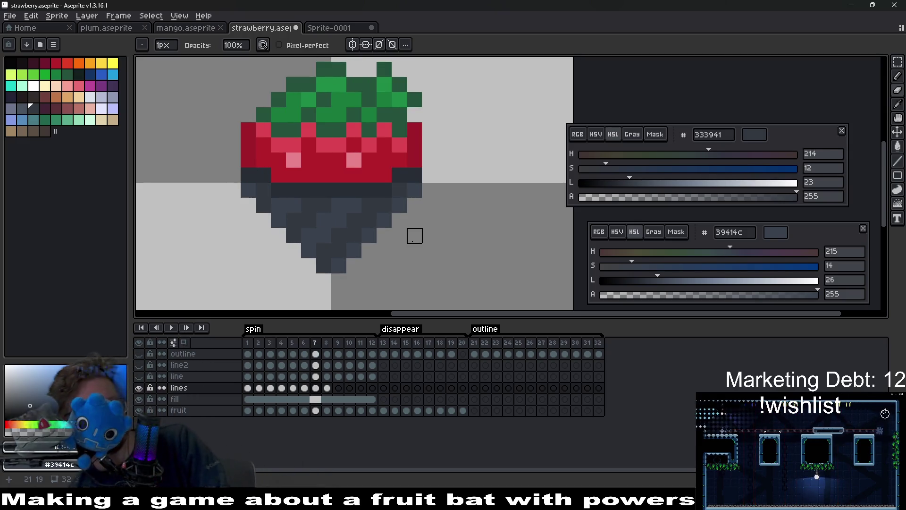
pyautogui.press('.')
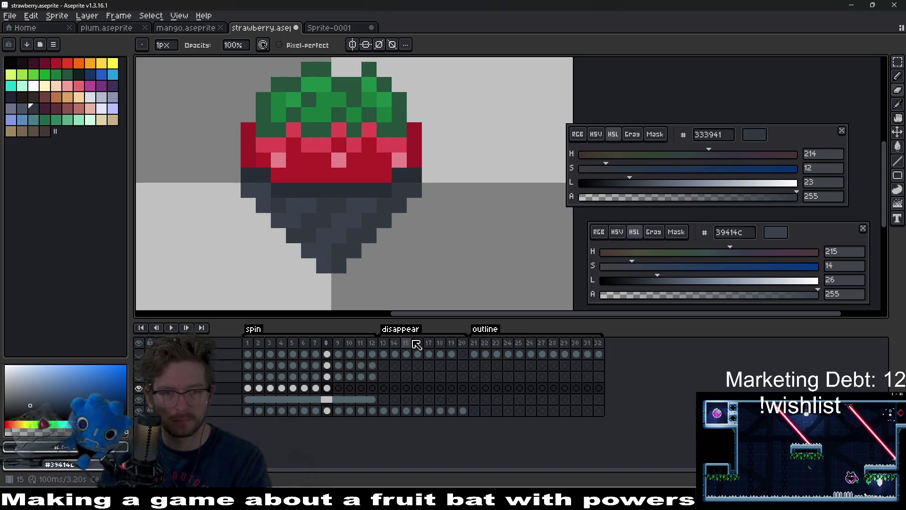
# On spin frame 9, nudge the strawberry's lower part one pixel right, then export the sprite sheet
pyautogui.click(339, 389)
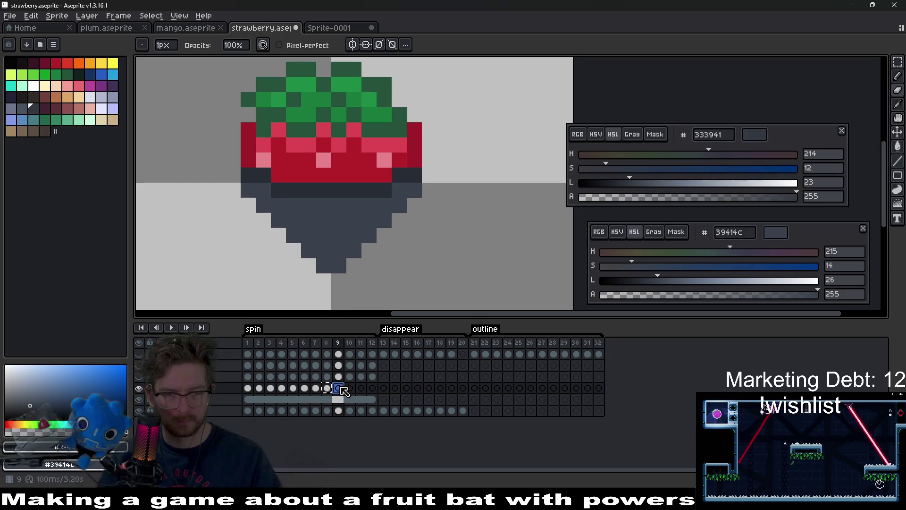
pyautogui.press('m')
pyautogui.moveTo(203, 144); pyautogui.dragTo(482, 307)
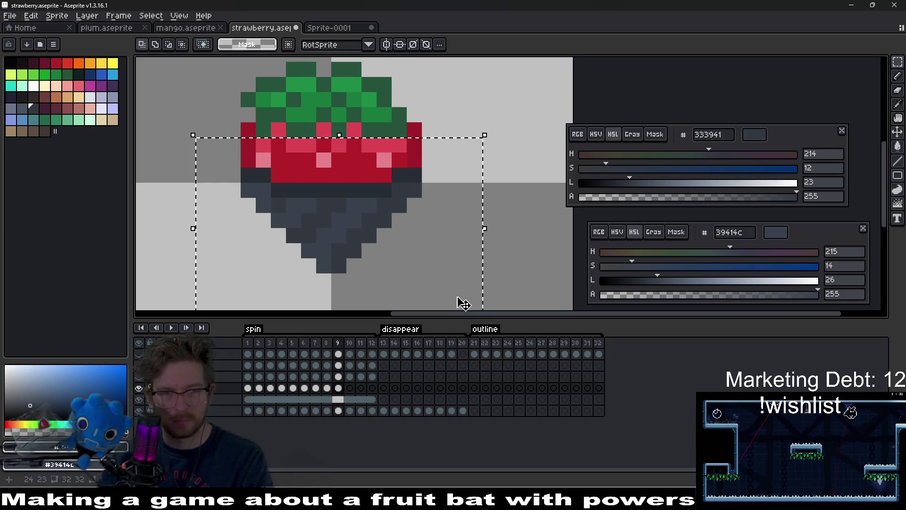
pyautogui.press('Right')
pyautogui.hotkey('ctrl', 'd')
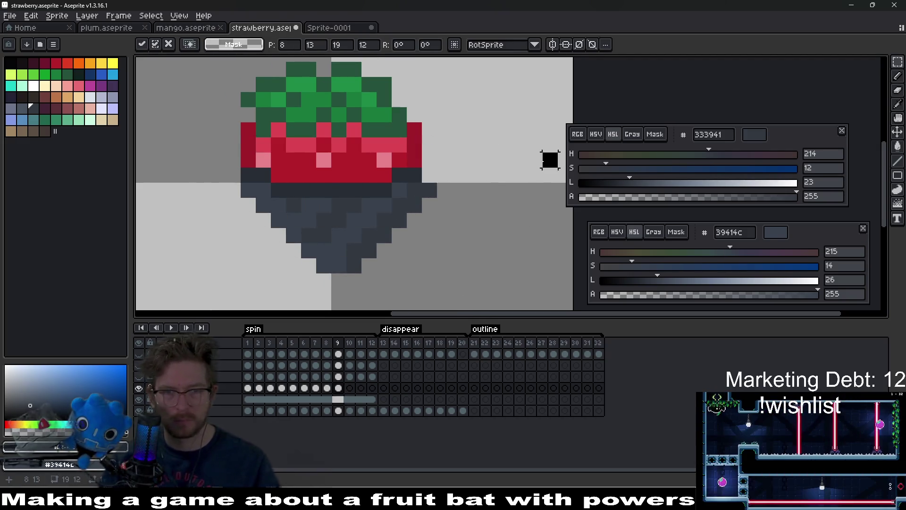
pyautogui.press('e')
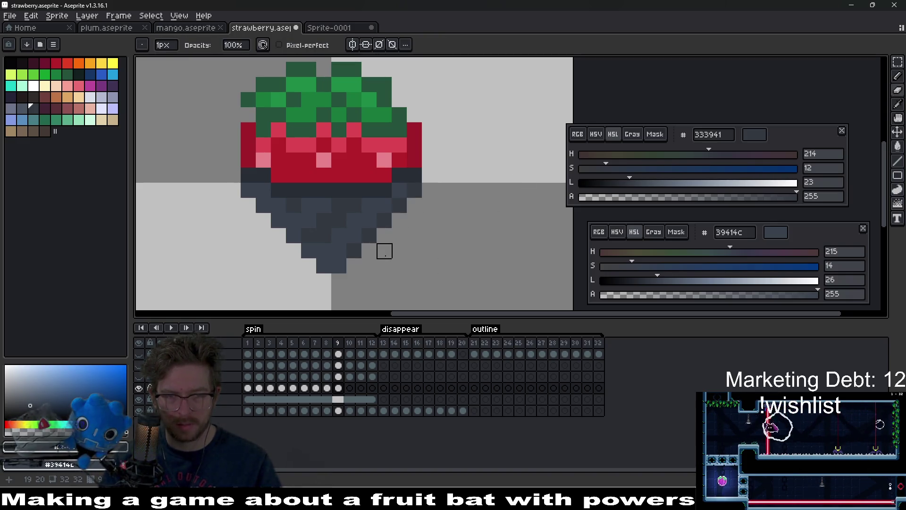
pyautogui.hotkey('ctrl', 'shift', 'x')
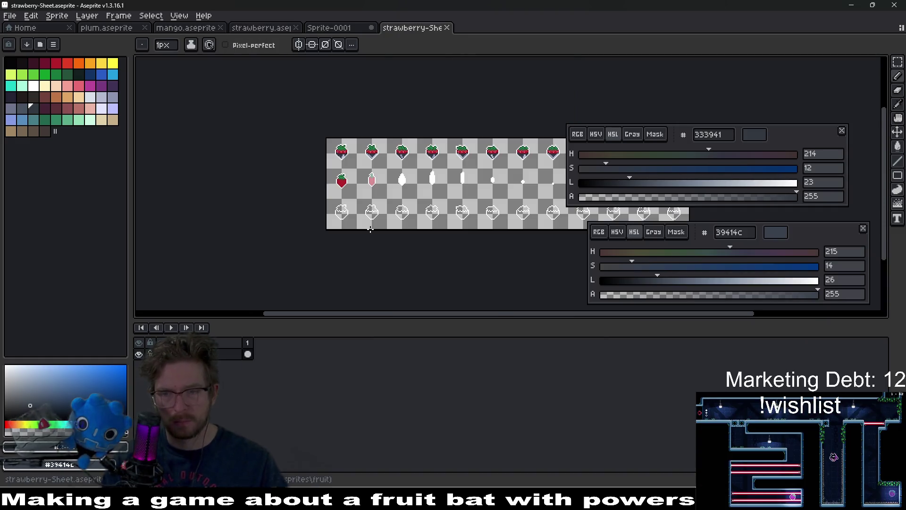
pyautogui.hotkey('alt', 'Tab')
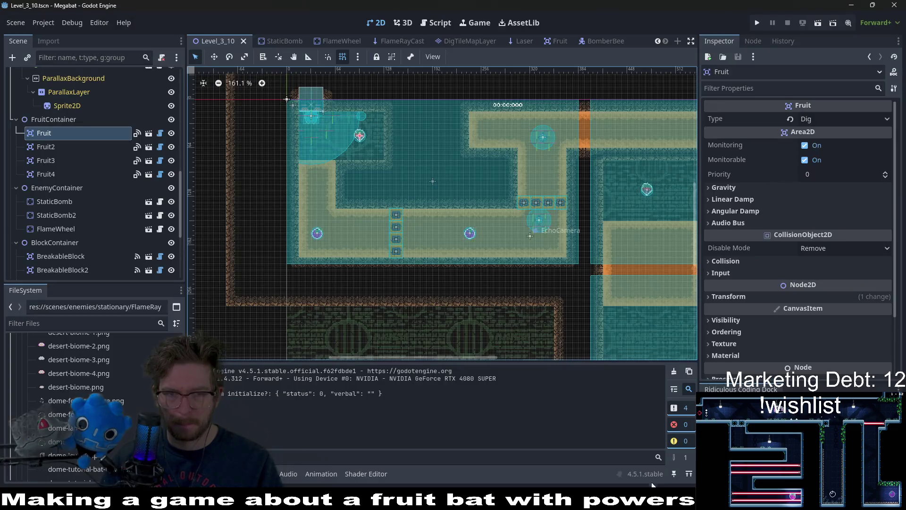
pyautogui.click(817, 23)
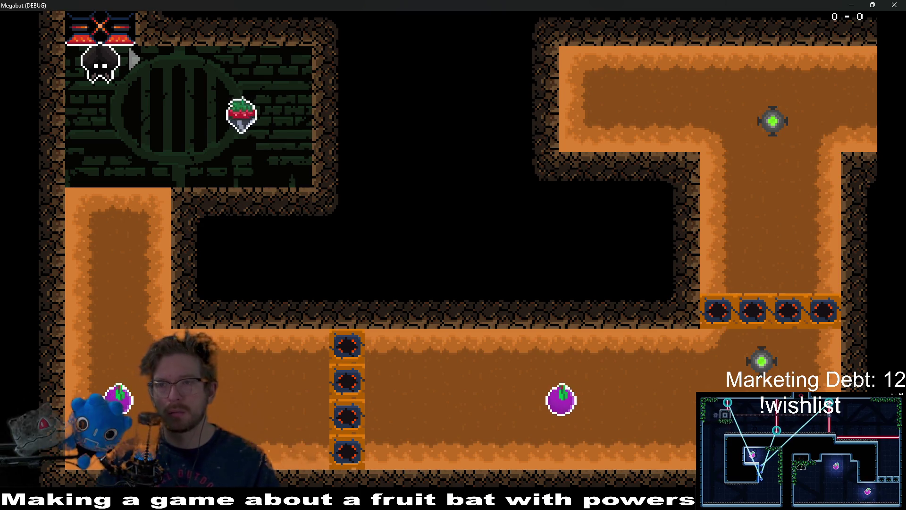
pyautogui.click(902, 5)
pyautogui.hotkey('alt', 'Tab')
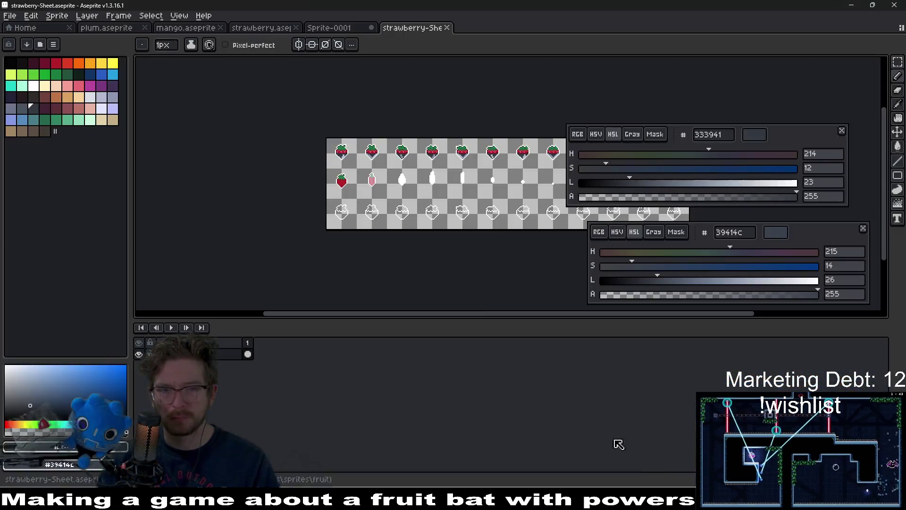
# Replace the grey band 333941 with darker 272d34 across spin frames 1–12 and play the animation to check
pyautogui.click(330, 28)
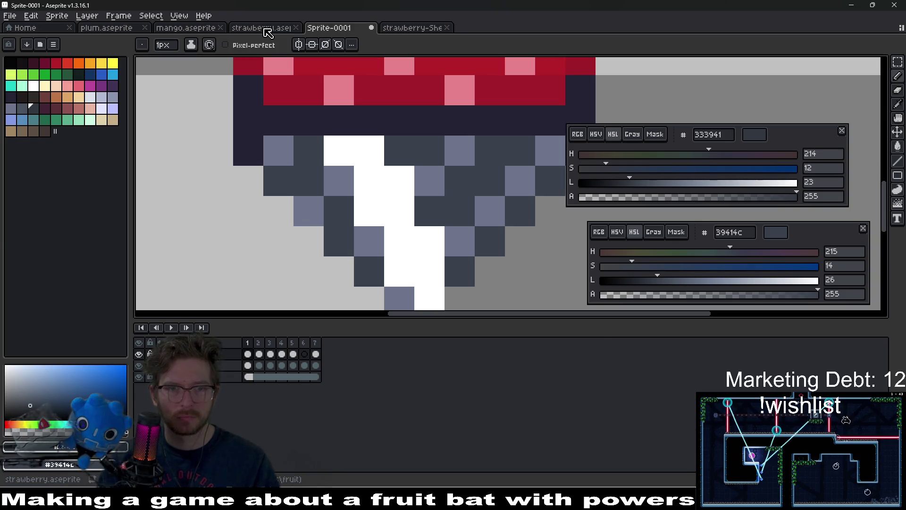
pyautogui.click(267, 33)
pyautogui.scroll(5, 362, 192)
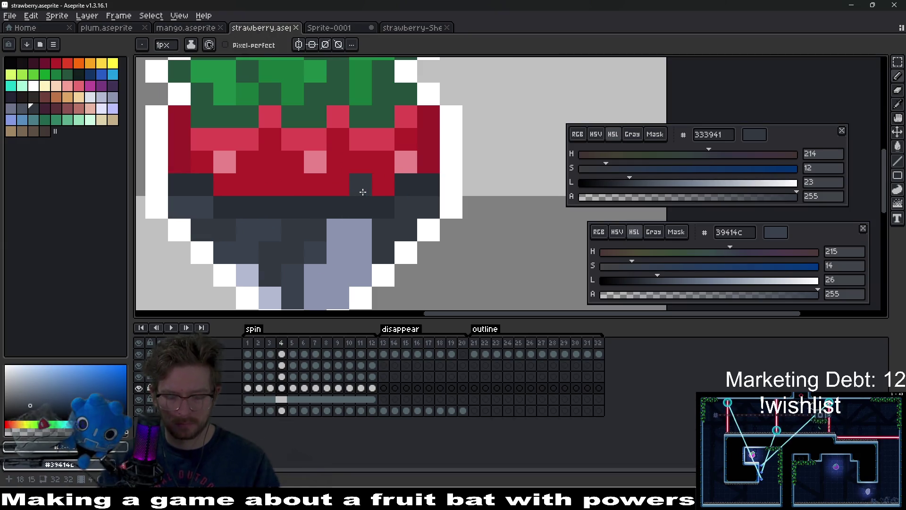
pyautogui.keyDown('alt'); pyautogui.click(332, 207); pyautogui.keyUp('alt')
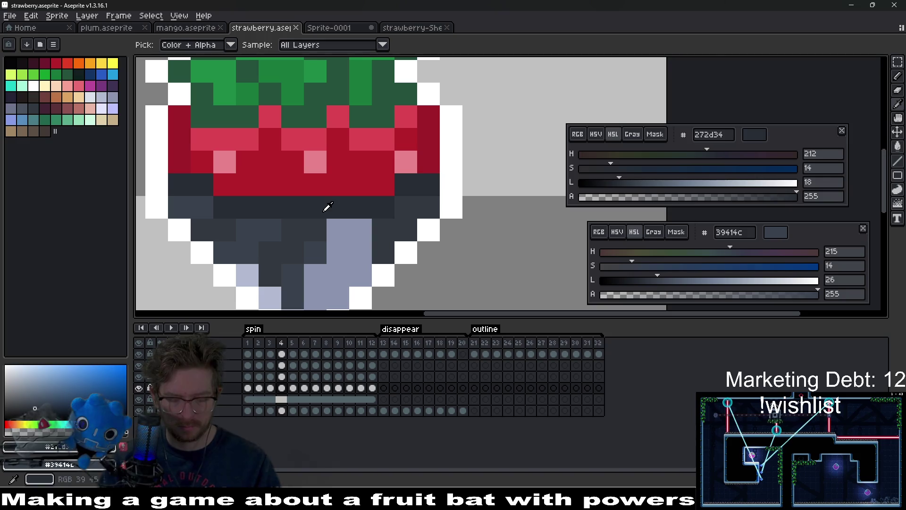
pyautogui.keyDown('alt'); pyautogui.click(302, 222); pyautogui.keyUp('alt')
pyautogui.keyDown('alt'); pyautogui.rightClick(303, 205); pyautogui.keyUp('alt')
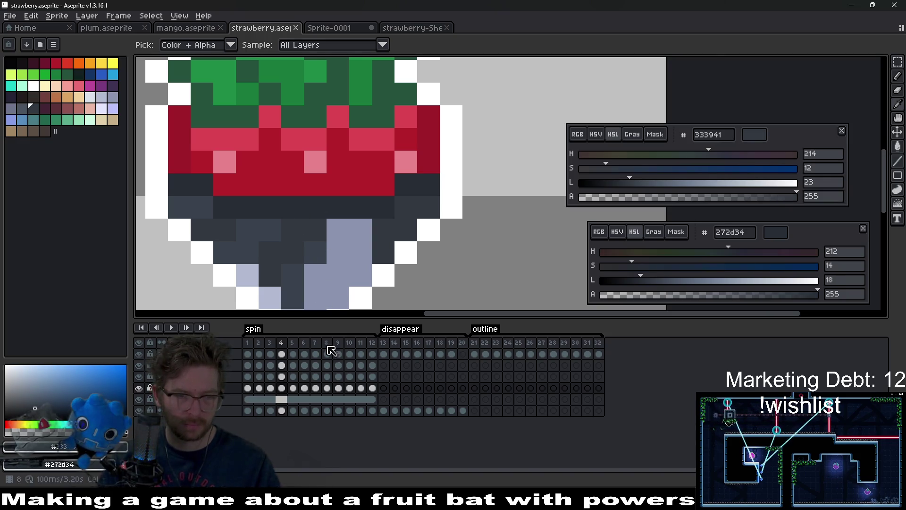
pyautogui.moveTo(373, 390); pyautogui.dragTo(253, 387)
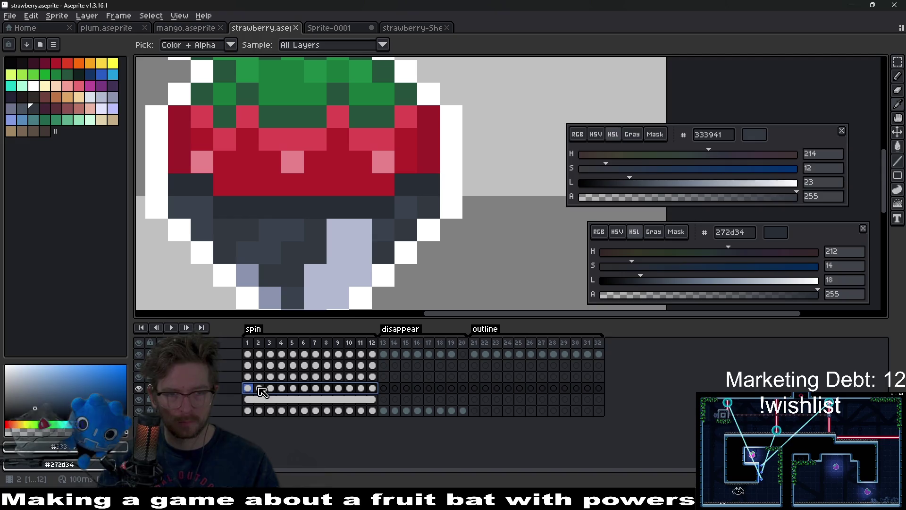
pyautogui.hotkey('shift', 'r')
pyautogui.press('Return')
pyautogui.scroll(-5, 427, 252)
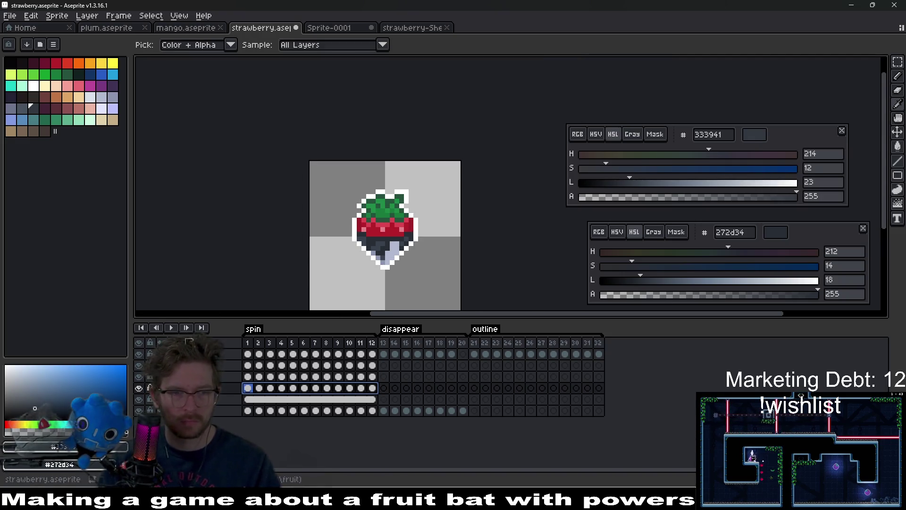
pyautogui.click(171, 328)
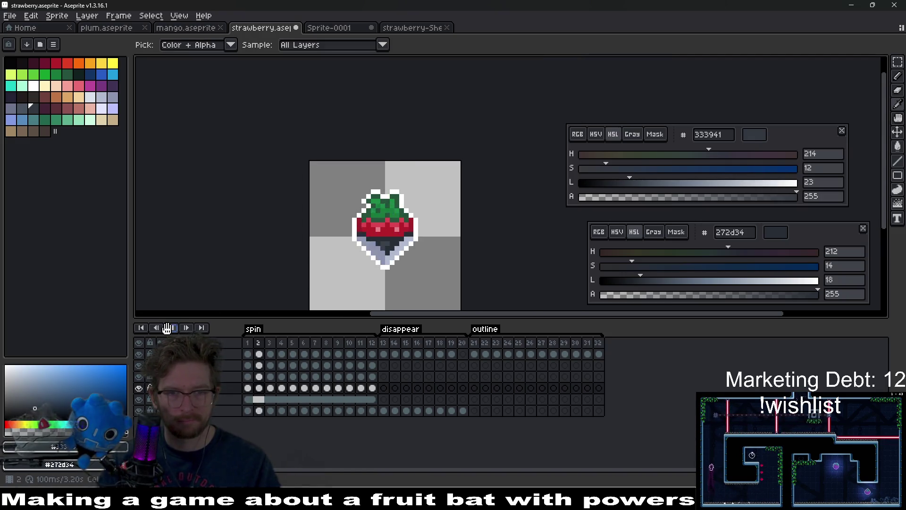
pyautogui.click(171, 328)
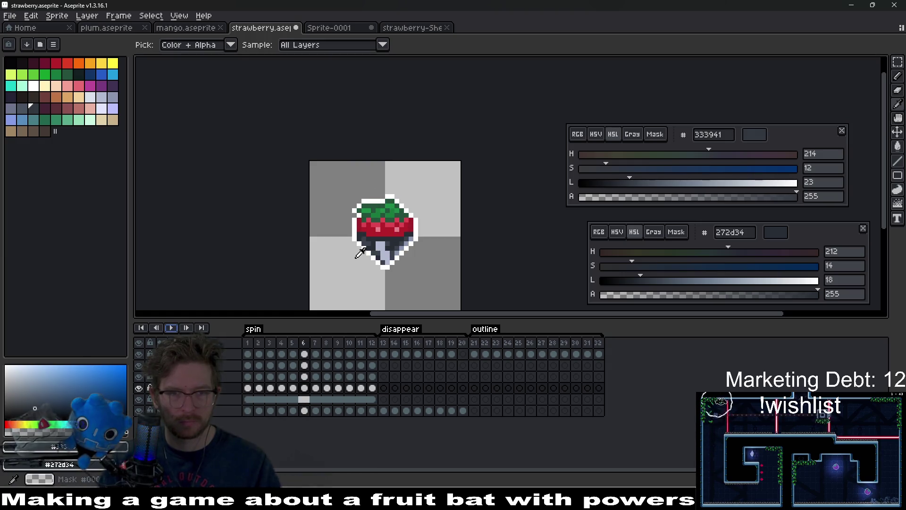
# Save strawberry.aseprite, export the sprite sheet, and run the current level in Godot
pyautogui.press('v')
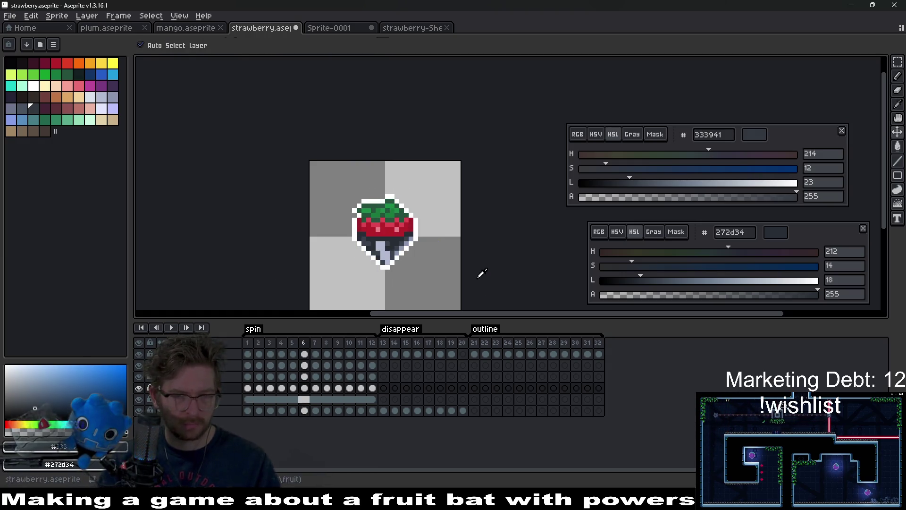
pyautogui.hotkey('ctrl', 's')
pyautogui.hotkey('ctrl', 'e')
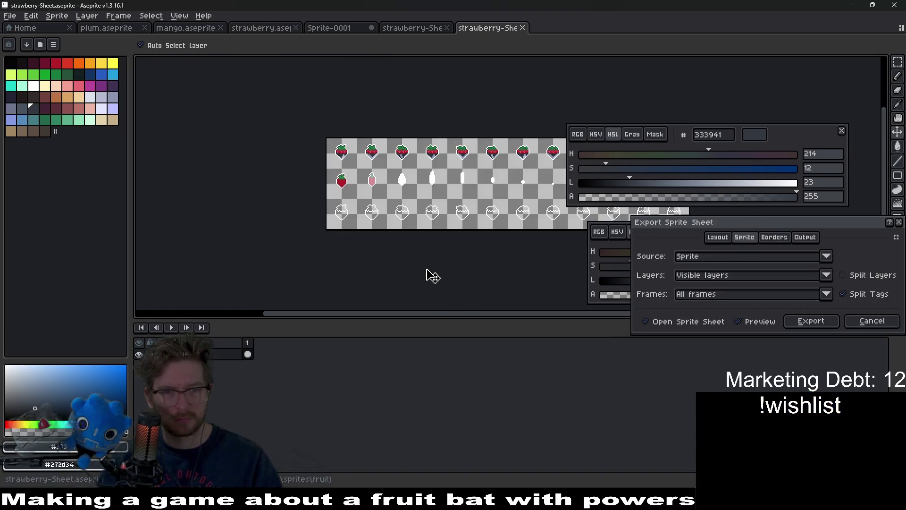
pyautogui.hotkey('alt', 'Tab')
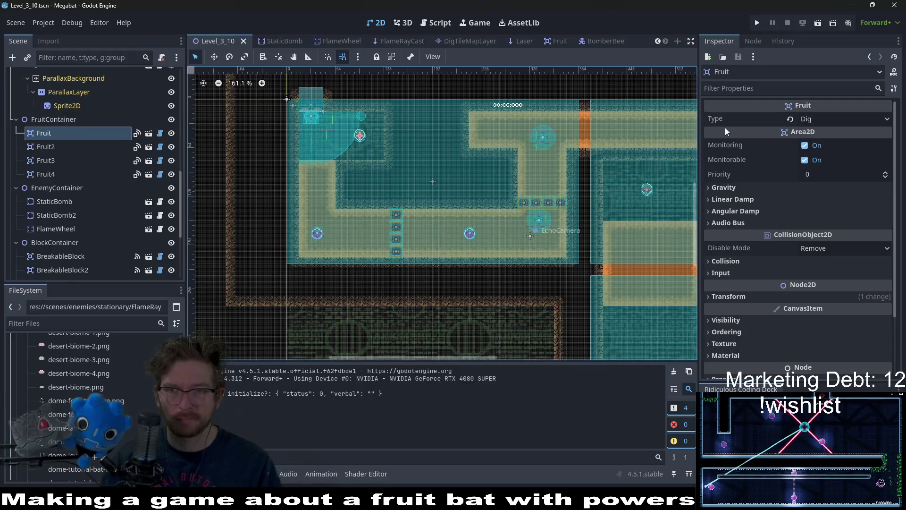
pyautogui.click(818, 25)
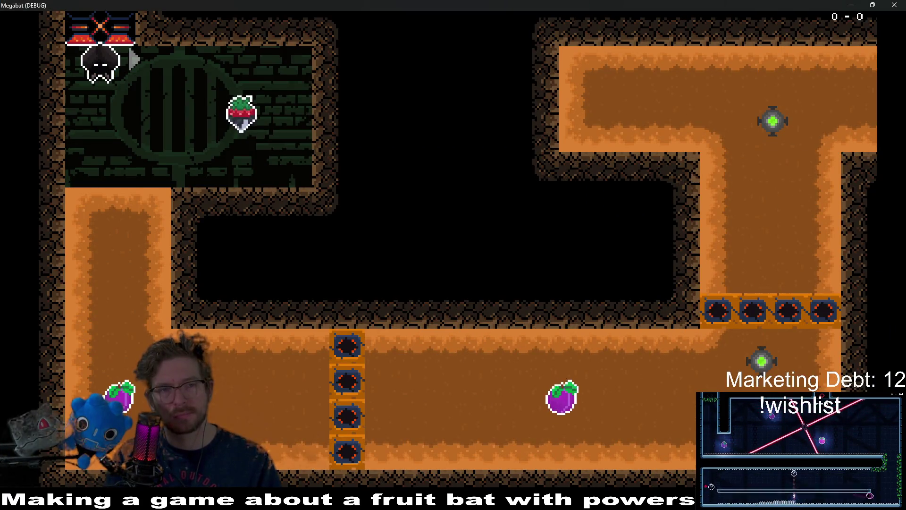
# Drop the bat from the ceiling, fly it through the shafts and corridors, and land it
pyautogui.press('Down')
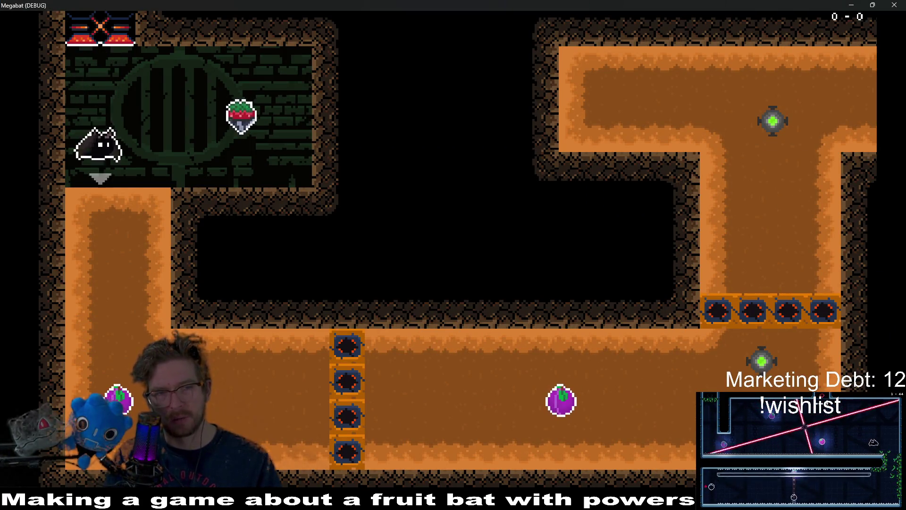
pyautogui.press('Up')
pyautogui.press('Left')
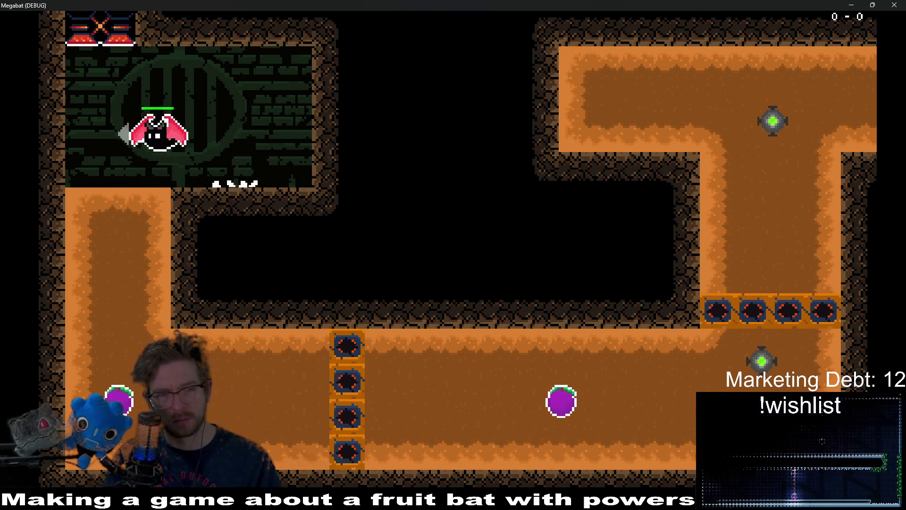
pyautogui.press('Down')
pyautogui.press('Right')
pyautogui.press('Up')
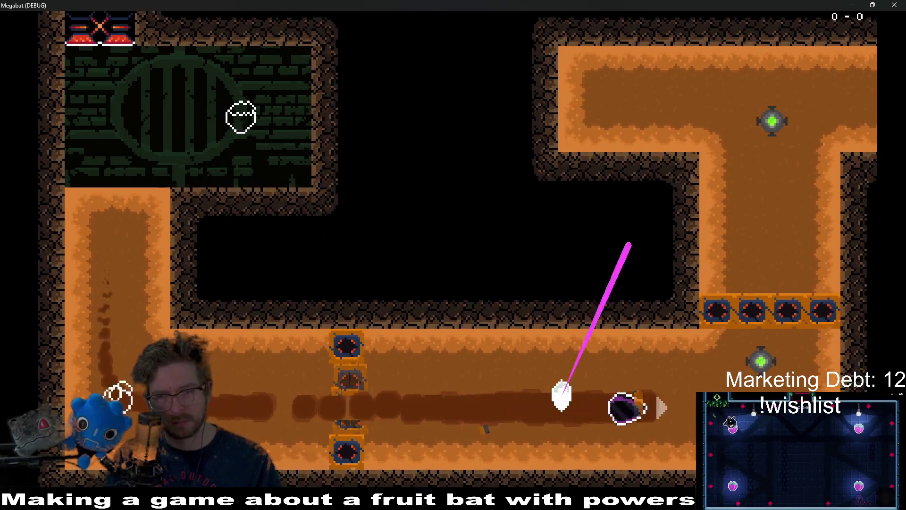
pyautogui.press('Left')
pyautogui.press('Right')
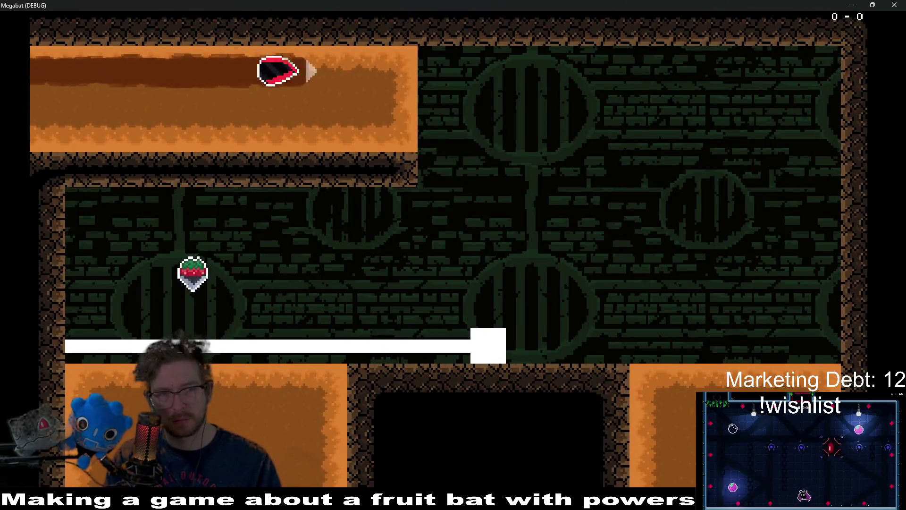
pyautogui.press('Down')
pyautogui.press('Left')
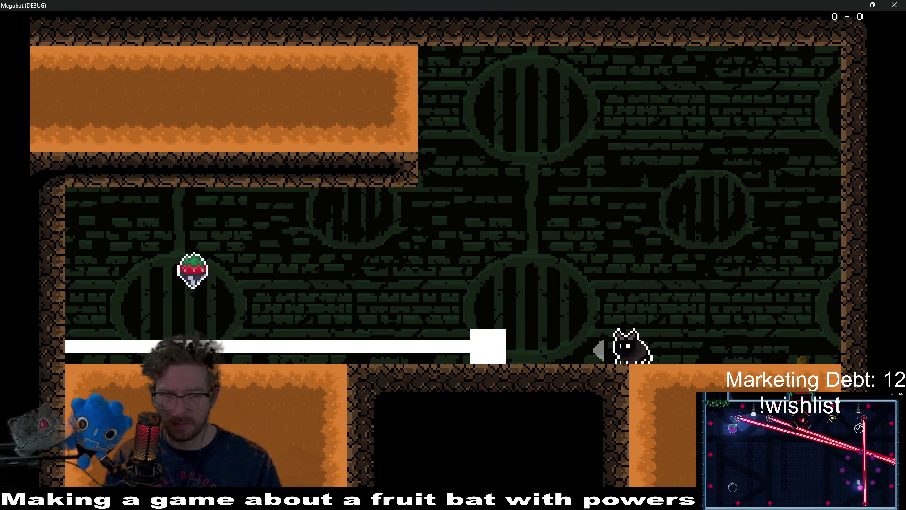
# Fly the bat right across the room, down the pit and into another room
pyautogui.press('Up')
pyautogui.press('Left')
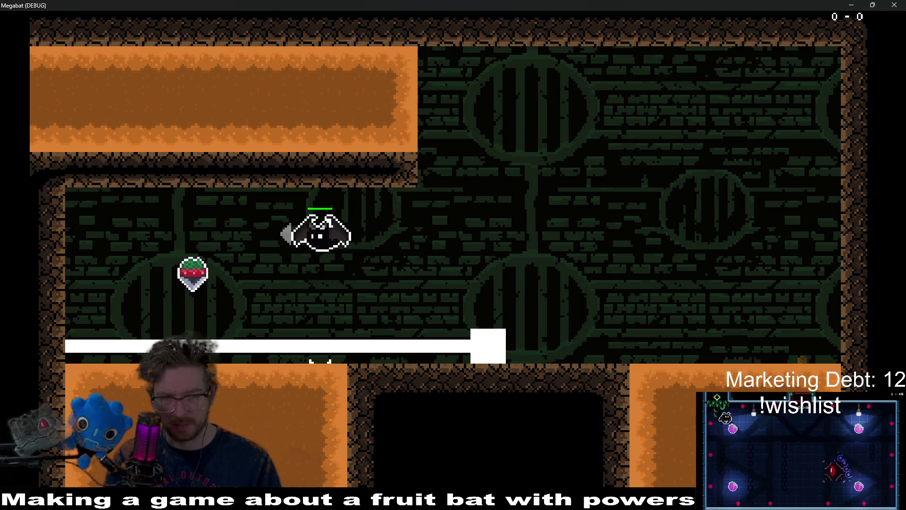
pyautogui.press('Up')
pyautogui.press('Right')
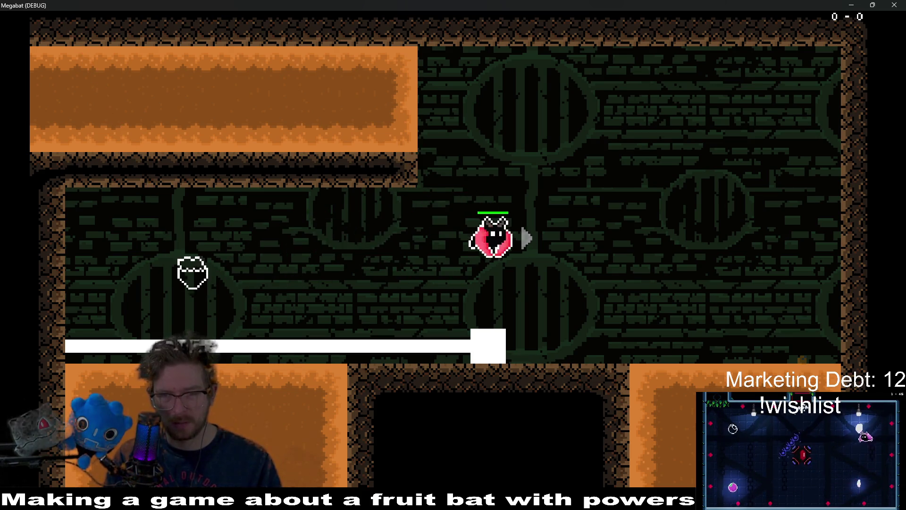
pyautogui.press('Right')
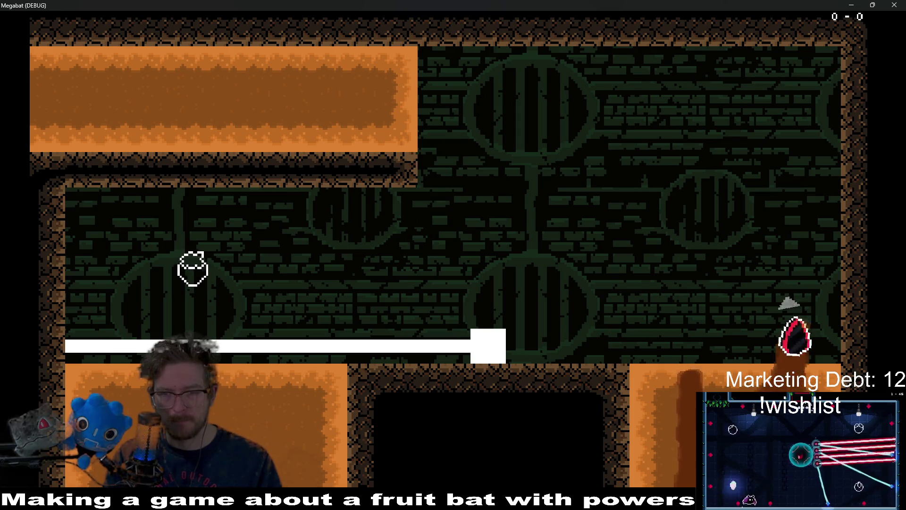
pyautogui.press('Up')
pyautogui.press('Left')
pyautogui.press('Up')
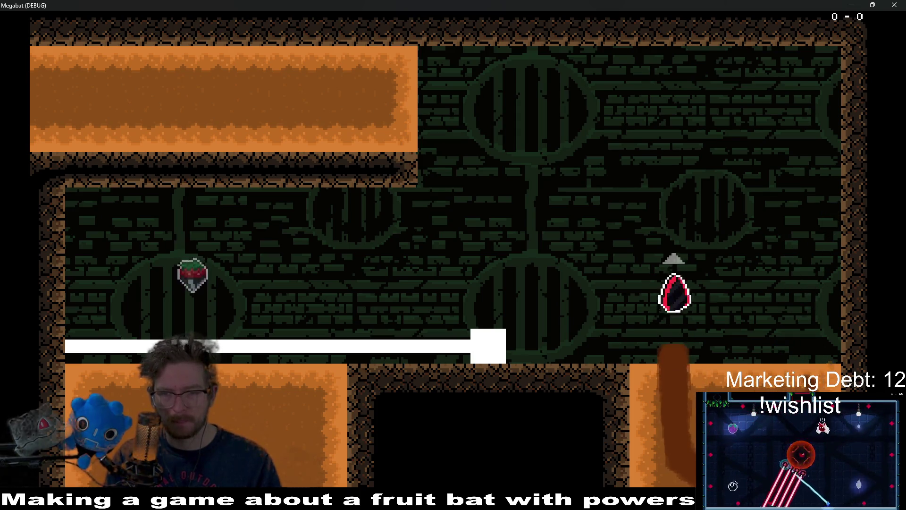
pyautogui.press('Right')
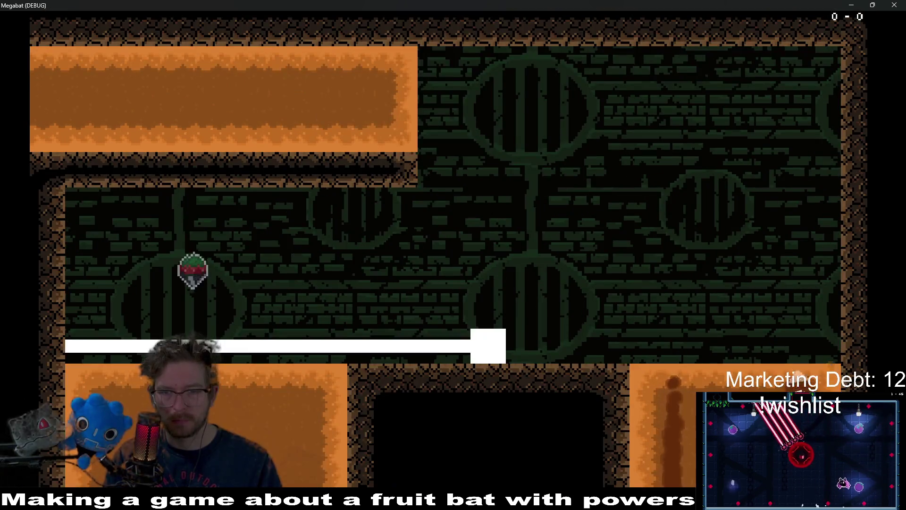
# Fly the bat left onto the white block and eat the strawberry beside it
pyautogui.press('Left')
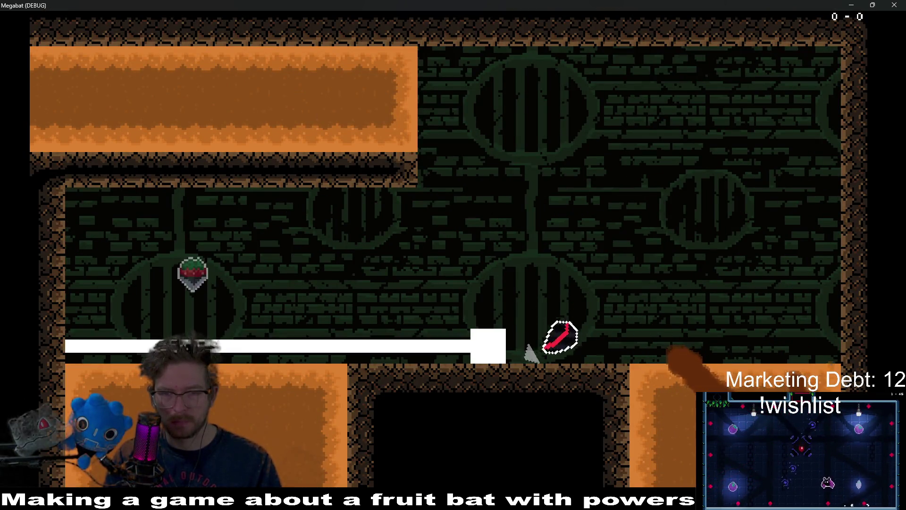
pyautogui.press('Up')
pyautogui.press('Left')
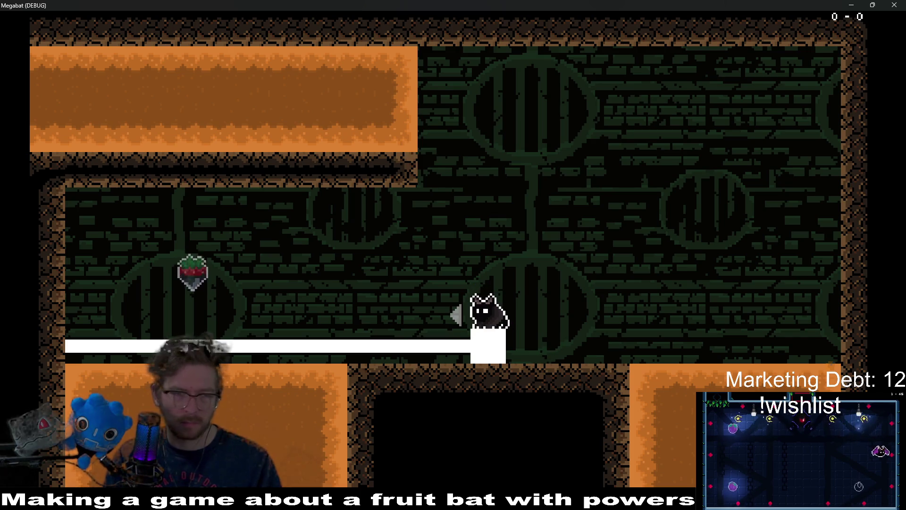
pyautogui.press('Up')
pyautogui.press('Left')
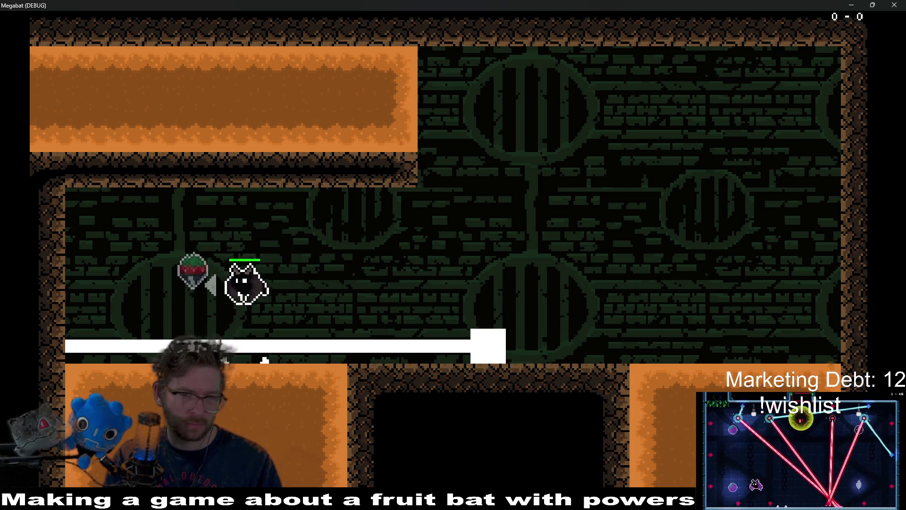
pyautogui.press('Right')
pyautogui.press('Left')
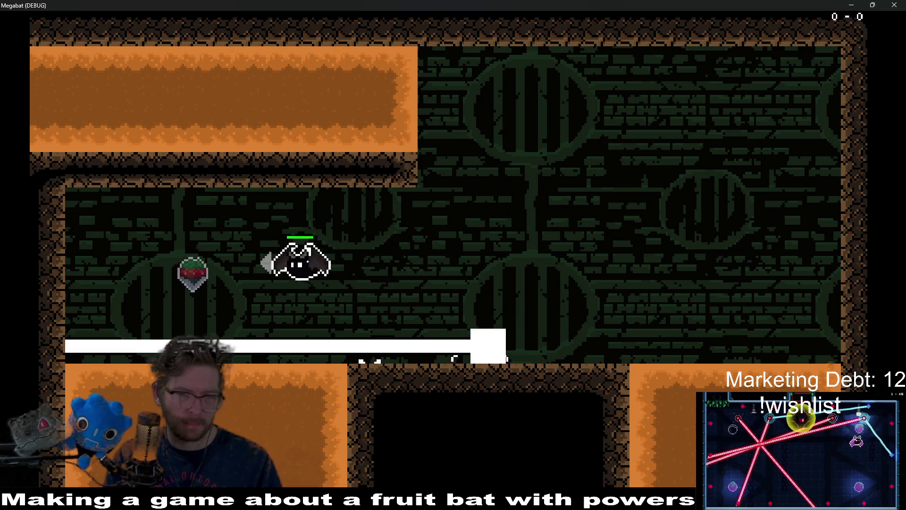
pyautogui.press('Right')
# Fly the bat on through the corridors into the green room, then close the game and return to Aseprite
pyautogui.press('Up')
pyautogui.press('Left')
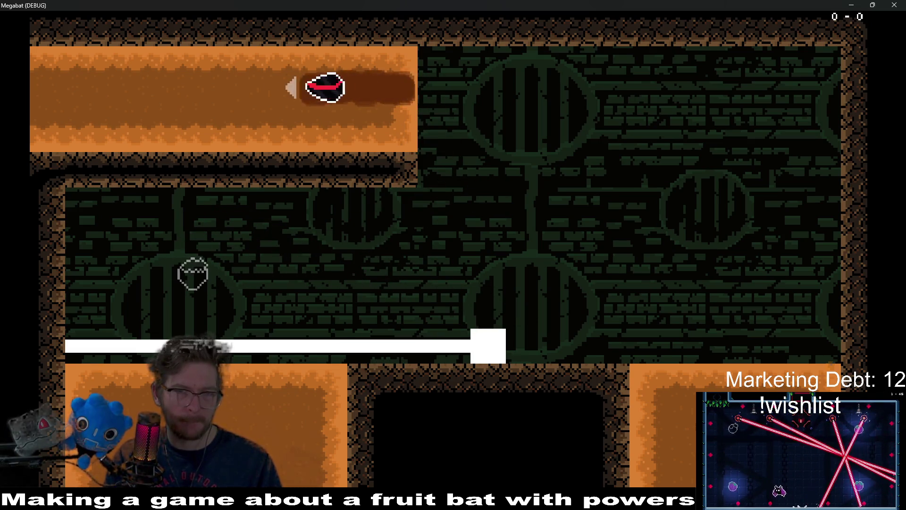
pyautogui.press('Down')
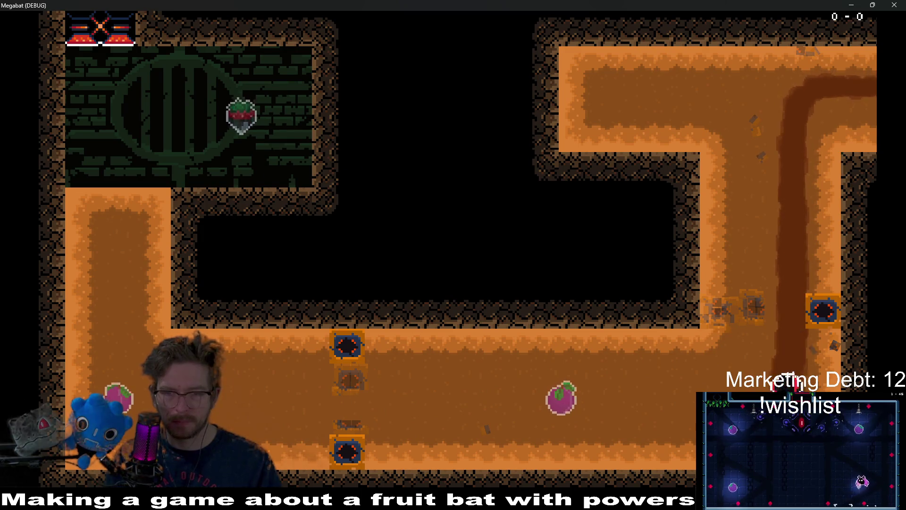
pyautogui.press('Left')
pyautogui.press('Up')
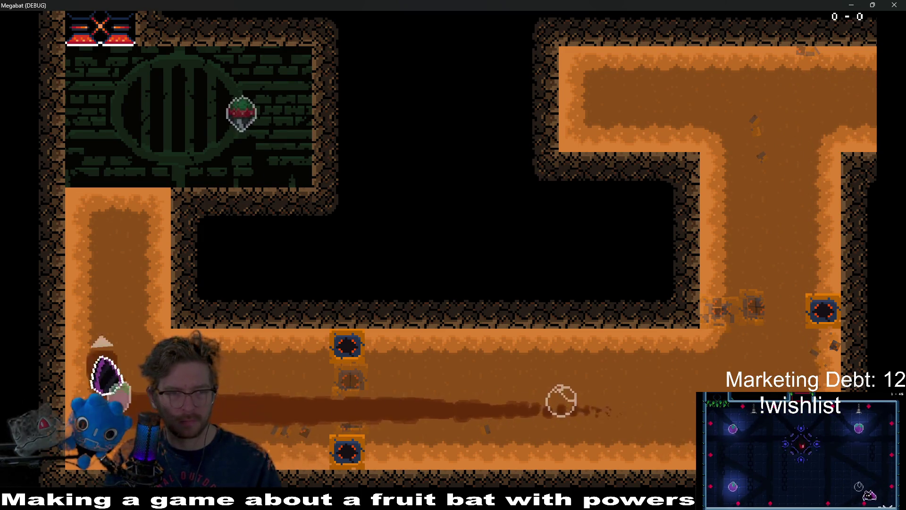
pyautogui.press('Down')
pyautogui.press('Right')
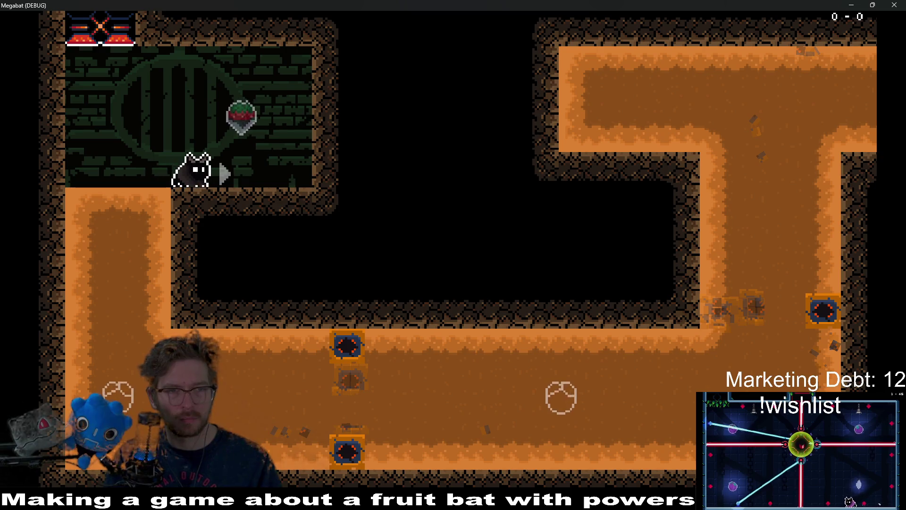
pyautogui.click(897, 6)
pyautogui.hotkey('alt', 'Tab')
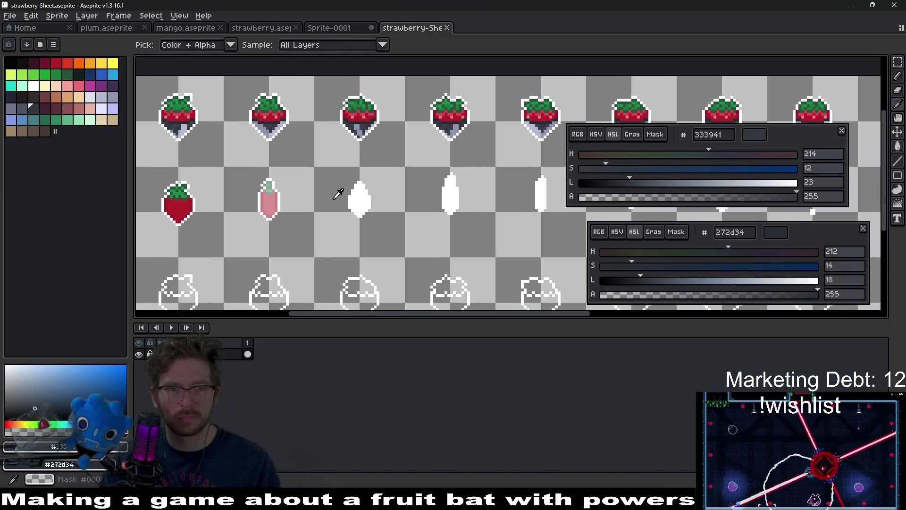
# Discard the Sprite-0001 scratch document with Don't Save and go back to the strawberry.aseprite tab
pyautogui.scroll(-3, 338, 195)
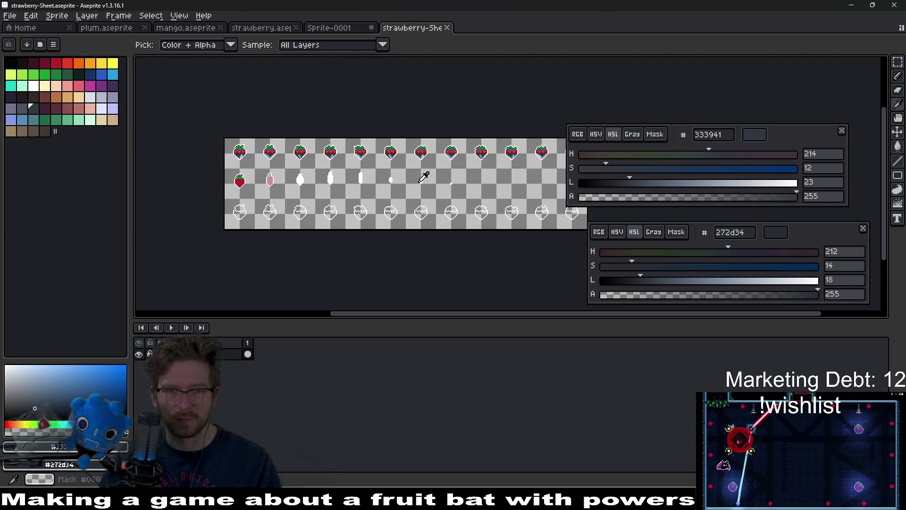
pyautogui.click(351, 28)
pyautogui.scroll(-3, 391, 170)
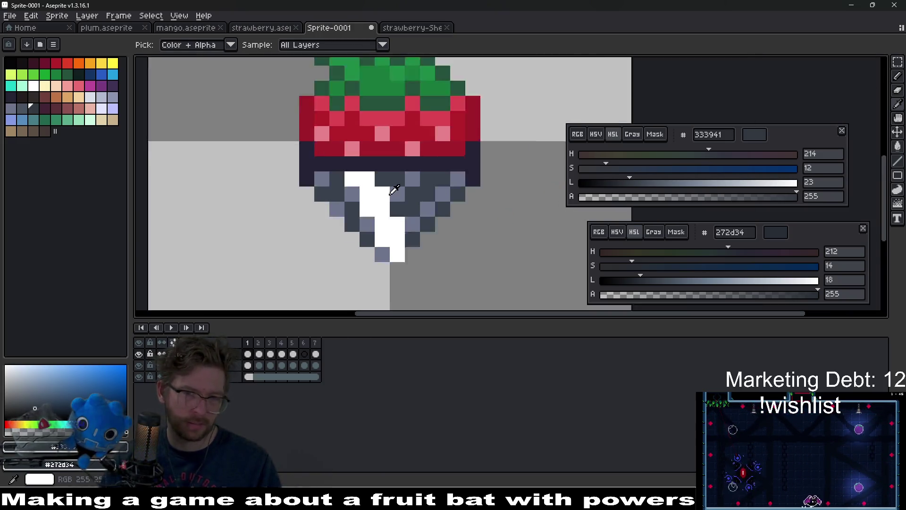
pyautogui.scroll(2, 394, 189)
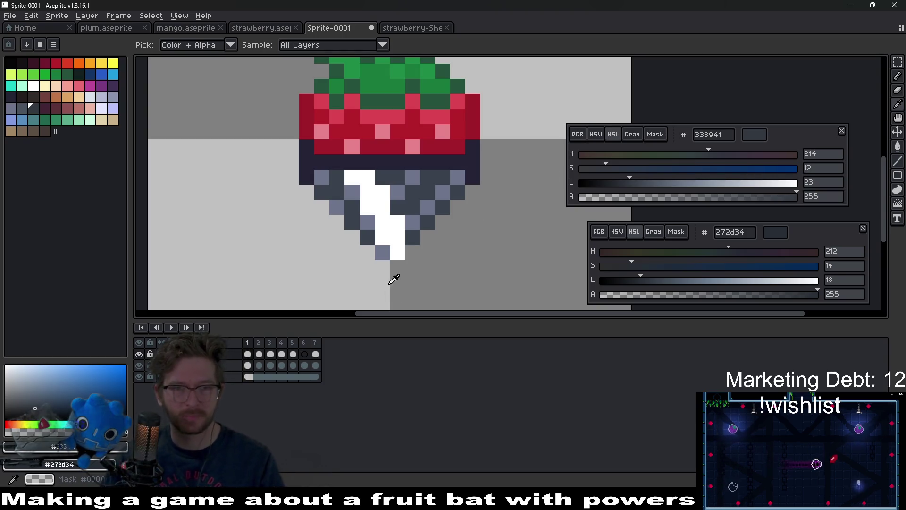
pyautogui.middleClick(332, 30)
pyautogui.click(456, 273)
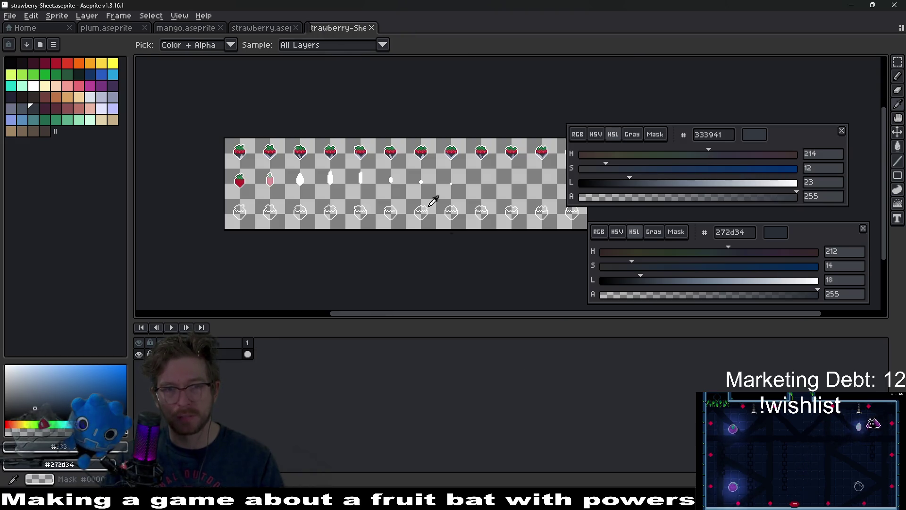
pyautogui.click(275, 29)
pyautogui.scroll(3, 412, 197)
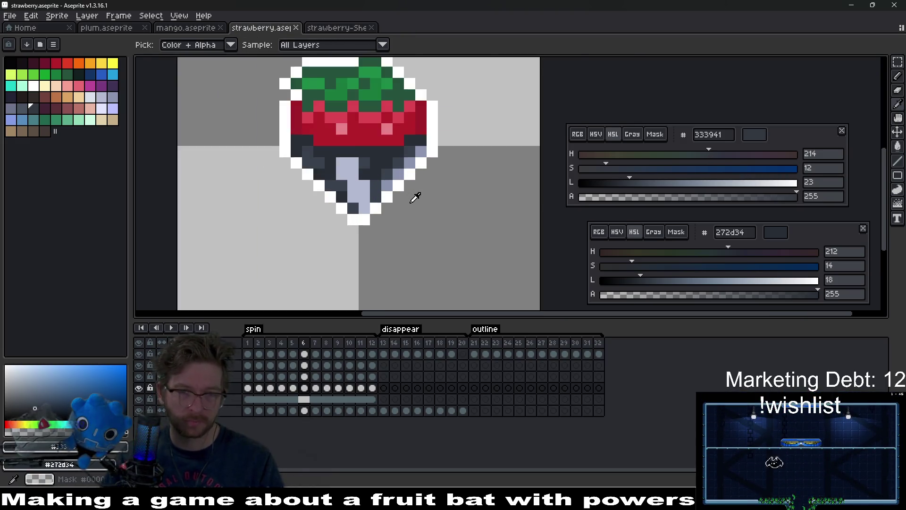
# On the strawberry's second layer, sample the lavender #b3b9d1 and bluish #8b93af highlight shades
pyautogui.scroll(3, 424, 181)
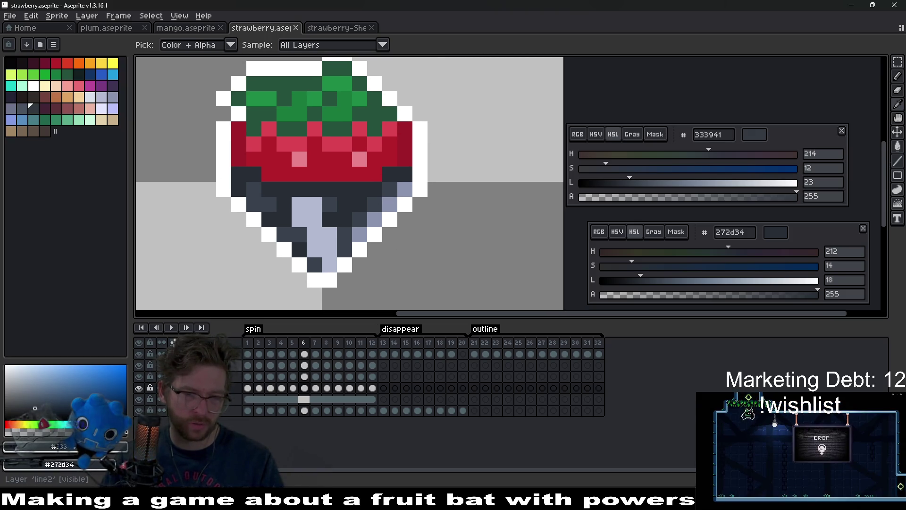
pyautogui.click(228, 367)
pyautogui.click(331, 230)
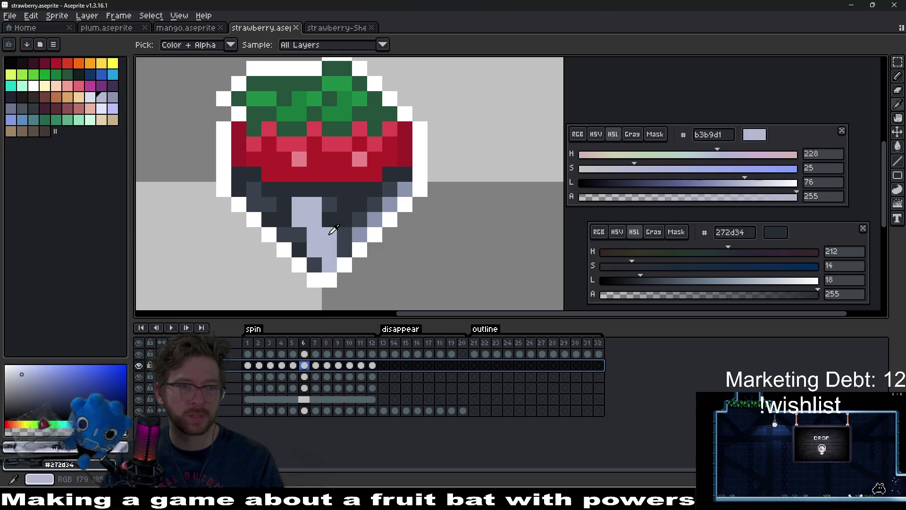
pyautogui.click(377, 220)
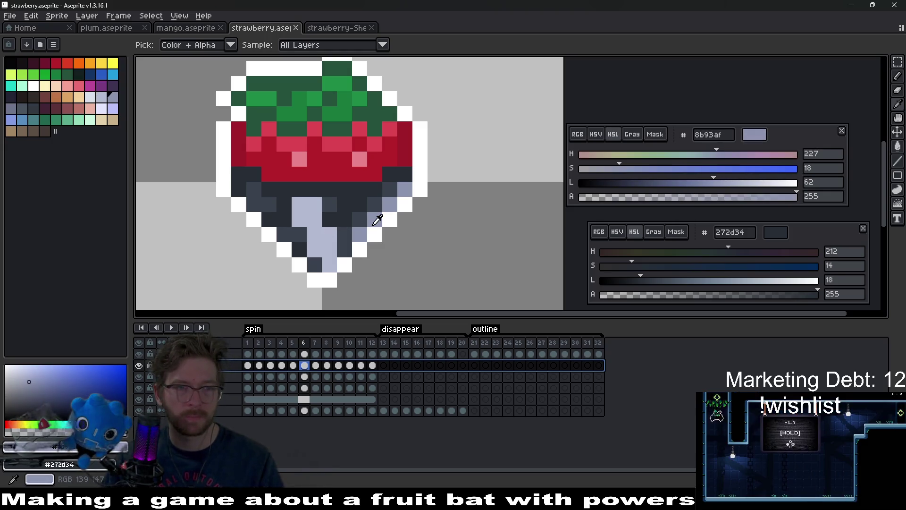
pyautogui.click(330, 248)
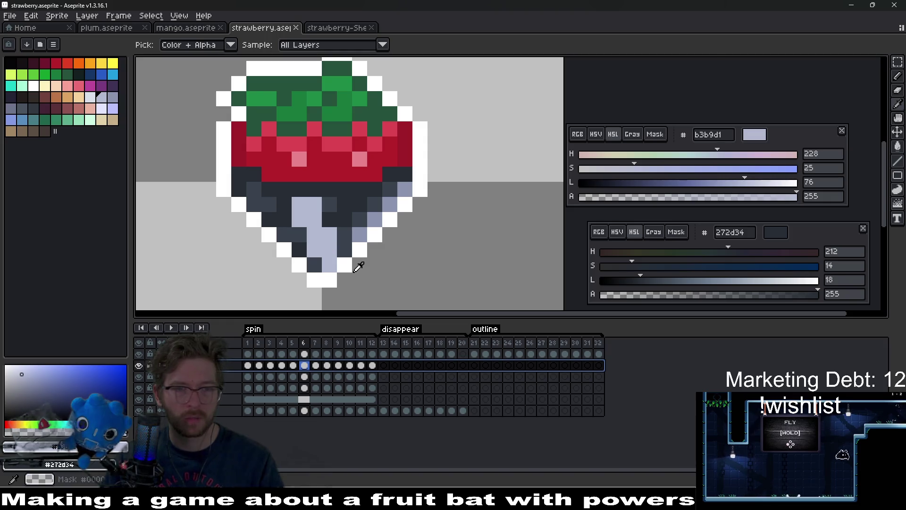
pyautogui.rightClick(322, 244)
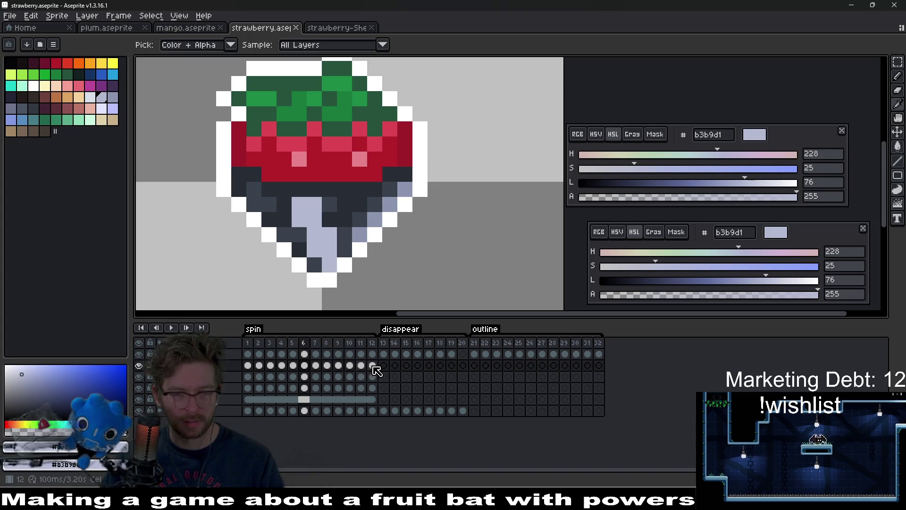
# Replace lavender #b3b9d1 with paler #dae0ea across all twelve spin frames of that layer
pyautogui.click(247, 366)
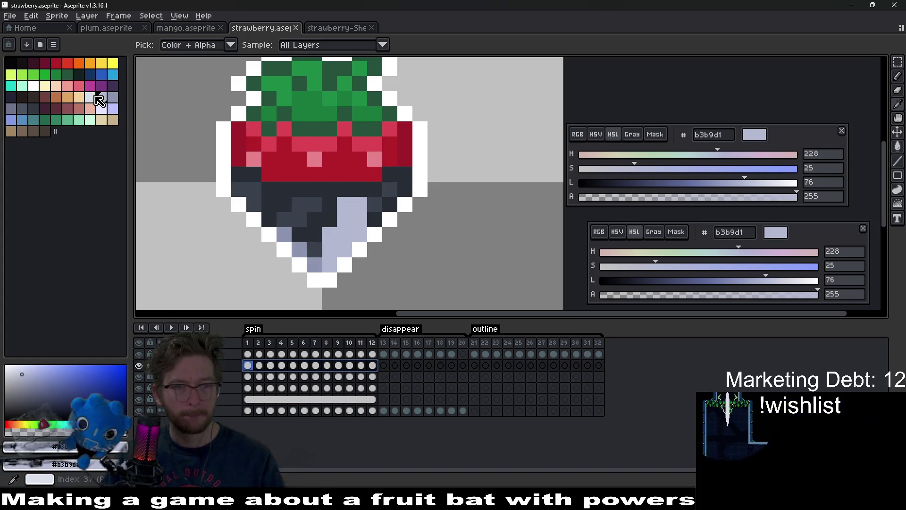
pyautogui.rightClick(95, 96)
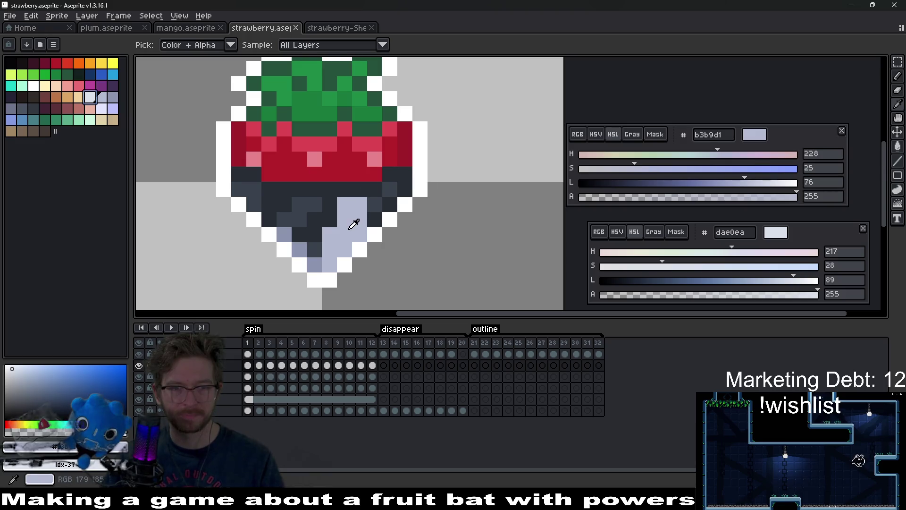
pyautogui.click(354, 223)
pyautogui.moveTo(382, 370); pyautogui.dragTo(248, 366)
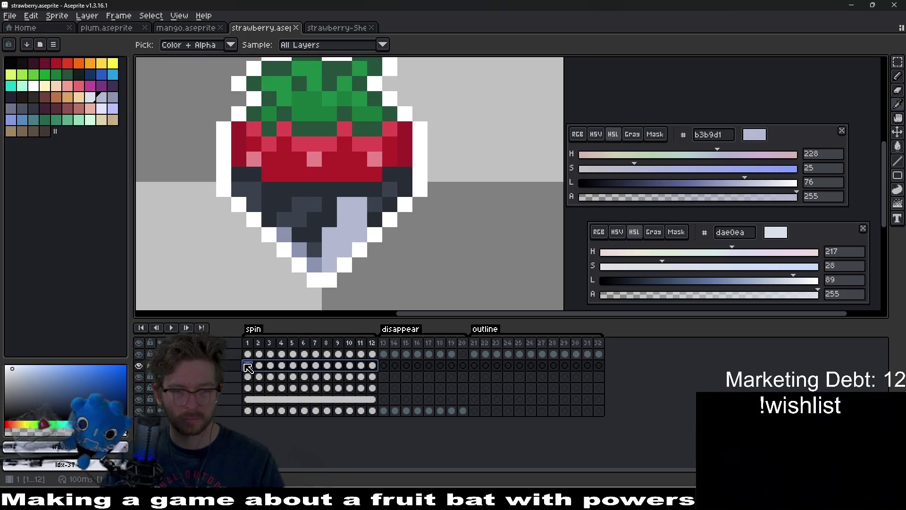
pyautogui.hotkey('shift', 'r')
pyautogui.press('Return')
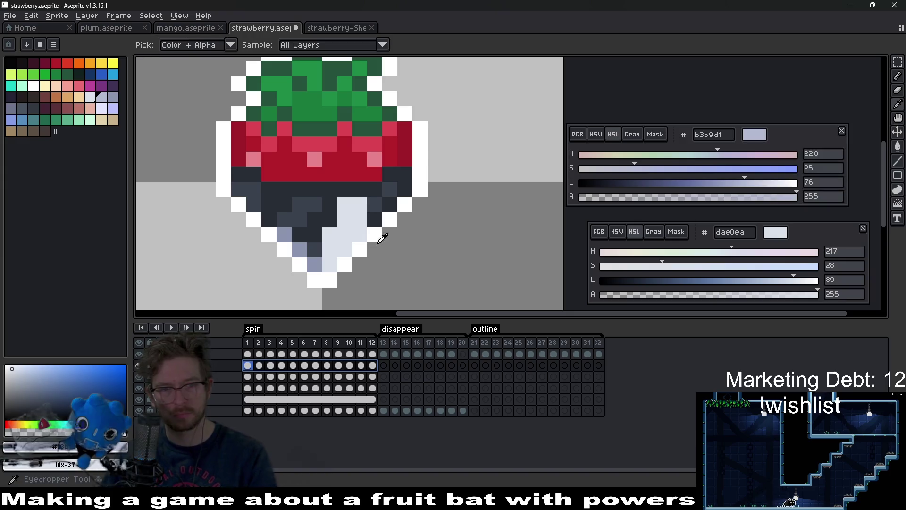
pyautogui.scroll(-5, 385, 232)
pyautogui.scroll(2, 386, 226)
pyautogui.scroll(2, 386, 225)
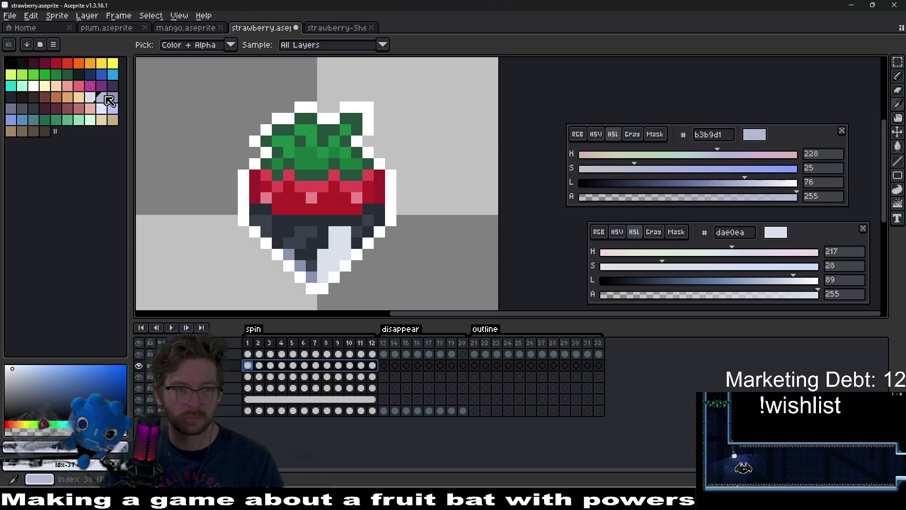
# Replace the bluish #8b93af with lavender #b3b9d1 across frames 1–12 of the fourth layer
pyautogui.click(294, 253)
pyautogui.rightClick(295, 253)
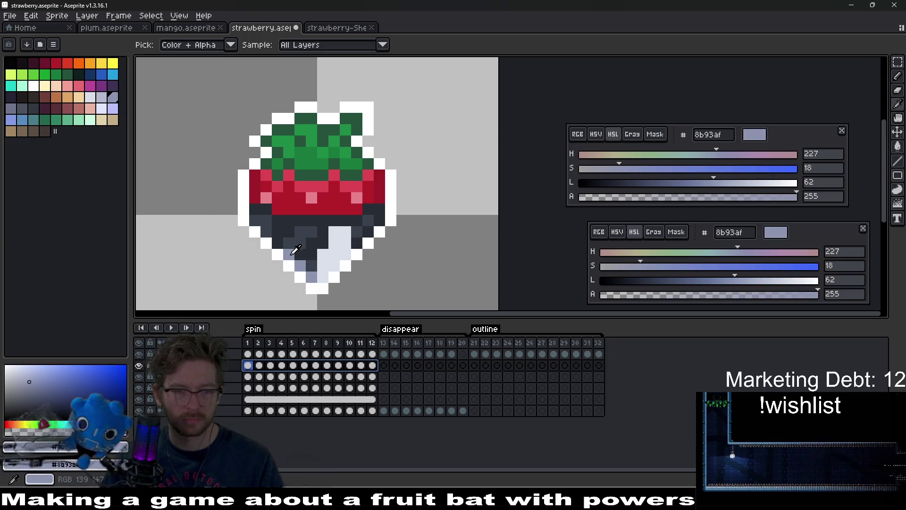
pyautogui.moveTo(373, 376); pyautogui.dragTo(248, 377)
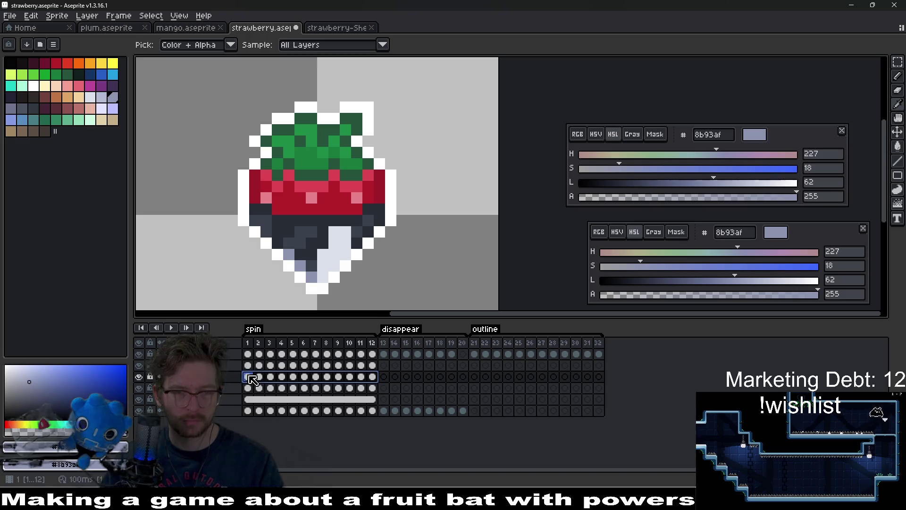
pyautogui.click(103, 100)
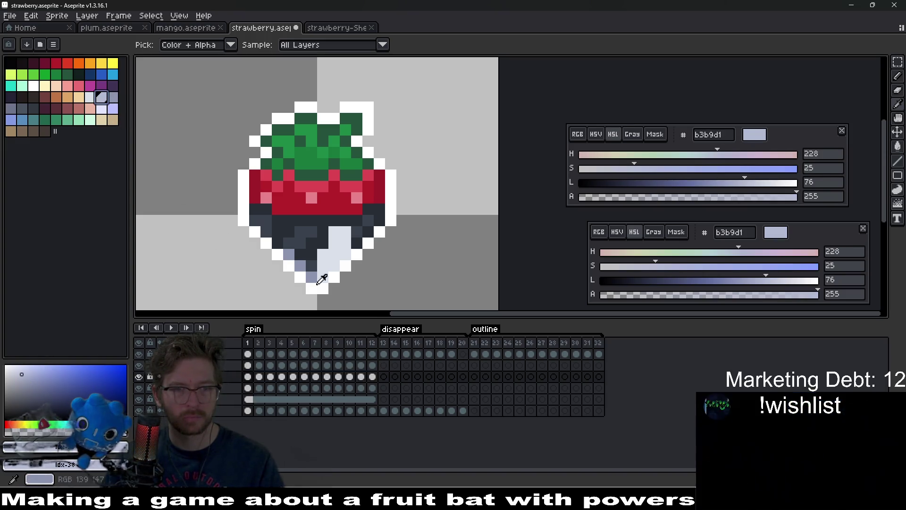
pyautogui.press('x')
pyautogui.moveTo(372, 381); pyautogui.dragTo(251, 379)
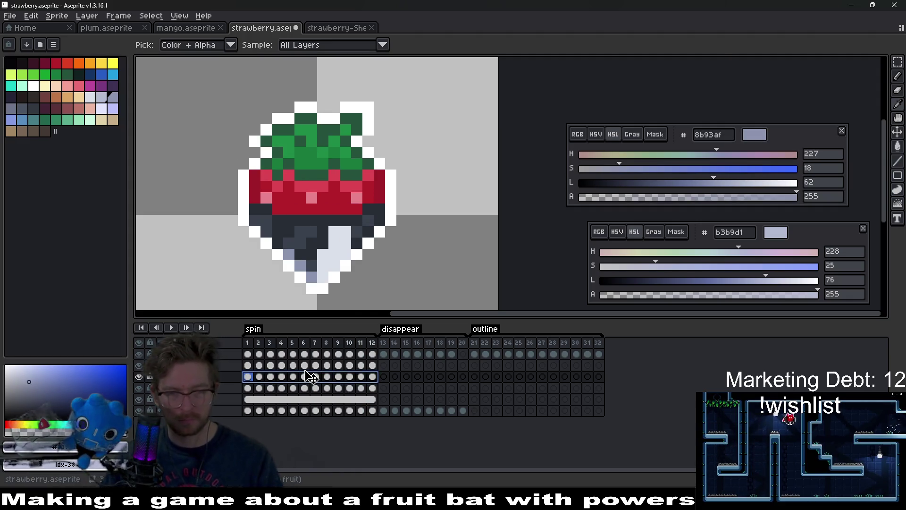
pyautogui.hotkey('shift', 'r')
pyautogui.press('Return')
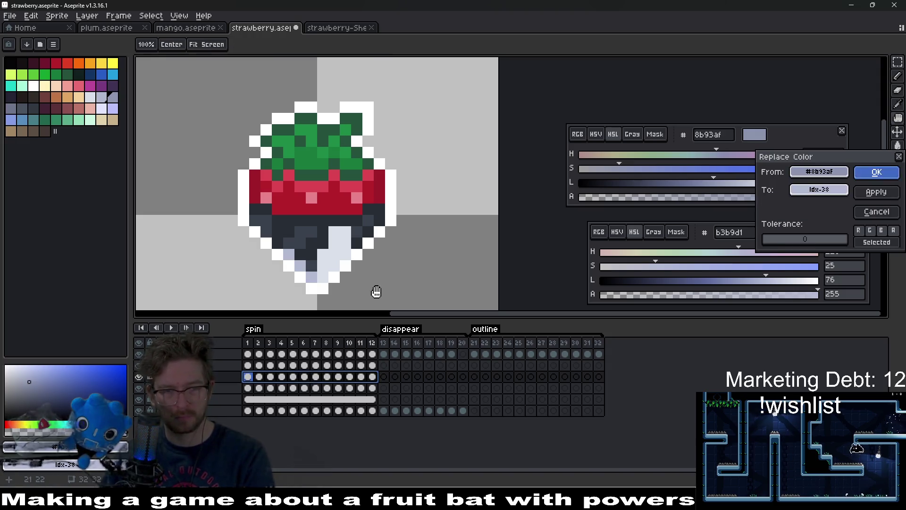
# Play and stop the spin animation to preview the lightened highlights
pyautogui.click(171, 327)
pyautogui.scroll(-6, 406, 226)
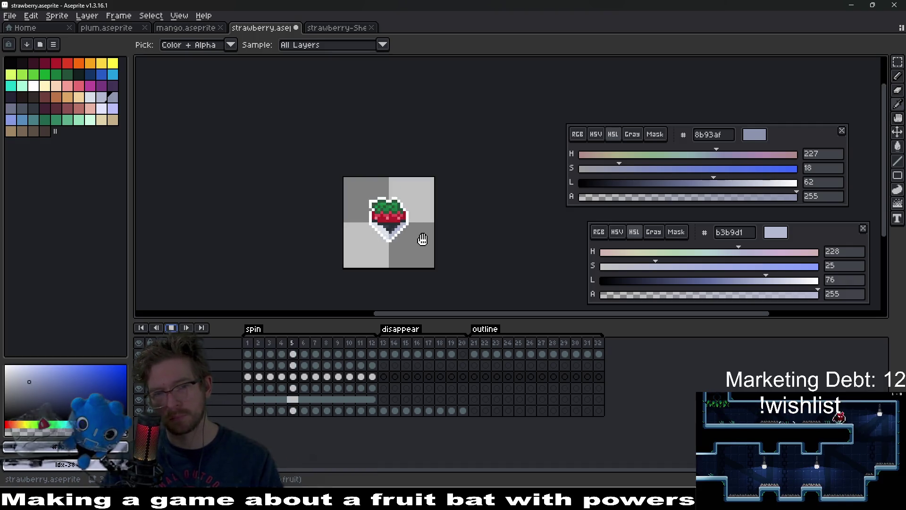
pyautogui.click(171, 327)
pyautogui.scroll(1, 396, 217)
# Save, then trial an HSV hue and value shift on frames 1–12 of the middle layers and cancel it
pyautogui.scroll(1, 397, 217)
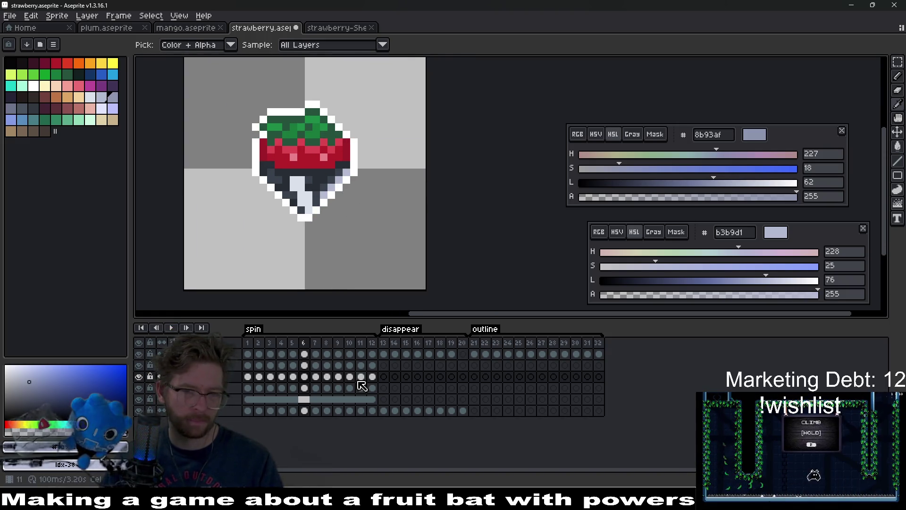
pyautogui.hotkey('ctrl', 's')
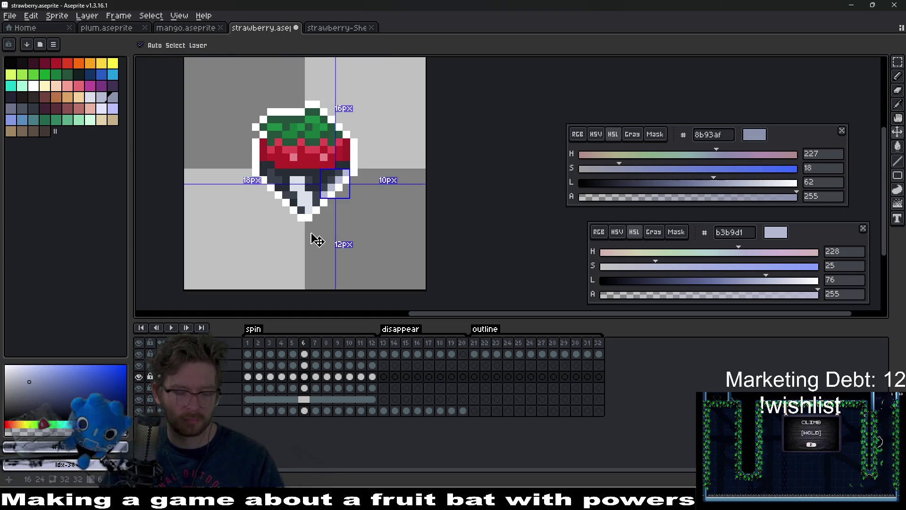
pyautogui.moveTo(372, 376); pyautogui.dragTo(246, 368)
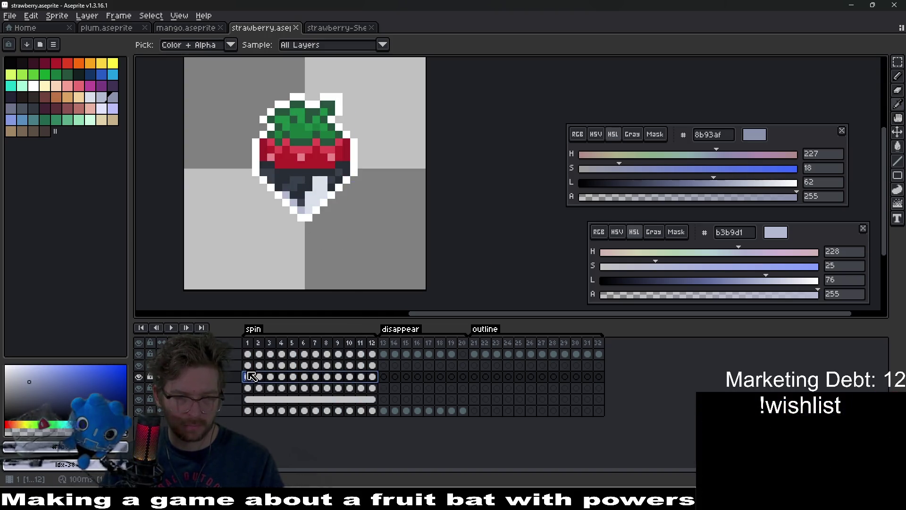
pyautogui.hotkey('ctrl', 'u')
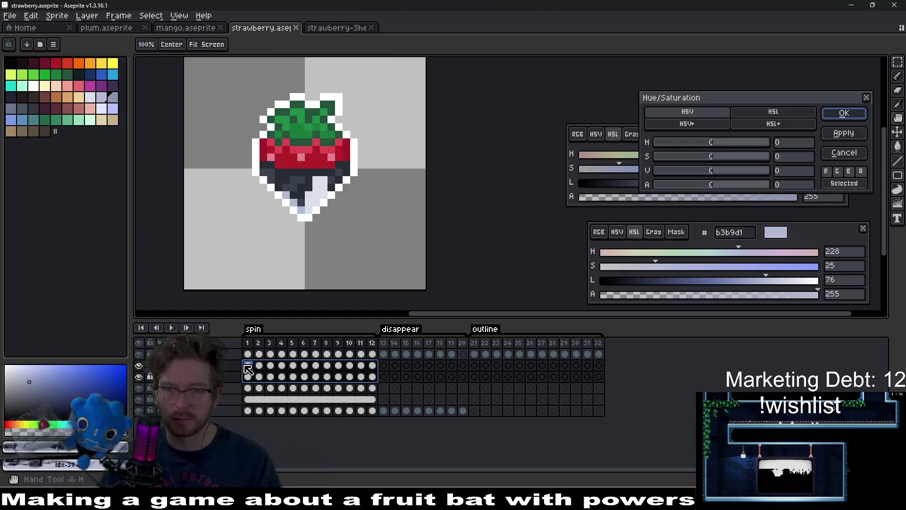
pyautogui.click(687, 124)
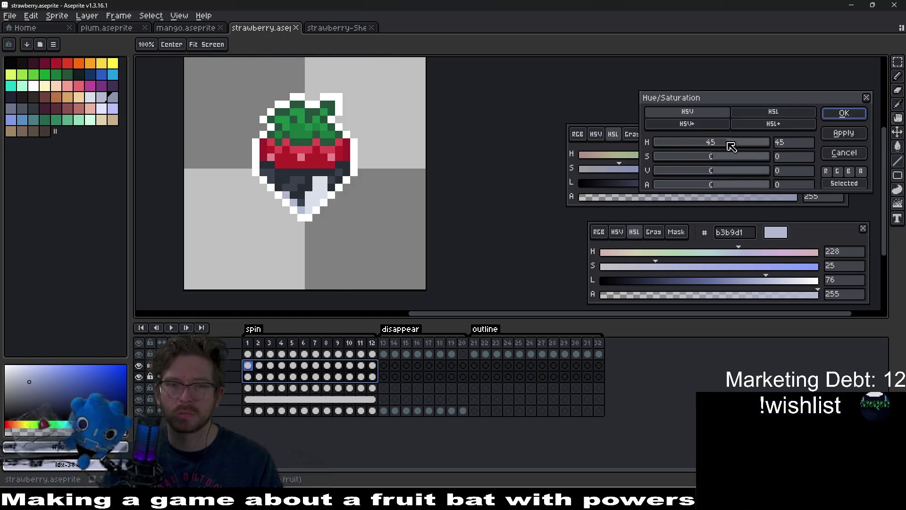
pyautogui.moveTo(731, 146)
pyautogui.mouseDown()
pyautogui.moveTo(757, 150)
pyautogui.moveTo(746, 146)
pyautogui.moveTo(781, 138)
pyautogui.moveTo(596, 151)
pyautogui.moveTo(728, 145)
pyautogui.moveTo(788, 159)
pyautogui.mouseUp()
pyautogui.moveTo(739, 173); pyautogui.dragTo(767, 170)
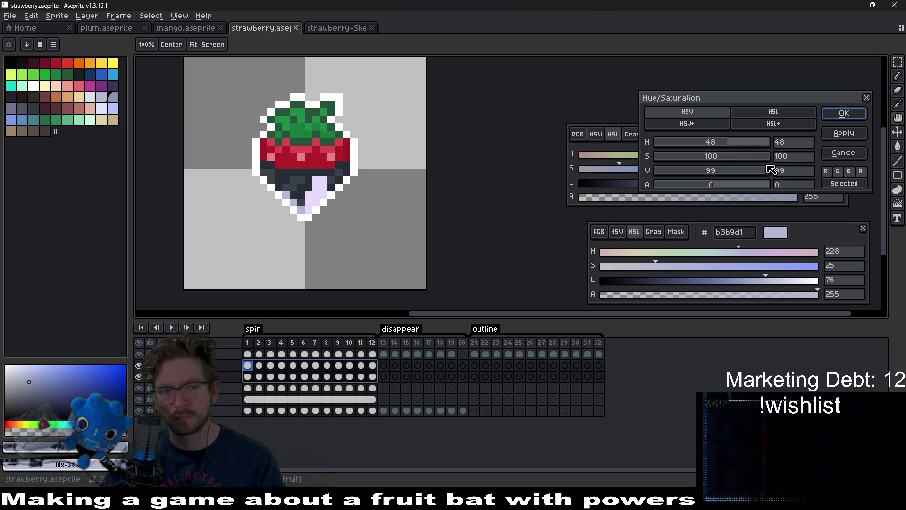
pyautogui.moveTo(735, 143)
pyautogui.mouseDown()
pyautogui.moveTo(635, 142)
pyautogui.moveTo(777, 139)
pyautogui.moveTo(760, 148)
pyautogui.moveTo(713, 146)
pyautogui.moveTo(777, 133)
pyautogui.mouseUp()
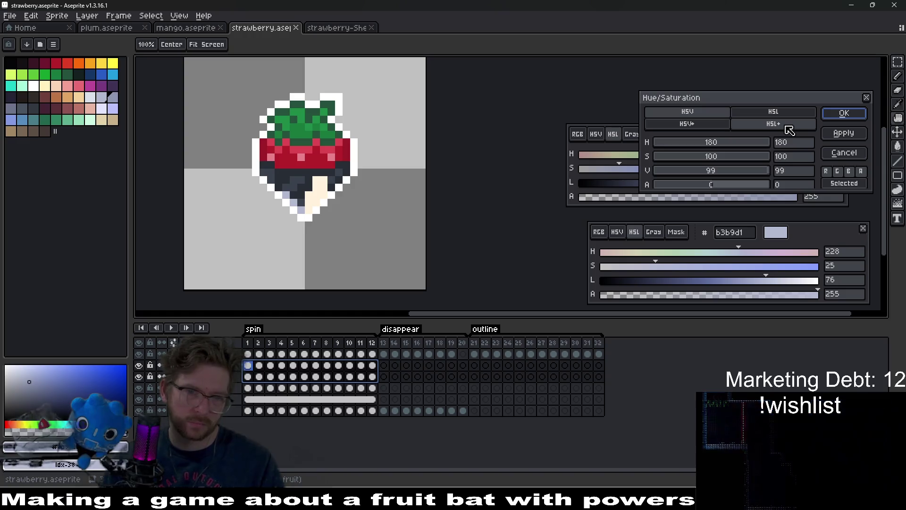
pyautogui.click(844, 152)
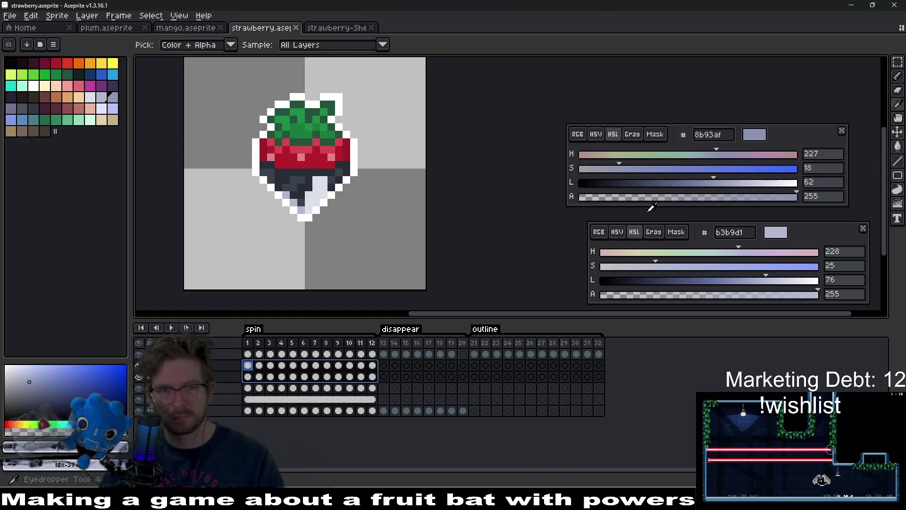
# Pick #dae0ea and red as colours and select frames 1–12 on two layers for a trial recolour
pyautogui.scroll(3, 302, 180)
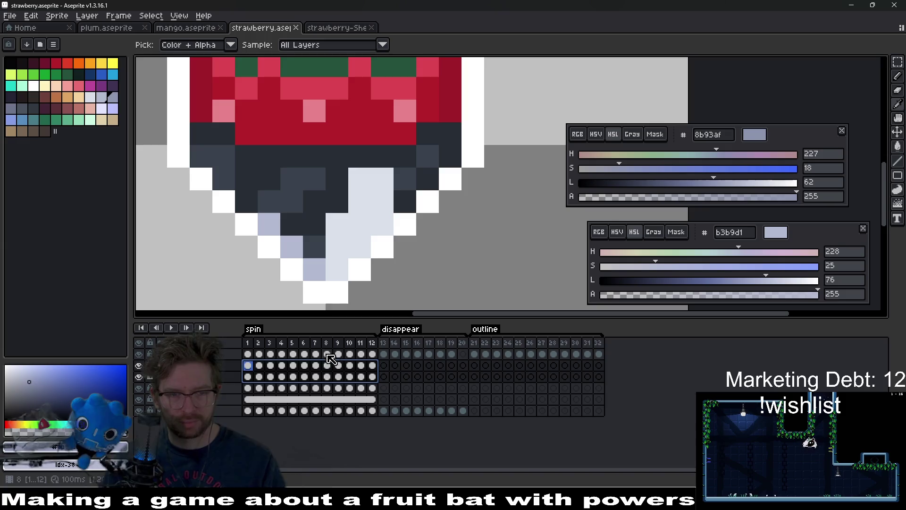
pyautogui.click(371, 198)
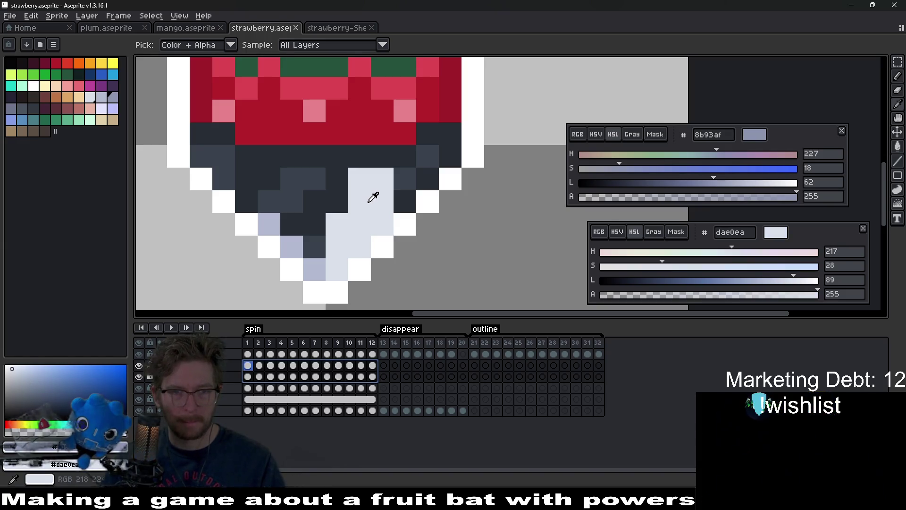
pyautogui.rightClick(373, 197)
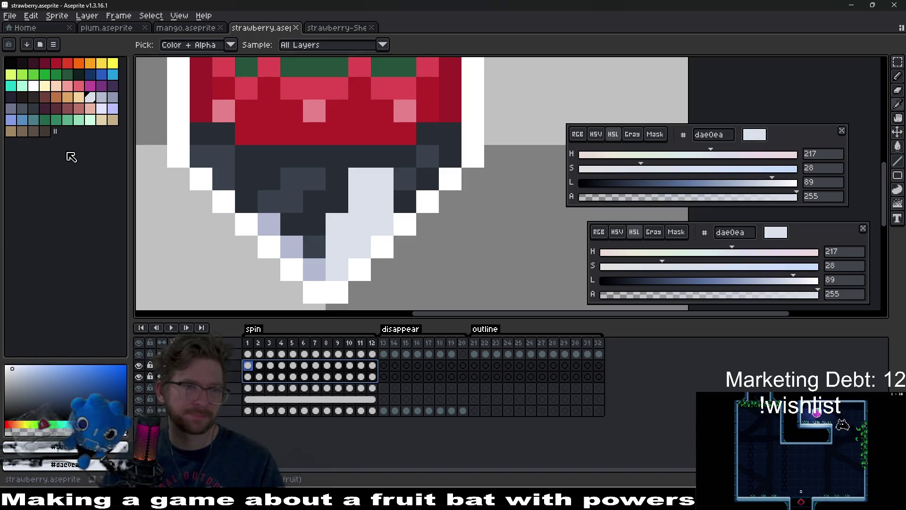
pyautogui.click(59, 64)
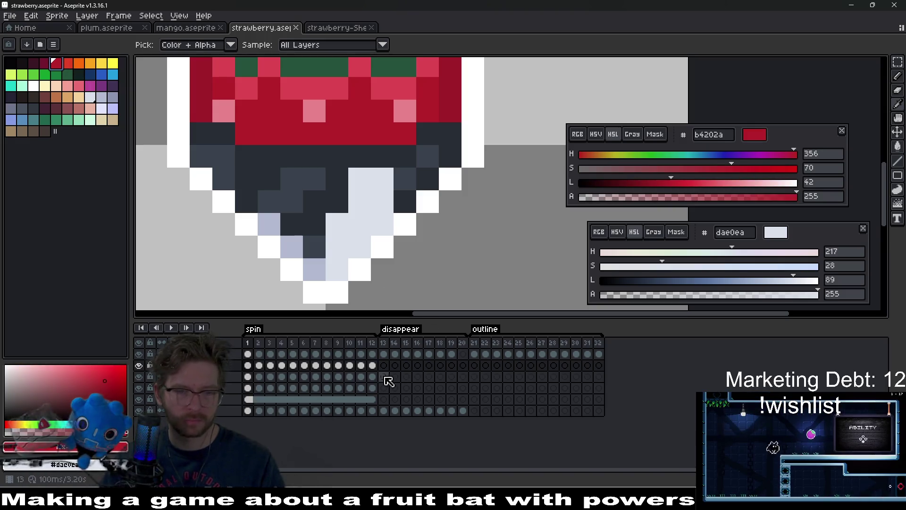
pyautogui.moveTo(374, 376); pyautogui.dragTo(248, 366)
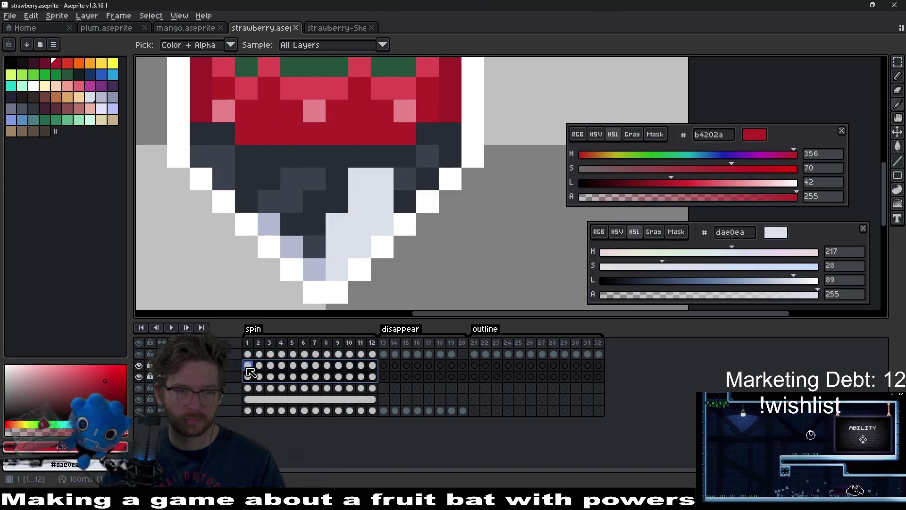
pyautogui.hotkey('shift', 'r')
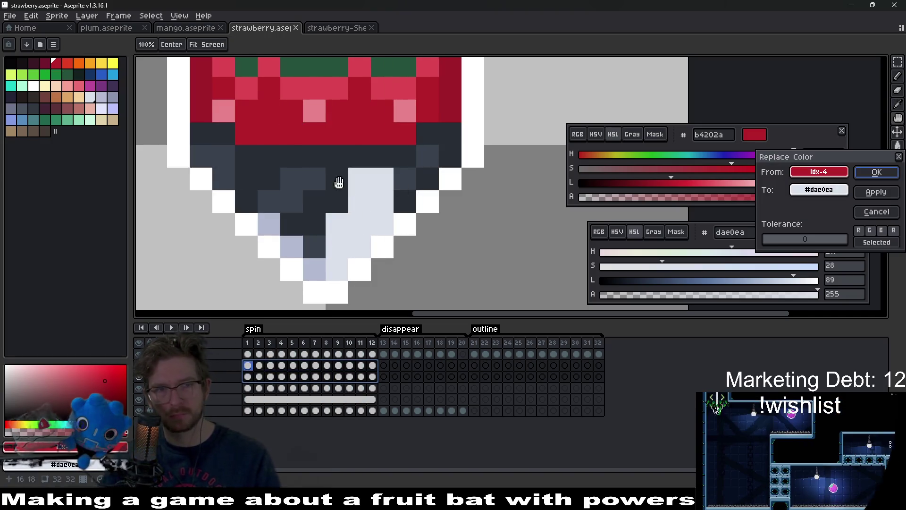
pyautogui.press('Escape')
# Replace the pale underside shade with strawberry red across frames 1–12 on both layers
pyautogui.rightClick(59, 65)
pyautogui.click(385, 229)
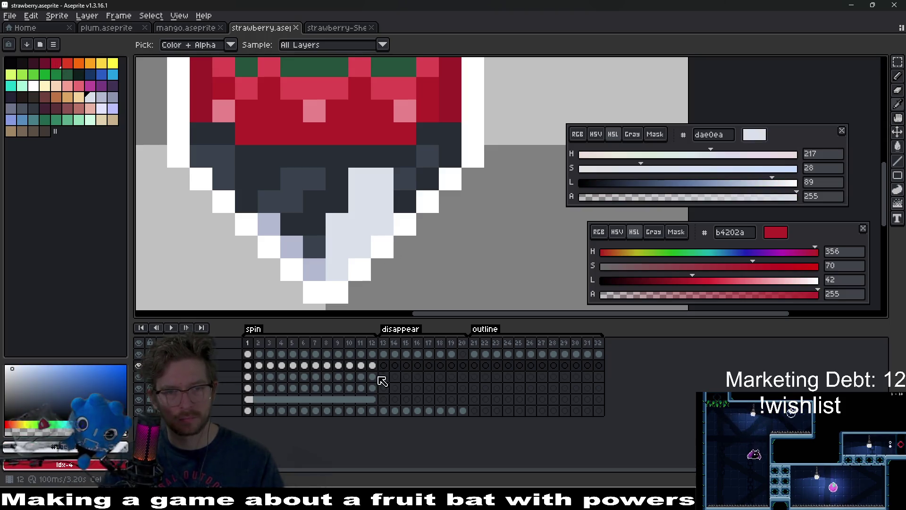
pyautogui.rightClick(354, 239)
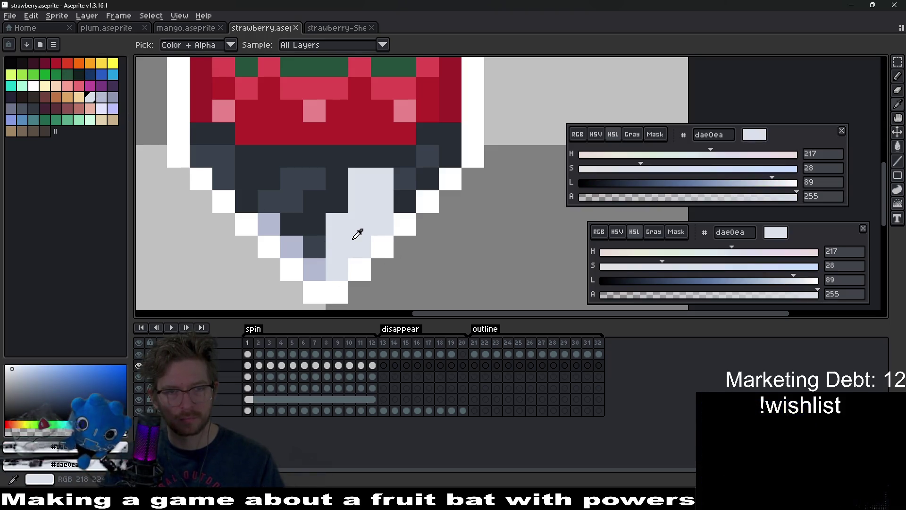
pyautogui.rightClick(56, 64)
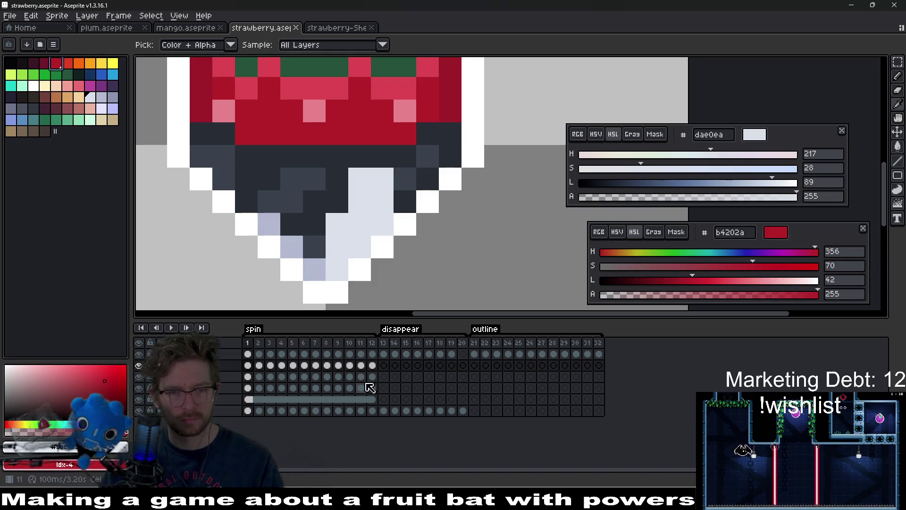
pyautogui.moveTo(371, 376)
pyautogui.mouseDown()
pyautogui.moveTo(354, 366)
pyautogui.moveTo(256, 368)
pyautogui.mouseUp()
pyautogui.hotkey('shift', 'r')
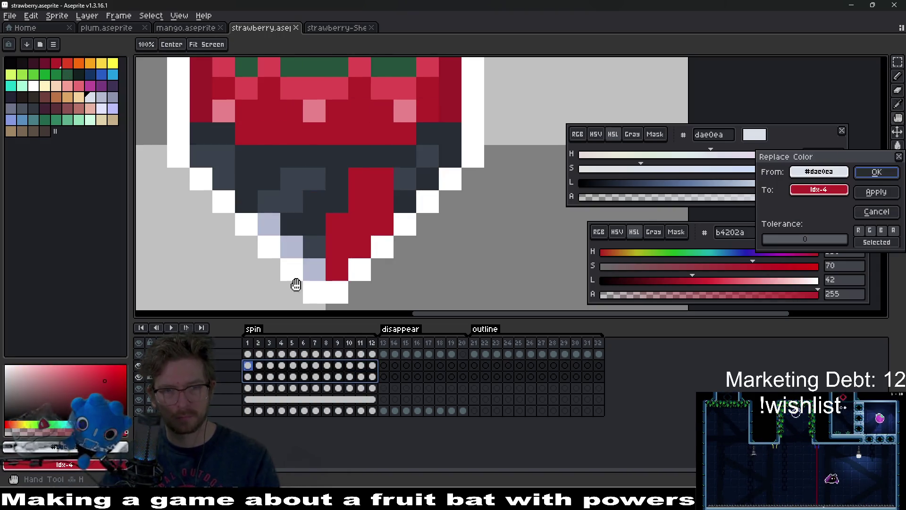
pyautogui.press('Return')
pyautogui.scroll(-5, 394, 184)
pyautogui.scroll(4, 395, 184)
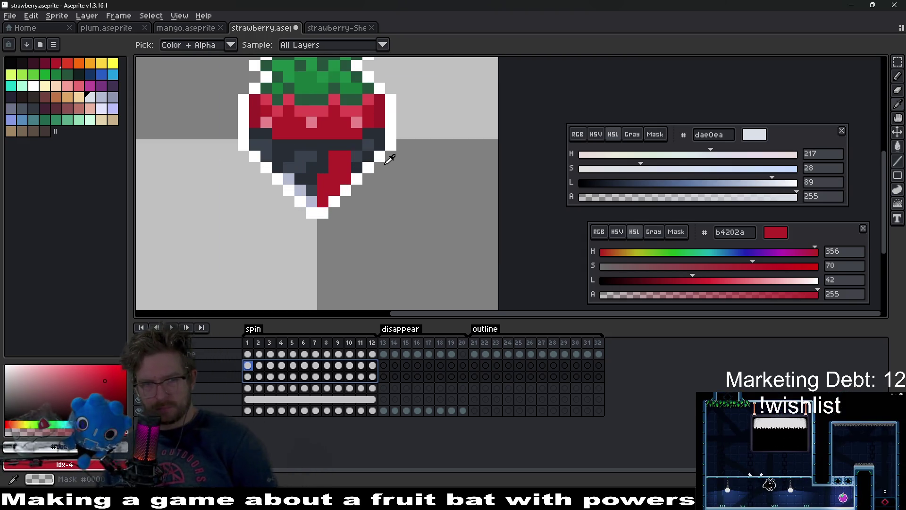
# Replace the light blue-grey shade with dark maroon on frames 1–12 and preview the spin animation
pyautogui.click(48, 66)
pyautogui.rightClick(48, 65)
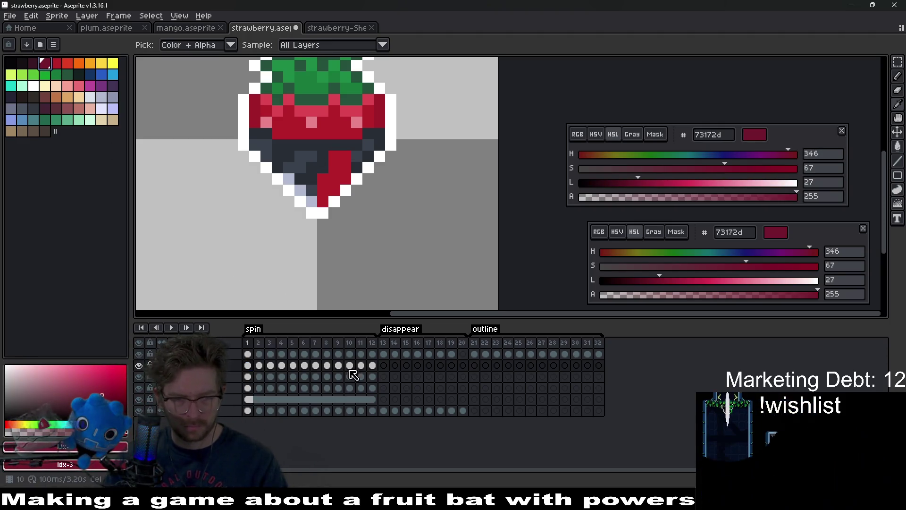
pyautogui.moveTo(372, 377); pyautogui.dragTo(247, 371)
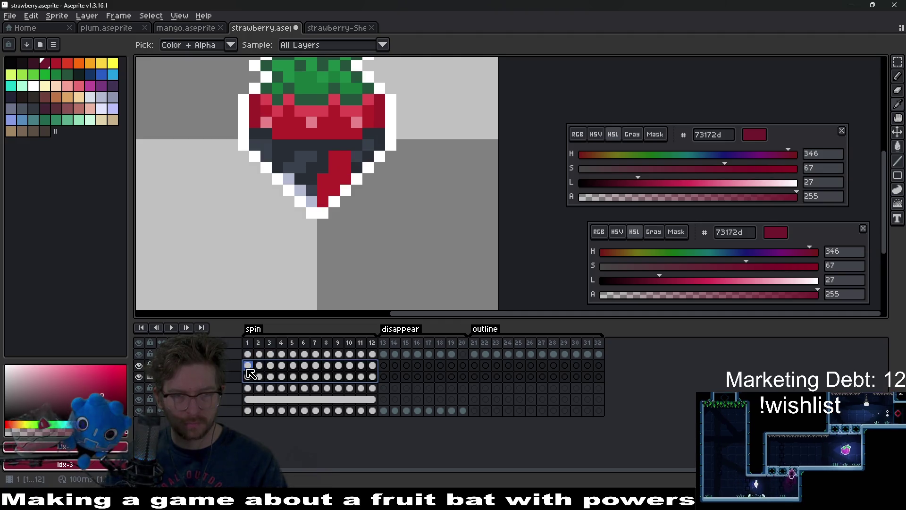
pyautogui.click(312, 202)
pyautogui.hotkey('shift', 'r')
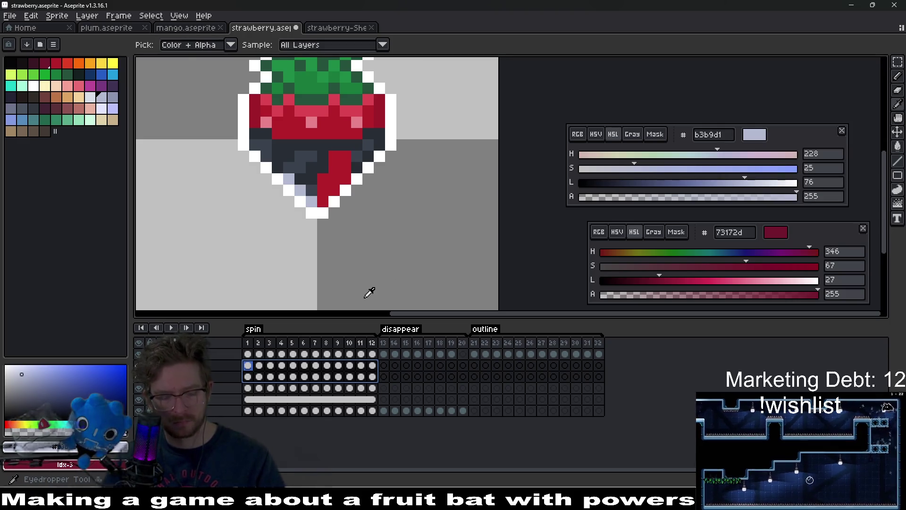
pyautogui.press('Return')
pyautogui.scroll(-3, 352, 270)
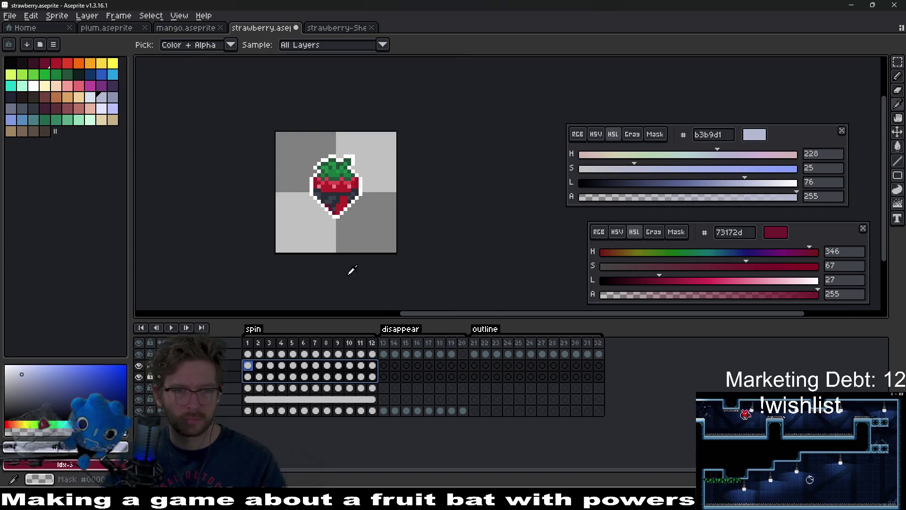
pyautogui.click(171, 327)
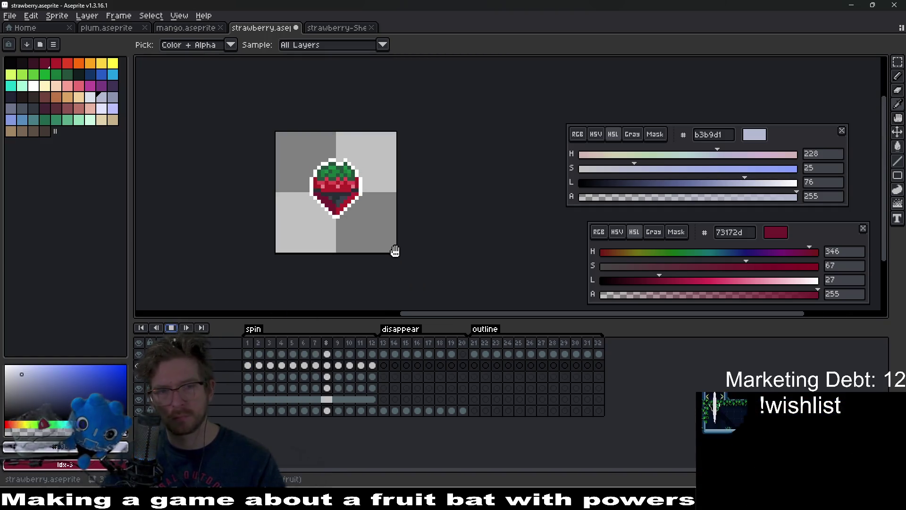
pyautogui.scroll(-1, 404, 225)
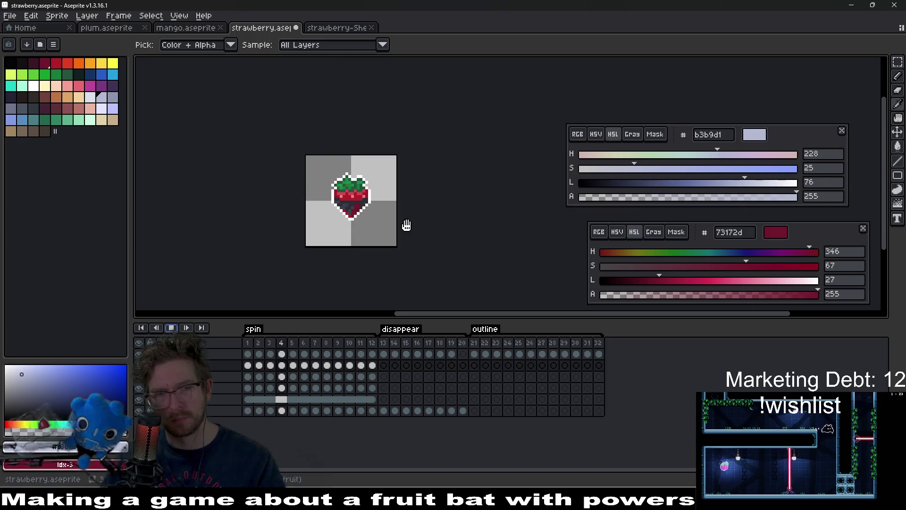
pyautogui.scroll(4, 407, 225)
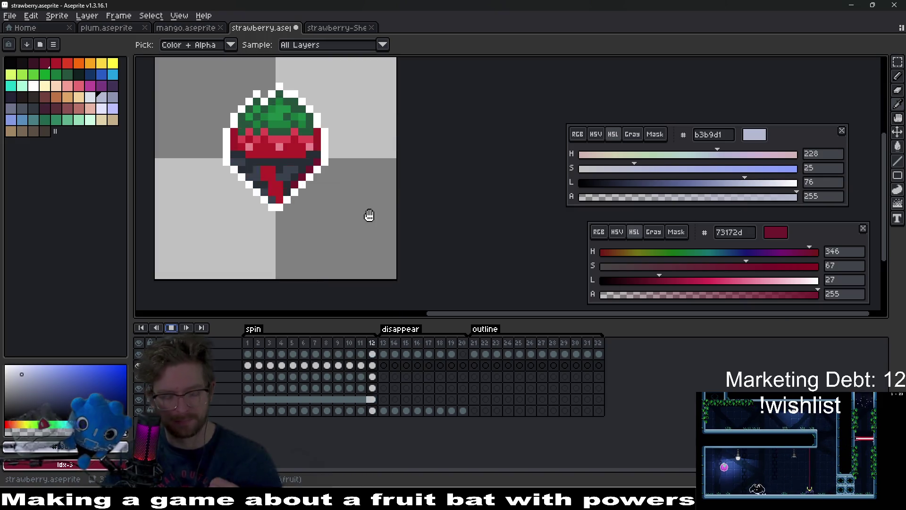
# Undo the last colour replacement, save strawberry.aseprite, and show disappear frame 13
pyautogui.hotkey('ctrl', 'z')
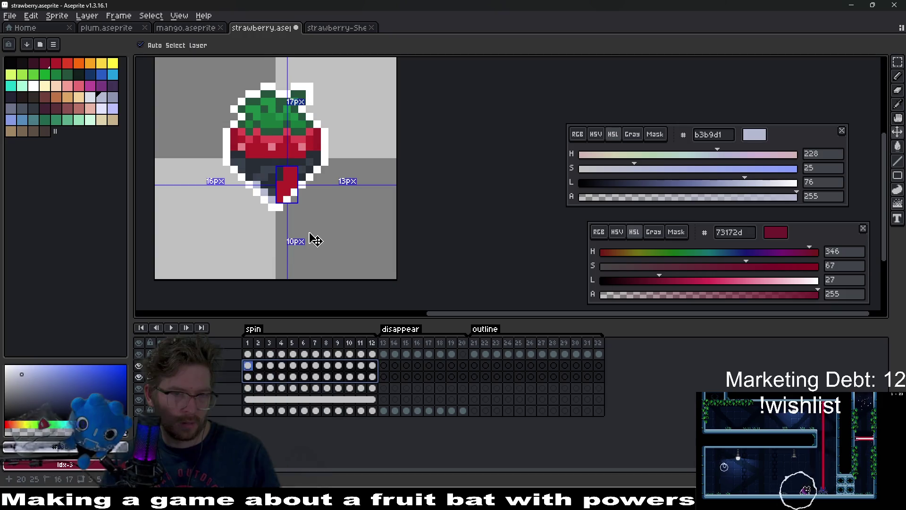
pyautogui.press('Down')
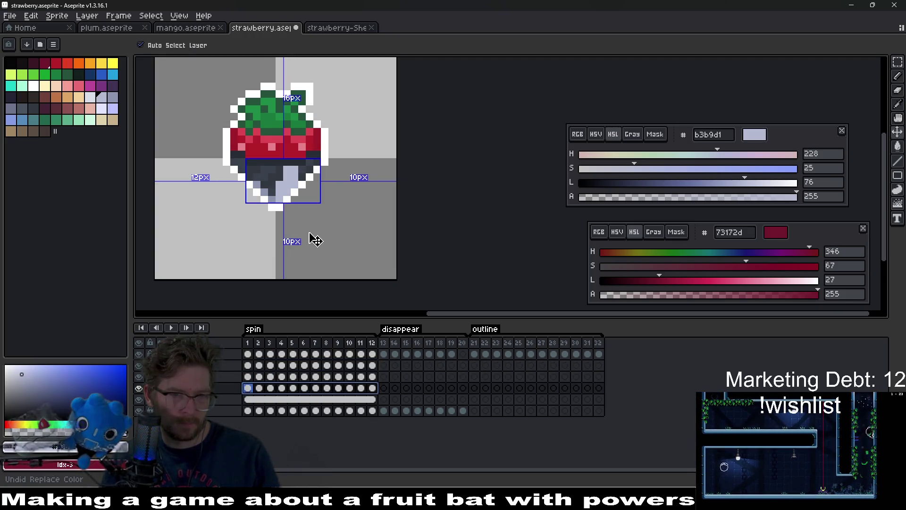
pyautogui.hotkey('ctrl', 's')
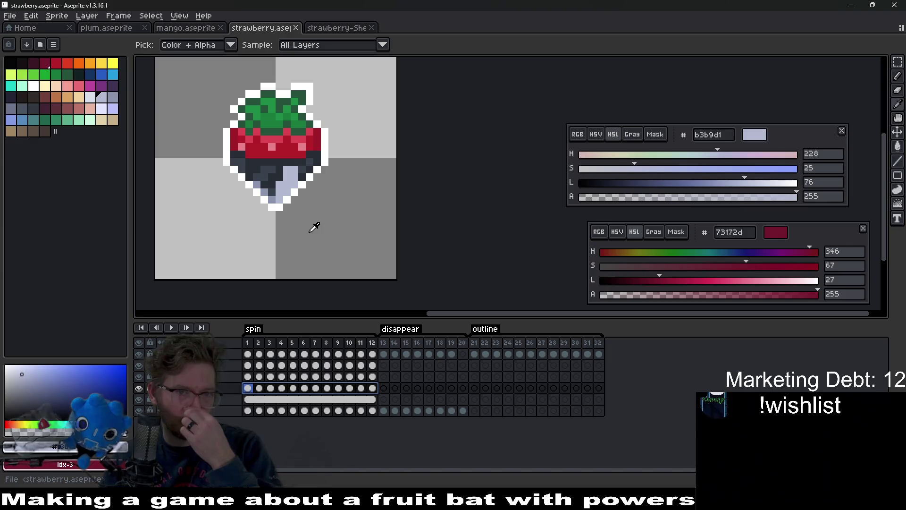
pyautogui.scroll(-1, 314, 227)
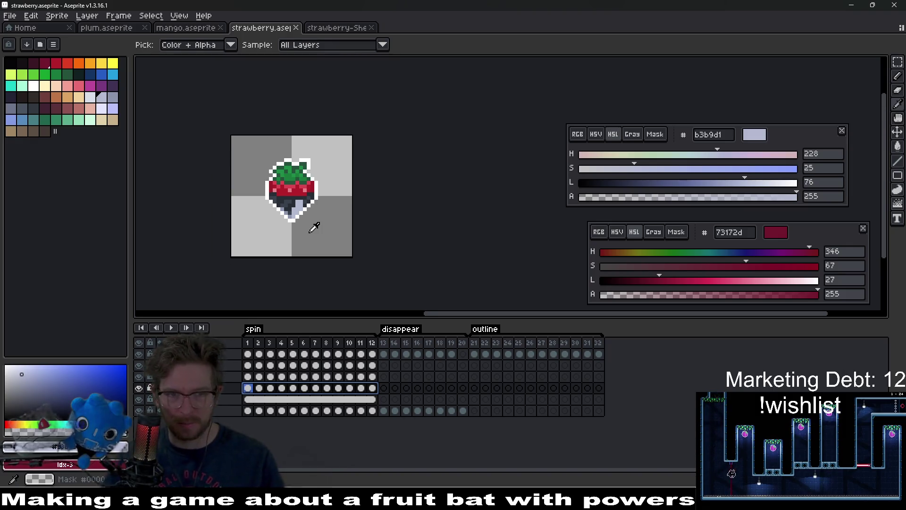
pyautogui.click(384, 342)
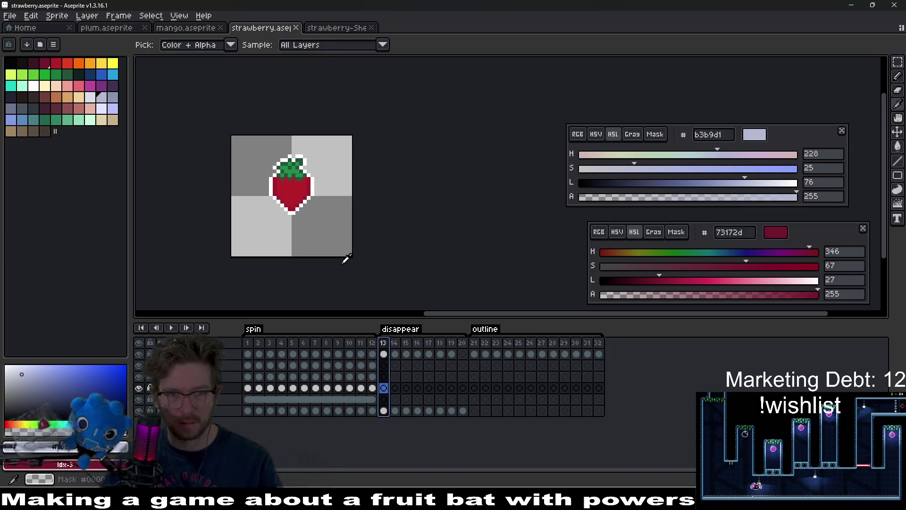
# Paste frame 12's lower-layer cel into frame 13 to give it the dark lower half
pyautogui.press('+')
pyautogui.press('+')
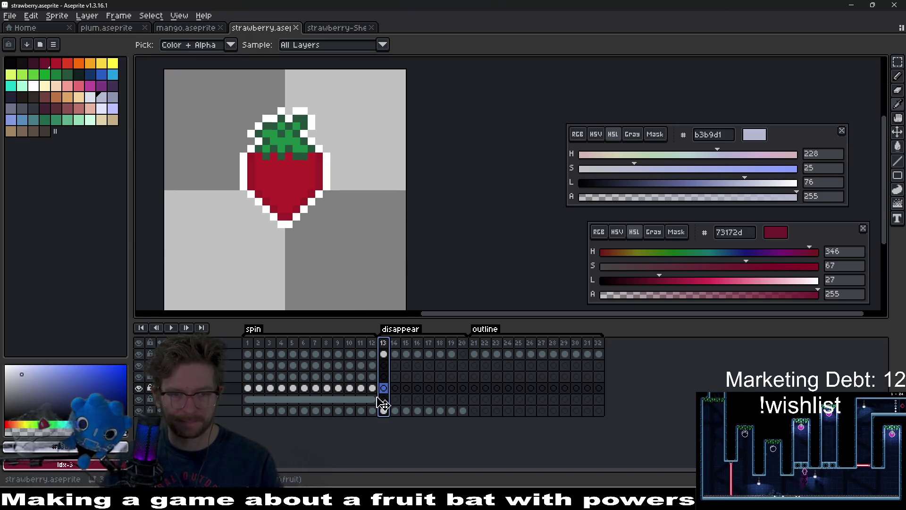
pyautogui.click(371, 400)
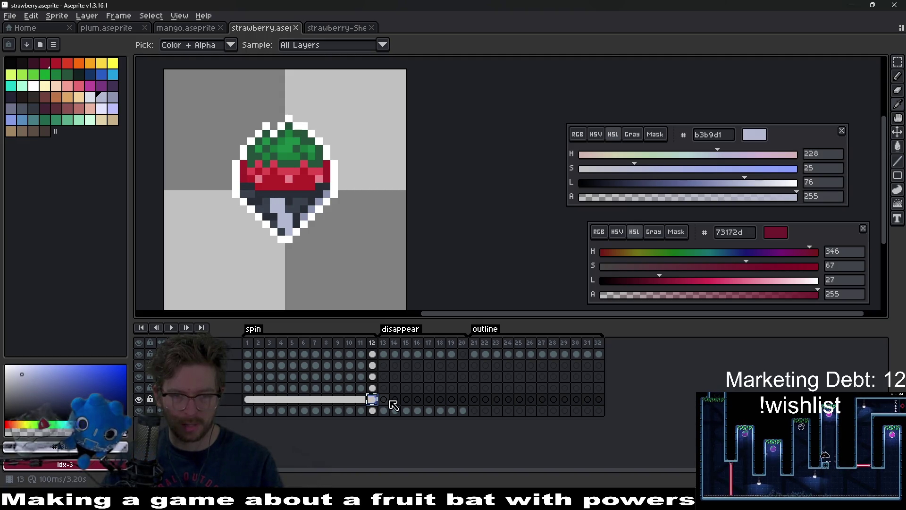
pyautogui.click(386, 400)
pyautogui.hotkey('ctrl', 'v')
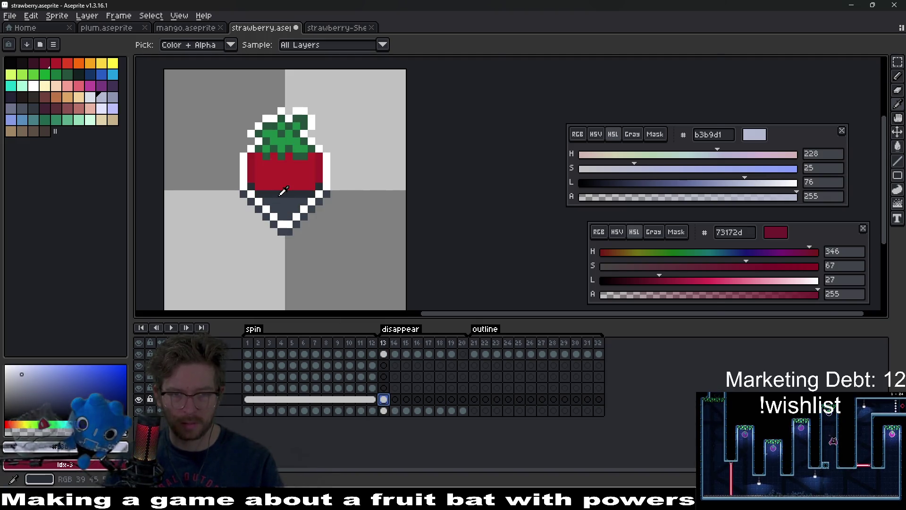
# Erase the stray dark pixels at the strawberry's right edge on frame 13
pyautogui.scroll(4, 284, 190)
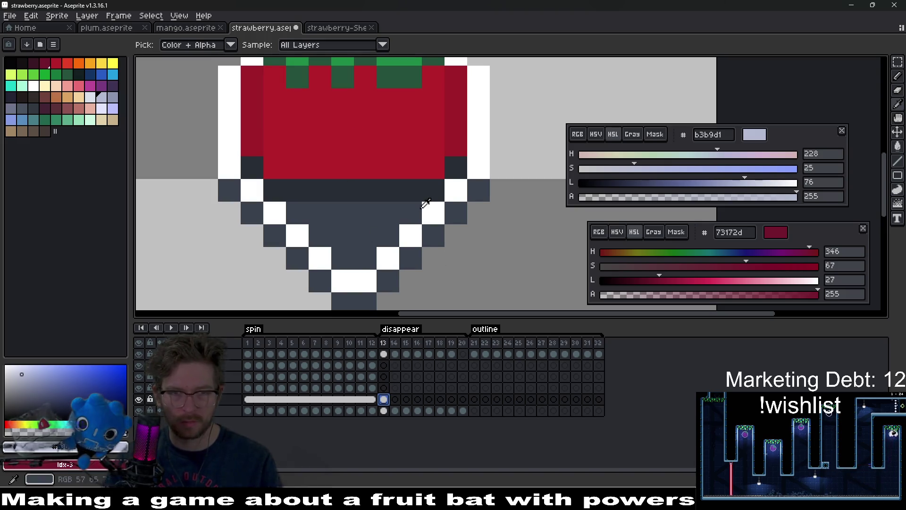
pyautogui.press('e')
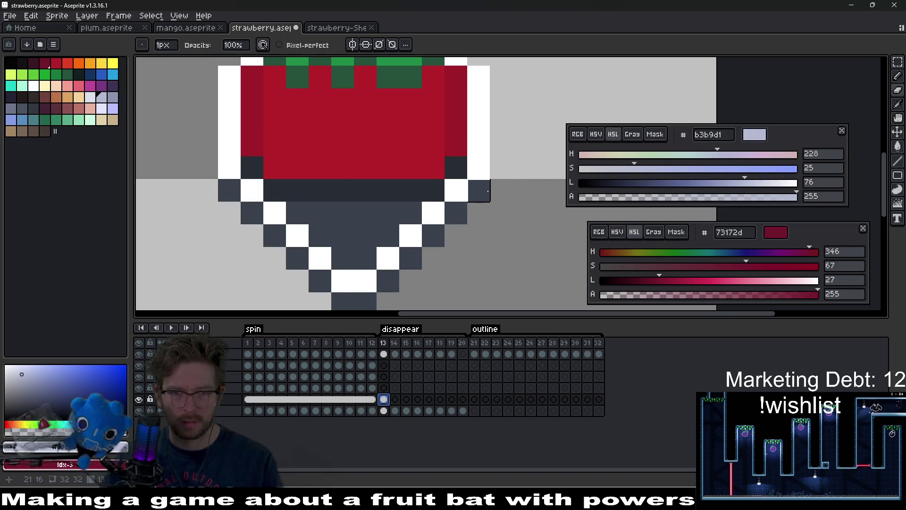
pyautogui.moveTo(488, 190)
pyautogui.mouseDown()
pyautogui.moveTo(369, 293)
pyautogui.moveTo(252, 213)
pyautogui.mouseUp()
pyautogui.scroll(-7, 413, 214)
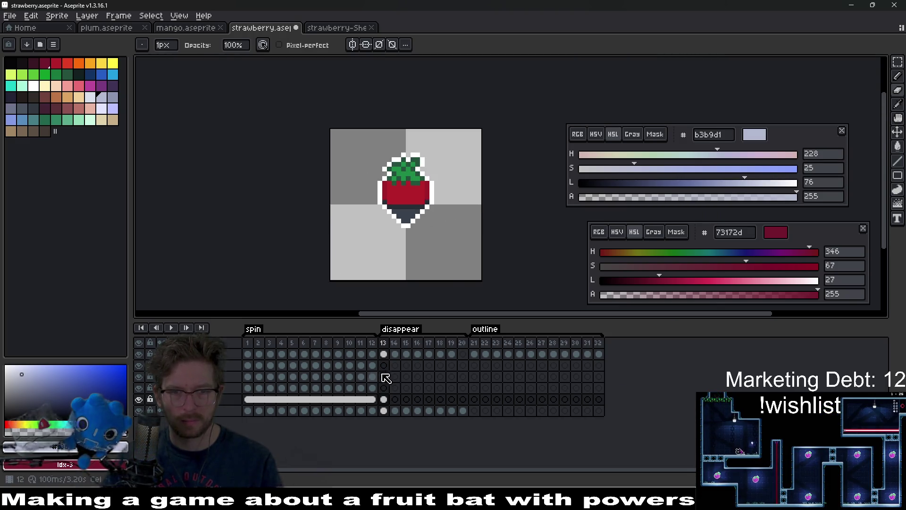
pyautogui.scroll(4, 427, 211)
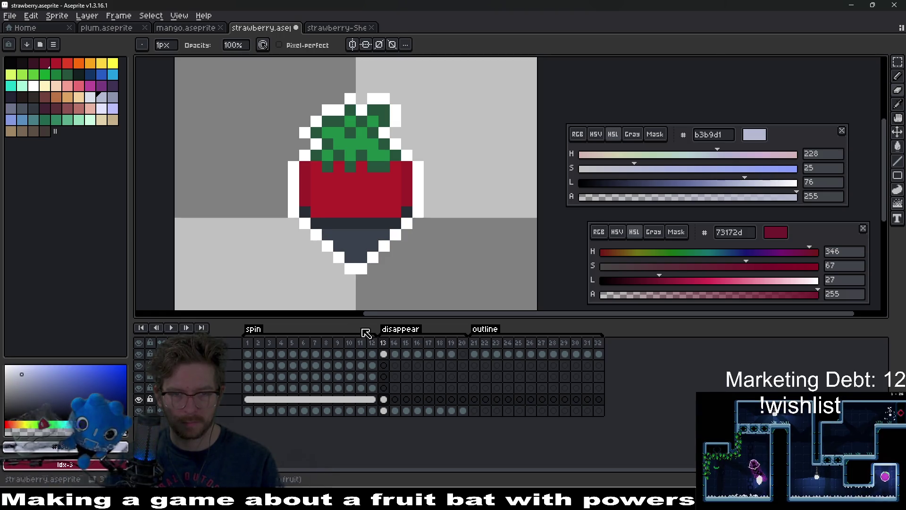
pyautogui.click(397, 400)
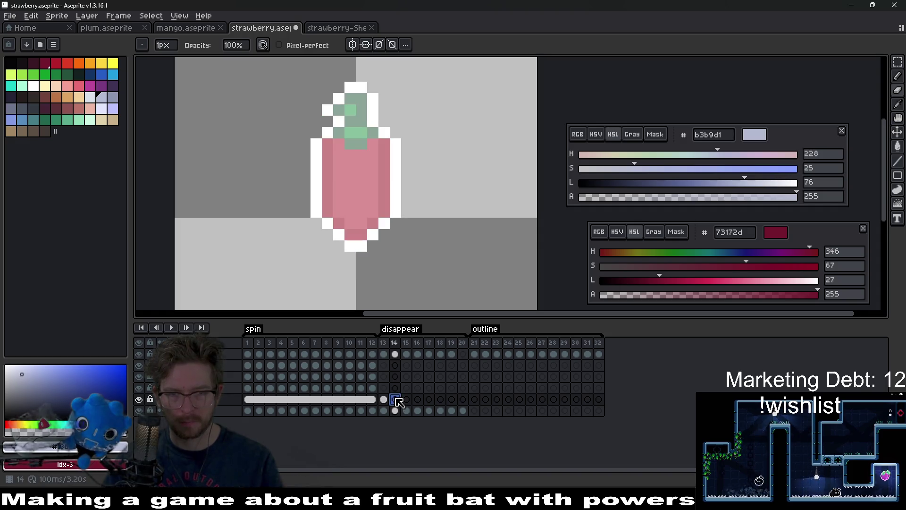
# Erase the stray dark pixels on the right and left of frame 14's strawberry
pyautogui.click(385, 401)
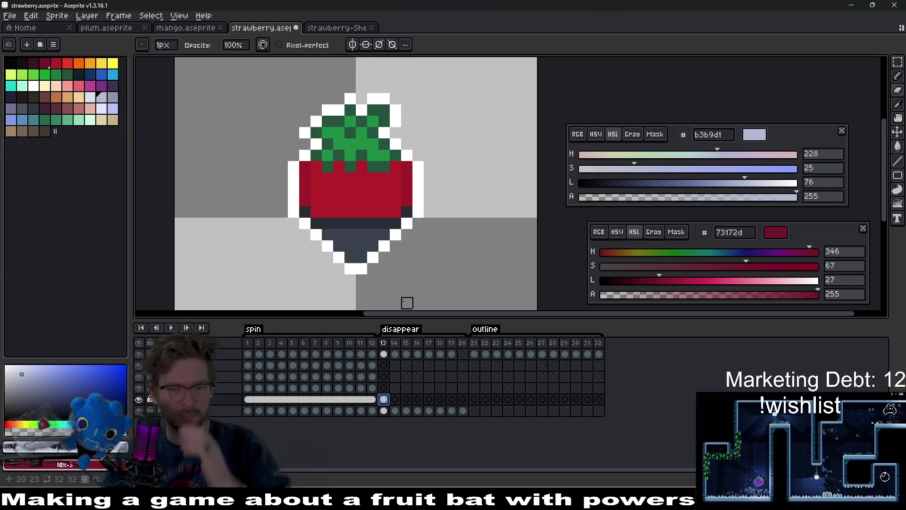
pyautogui.click(395, 400)
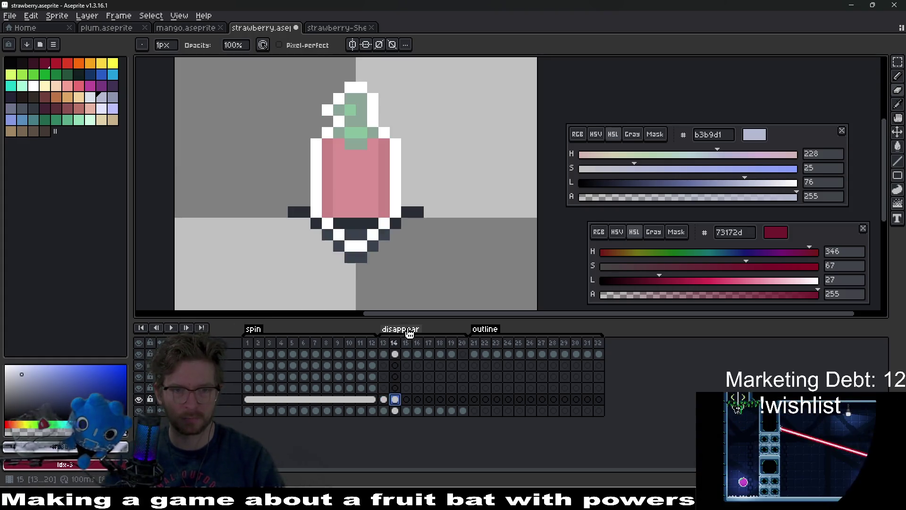
pyautogui.moveTo(418, 212); pyautogui.dragTo(373, 235)
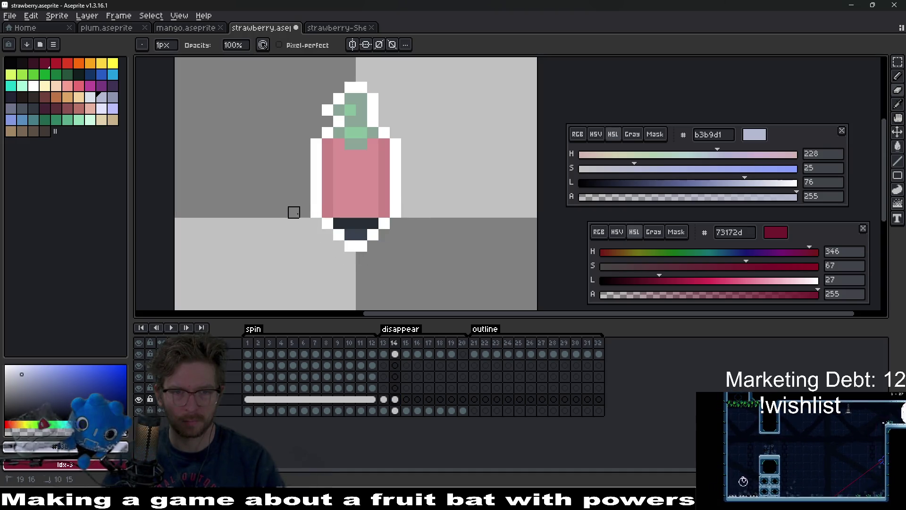
pyautogui.click(340, 234)
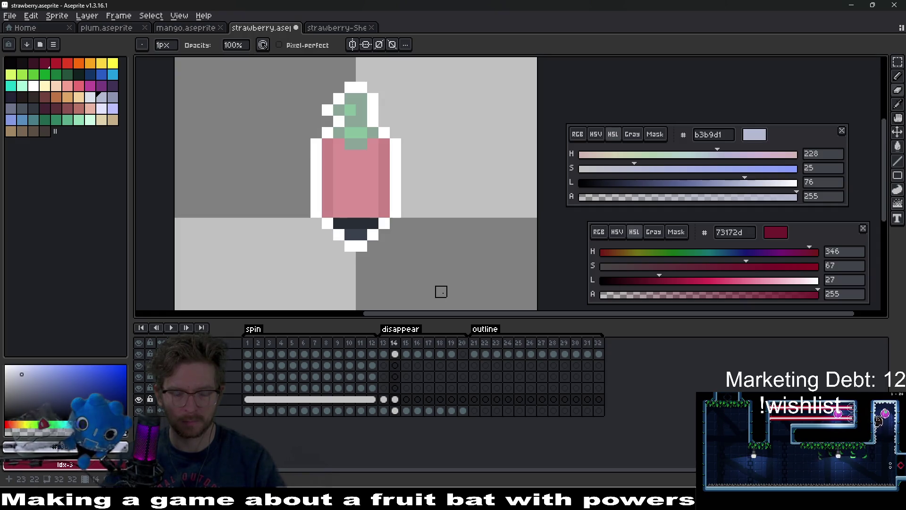
# Brighten frame 14 to Value 100 in Hue/Saturation, then show outline frame 21
pyautogui.hotkey('ctrl', 'u')
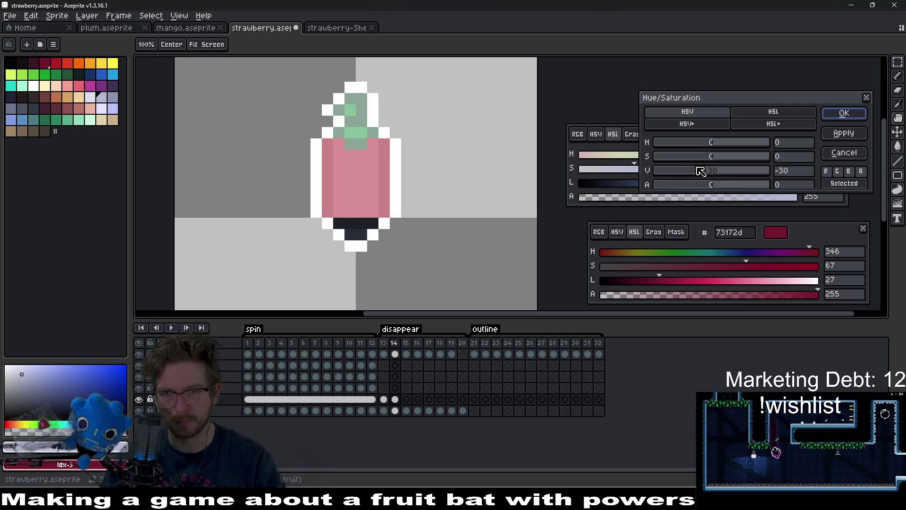
pyautogui.moveTo(701, 170); pyautogui.dragTo(760, 173)
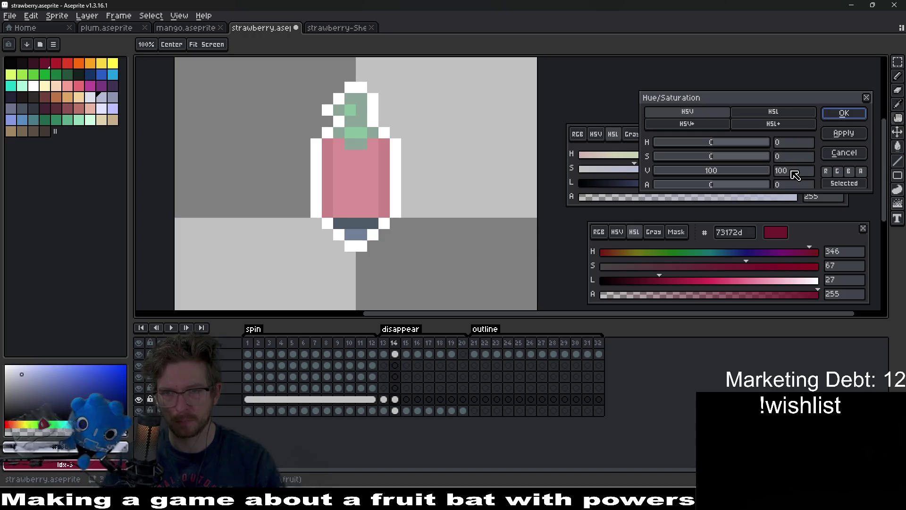
pyautogui.click(853, 115)
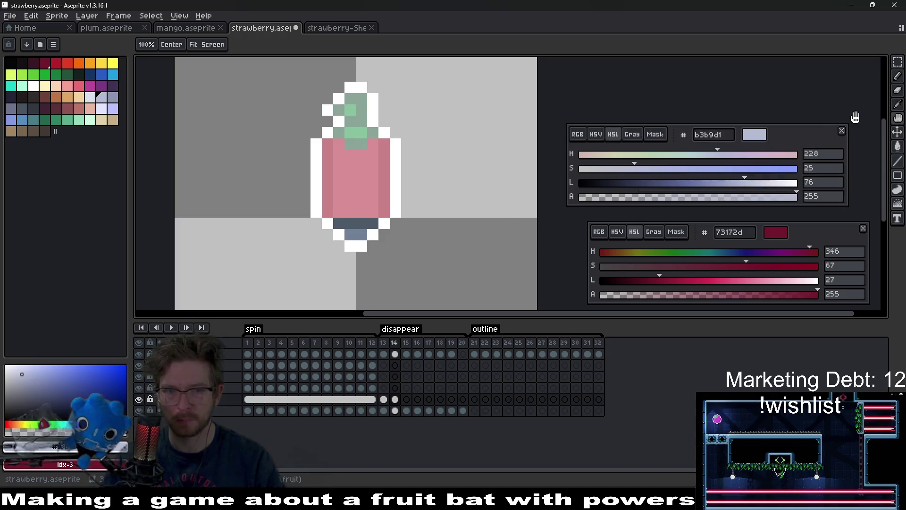
pyautogui.click(405, 402)
pyautogui.press('Left')
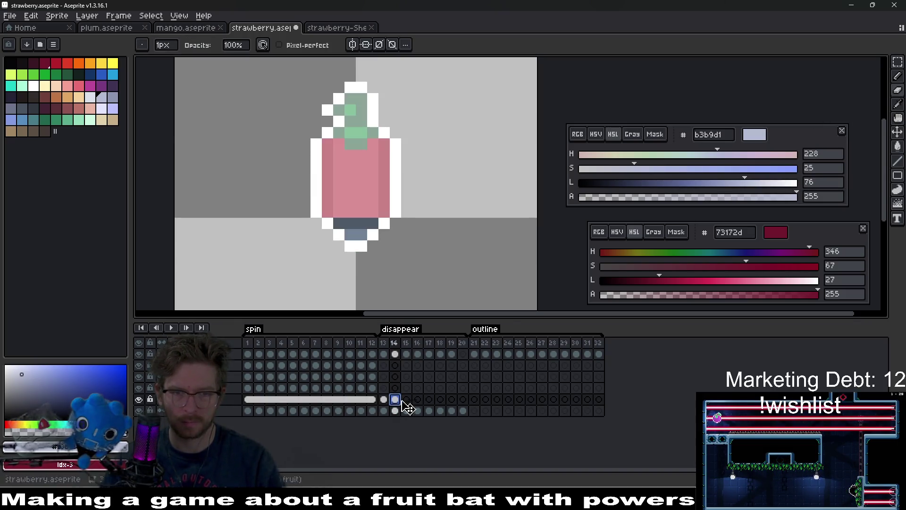
pyautogui.click(474, 343)
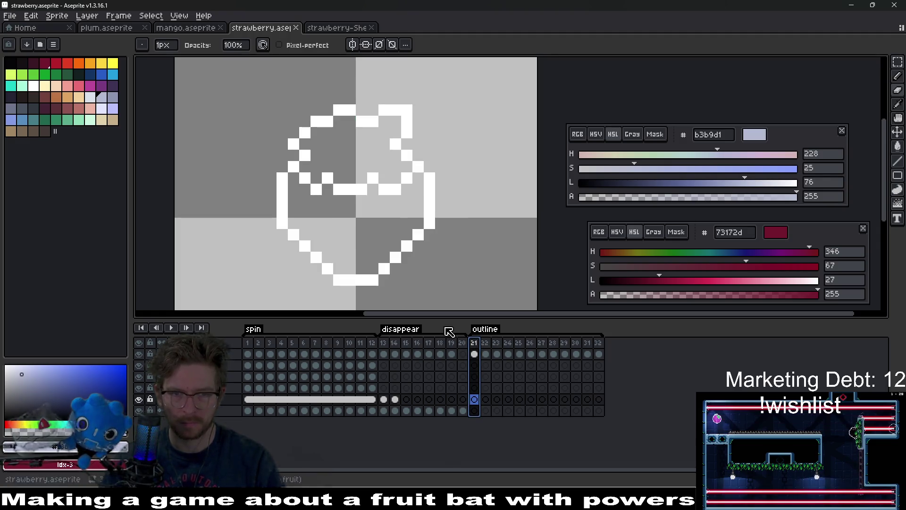
# With the outline's white on the Pencil, add white pixels at the heart's bottom tip on frames 22–23 and play the preview
pyautogui.scroll(-3, 424, 229)
pyautogui.click(475, 355)
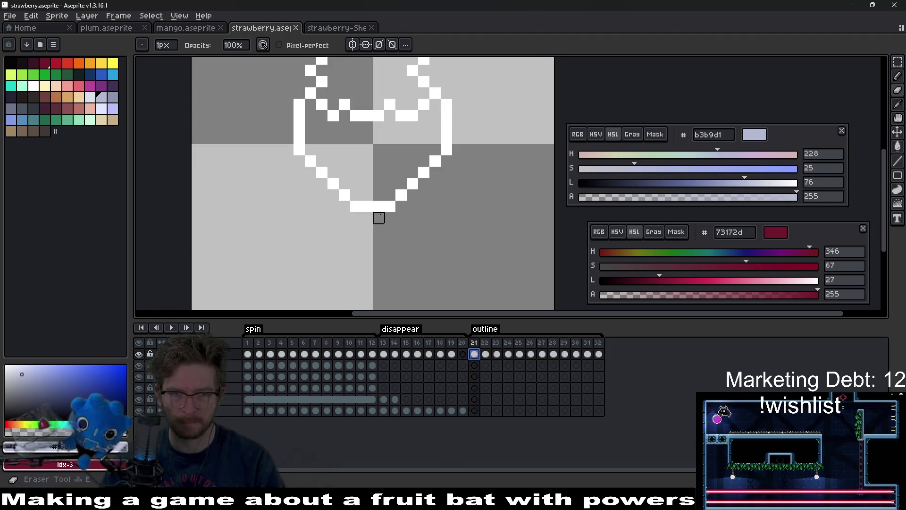
pyautogui.keyDown('alt'); pyautogui.click(377, 207); pyautogui.keyUp('alt')
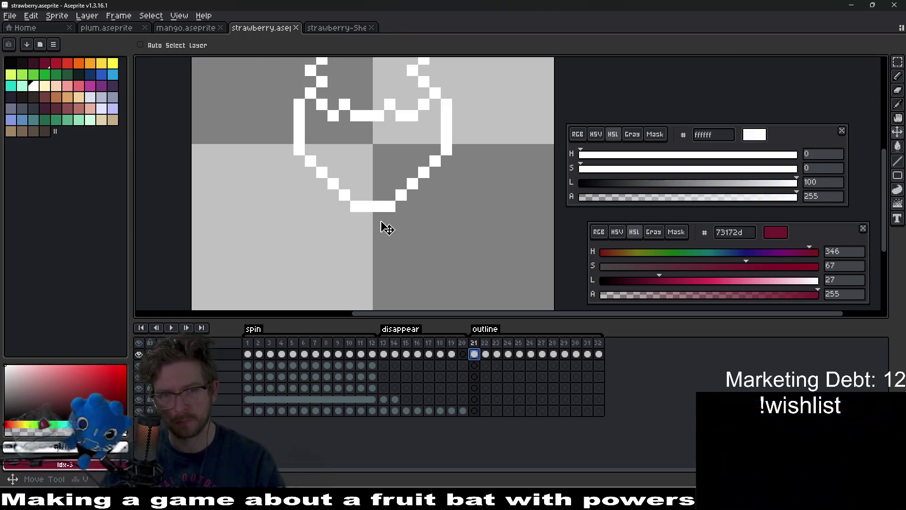
pyautogui.press('b')
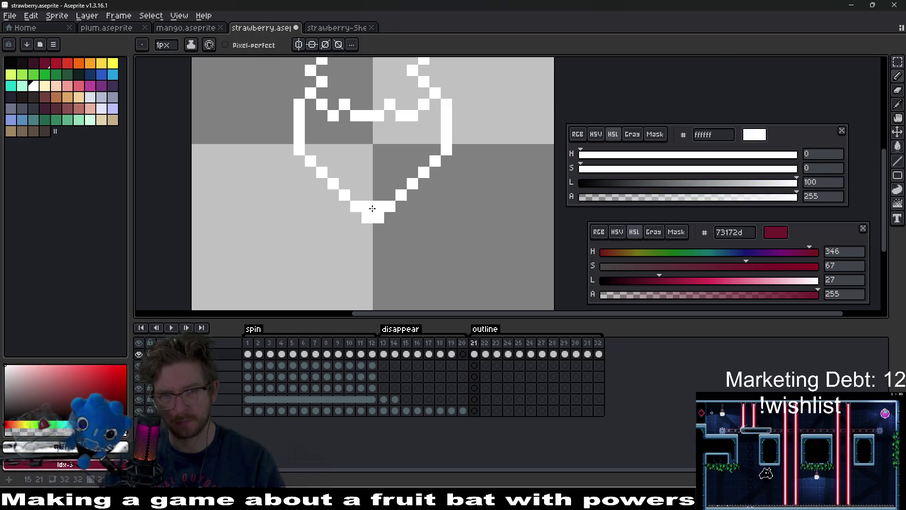
pyautogui.click(485, 355)
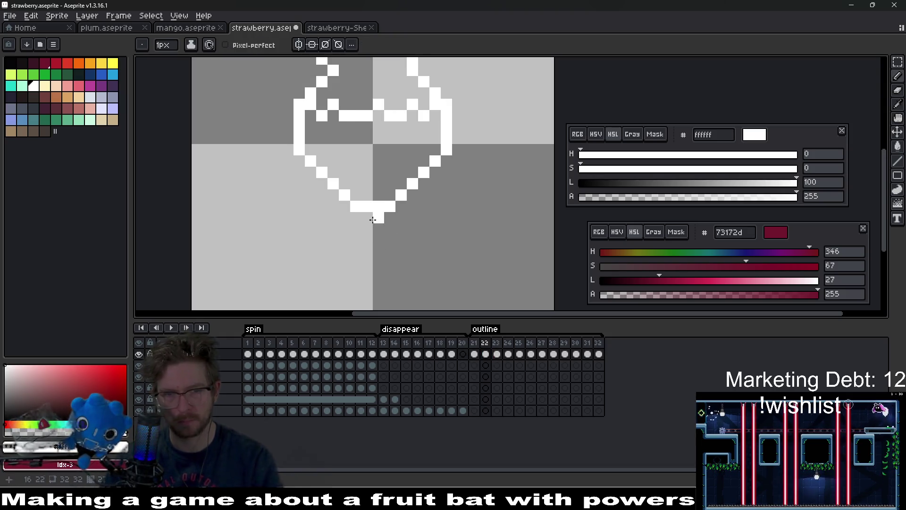
pyautogui.press('Right')
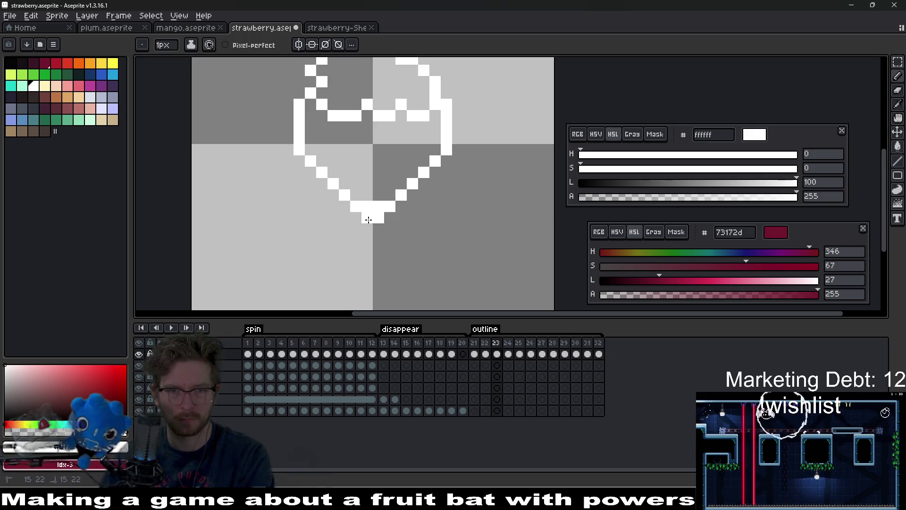
pyautogui.click(413, 240)
pyautogui.click(497, 344)
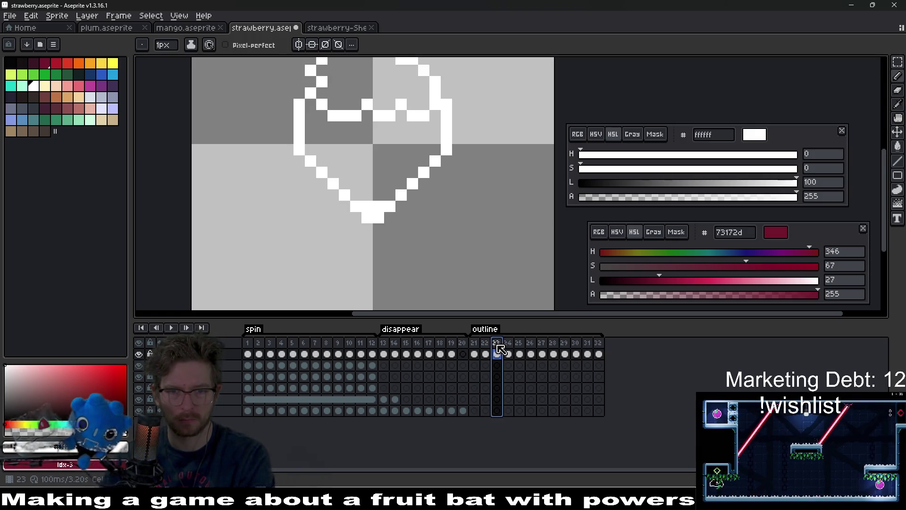
pyautogui.press('Return')
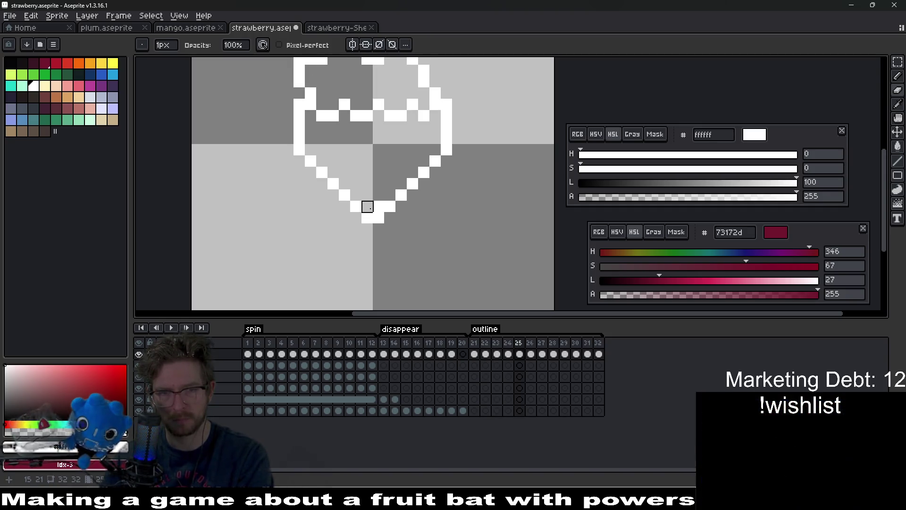
pyautogui.press('b')
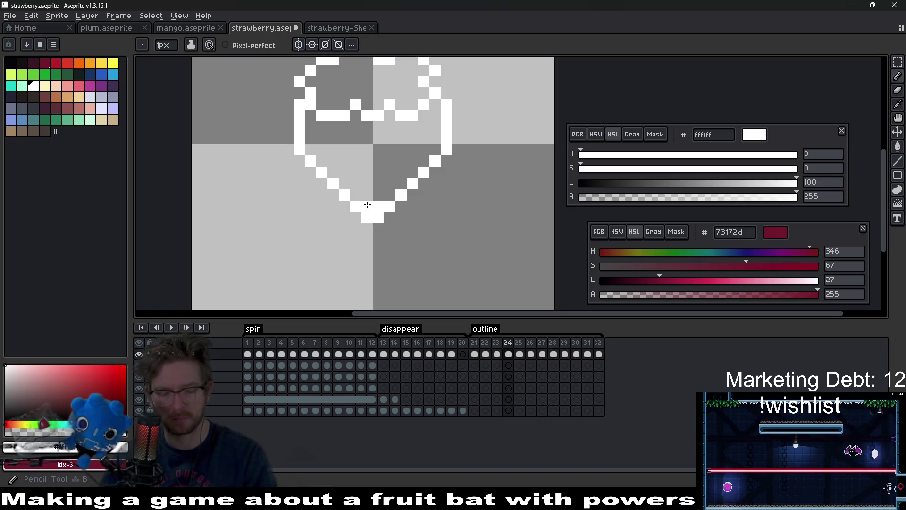
pyautogui.press('e')
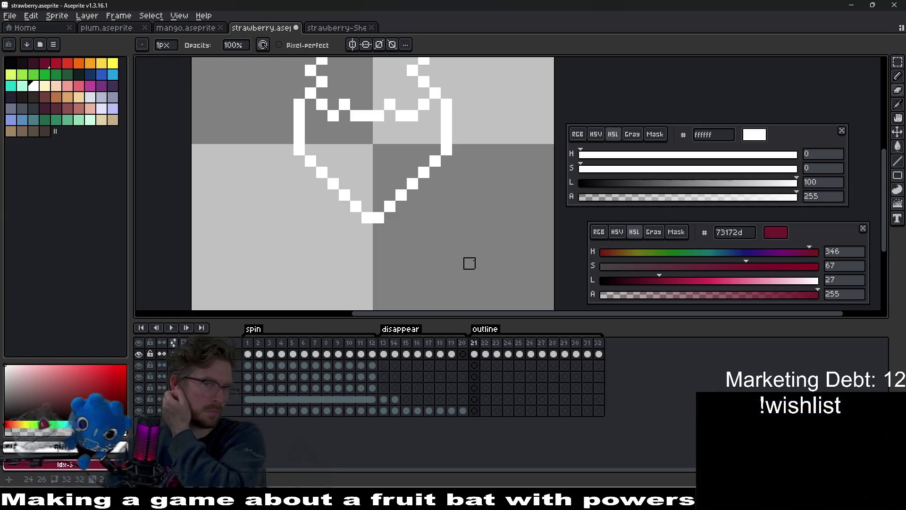
# Copy the fifth layer's cels from frames 1–12 into frames 21–32
pyautogui.click(377, 388)
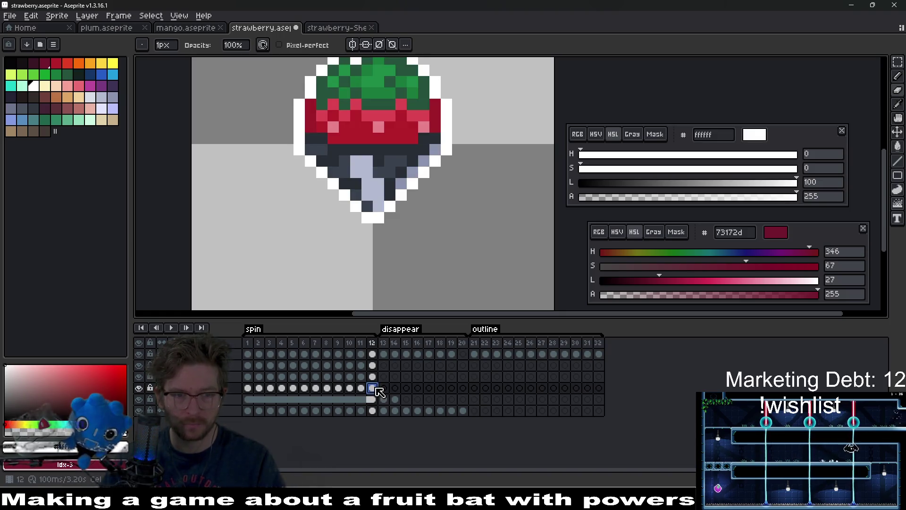
pyautogui.moveTo(247, 391); pyautogui.dragTo(372, 388)
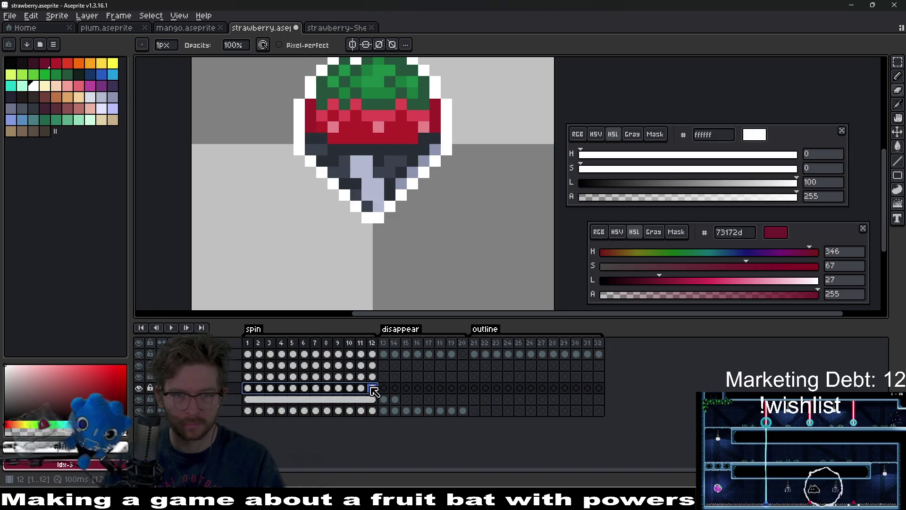
pyautogui.hotkey('ctrl', 'c')
pyautogui.click(474, 387)
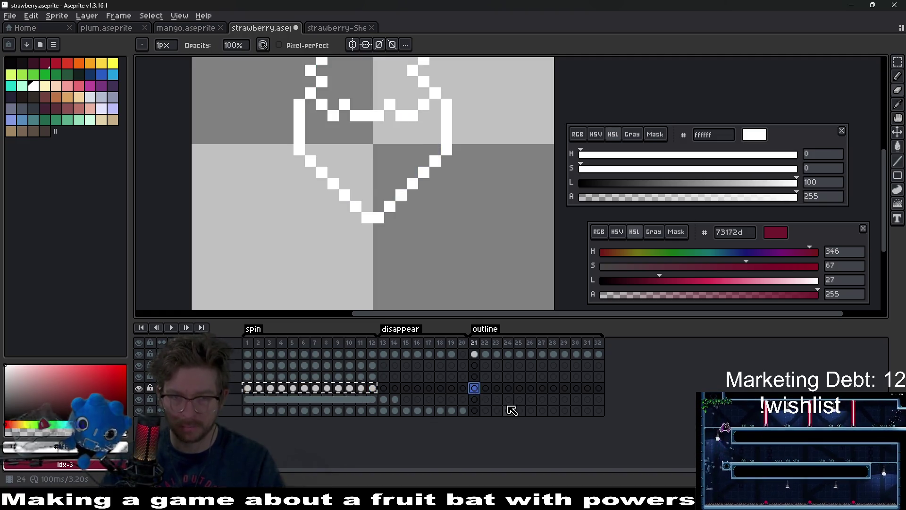
pyautogui.hotkey('ctrl', 'v')
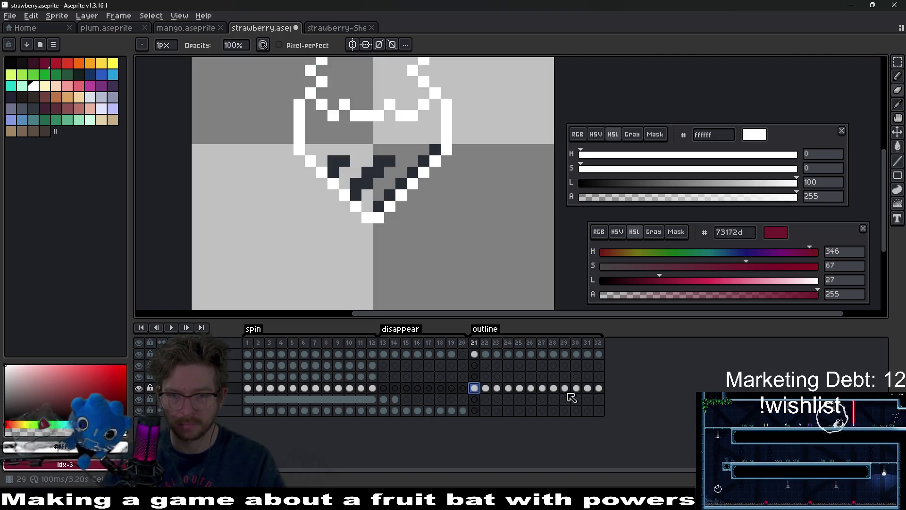
pyautogui.moveTo(599, 389); pyautogui.dragTo(476, 391)
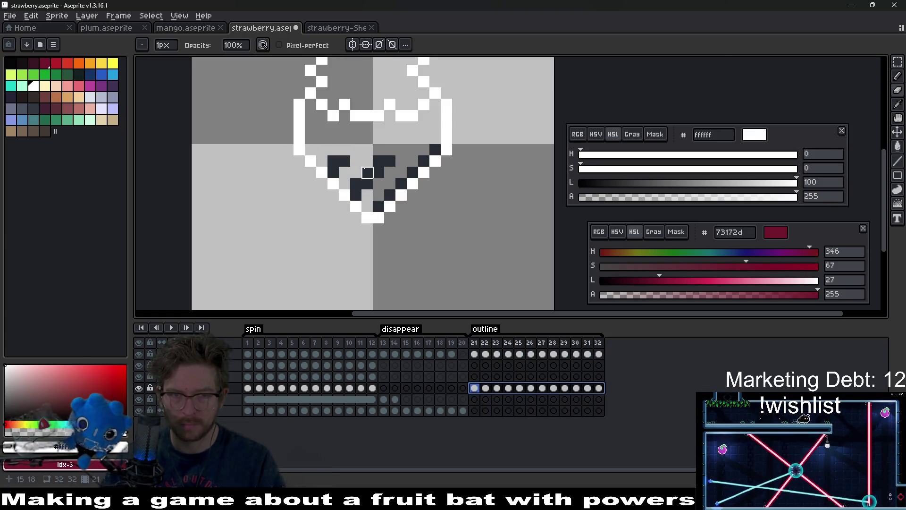
pyautogui.press('Escape')
# Recolour the dark #272d34 shading pixels to white #ffffff across outline frames 21–32
pyautogui.press('i')
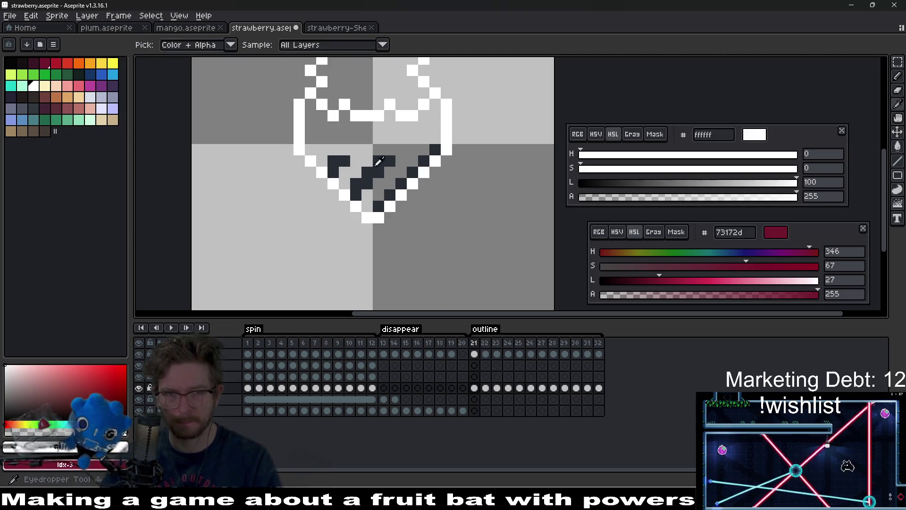
pyautogui.click(379, 163)
pyautogui.click(393, 202)
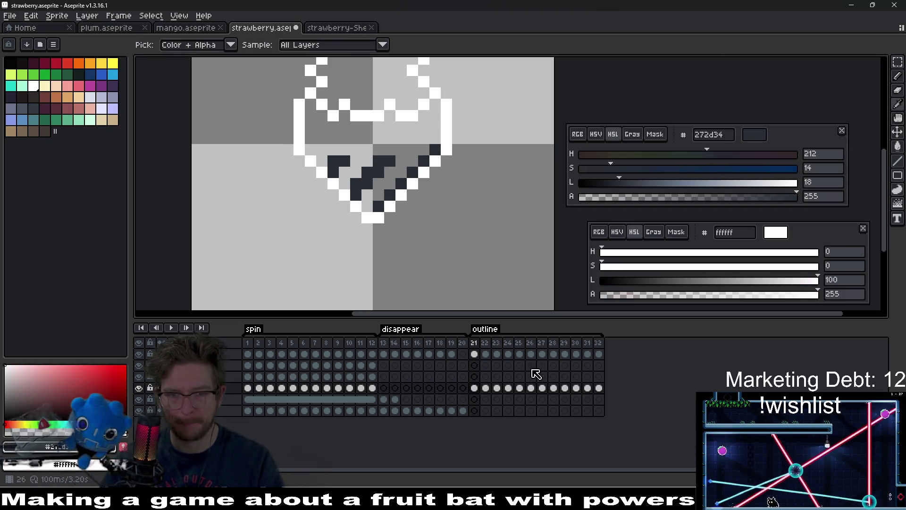
pyautogui.moveTo(599, 388); pyautogui.dragTo(477, 391)
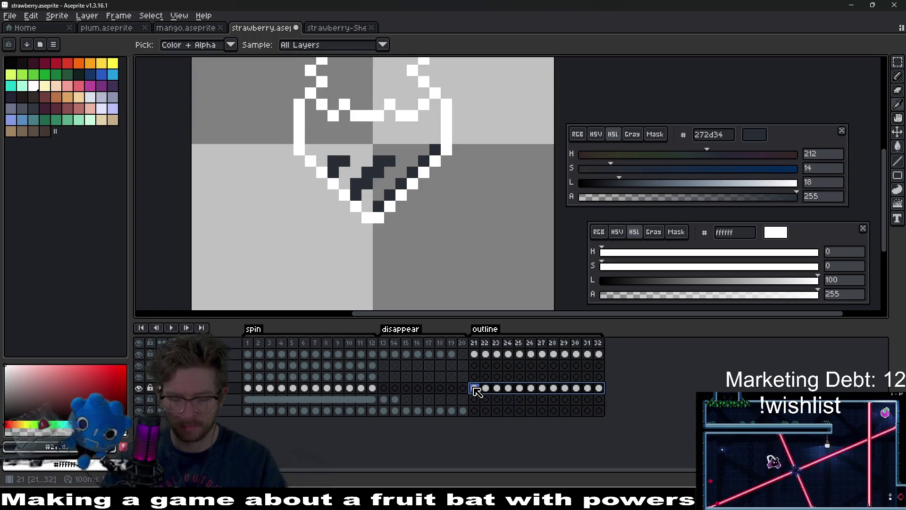
pyautogui.hotkey('ctrl', 'u')
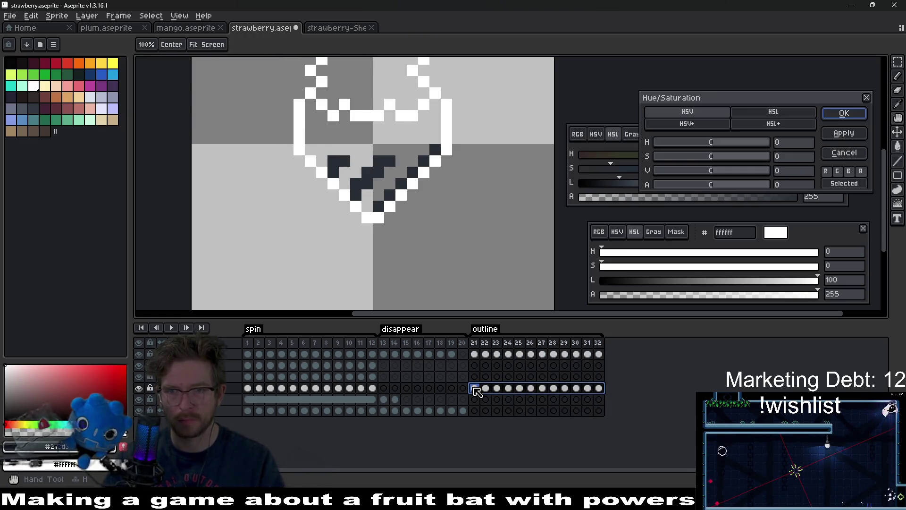
pyautogui.press('Escape')
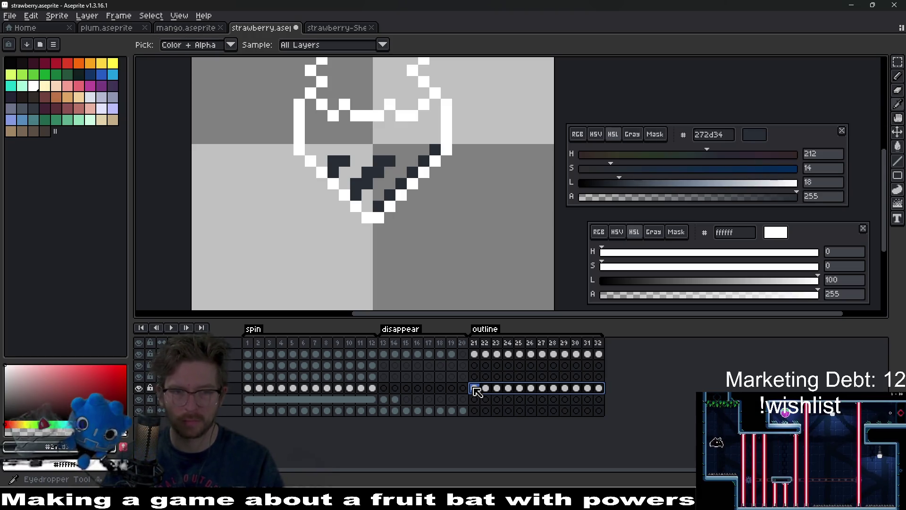
pyautogui.scroll(-2, 411, 222)
pyautogui.scroll(2, 407, 237)
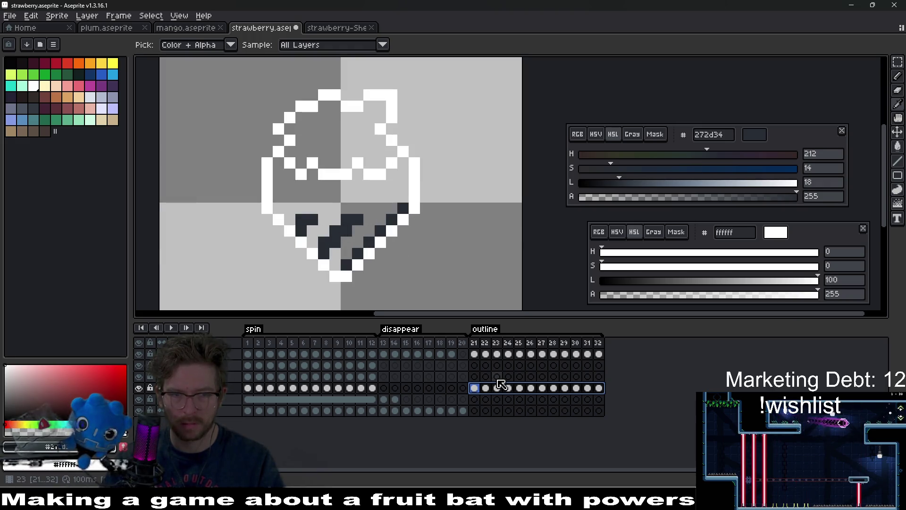
pyautogui.hotkey('ctrl', 'u')
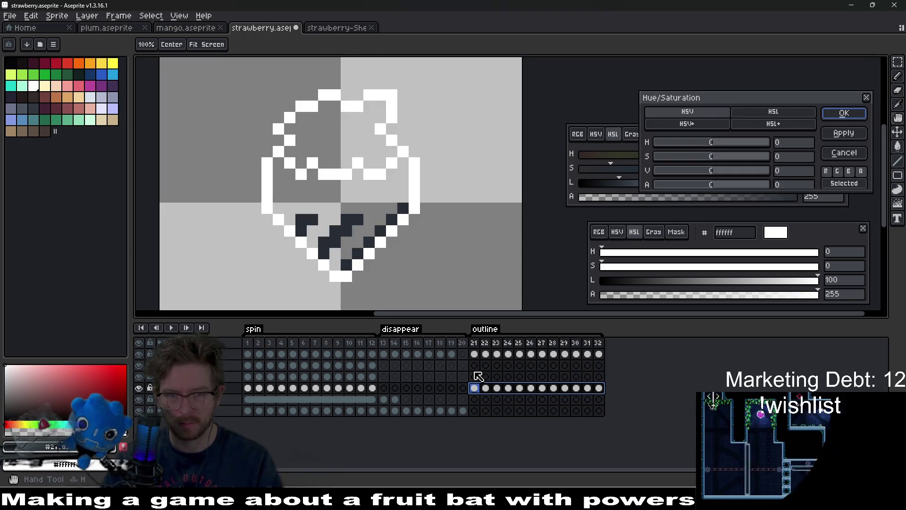
pyautogui.press('Escape')
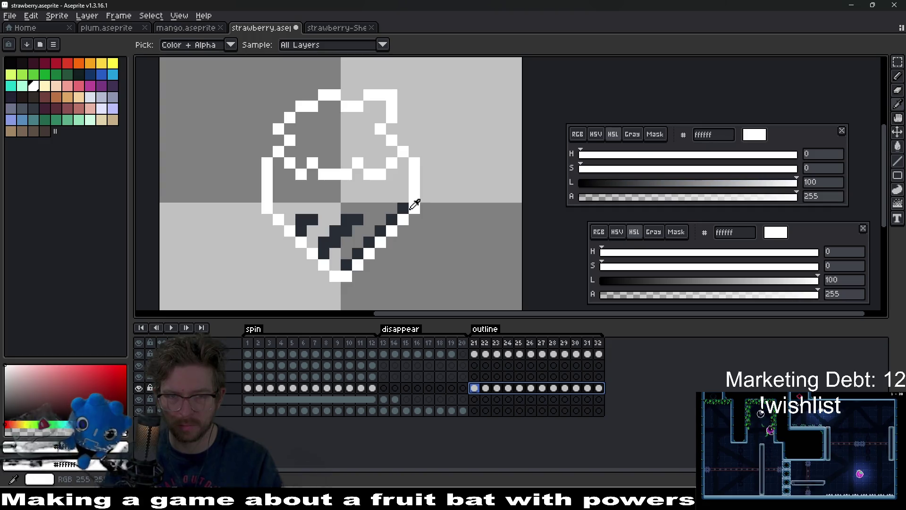
pyautogui.click(408, 210)
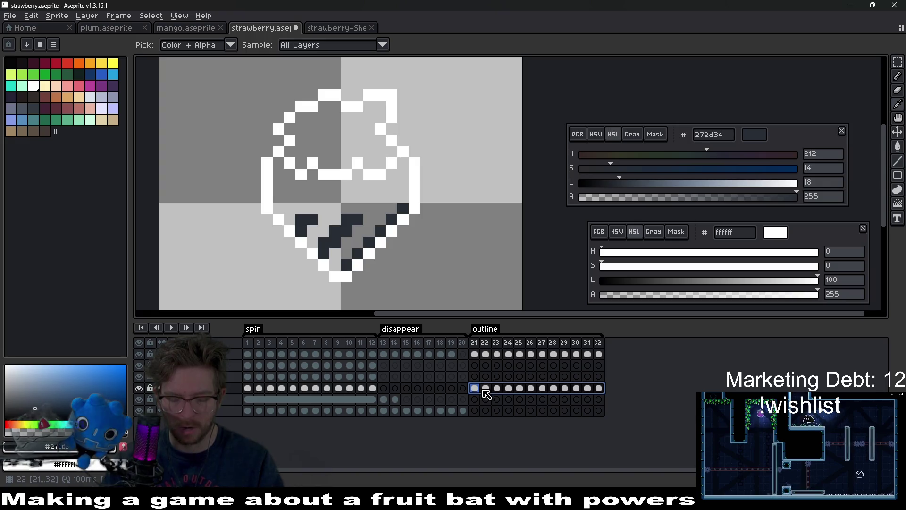
pyautogui.hotkey('shift', 'r')
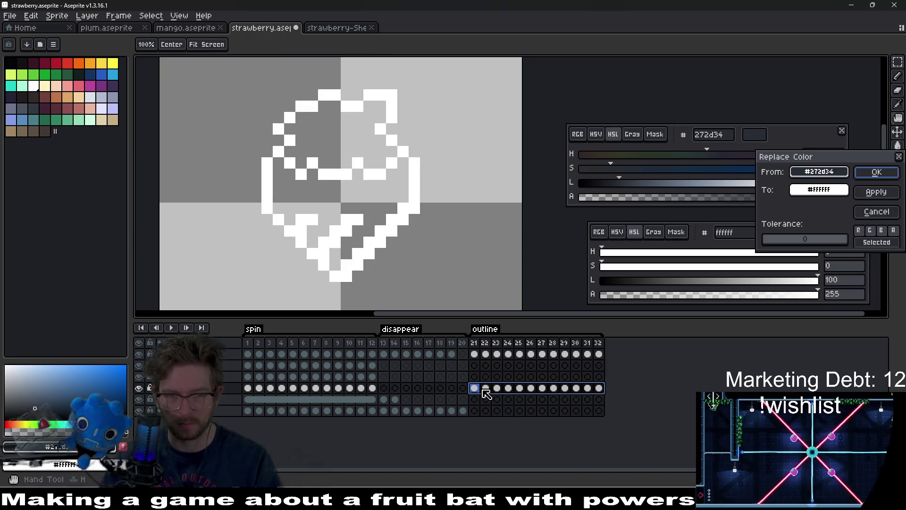
pyautogui.press('Return')
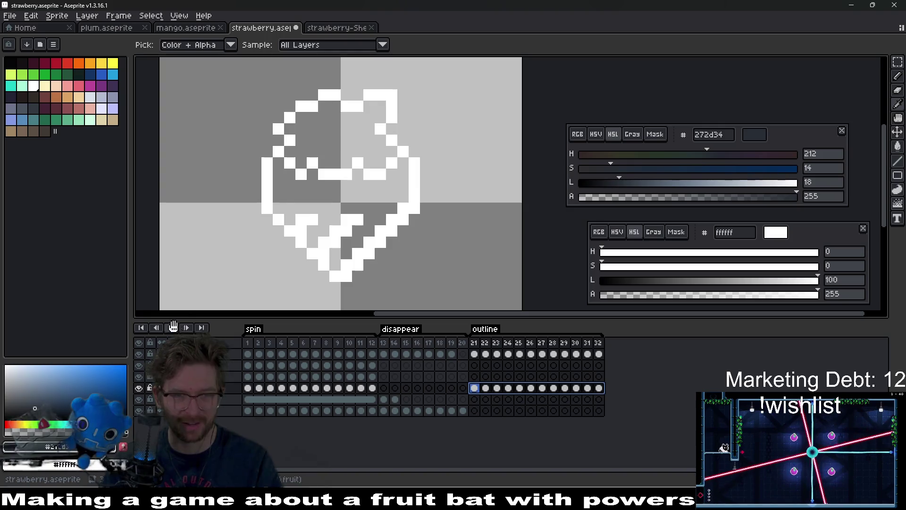
# Play the animation to preview the new white outline frames
pyautogui.click(173, 327)
pyautogui.scroll(-5, 461, 218)
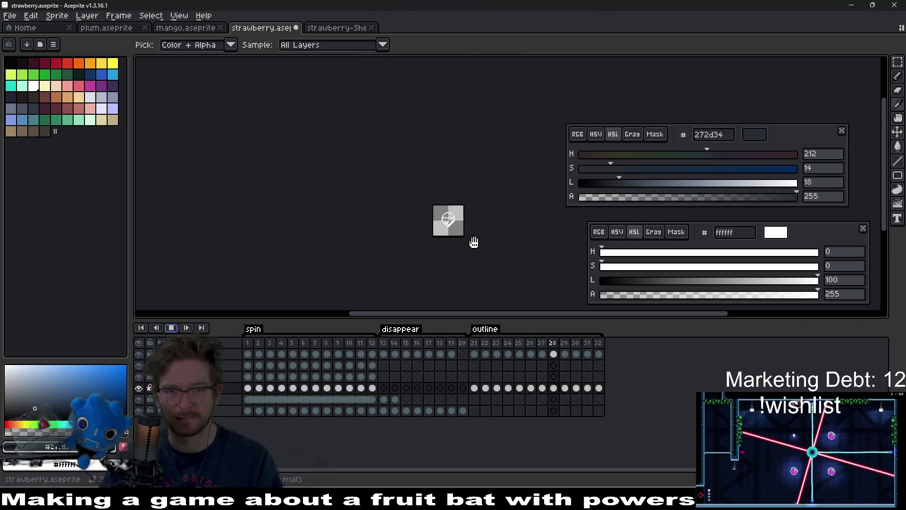
pyautogui.scroll(3, 484, 249)
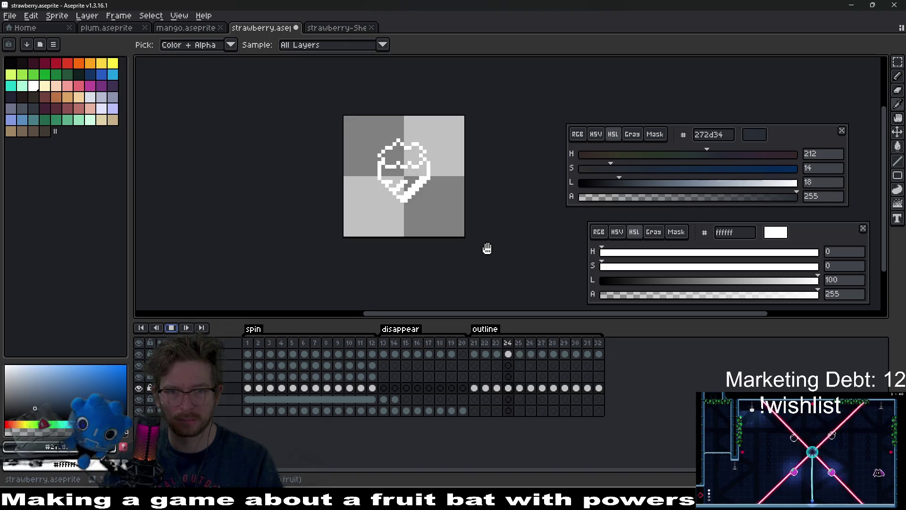
pyautogui.moveTo(487, 248); pyautogui.dragTo(453, 205)
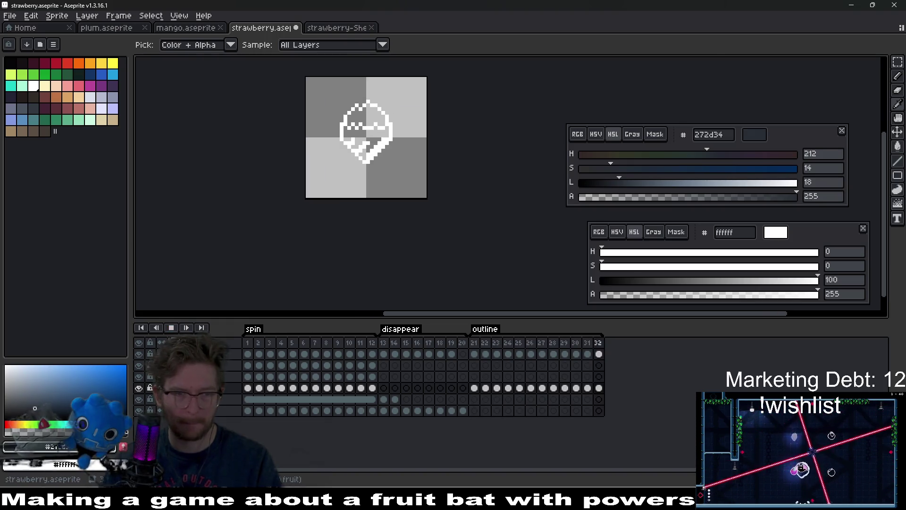
pyautogui.click(171, 327)
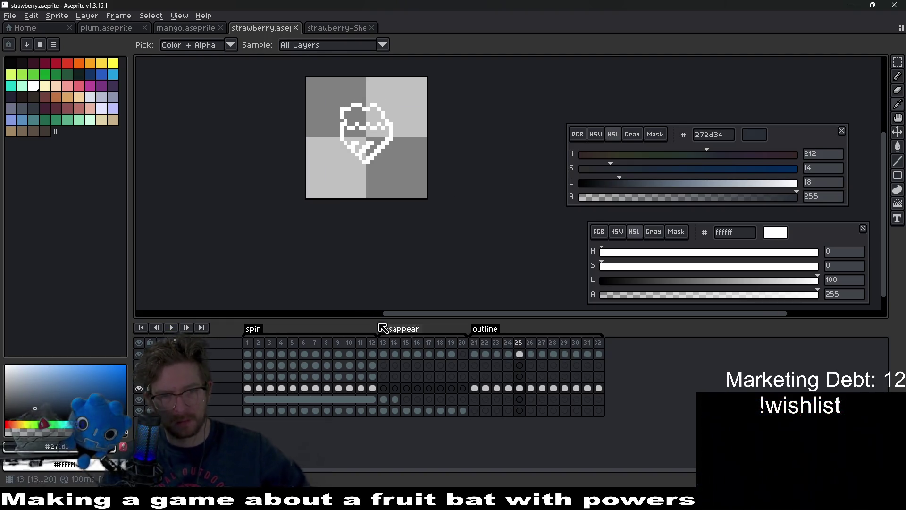
pyautogui.hotkey('ctrl', 'e')
# Export the sprite sheet over strawberry-Sheet.png and run the level scene in Godot with F6
pyautogui.press('Return')
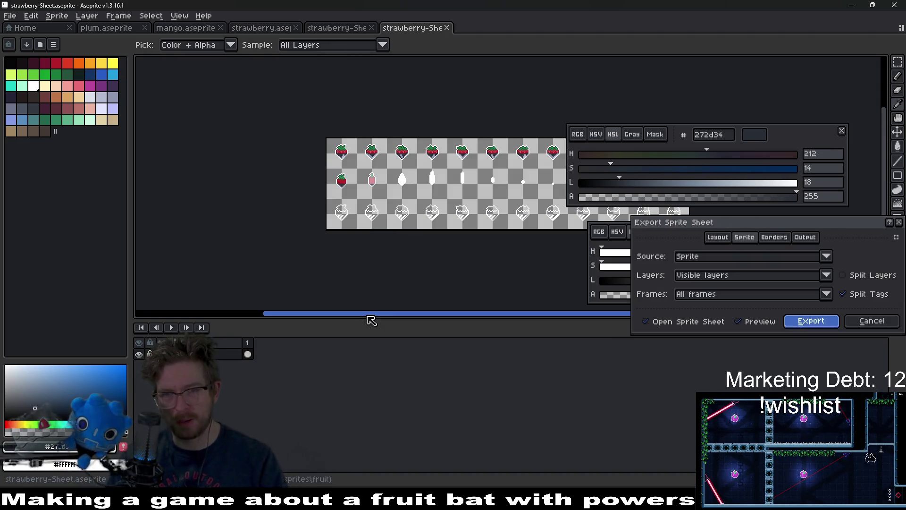
pyautogui.hotkey('ctrl', 'alt', 'shift', 's')
pyautogui.press('Return')
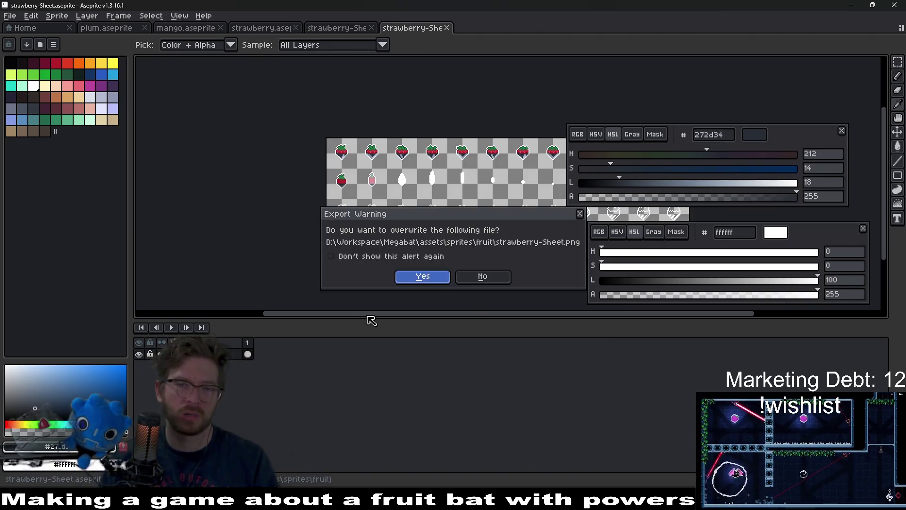
pyautogui.press('Return')
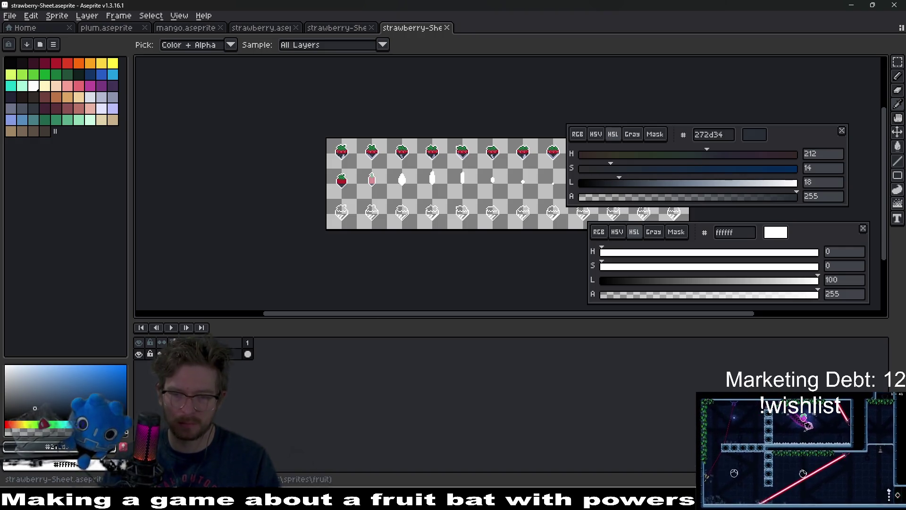
pyautogui.hotkey('alt', 'Tab')
pyautogui.press('F6')
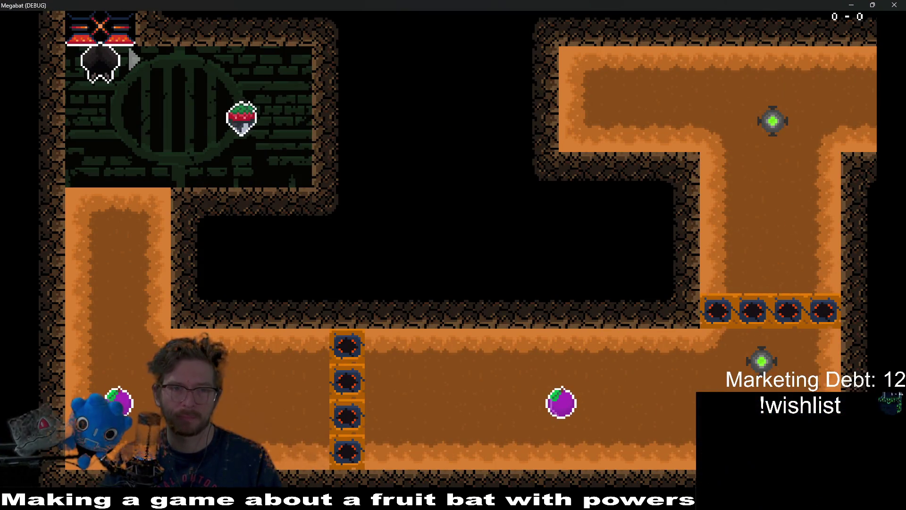
# Drop the bat from its perch and fly it up to collect the strawberry
pyautogui.press('Down')
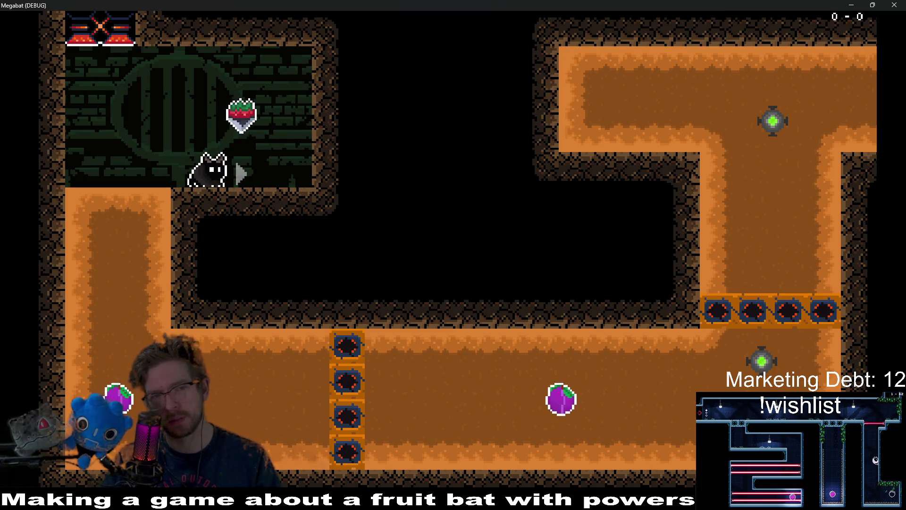
pyautogui.press('Right')
pyautogui.press('Left')
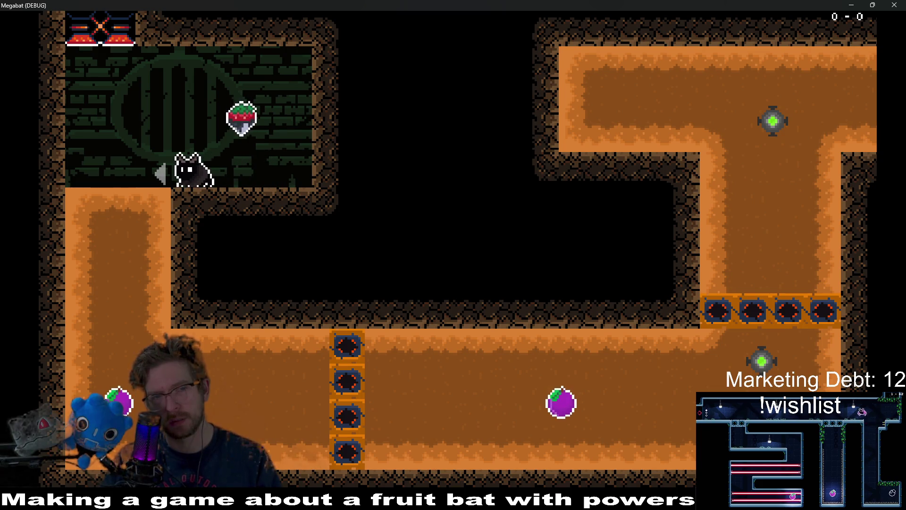
pyautogui.press('Right')
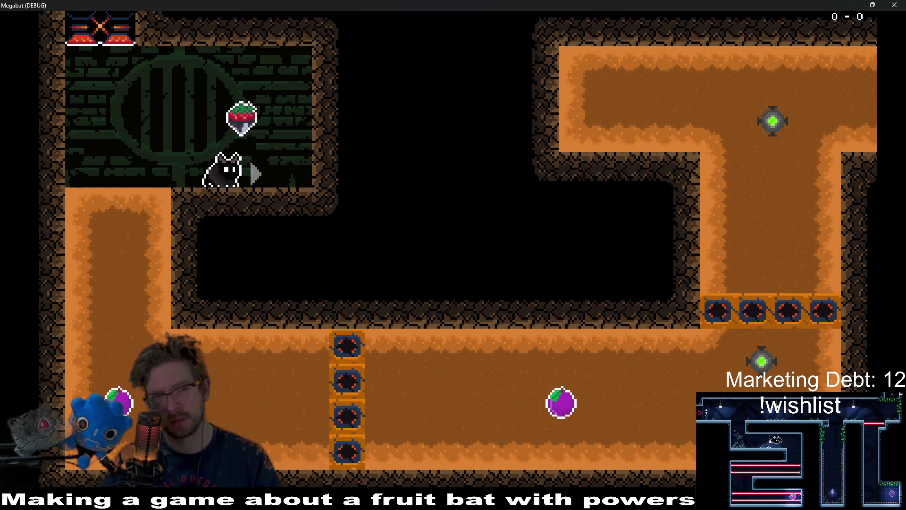
pyautogui.press('Right')
pyautogui.press('space')
# Dive down the left shaft to the fruit in the lower corridors, then close the game and return to Aseprite
pyautogui.press('Left')
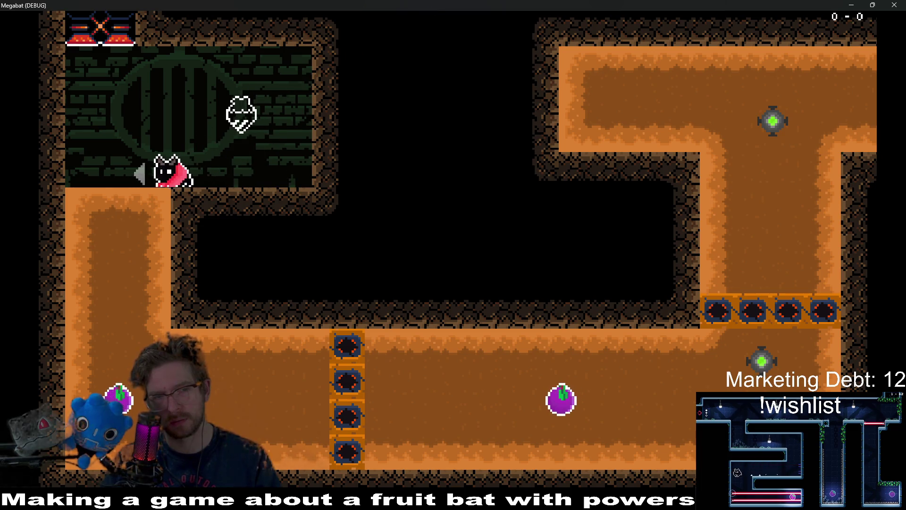
pyautogui.press('Down')
pyautogui.press('Right')
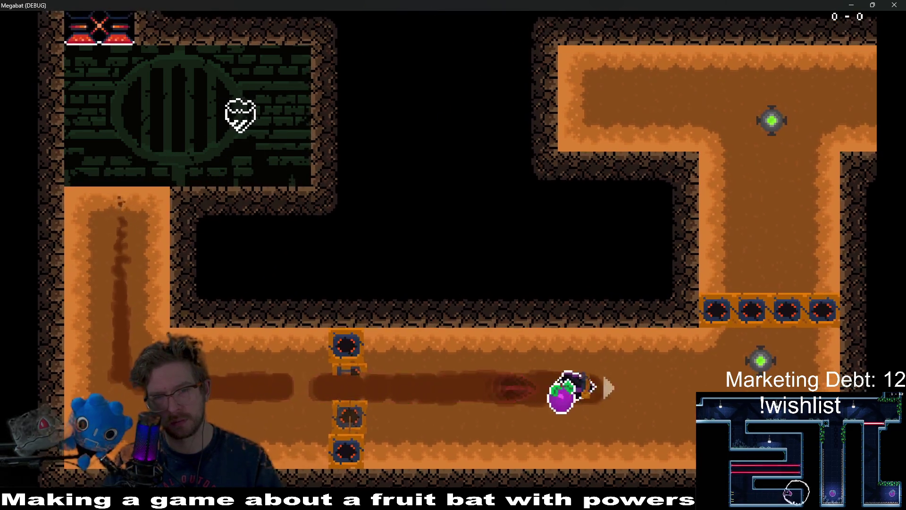
pyautogui.press('Left')
pyautogui.press('Right')
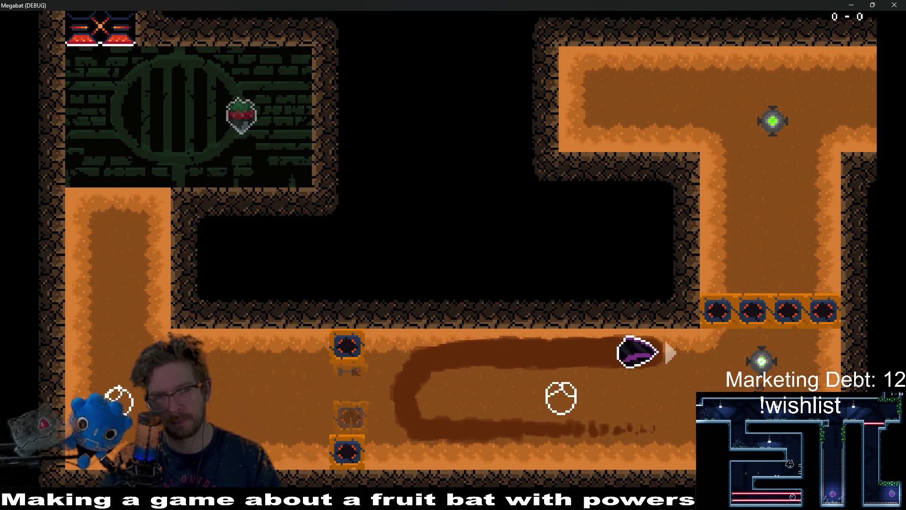
pyautogui.press('Left')
pyautogui.press('Right')
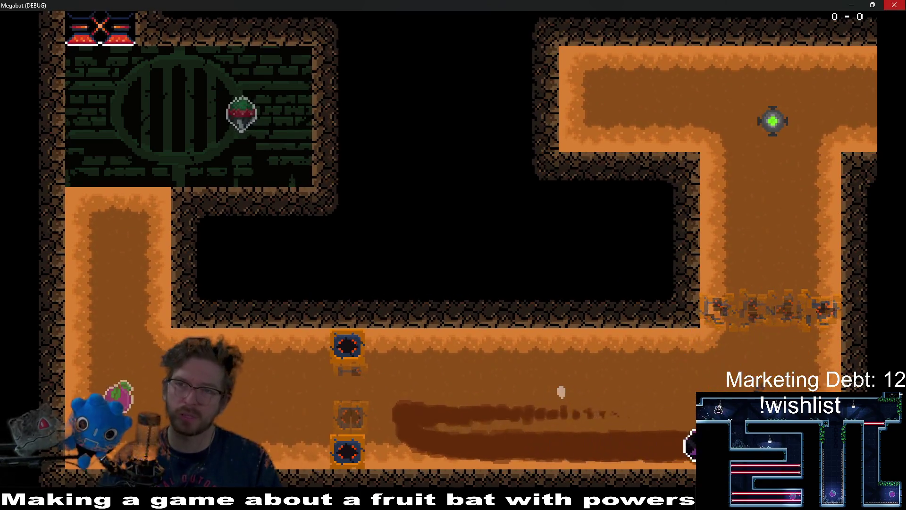
pyautogui.press('F8')
pyautogui.hotkey('alt', 'Tab')
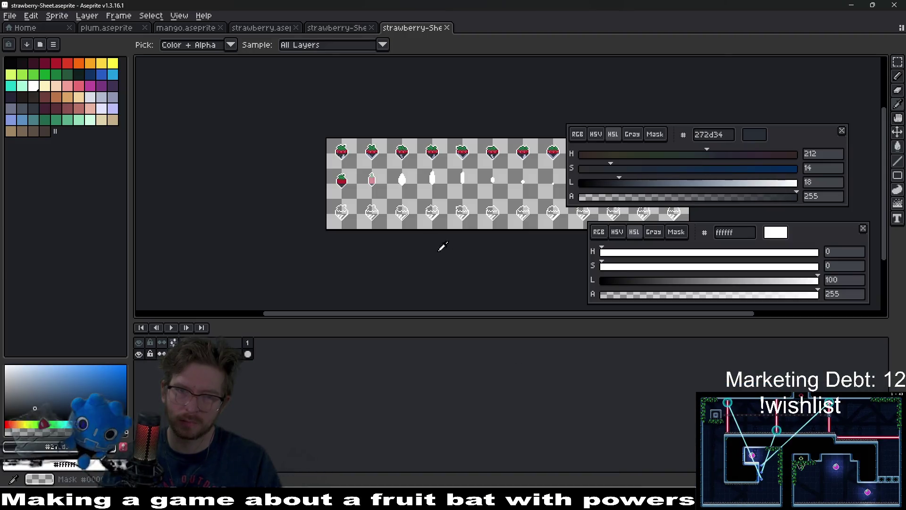
# Re-export the strawberry sheet from frame 1, overwriting the old one, and run the level from Godot
pyautogui.click(185, 28)
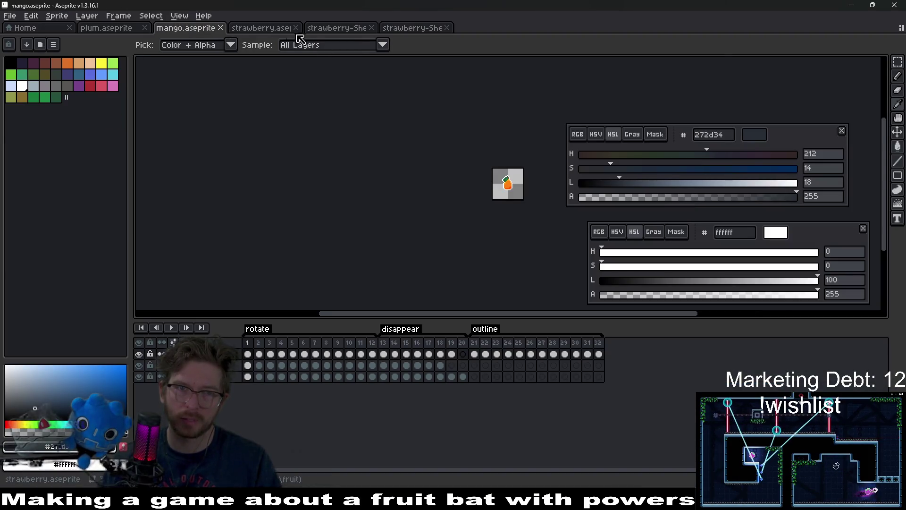
pyautogui.click(261, 28)
pyautogui.click(321, 28)
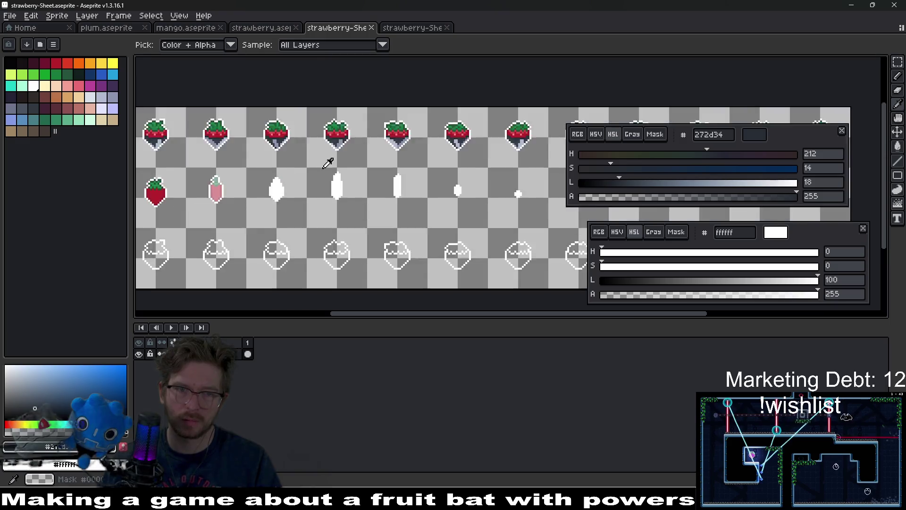
pyautogui.hotkey('ctrl', 'shift', 'Tab')
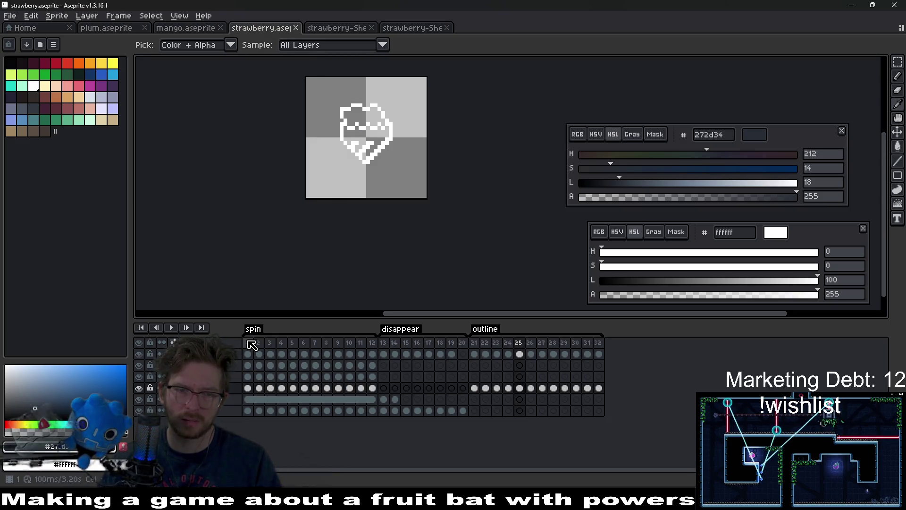
pyautogui.click(251, 343)
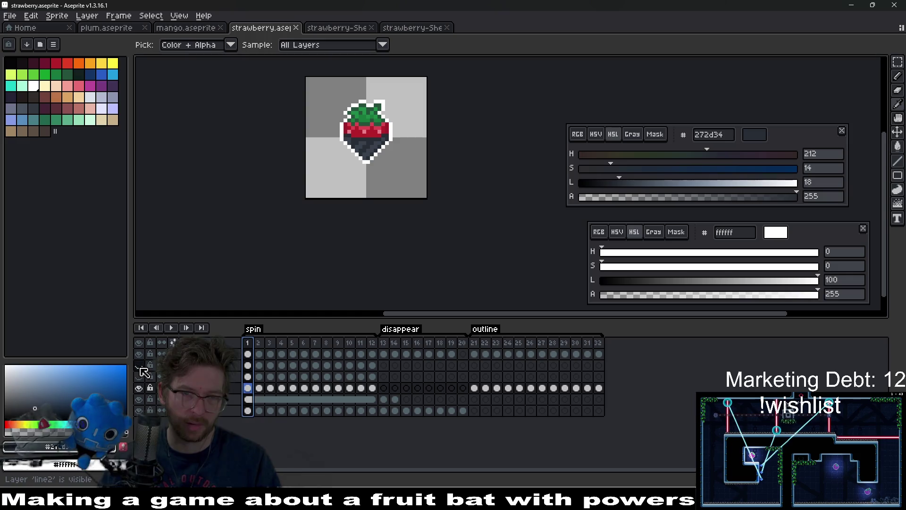
pyautogui.hotkey('ctrl', 'e')
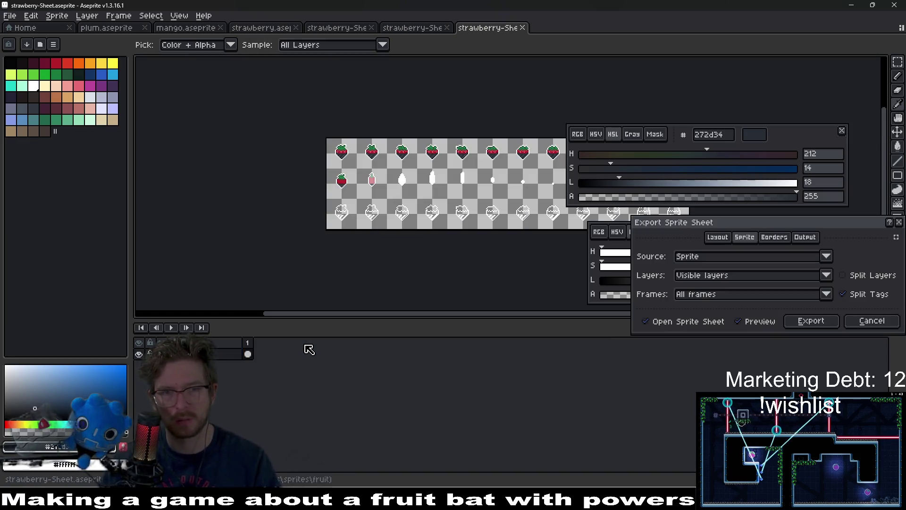
pyautogui.press('Return')
pyautogui.press('Return')
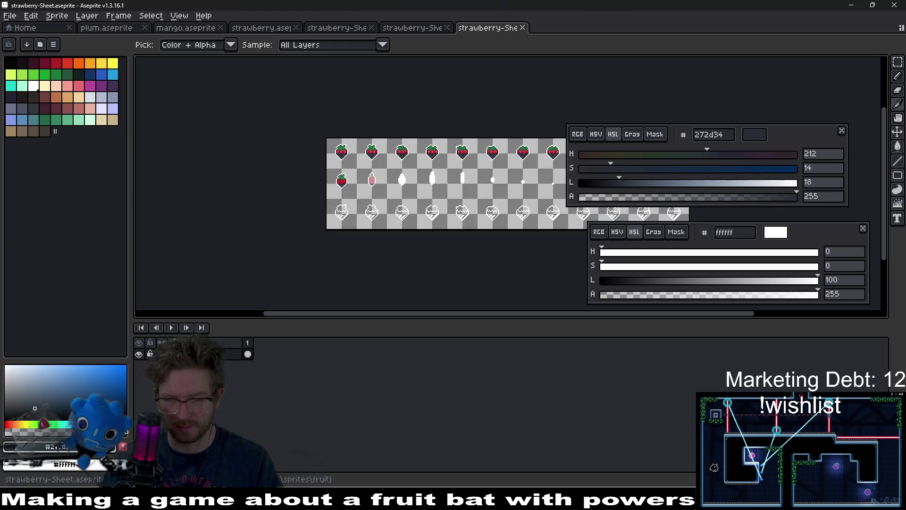
pyautogui.hotkey('alt', 'Tab')
pyautogui.click(819, 24)
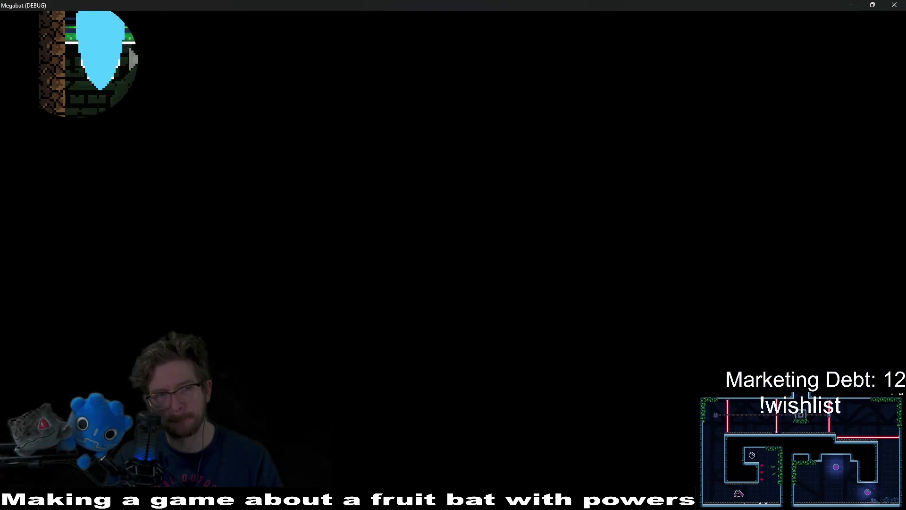
# Walk the bat along the upper ledge and fly up to grab the strawberry
pyautogui.press('Right')
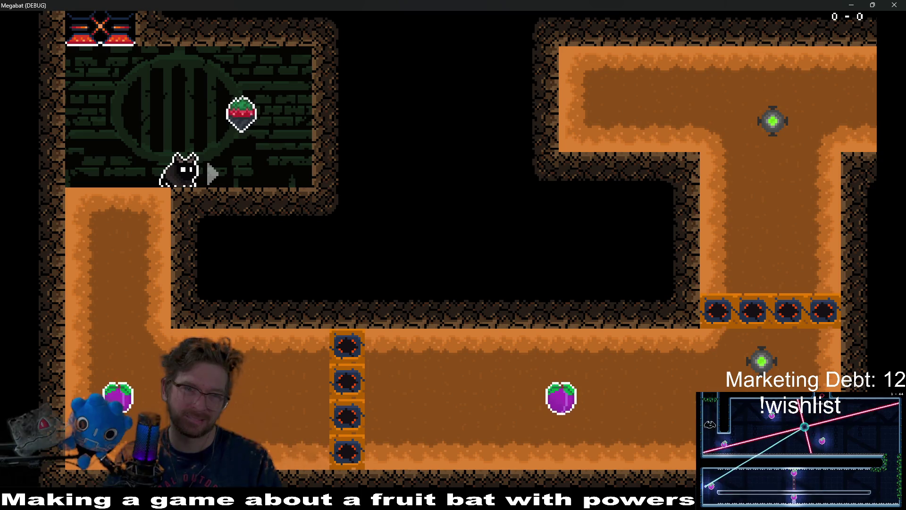
pyautogui.press('Right')
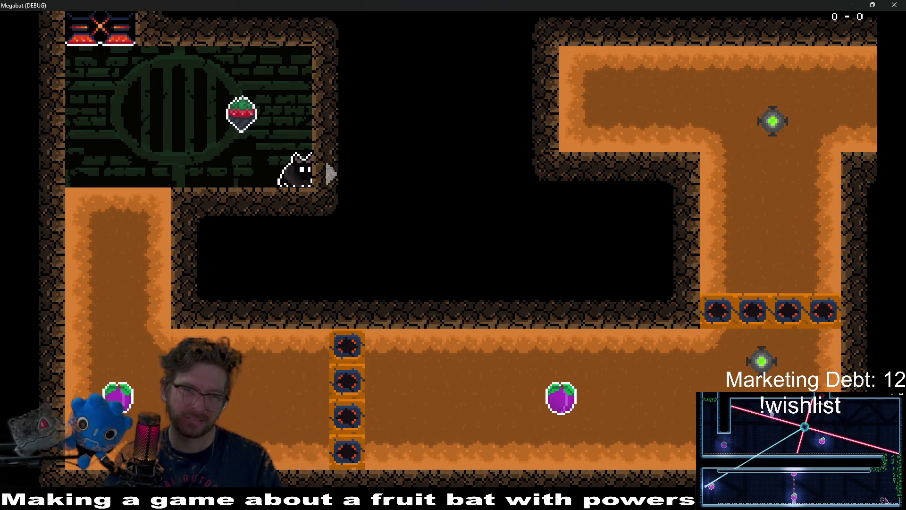
pyautogui.press('Left')
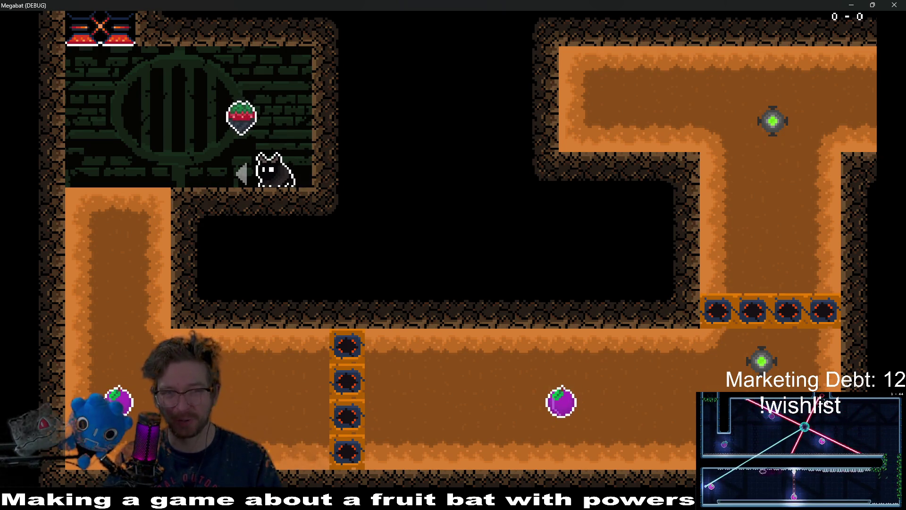
pyautogui.press('Left')
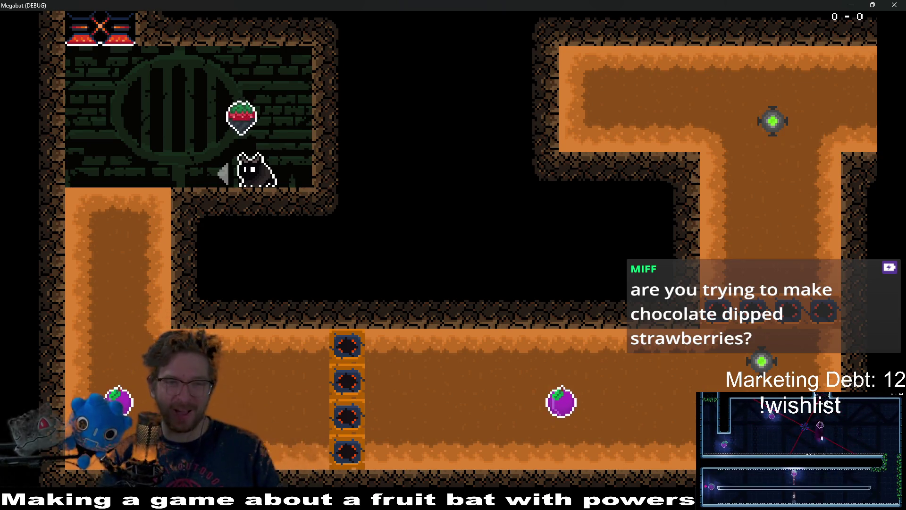
pyautogui.press('Up')
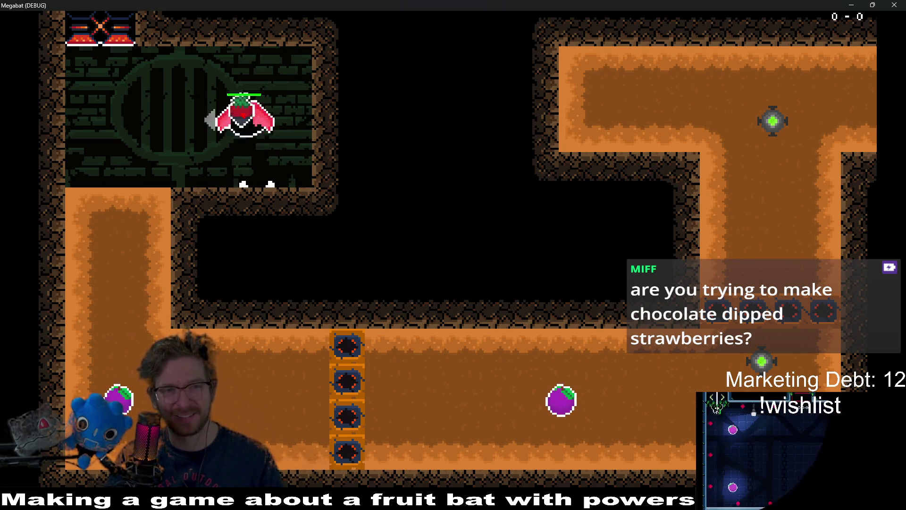
pyautogui.press('Left')
# Dive down the left shaft for the plum, climb the right shaft and land on the white block
pyautogui.press('Down')
pyautogui.press('Right')
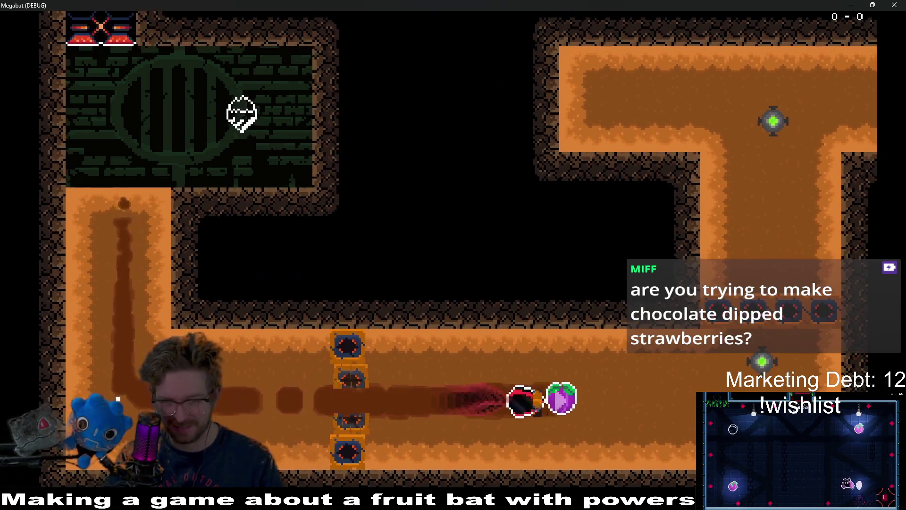
pyautogui.press('Up')
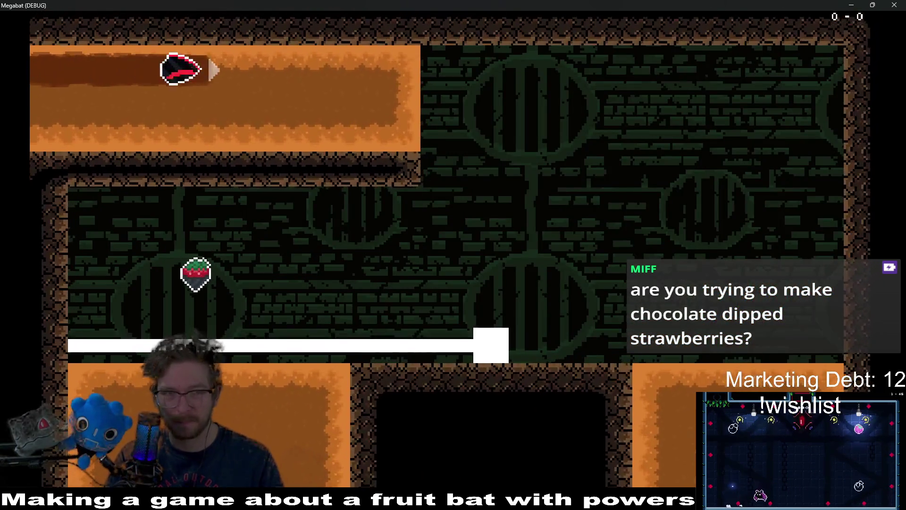
pyautogui.press('Down')
pyautogui.press('Left')
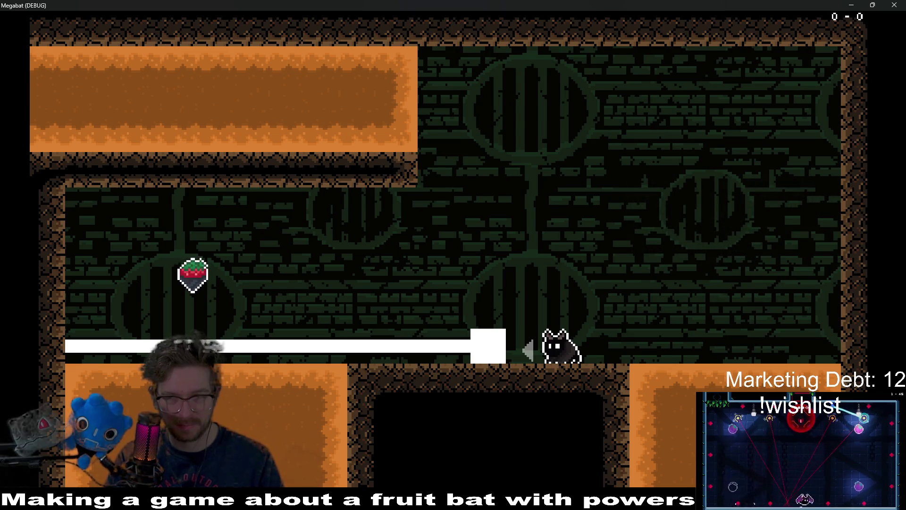
pyautogui.press('Left')
pyautogui.press('space')
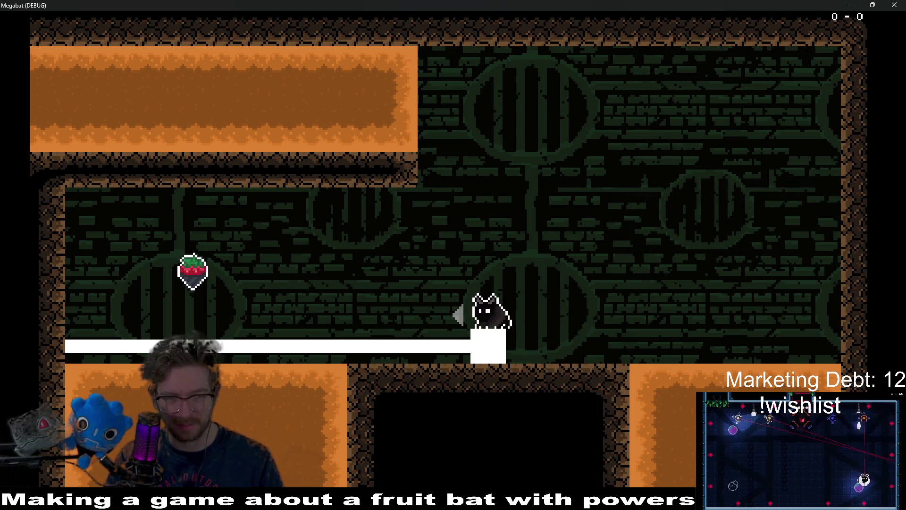
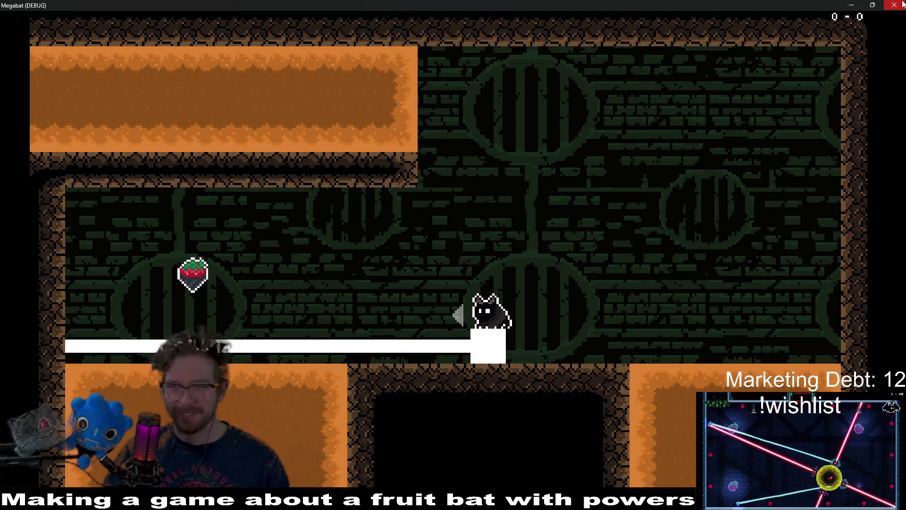
# Close the running Megabat game window and switch over to Aseprite
pyautogui.click(895, 5)
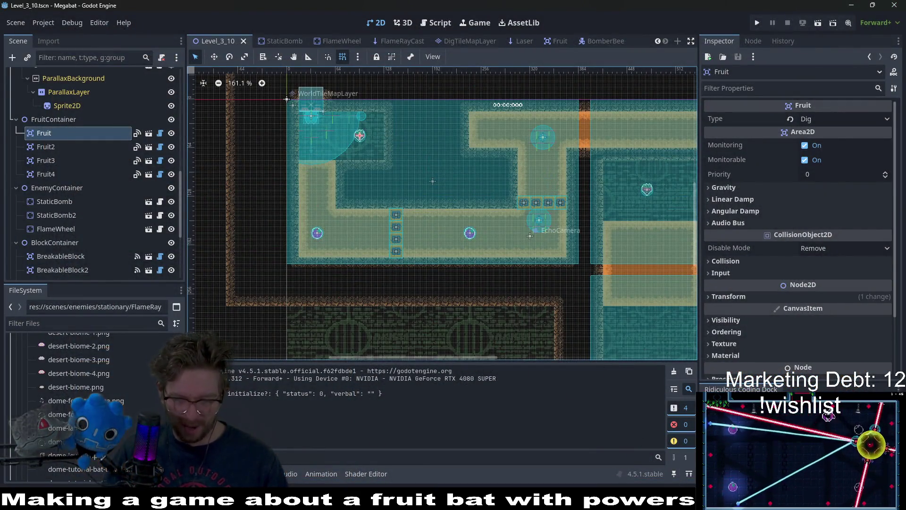
pyautogui.hotkey('alt', 'Tab')
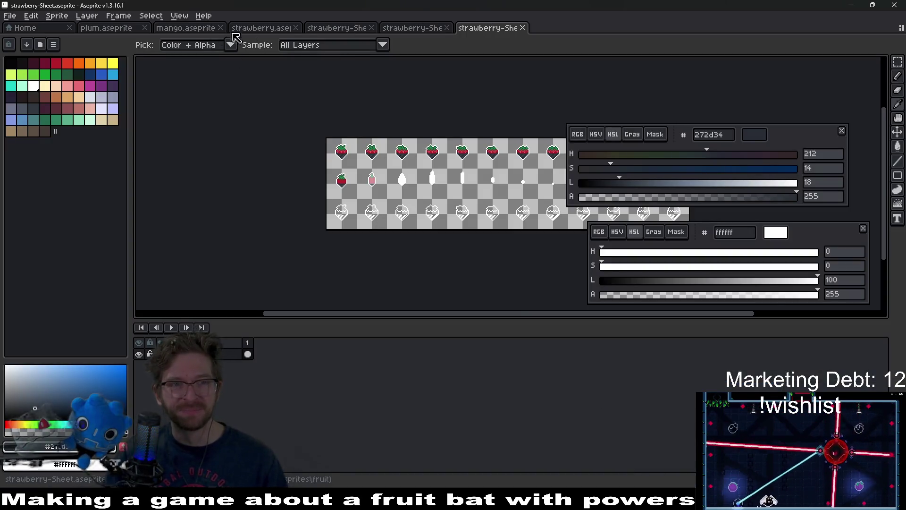
# Open strawberry.aseprite and add a new empty layer from the 'lines' layer's menu
pyautogui.click(261, 28)
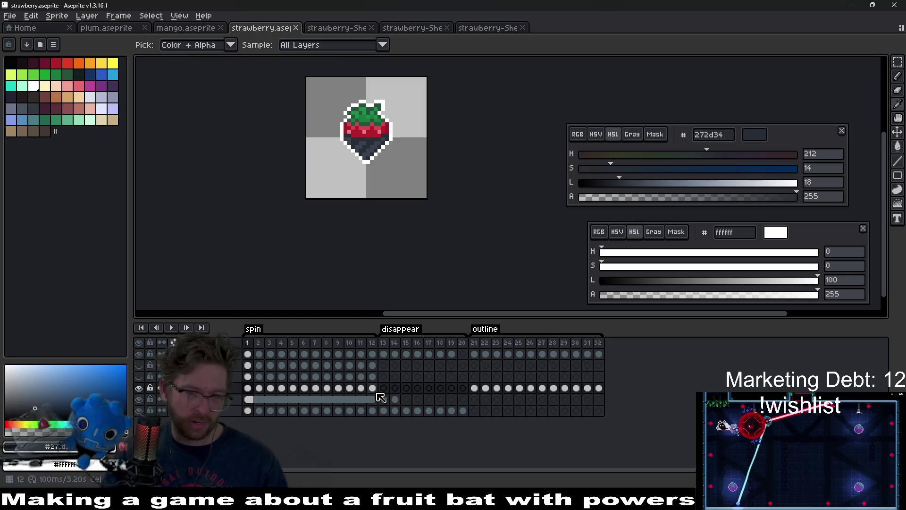
pyautogui.rightClick(230, 389)
pyautogui.moveTo(254, 414)
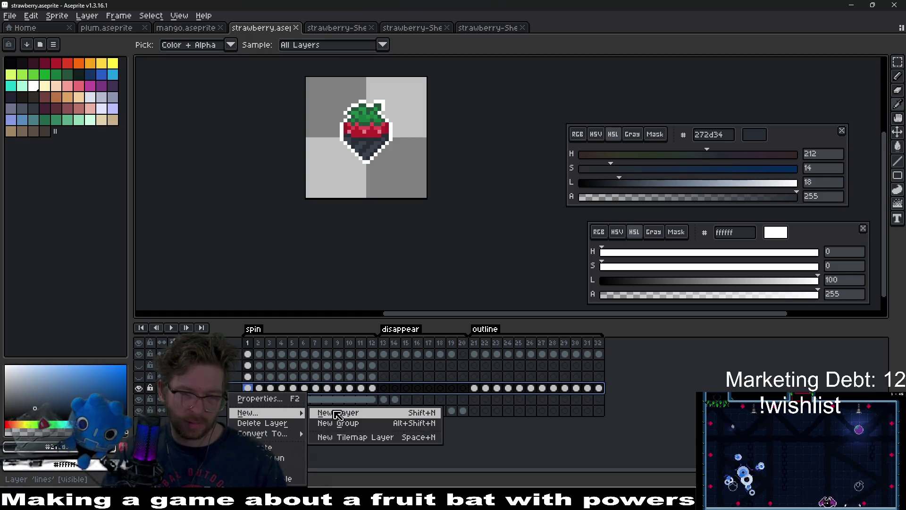
pyautogui.click(330, 413)
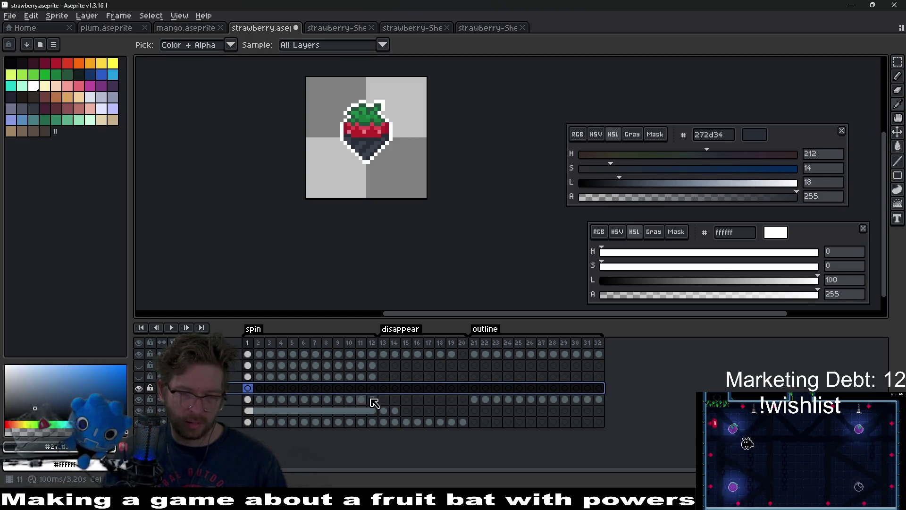
# Check spin frames 1, 12 and 11, then move to frame 2 on the new layer
pyautogui.click(248, 400)
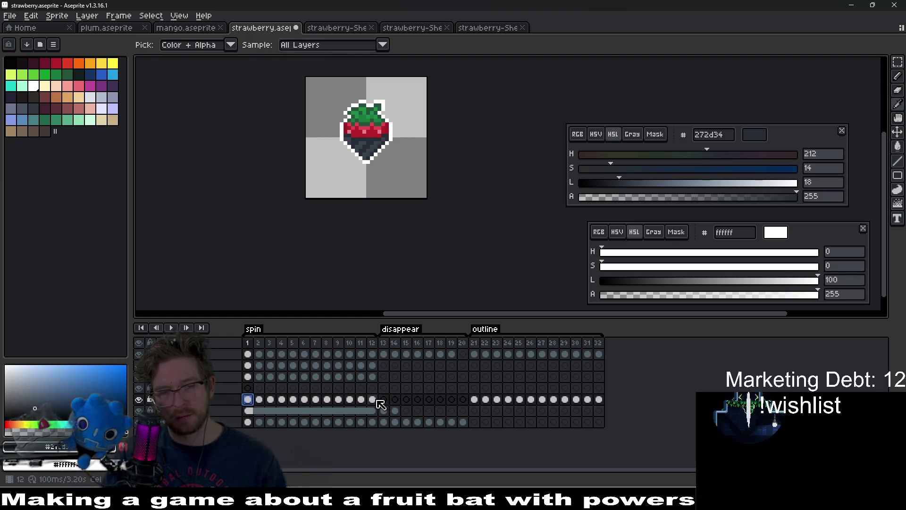
pyautogui.click(374, 401)
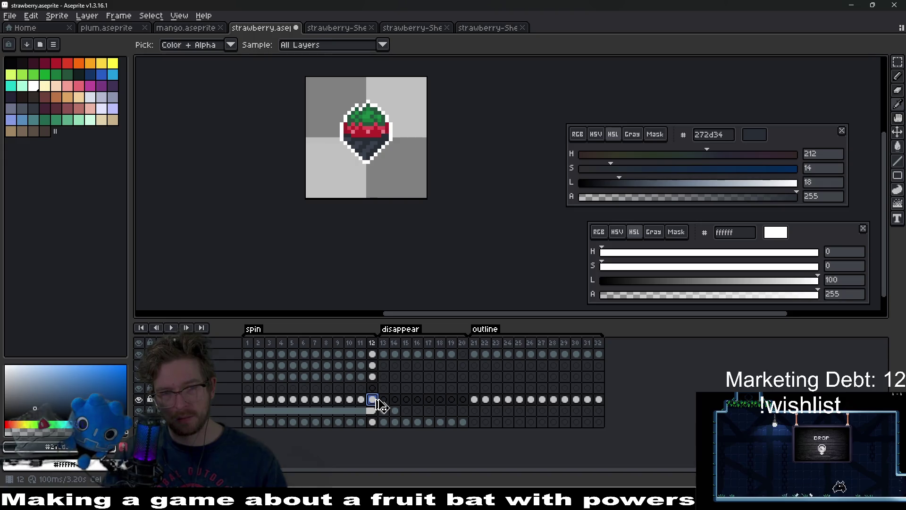
pyautogui.click(363, 402)
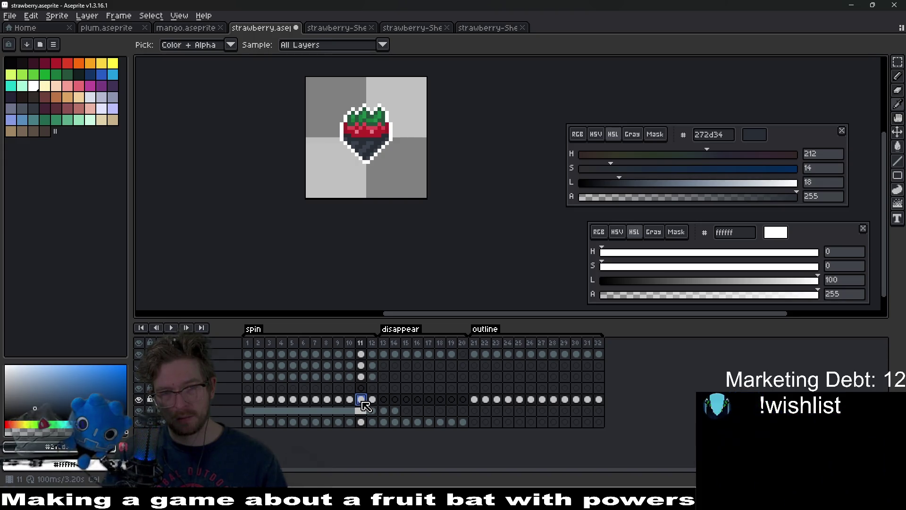
pyautogui.hotkey('ctrl', 'z')
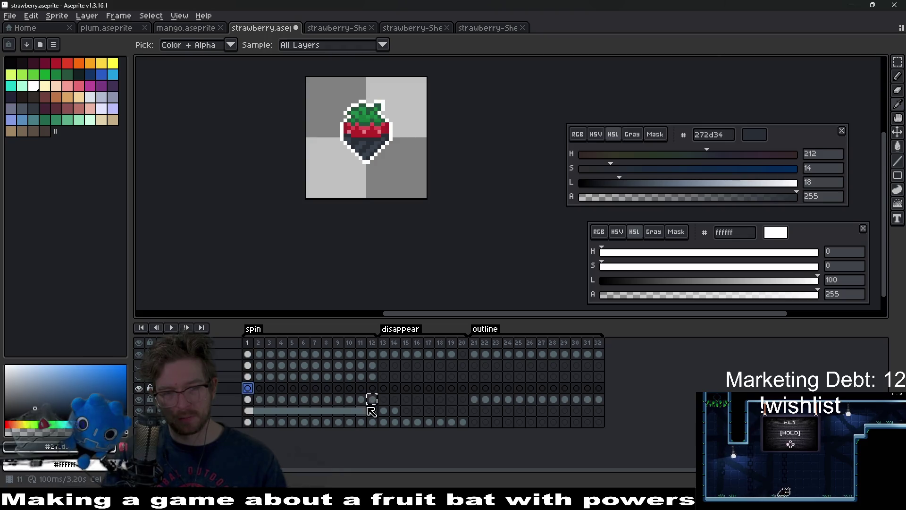
pyautogui.click(364, 401)
pyautogui.click(260, 390)
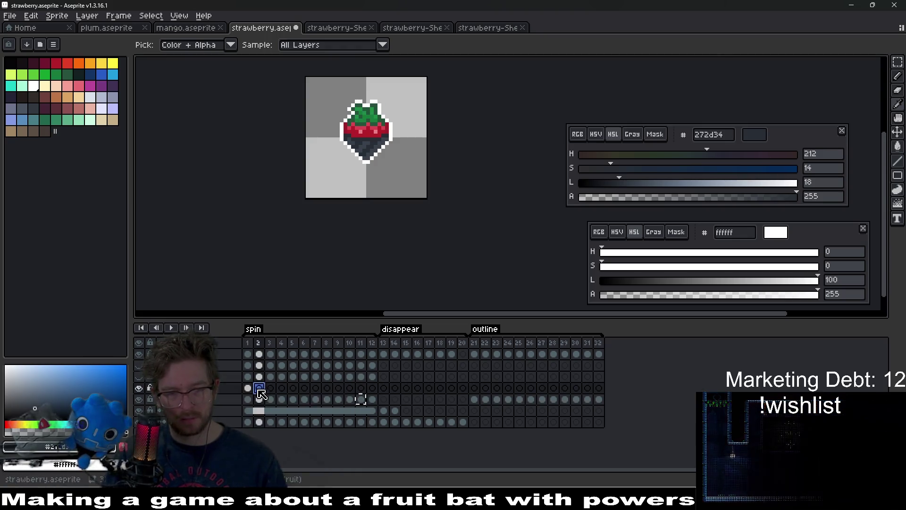
# Step through spin frames 10 down to 5, ending on frame 7 of the layer below
pyautogui.click(350, 400)
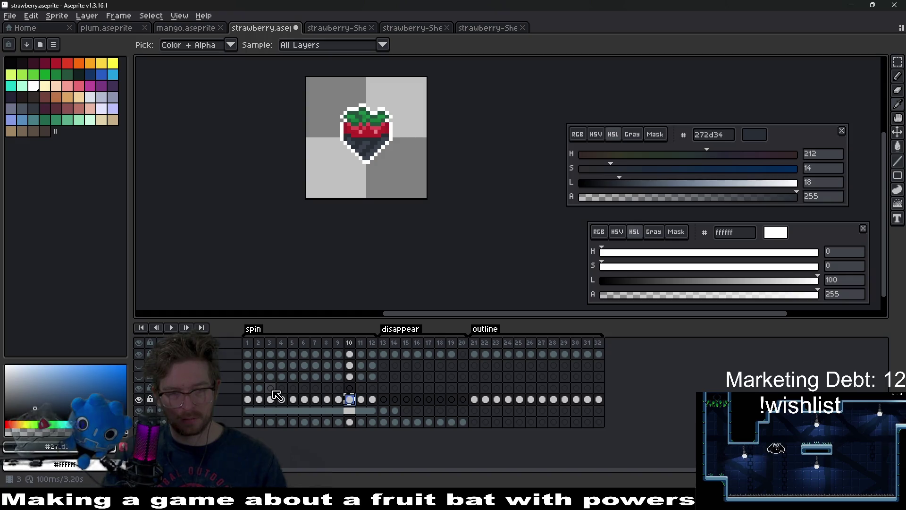
pyautogui.press('Left')
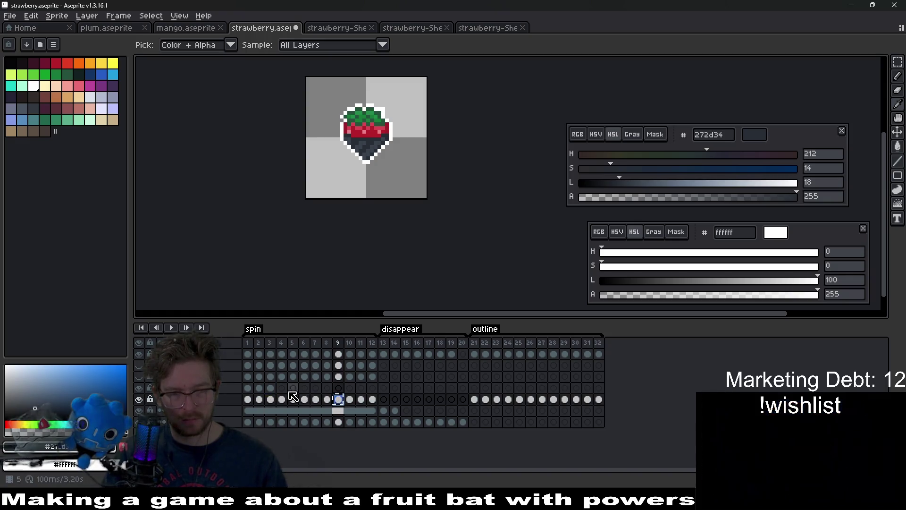
pyautogui.click(328, 399)
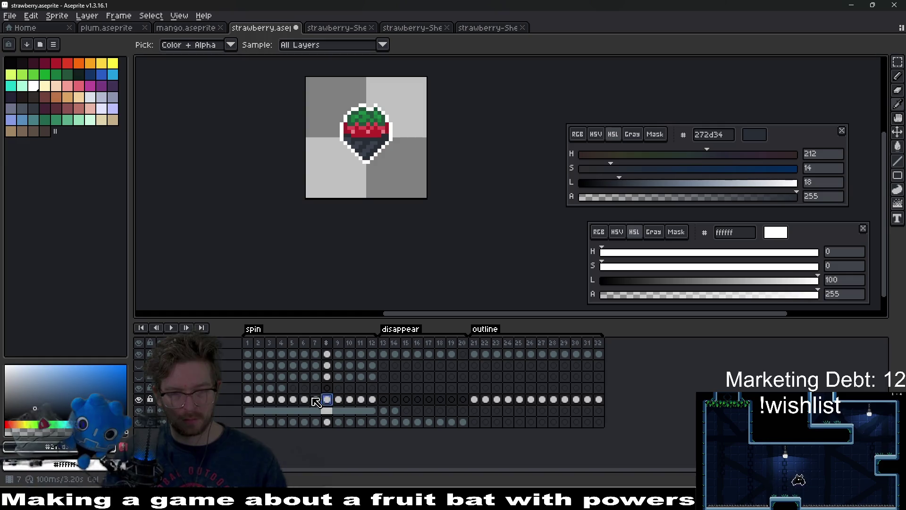
pyautogui.press('Left')
pyautogui.press('Left')
pyautogui.press('Right')
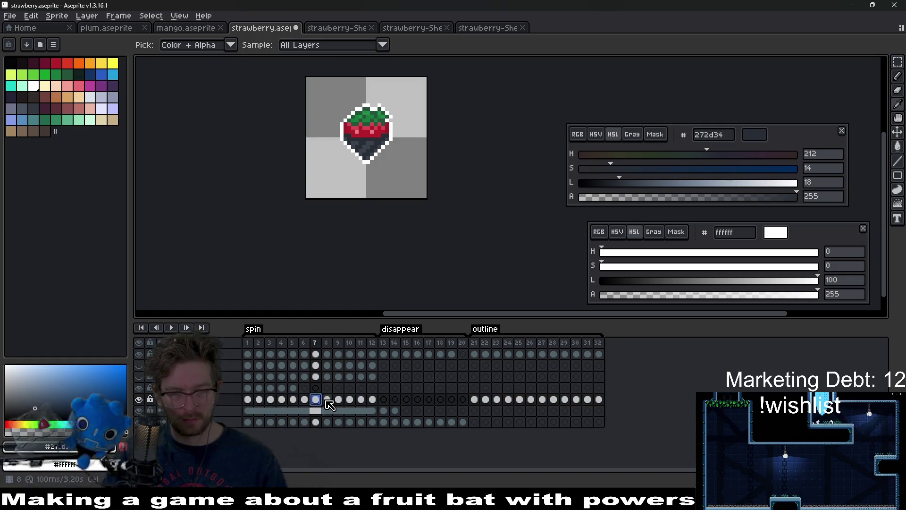
pyautogui.press('Left')
pyautogui.press('Left')
pyautogui.press('Up')
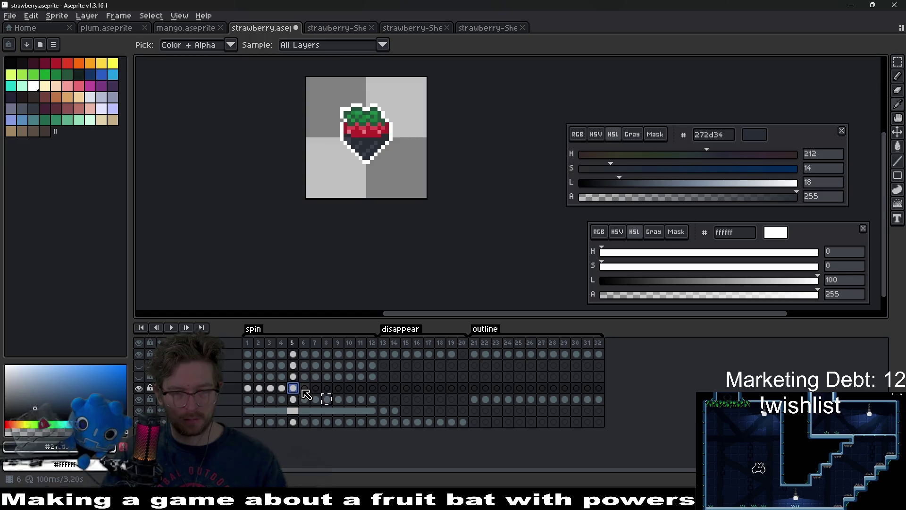
pyautogui.click(305, 399)
pyautogui.click(316, 400)
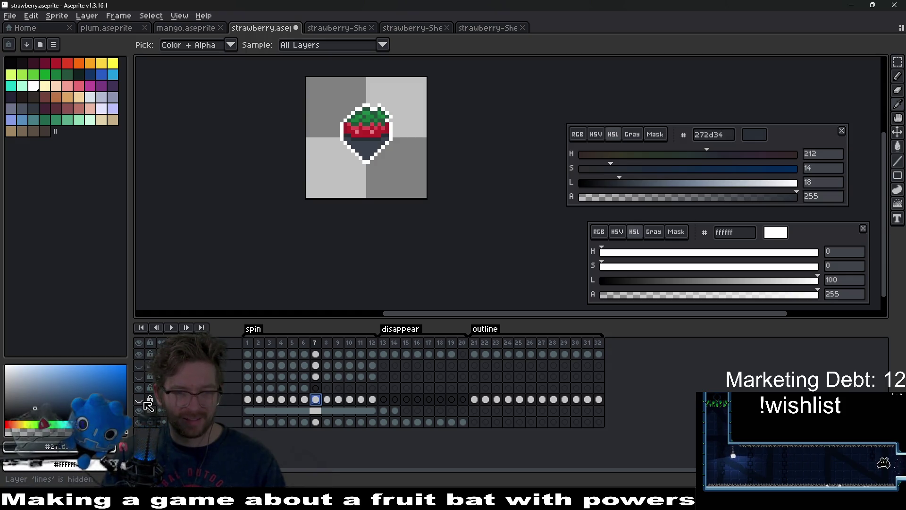
# Play the spin animation and inspect the frame 5–6 cels on the new layer
pyautogui.click(247, 389)
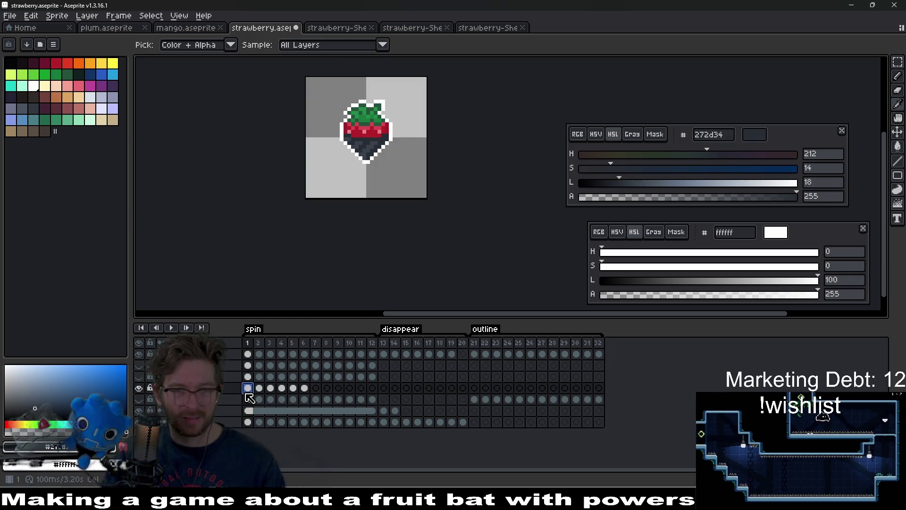
pyautogui.press('Return')
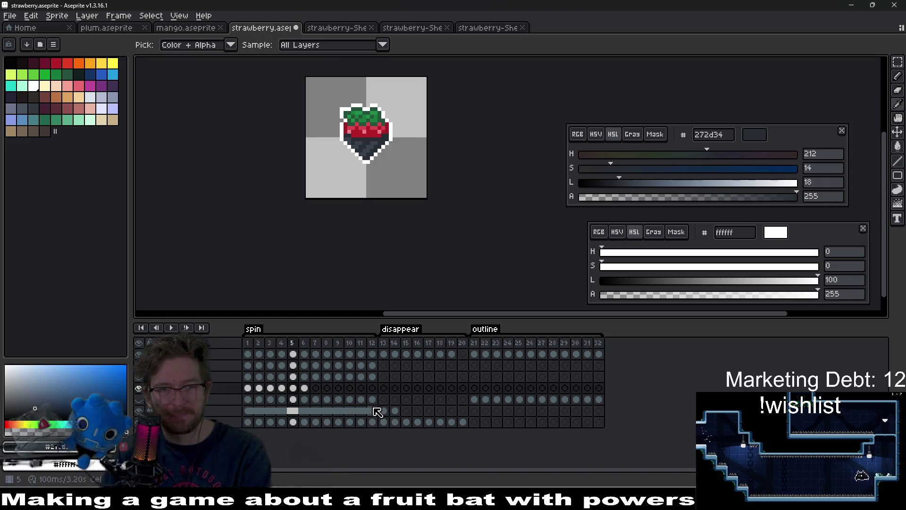
pyautogui.press('Right')
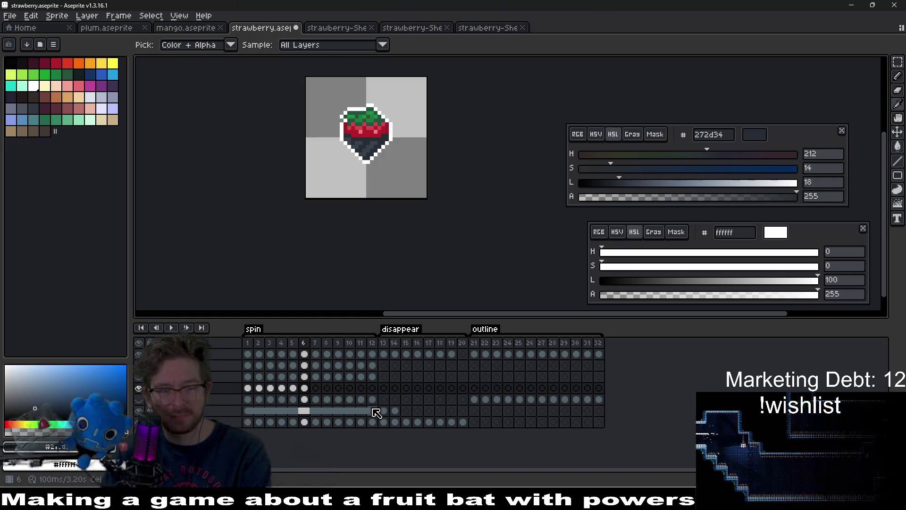
pyautogui.press('Left')
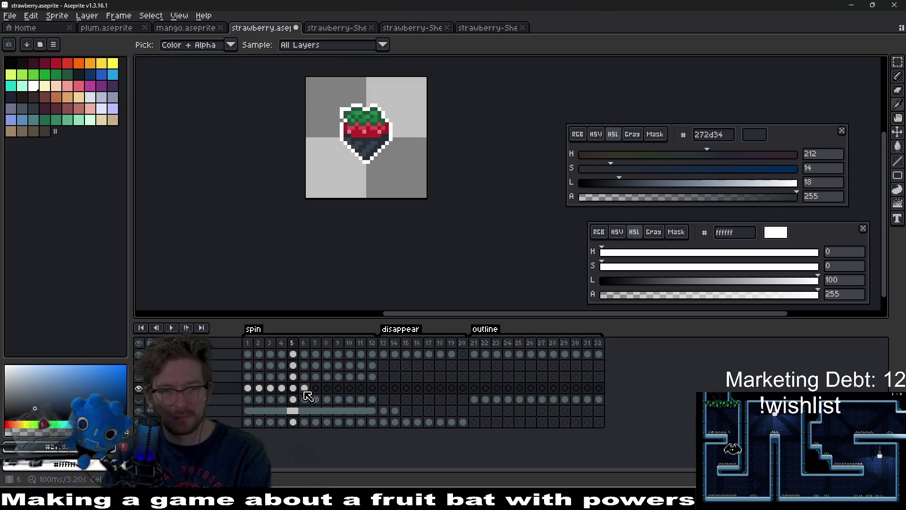
pyautogui.click(304, 389)
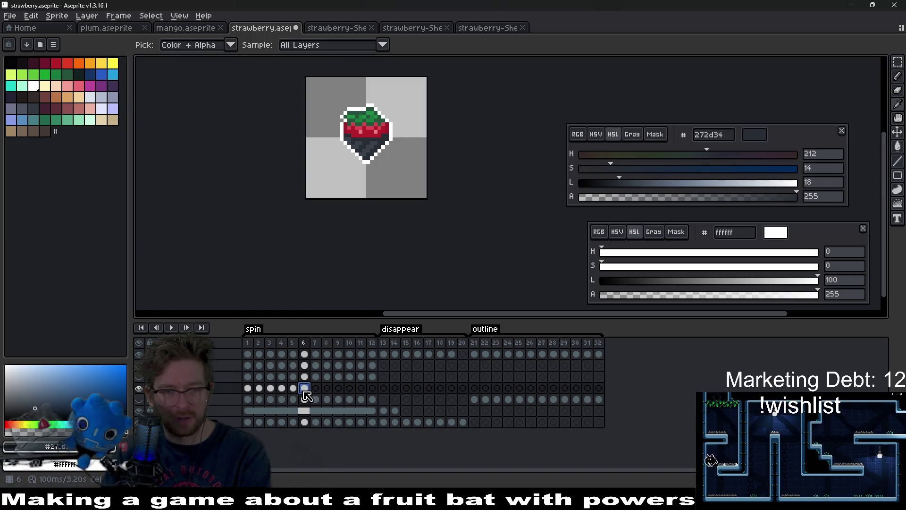
pyautogui.click(370, 401)
pyautogui.press('Left')
pyautogui.press('Left')
pyautogui.press('Left')
pyautogui.press('Left')
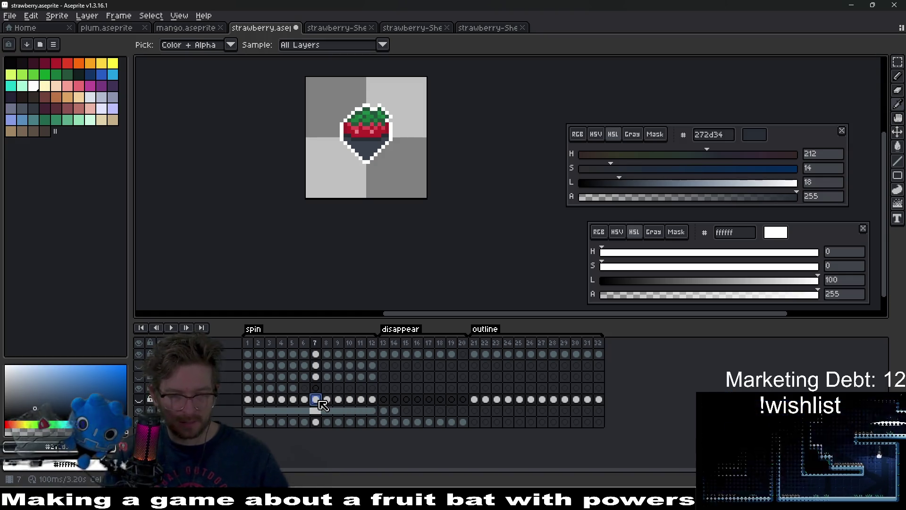
pyautogui.click(306, 389)
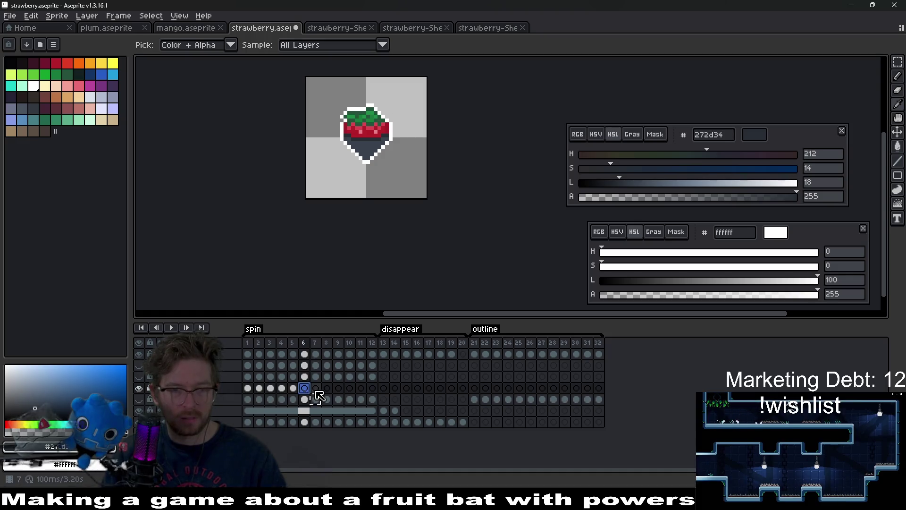
pyautogui.press('Escape')
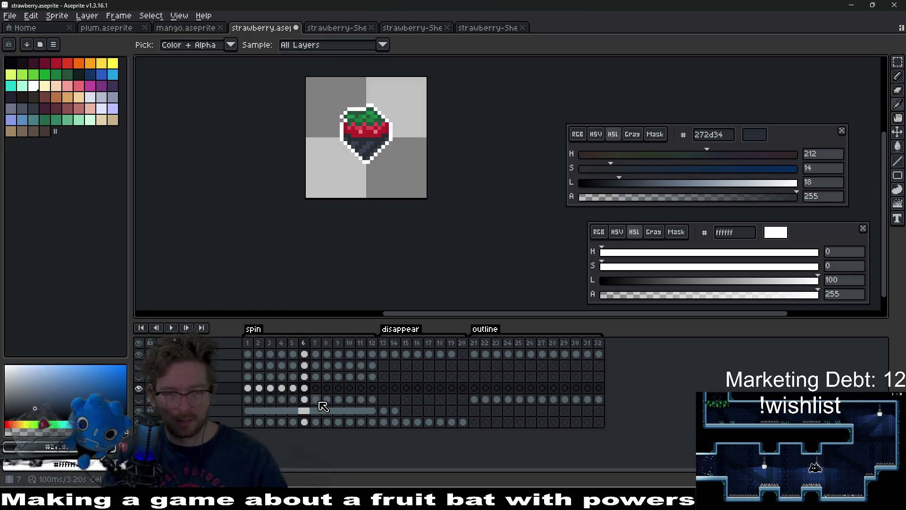
# Review frames 4–10 and copy the frame 10 cel
pyautogui.click(317, 401)
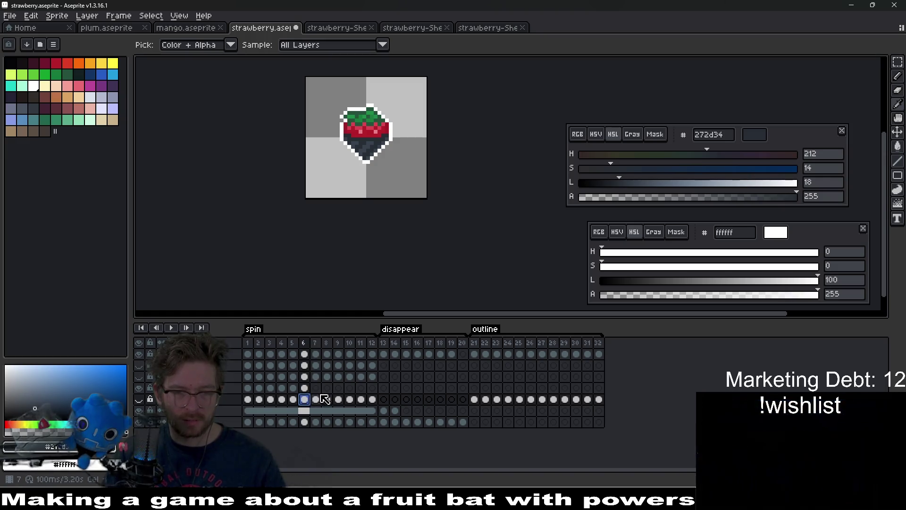
pyautogui.click(294, 399)
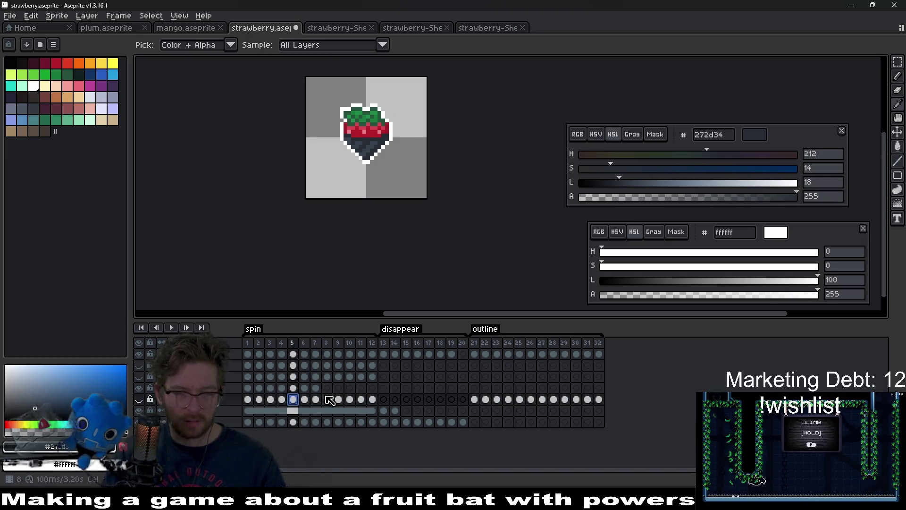
pyautogui.click(283, 399)
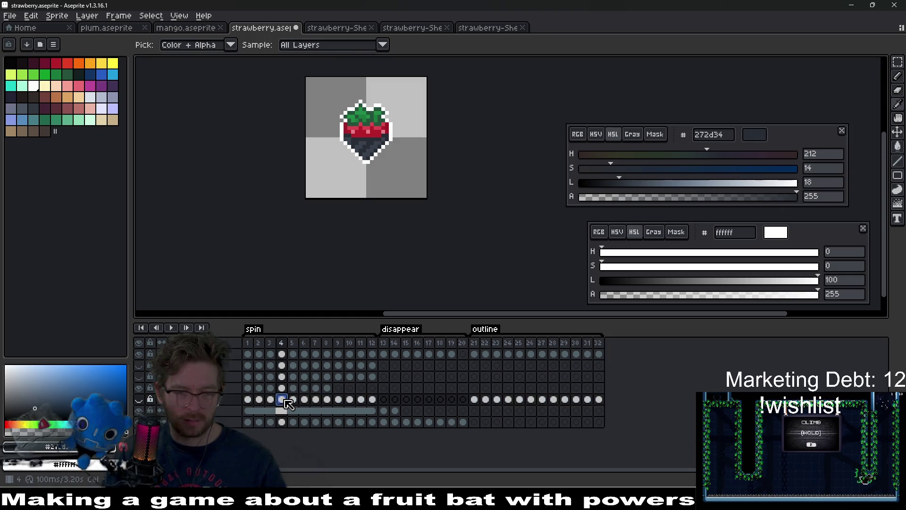
pyautogui.click(338, 388)
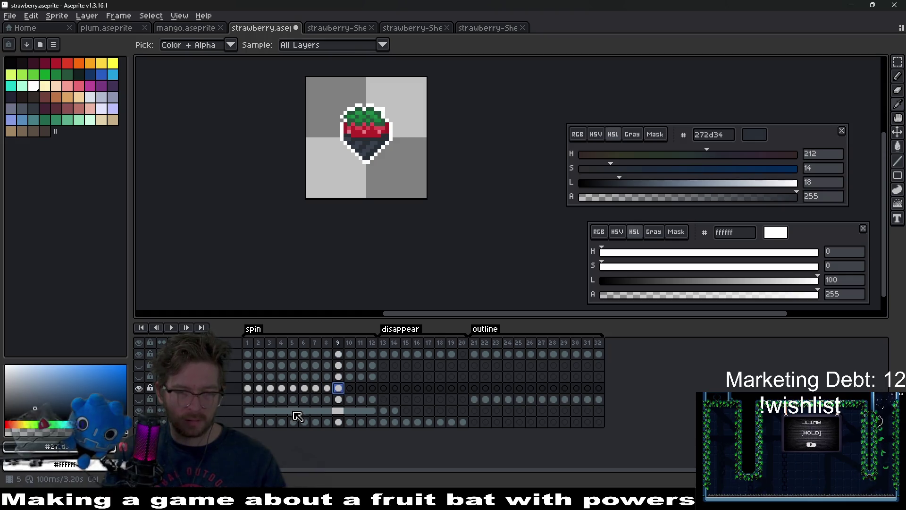
pyautogui.click(270, 400)
pyautogui.hotkey('ctrl', 'c')
pyautogui.click(349, 390)
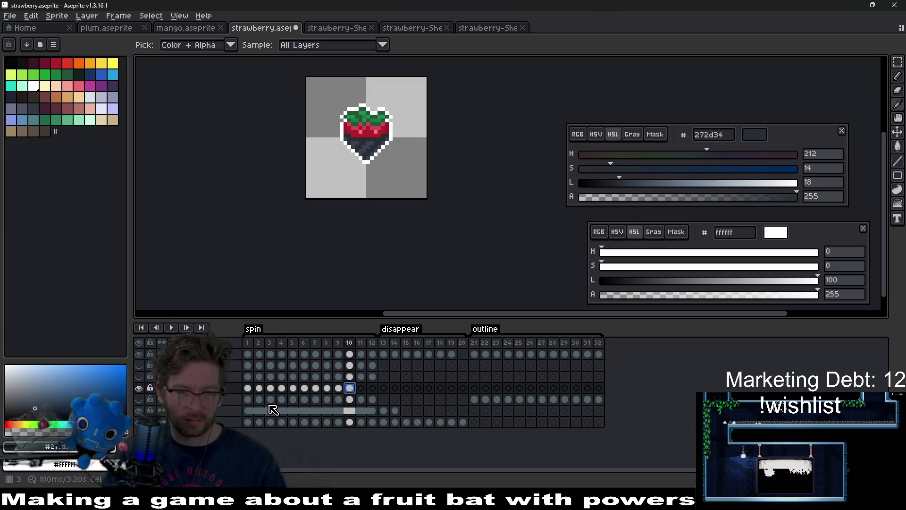
# Copy the lower layer's frame 1 cel and preview the animation
pyautogui.click(260, 400)
pyautogui.click(247, 400)
pyautogui.hotkey('ctrl', 'c')
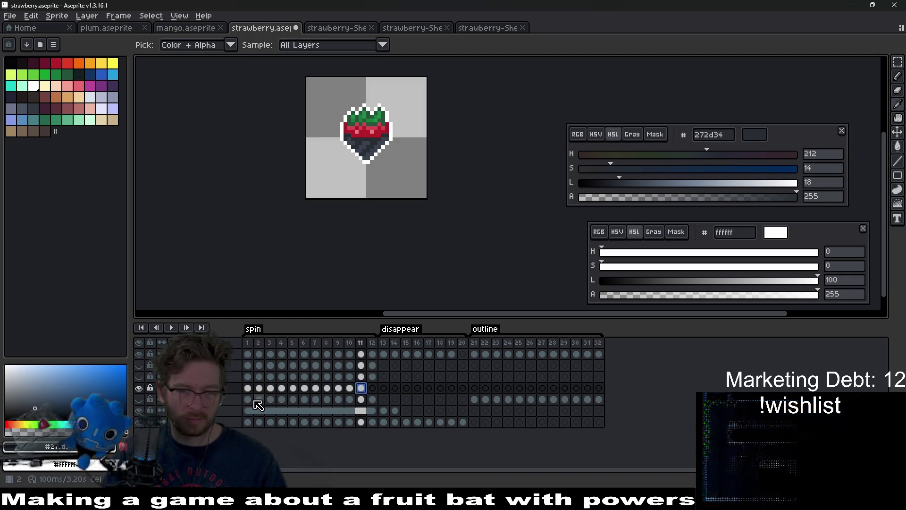
pyautogui.click(375, 390)
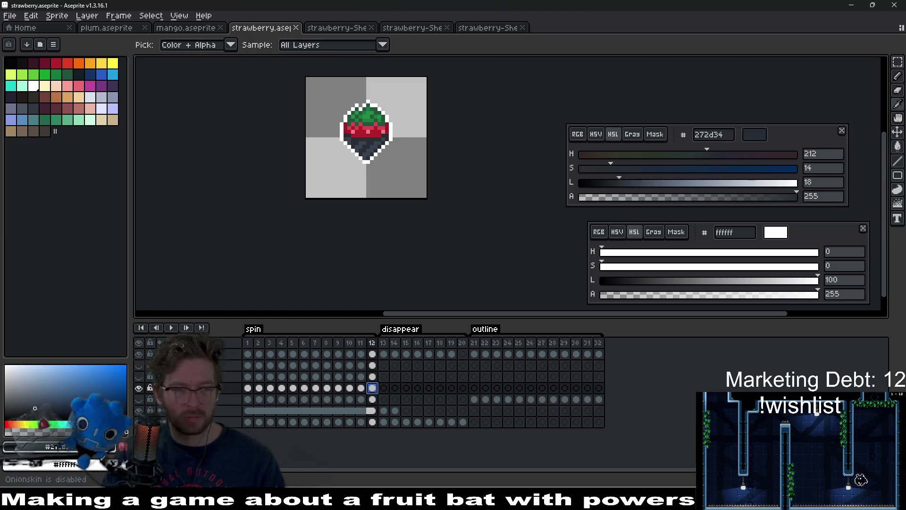
pyautogui.click(171, 330)
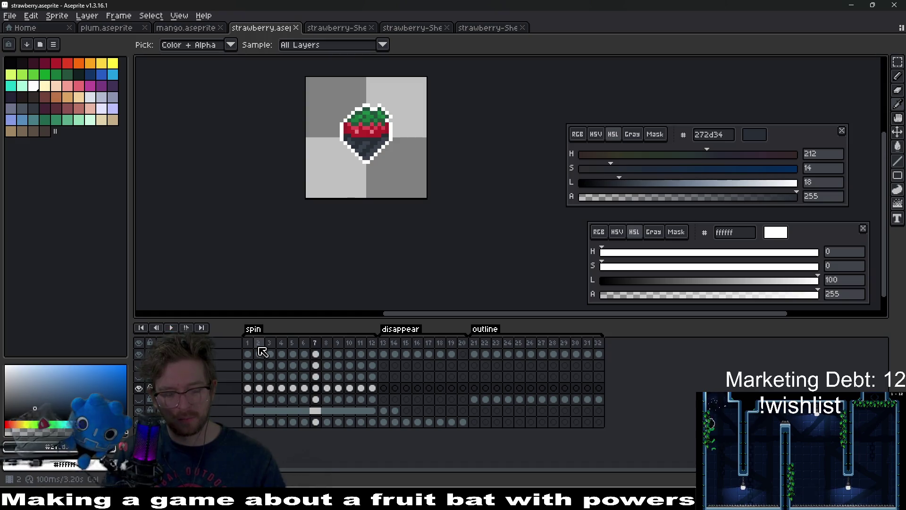
# Export the sprite sheet over strawberry-Sheet.png and switch to Godot
pyautogui.hotkey('ctrl', 'e')
pyautogui.press('Return')
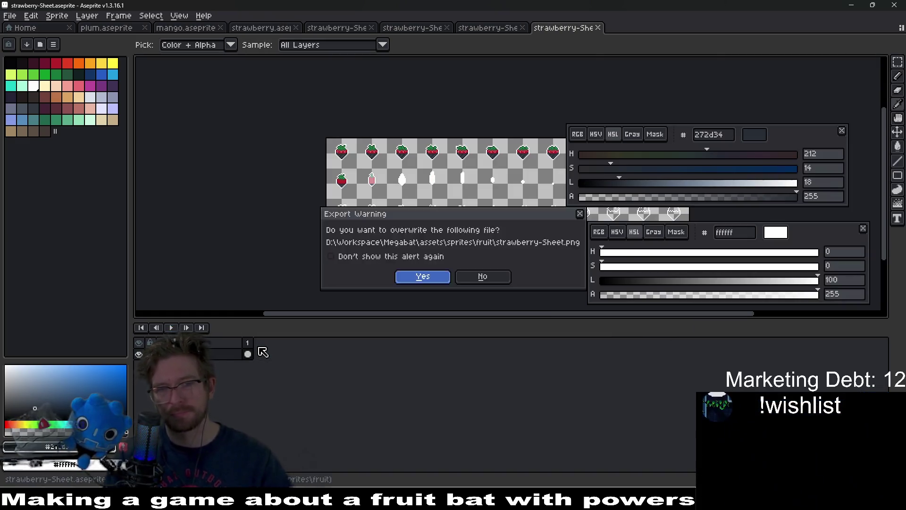
pyautogui.press('Return')
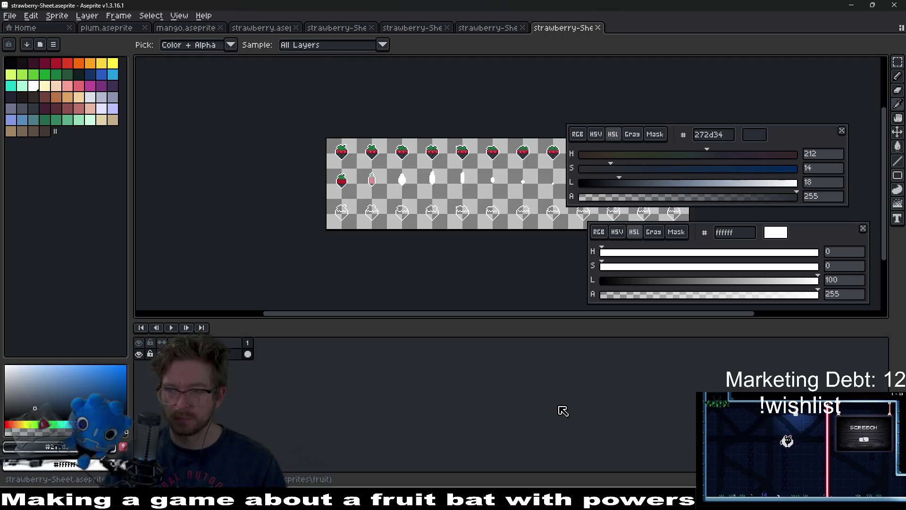
pyautogui.hotkey('alt', 'Tab')
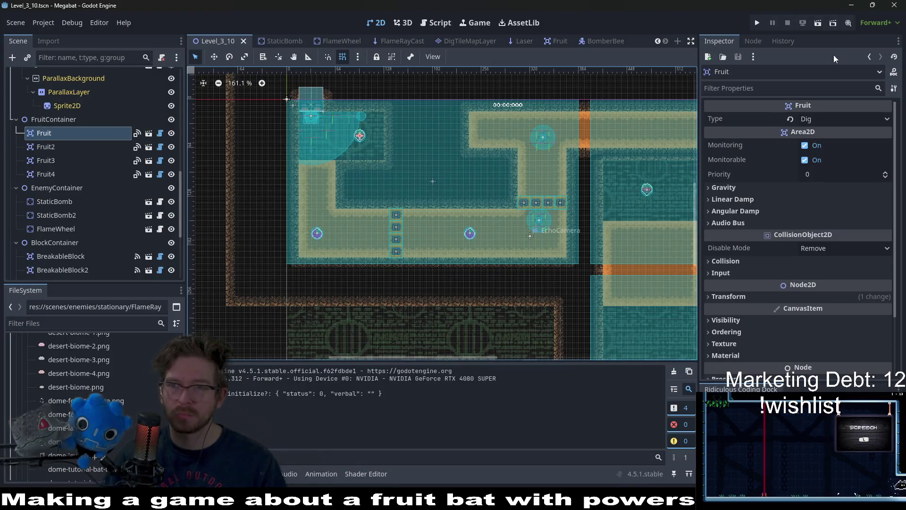
pyautogui.press('F6')
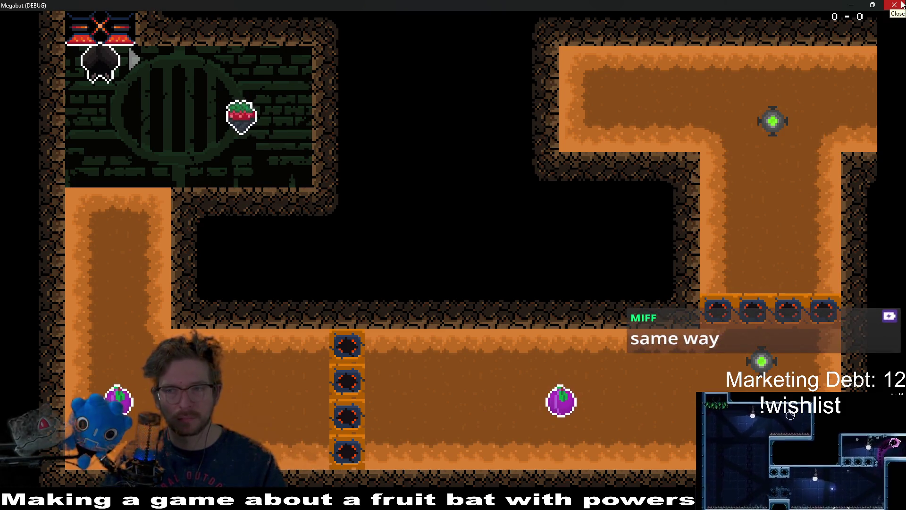
pyautogui.click(902, 5)
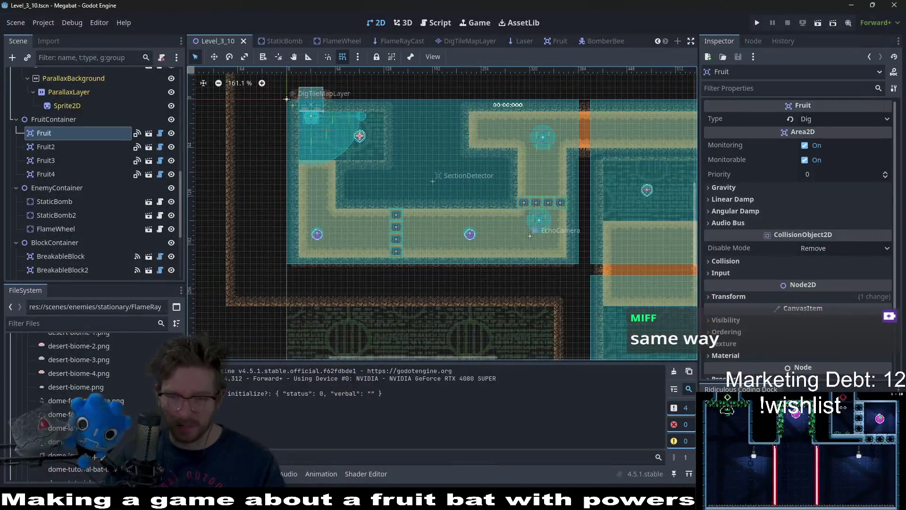
# Back in Aseprite, close all the strawberry-Sheet preview tabs
pyautogui.hotkey('alt', 'Tab')
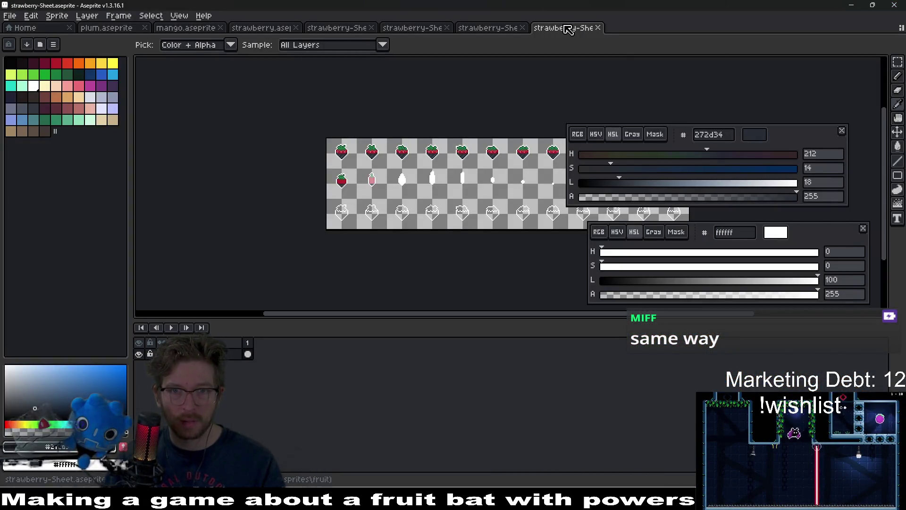
pyautogui.middleClick(565, 27)
pyautogui.middleClick(495, 29)
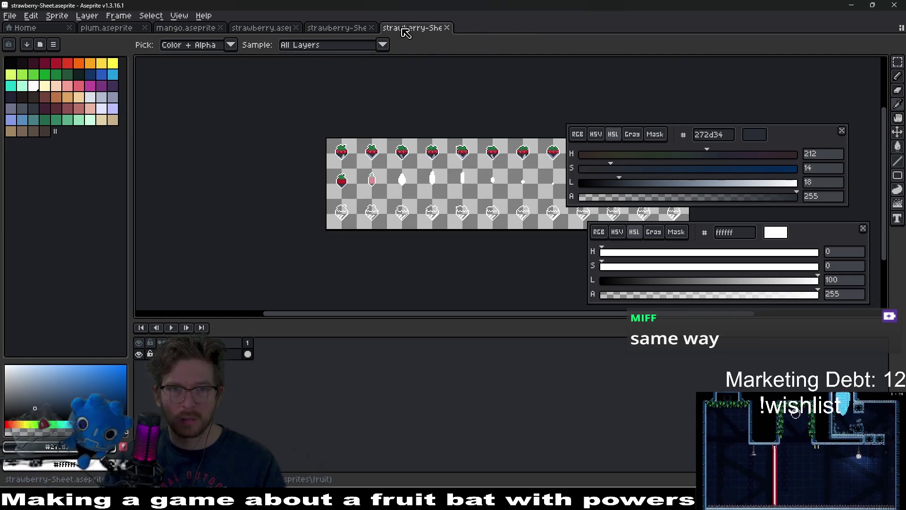
pyautogui.click(329, 29)
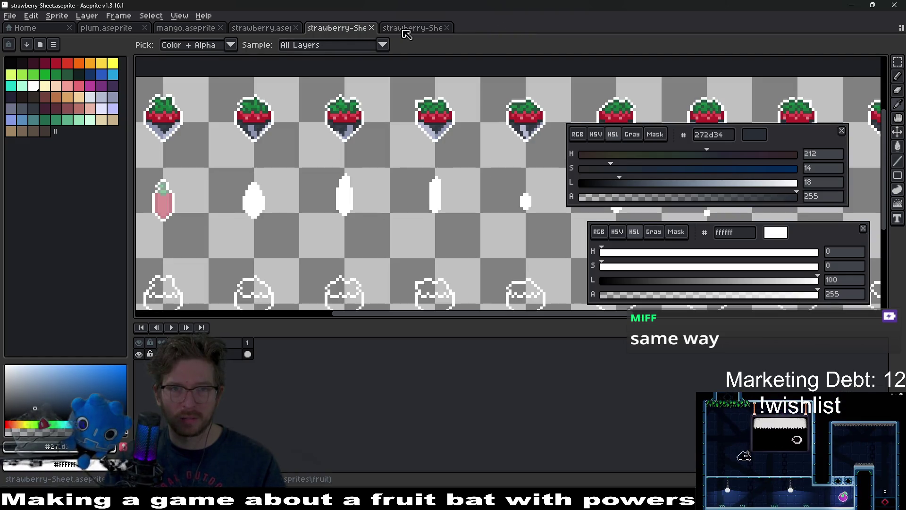
pyautogui.scroll(-6, 413, 135)
pyautogui.middleClick(344, 29)
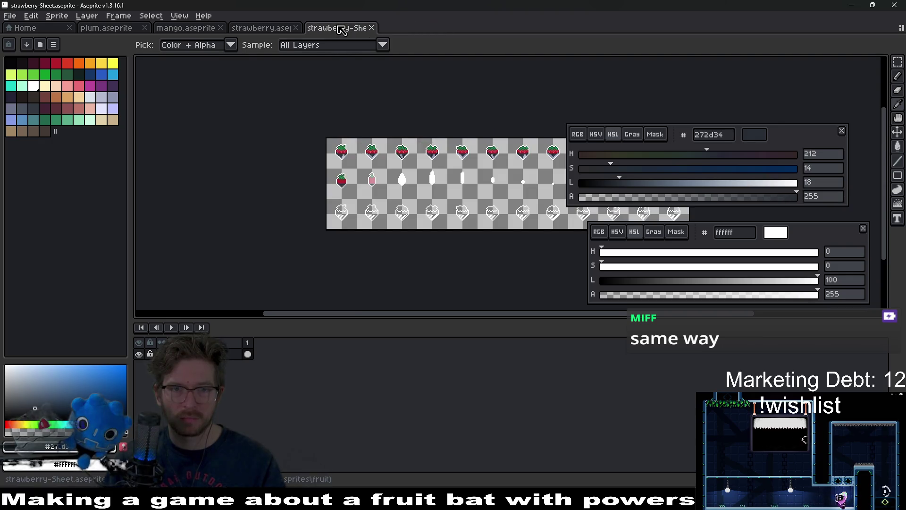
pyautogui.middleClick(343, 29)
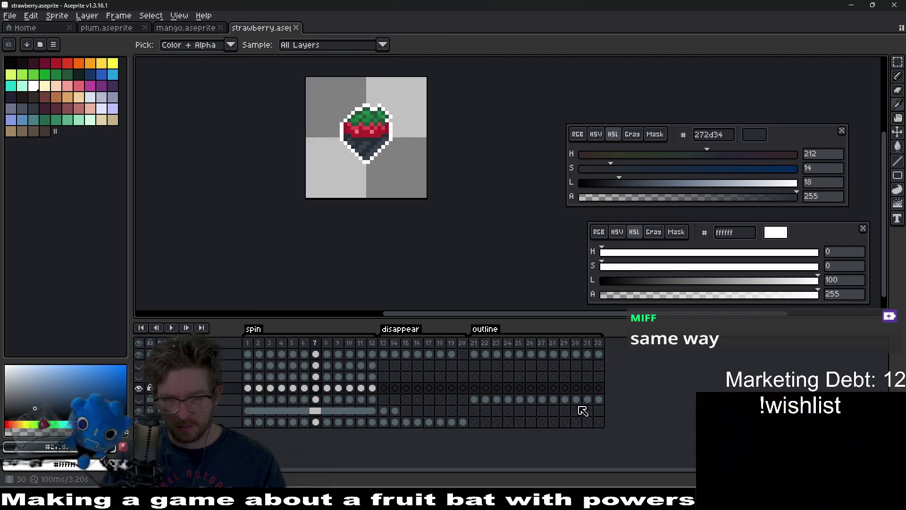
# Select outline cels 21–32 and play the outline animation, then stop it
pyautogui.moveTo(598, 402); pyautogui.dragTo(462, 402)
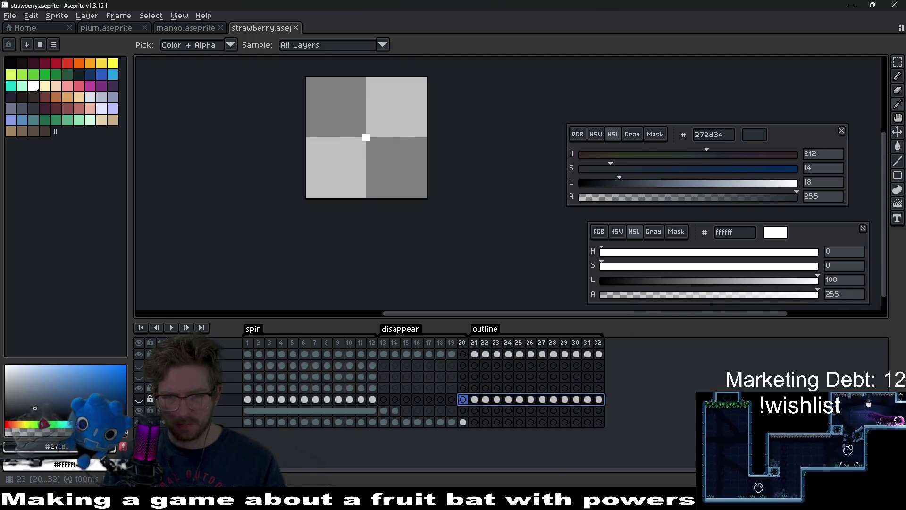
pyautogui.click(475, 400)
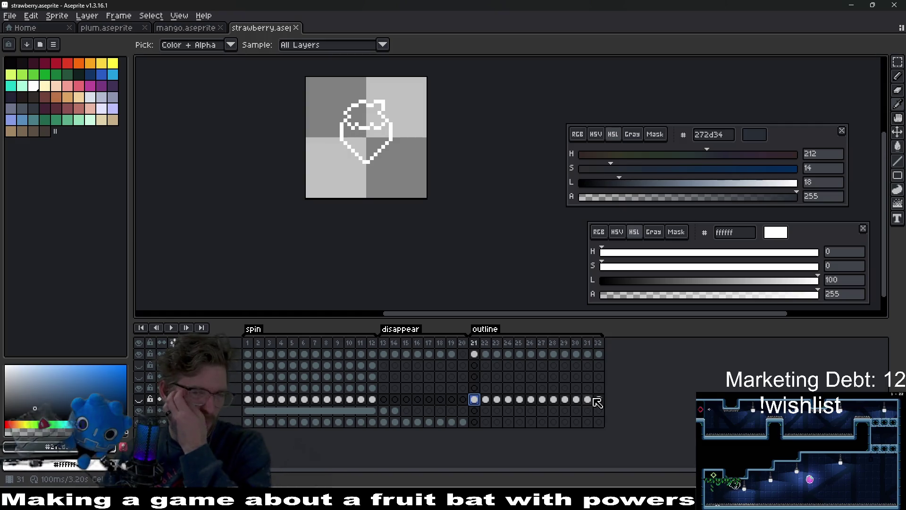
pyautogui.moveTo(599, 400)
pyautogui.mouseDown()
pyautogui.moveTo(483, 404)
pyautogui.moveTo(475, 388)
pyautogui.mouseUp()
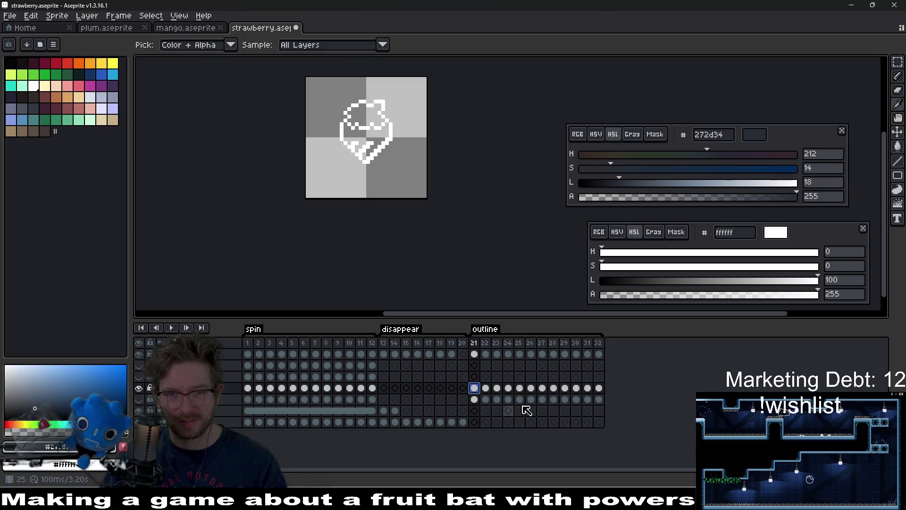
pyautogui.moveTo(599, 388); pyautogui.dragTo(480, 394)
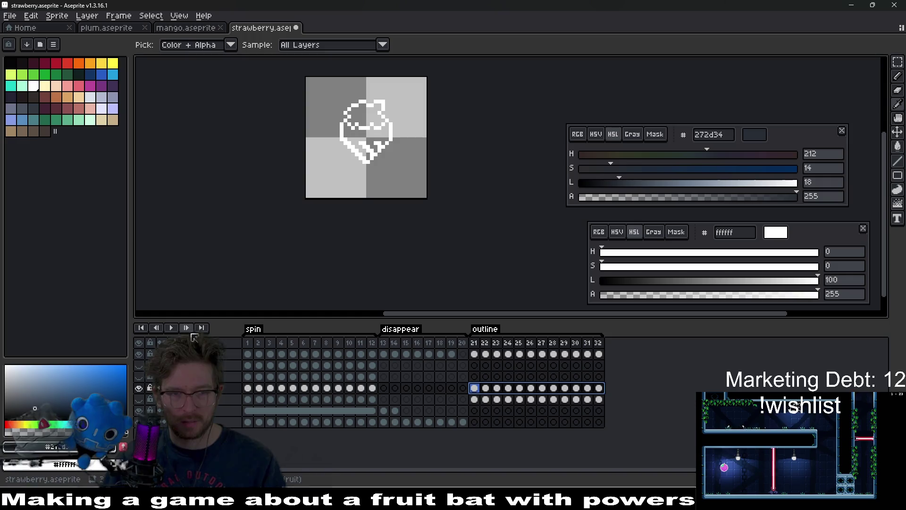
pyautogui.click(172, 328)
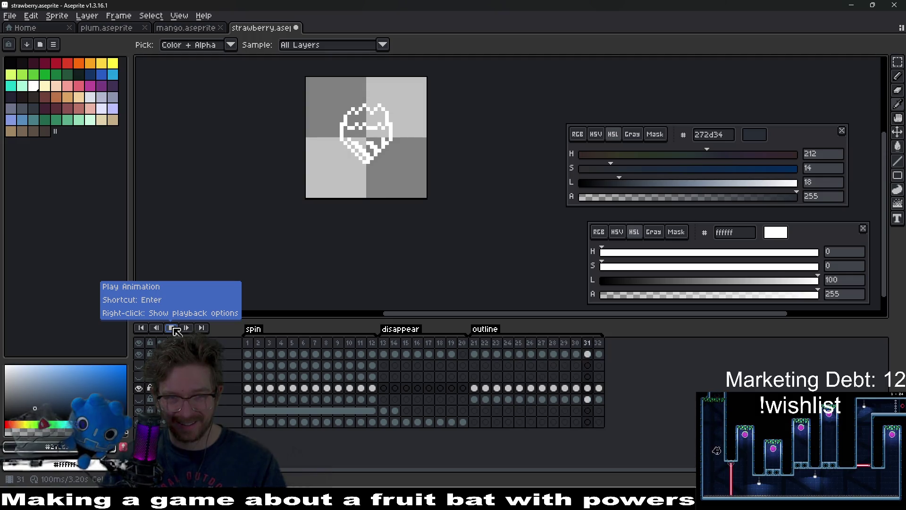
pyautogui.click(173, 328)
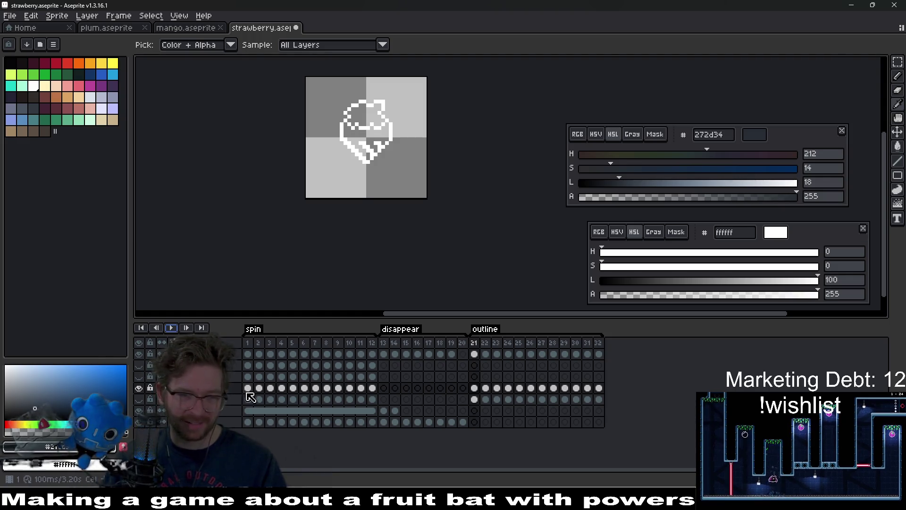
# Step through the spin frames and outline frame 21, then return to the first frame
pyautogui.click(248, 393)
pyautogui.press('Right')
pyautogui.press('Right')
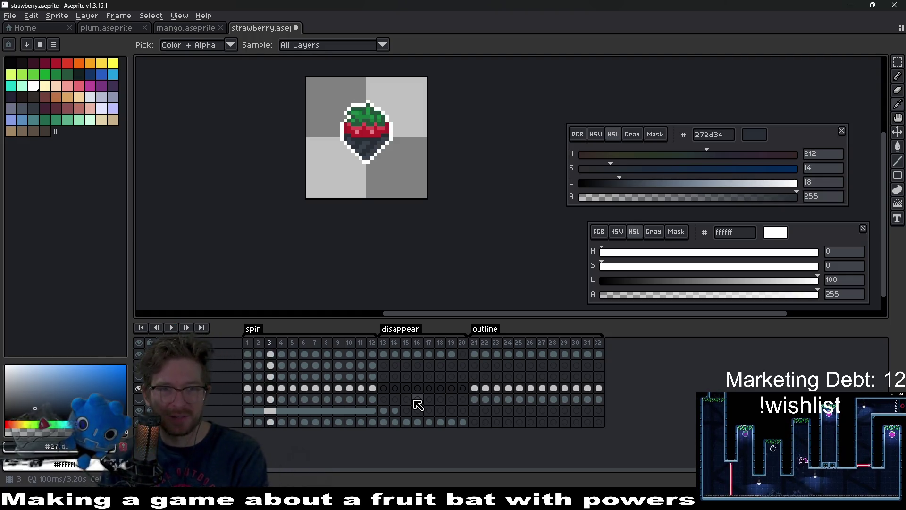
pyautogui.press('Right')
pyautogui.press('Right')
pyautogui.press('Right')
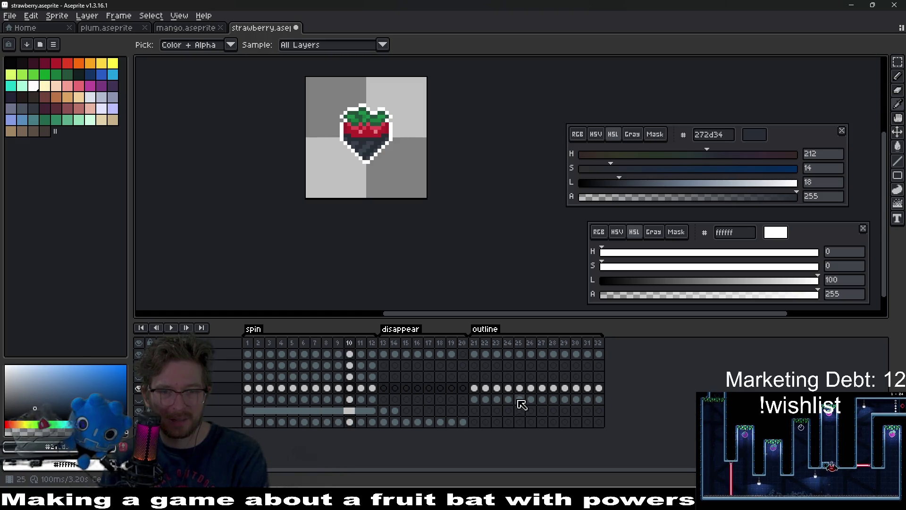
pyautogui.click(479, 389)
pyautogui.press('Right')
pyautogui.press('Right')
pyautogui.press('Right')
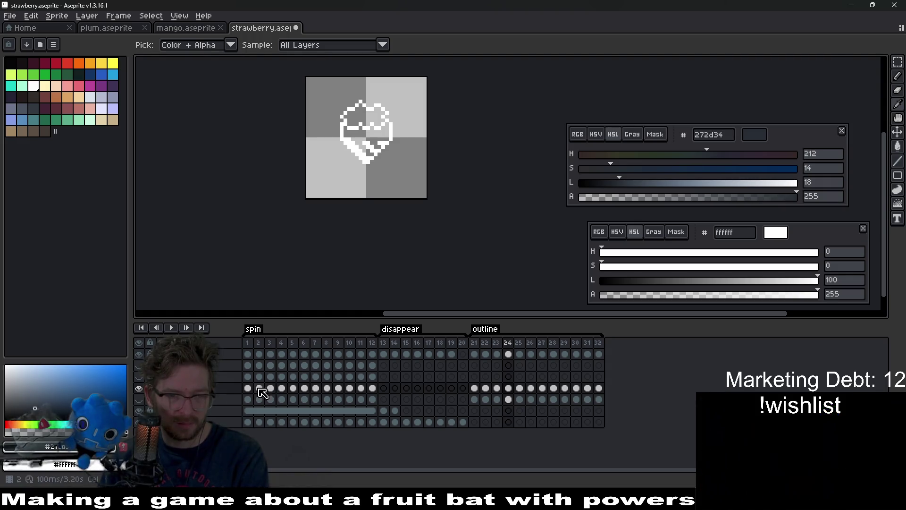
pyautogui.press('Home')
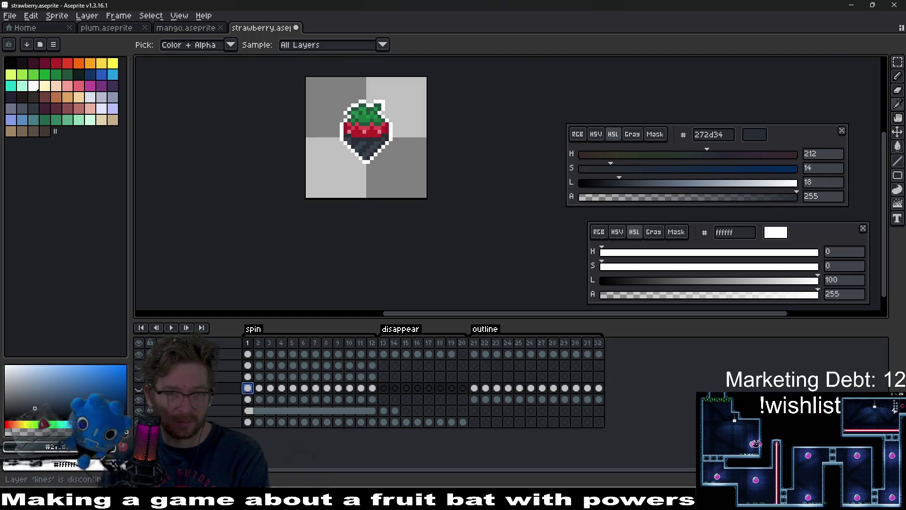
# Select spin frames 1–12 and play the spin animation
pyautogui.moveTo(372, 399); pyautogui.dragTo(252, 400)
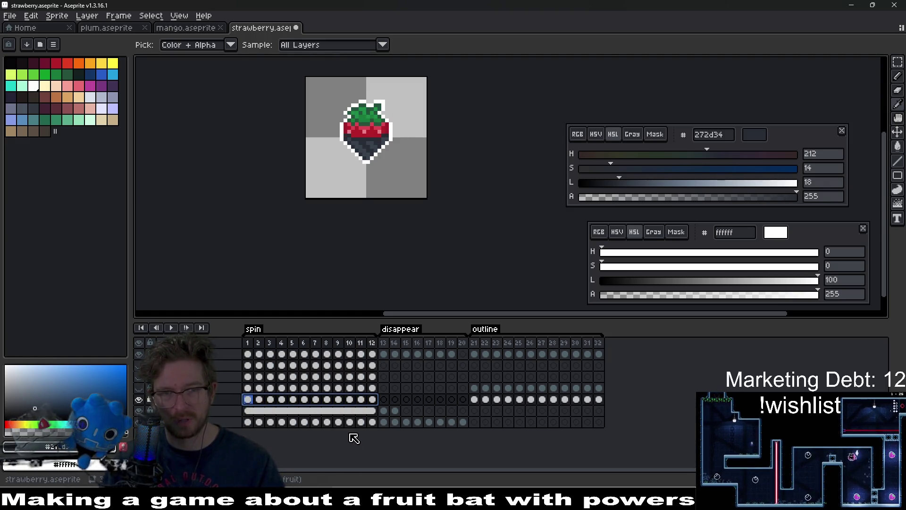
pyautogui.click(170, 327)
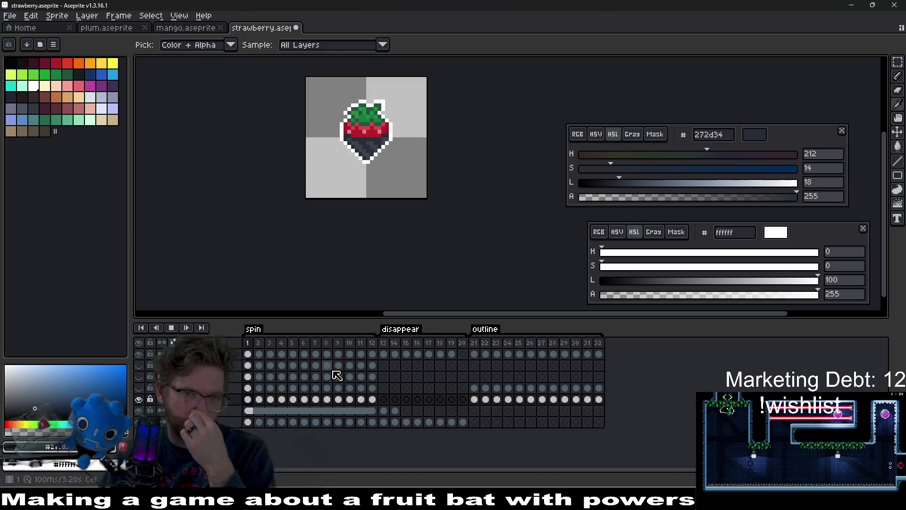
pyautogui.scroll(-5, 472, 224)
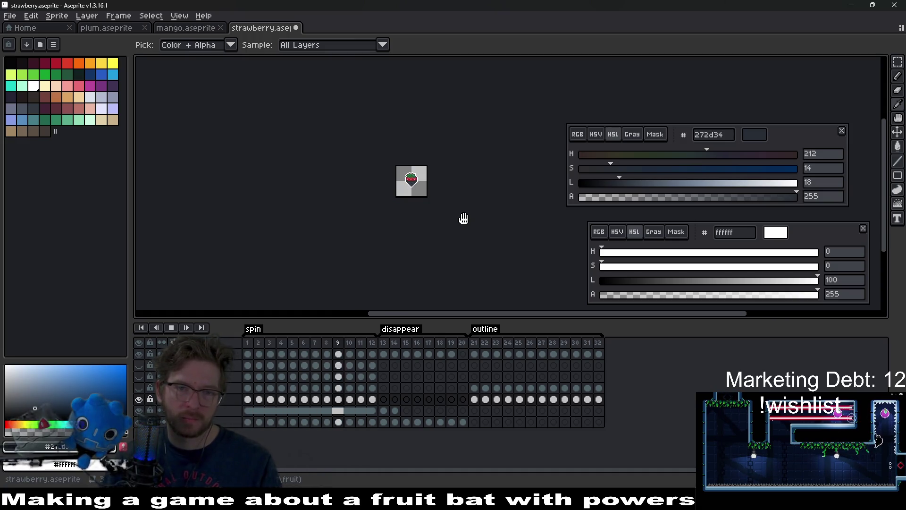
# Show the lines layer again and delete the duplicated cels across frames 17–32
pyautogui.scroll(2, 464, 218)
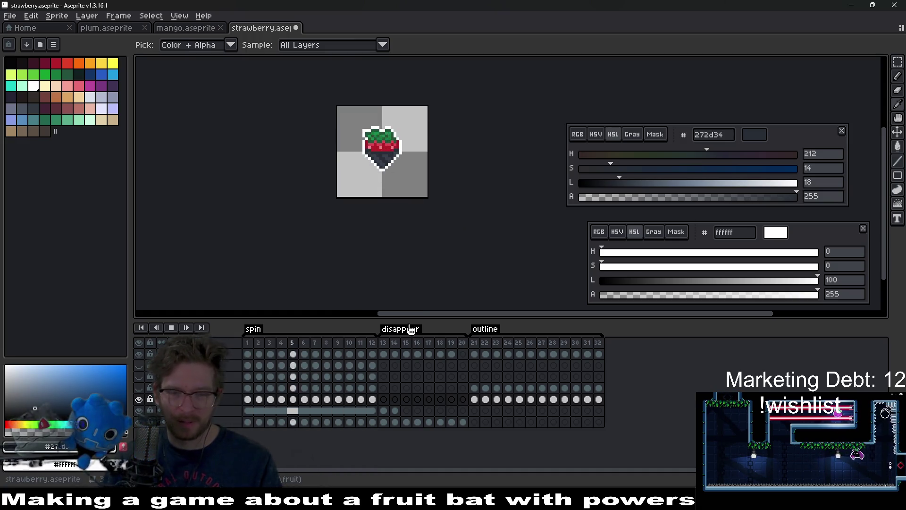
pyautogui.click(482, 400)
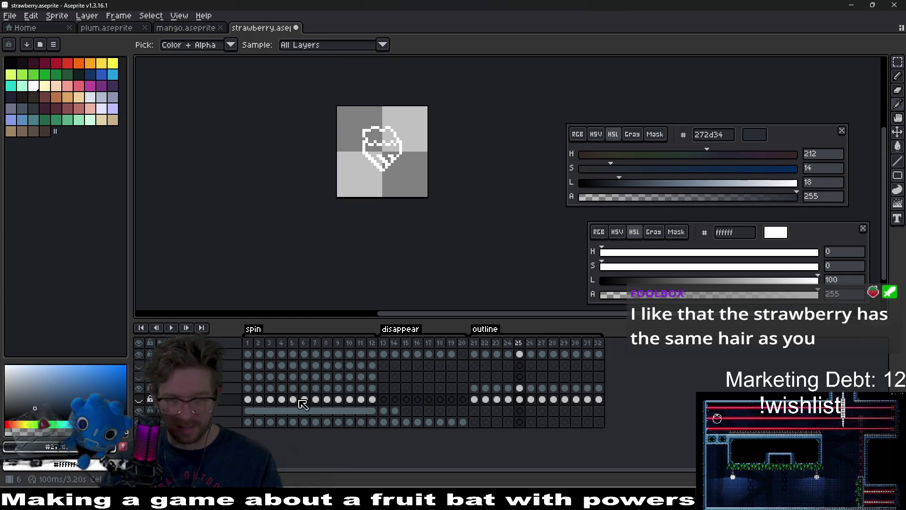
pyautogui.click(474, 399)
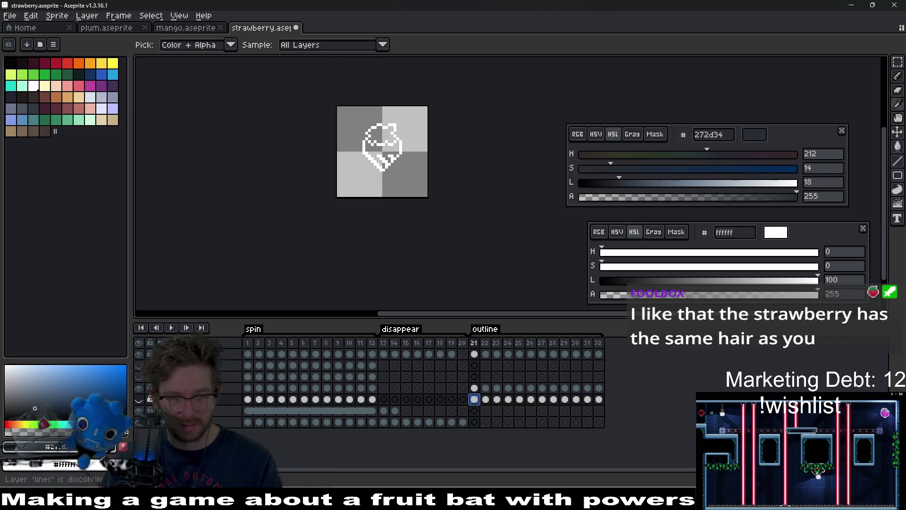
pyautogui.click(138, 400)
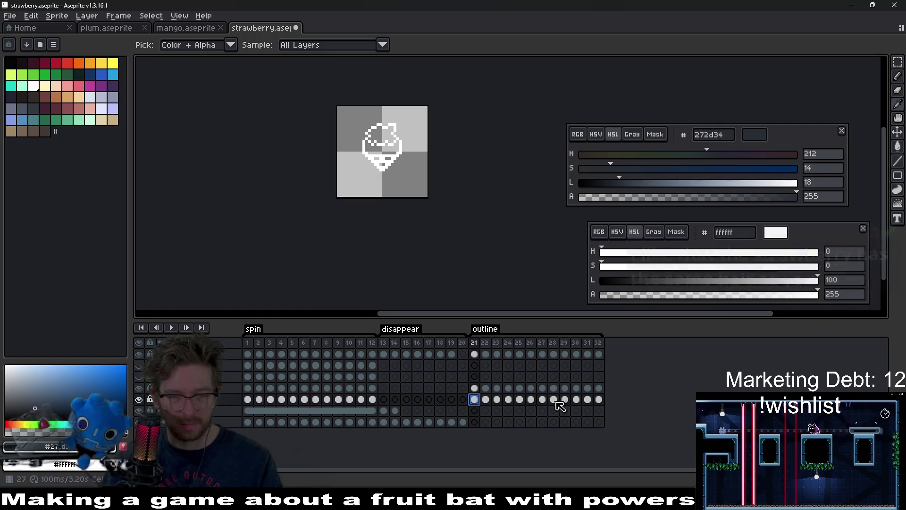
pyautogui.moveTo(599, 388); pyautogui.dragTo(258, 389)
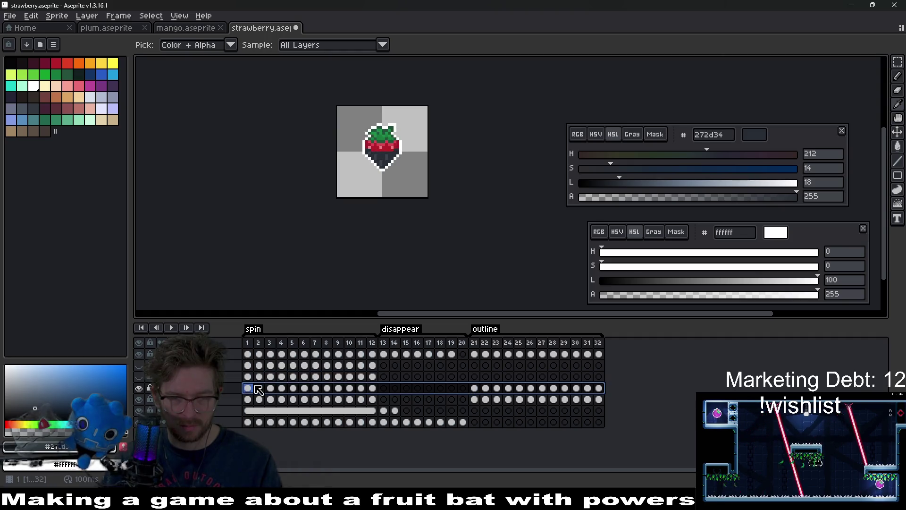
pyautogui.press('Delete')
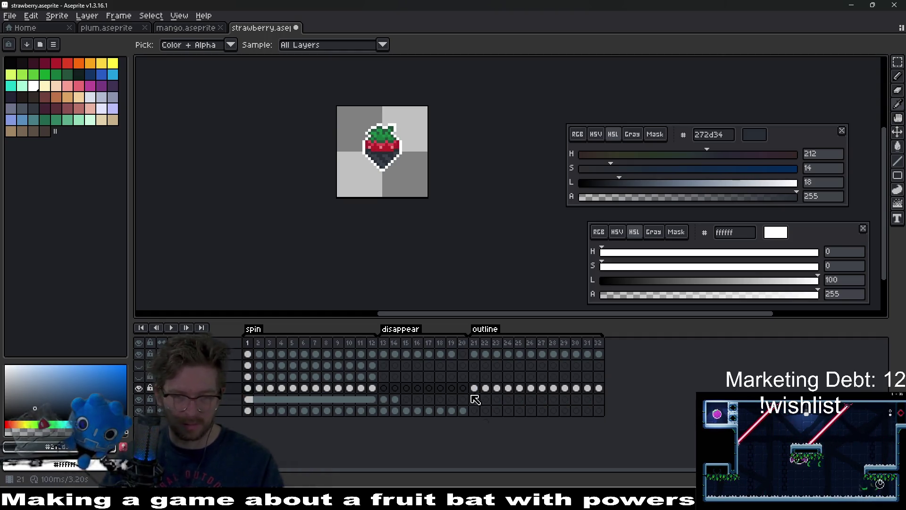
# Preview the animation, play outline frames 21–32, then zoom in on outline frame 21
pyautogui.click(256, 388)
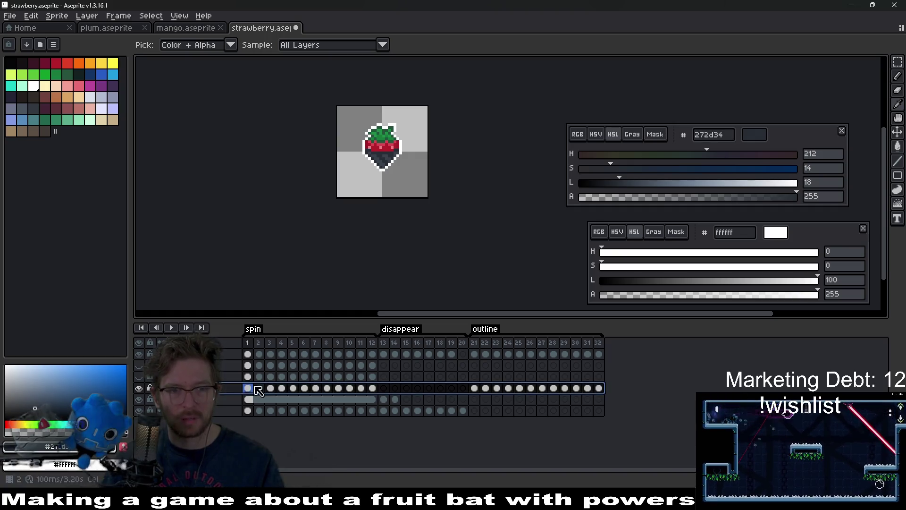
pyautogui.click(172, 327)
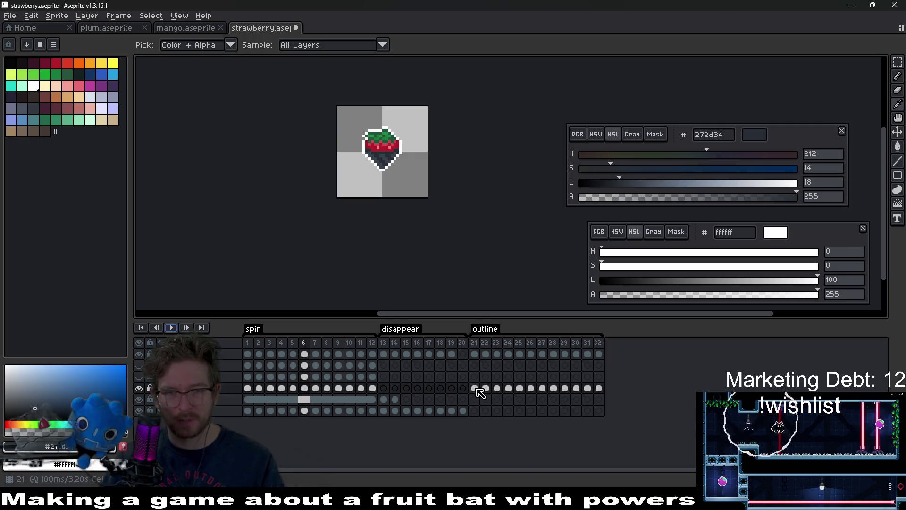
pyautogui.moveTo(480, 392); pyautogui.dragTo(605, 392)
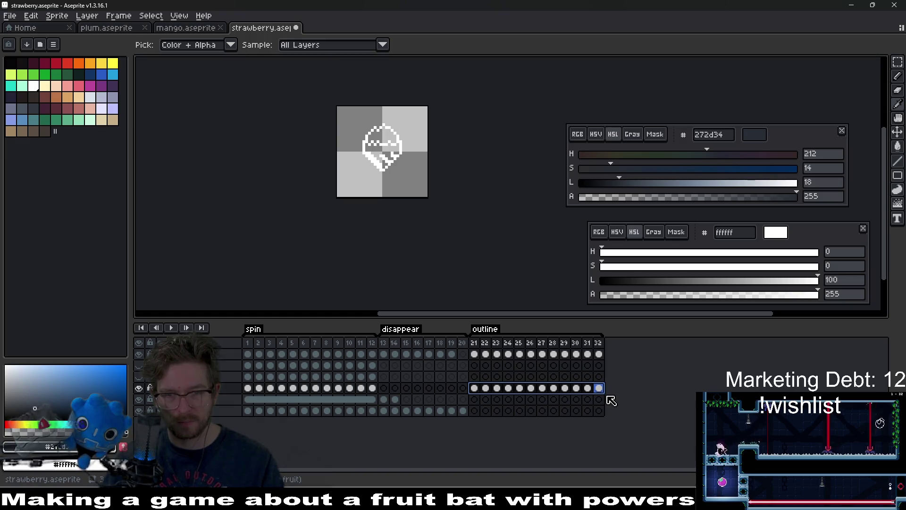
pyautogui.click(173, 328)
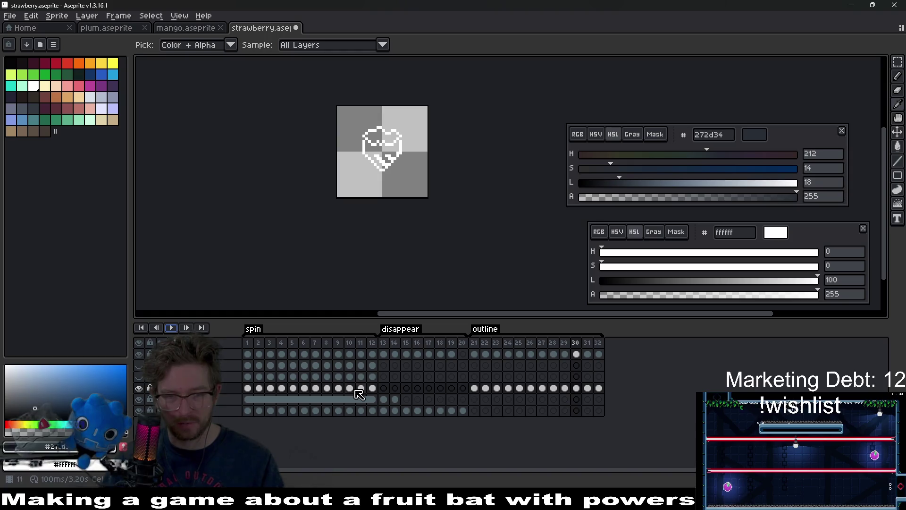
pyautogui.click(350, 388)
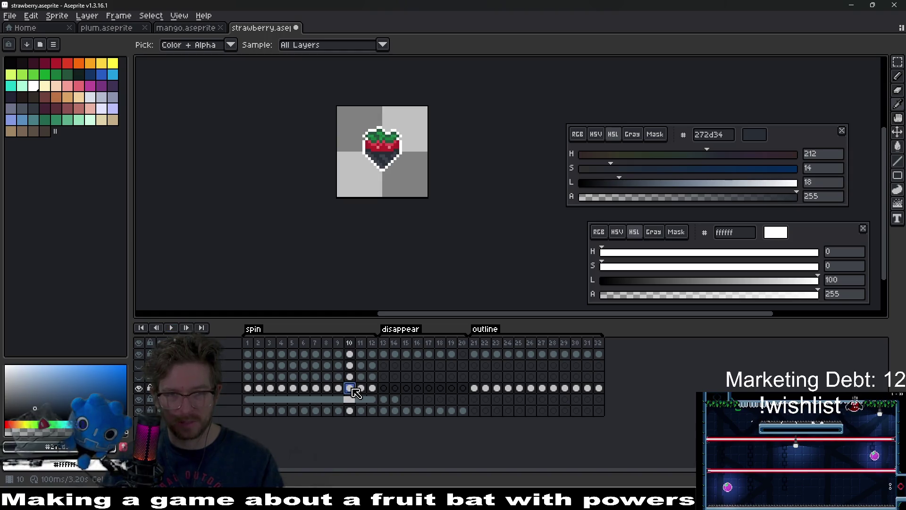
pyautogui.click(475, 388)
pyautogui.scroll(2, 445, 119)
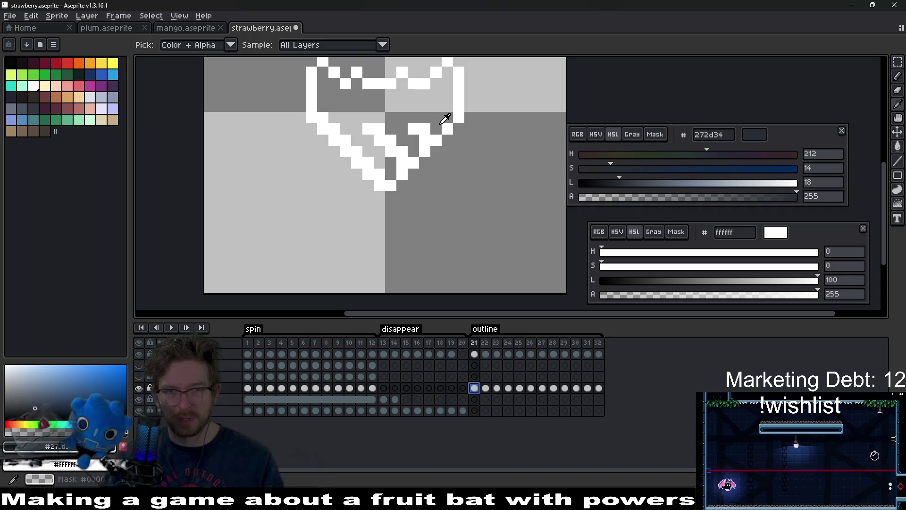
# Pick the Eraser, centre the sprite, and review outline frames 21–25
pyautogui.press('e')
pyautogui.moveTo(438, 119); pyautogui.dragTo(411, 165)
pyautogui.press('Left')
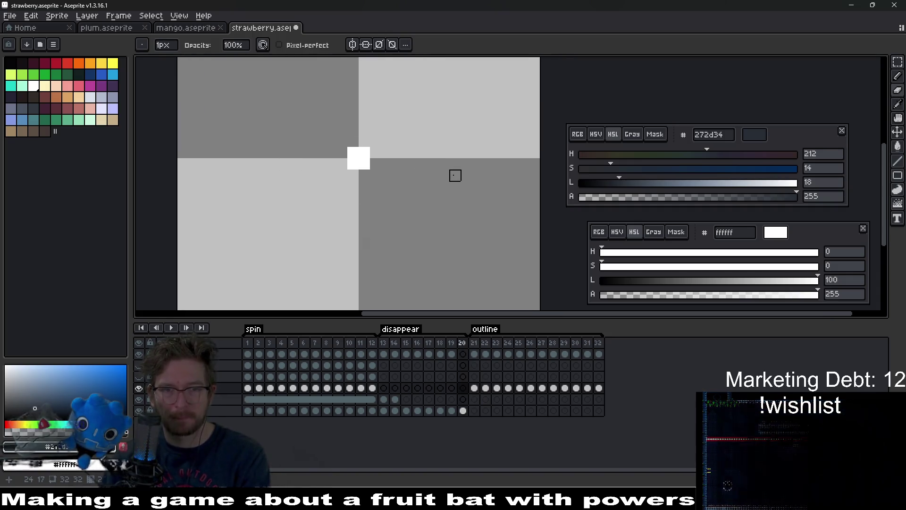
pyautogui.press('Right')
pyautogui.press('Right')
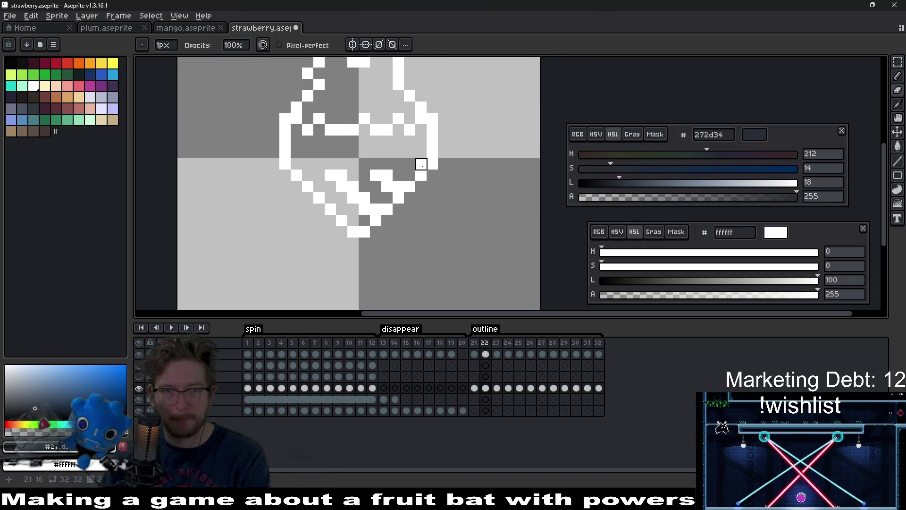
pyautogui.press('.')
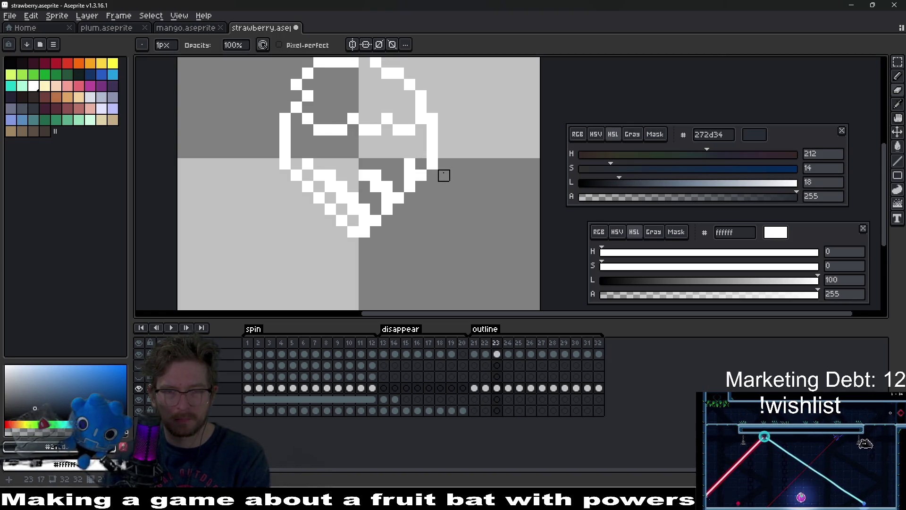
pyautogui.press('.')
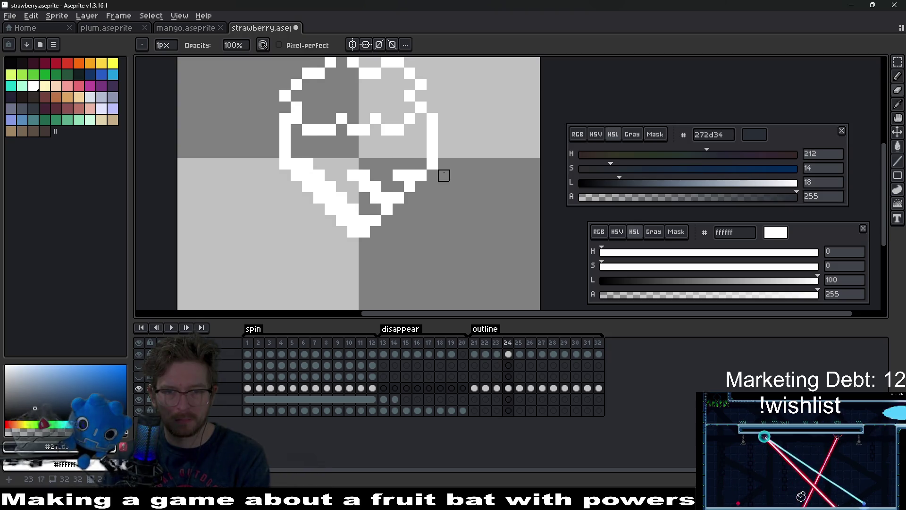
pyautogui.press(',')
pyautogui.press(',')
pyautogui.press(',')
pyautogui.press('.')
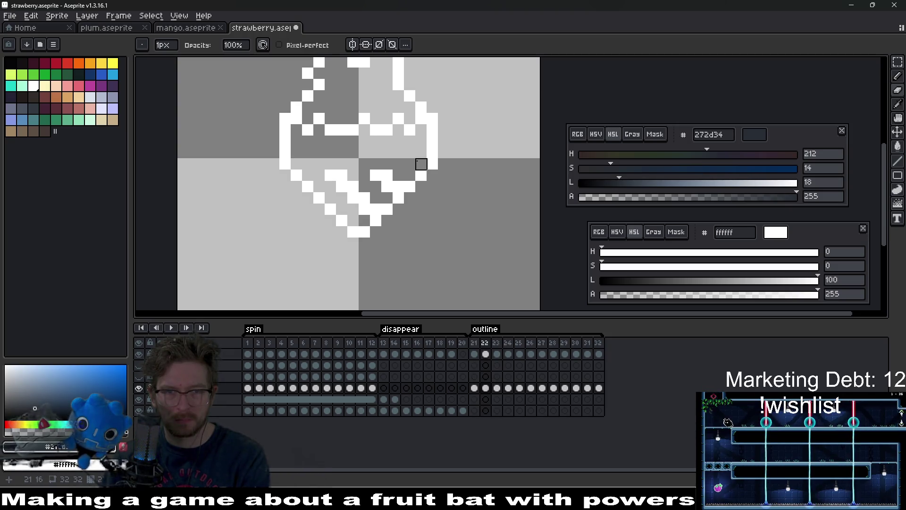
pyautogui.press('.')
pyautogui.press('.')
pyautogui.press('.')
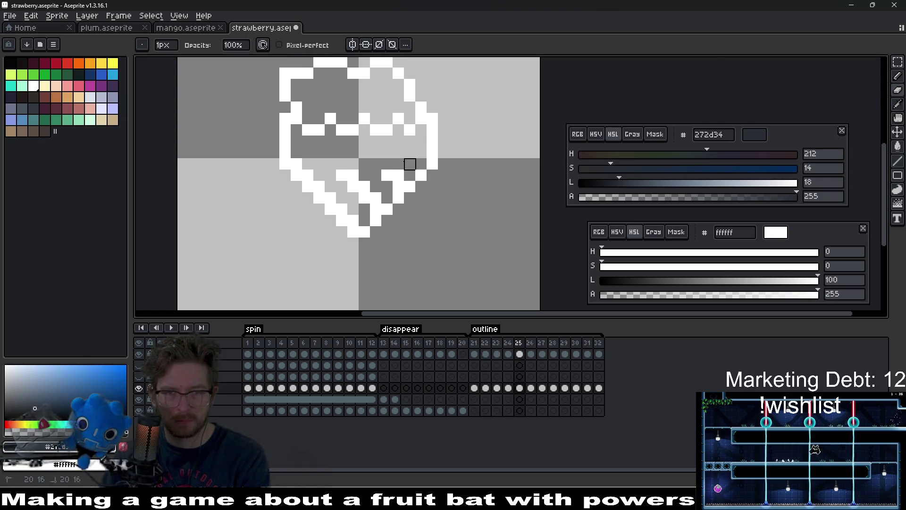
# Review outline frames 26–32, then undo the recent eraser edit
pyautogui.press('.')
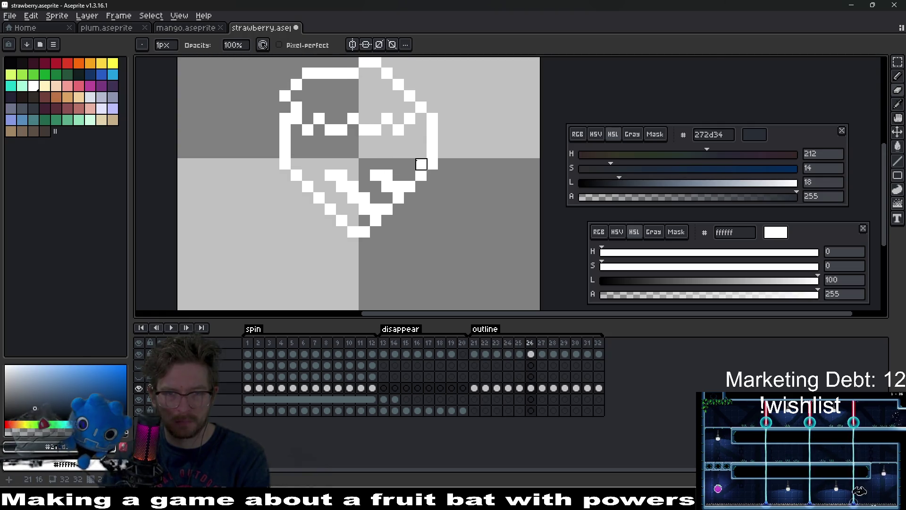
pyautogui.press('.')
pyautogui.press('.')
pyautogui.press('.')
pyautogui.press('.')
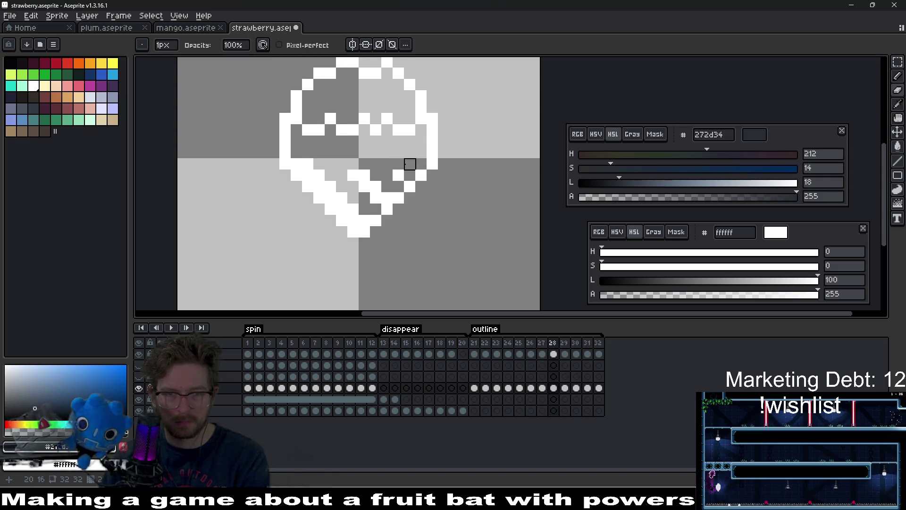
pyautogui.press('.')
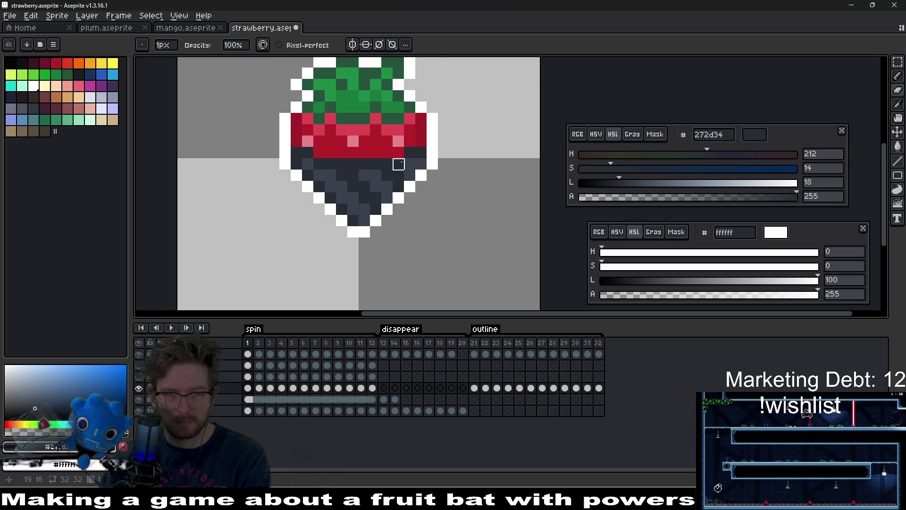
pyautogui.press(',')
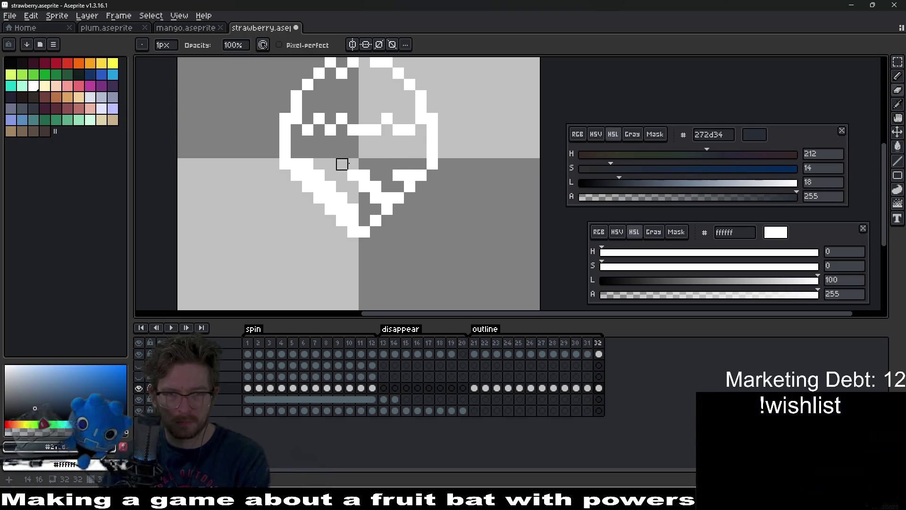
pyautogui.press(',')
pyautogui.press(',')
pyautogui.press(',')
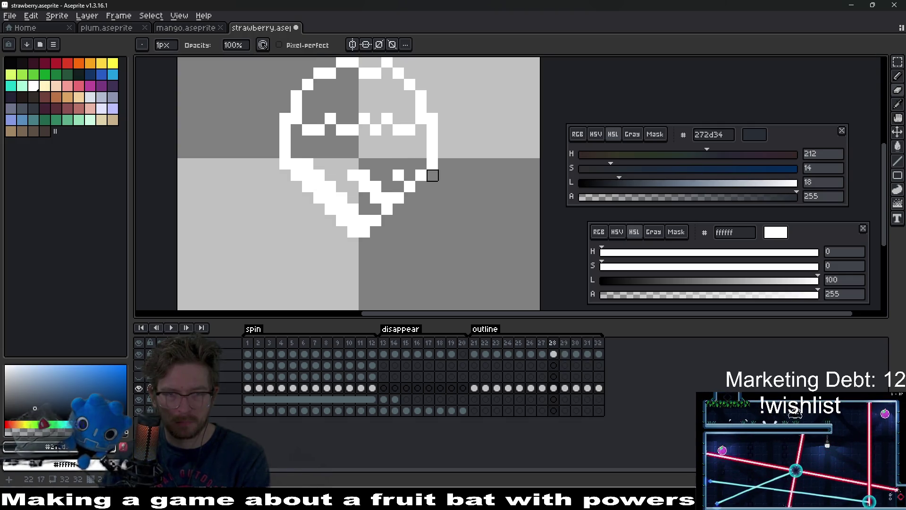
pyautogui.press('.')
pyautogui.press(',')
pyautogui.press('.')
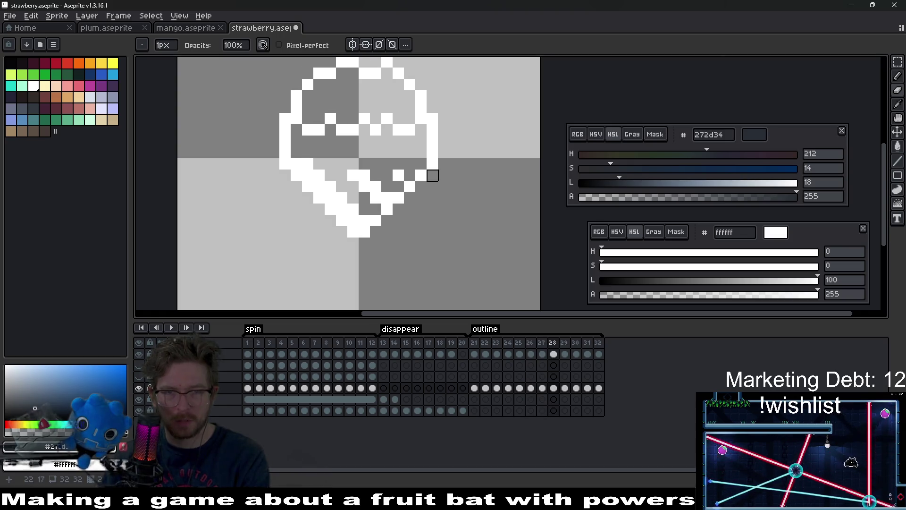
pyautogui.press('.')
pyautogui.press('.')
pyautogui.press('.')
pyautogui.press('.')
pyautogui.scroll(-3, 489, 176)
pyautogui.press('.')
pyautogui.press('.')
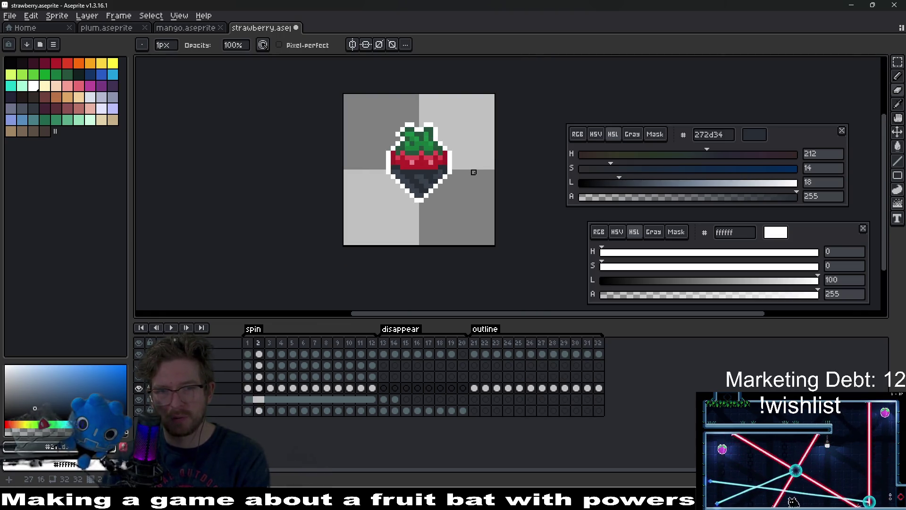
pyautogui.press(',')
pyautogui.press(',')
pyautogui.hotkey('ctrl', 'z')
pyautogui.hotkey('ctrl', 'z')
pyautogui.hotkey('ctrl', 'z')
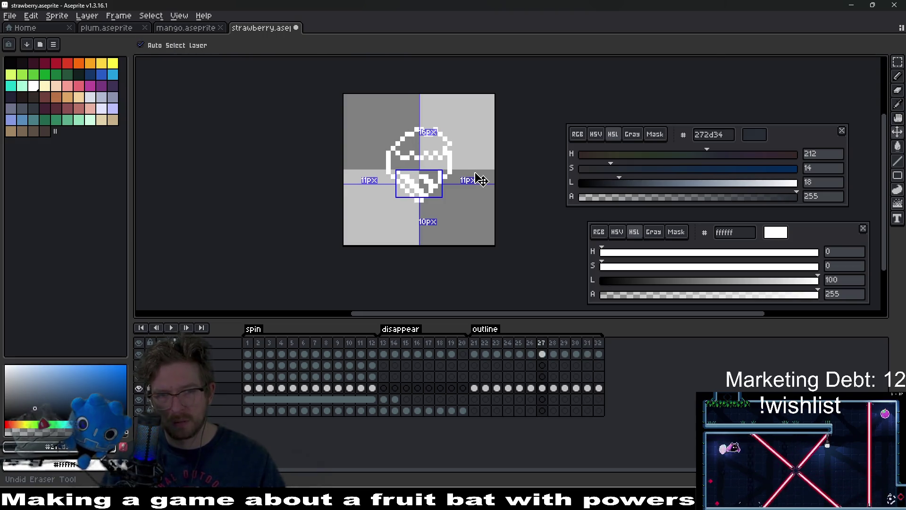
pyautogui.hotkey('ctrl', 'z')
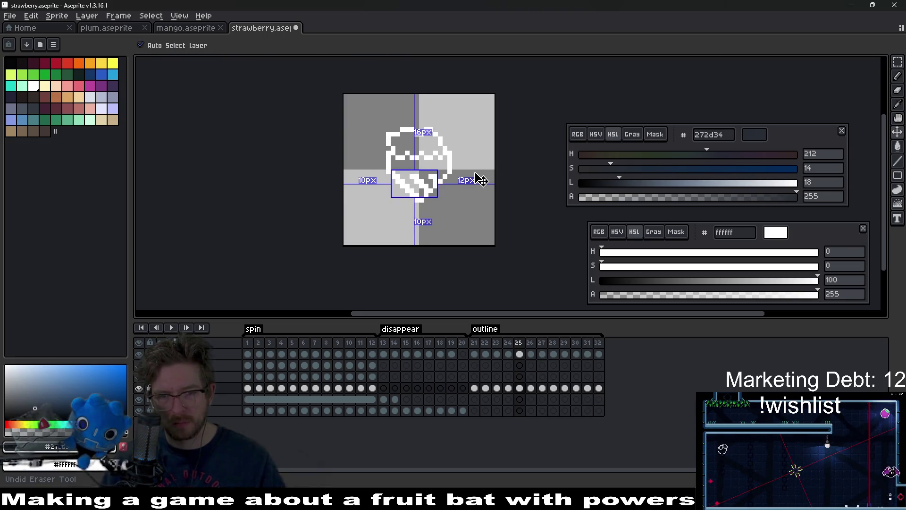
pyautogui.hotkey('ctrl', 'z')
pyautogui.hotkey('ctrl', 'y')
pyautogui.hotkey('ctrl', 'y')
pyautogui.hotkey('ctrl', 'y')
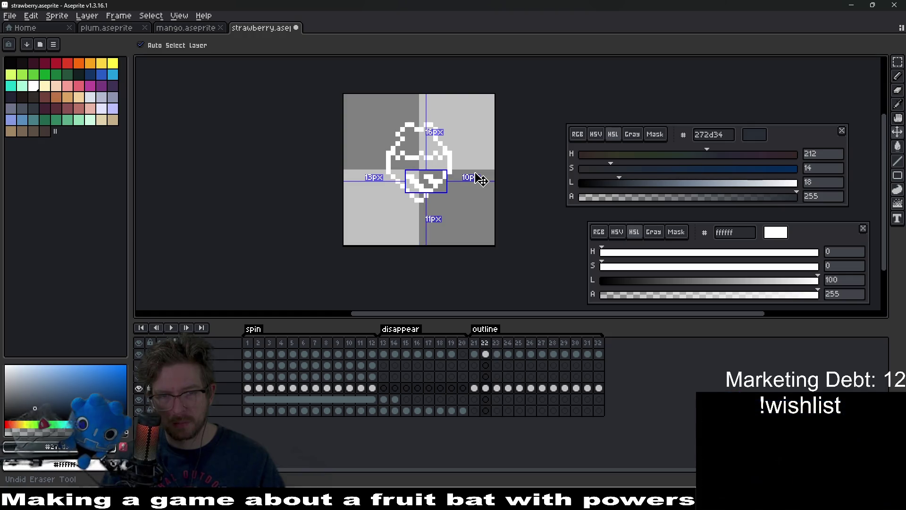
pyautogui.hotkey('ctrl', 'y')
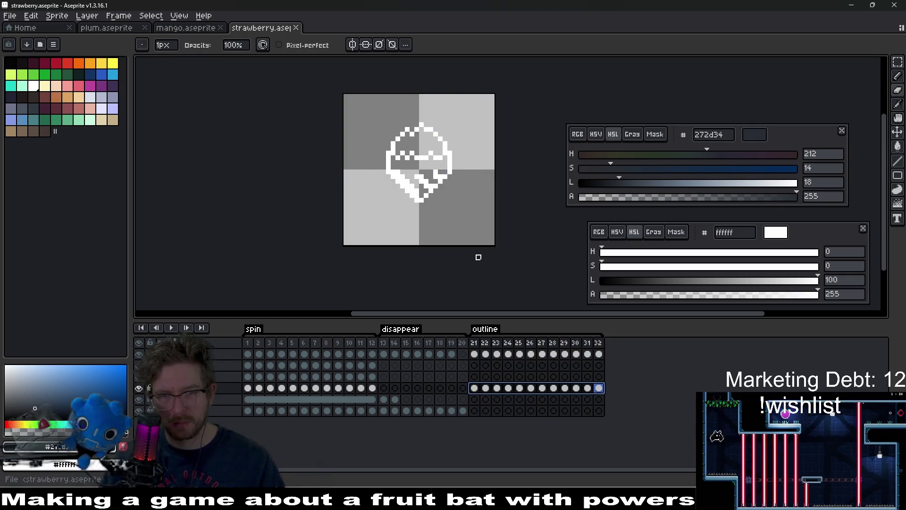
pyautogui.scroll(1, 431, 168)
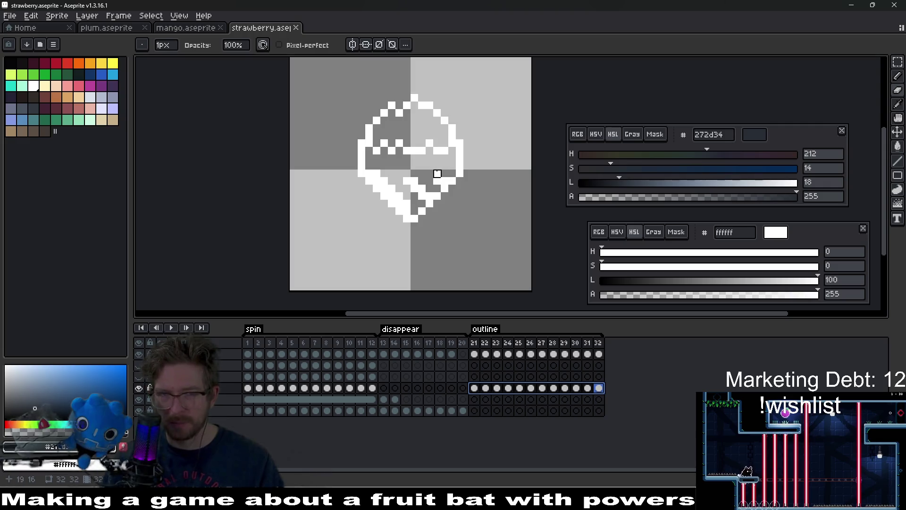
pyautogui.click(247, 388)
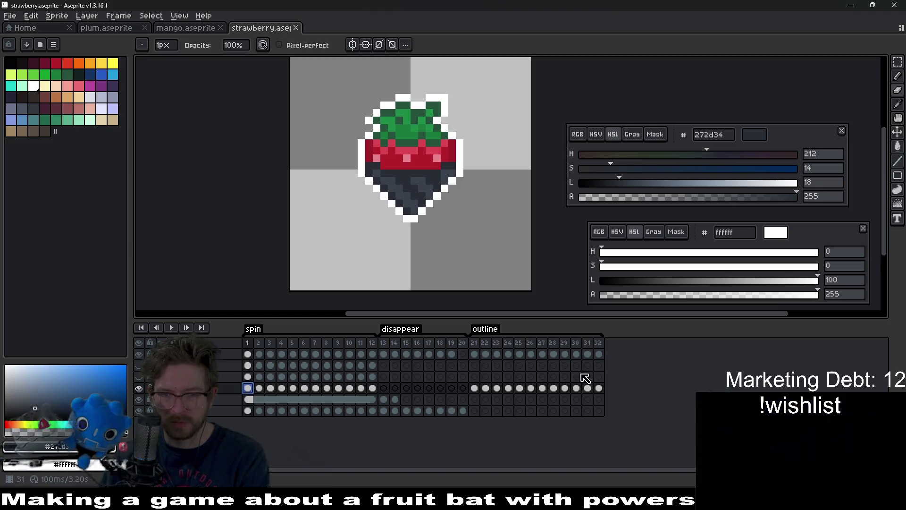
pyautogui.click(485, 388)
pyautogui.press('.')
pyautogui.press('.')
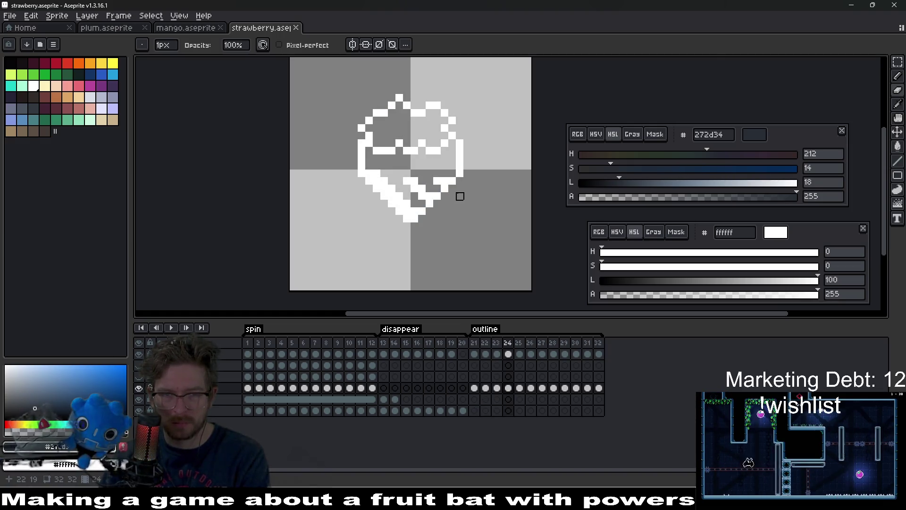
pyautogui.press('.')
pyautogui.press('.')
pyautogui.press('.')
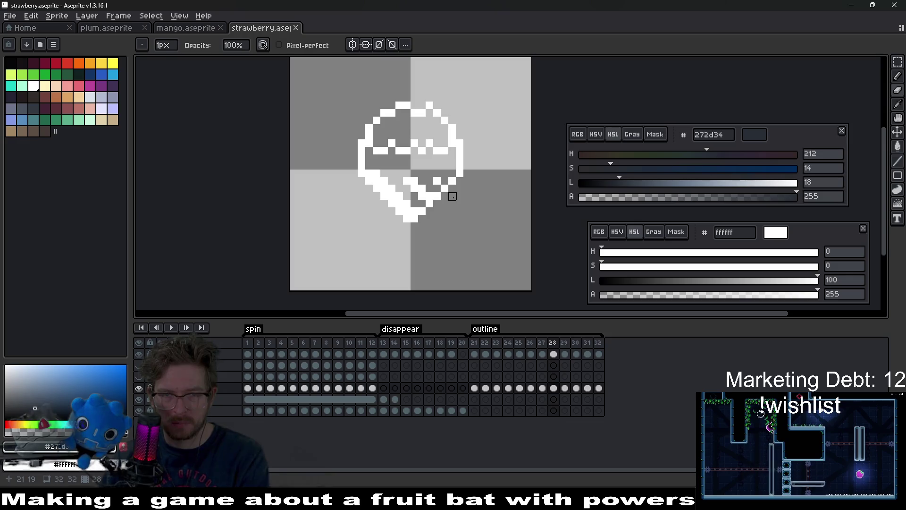
pyautogui.press('.')
pyautogui.press('.')
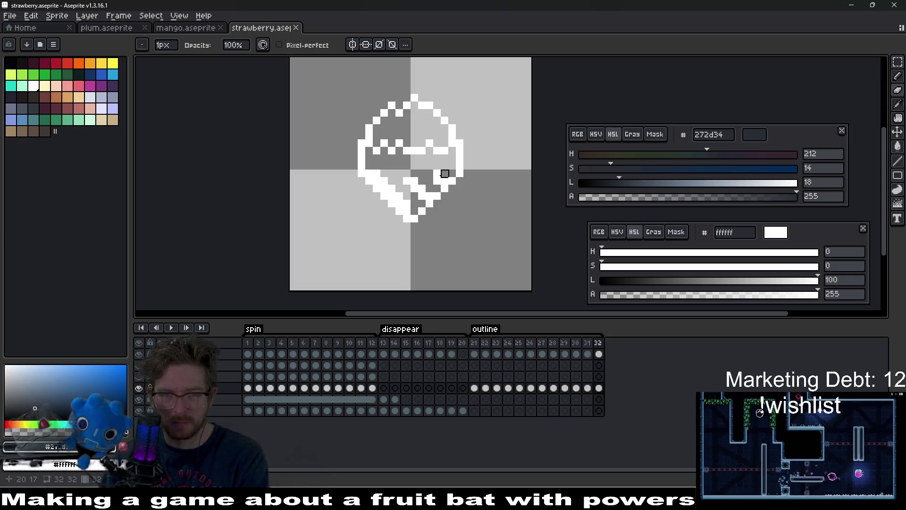
pyautogui.press('.')
pyautogui.press(',')
pyautogui.press(',')
pyautogui.press(',')
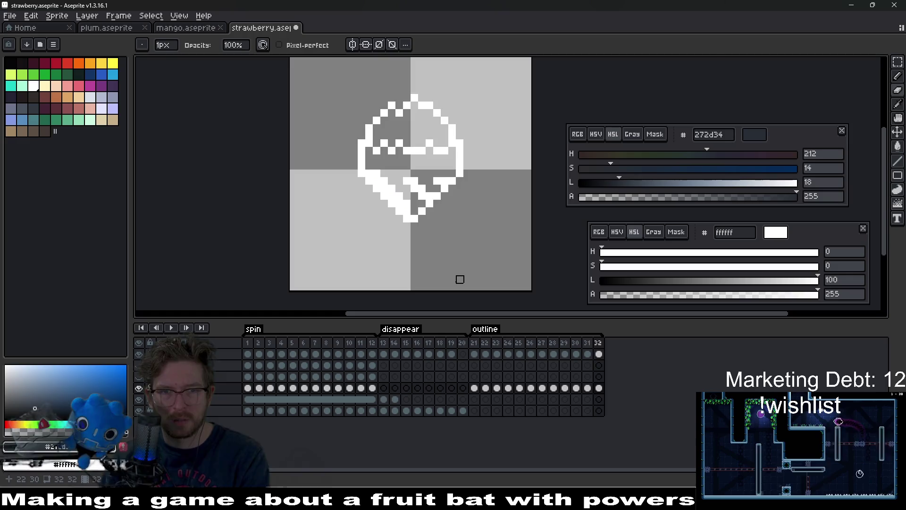
pyautogui.press(',')
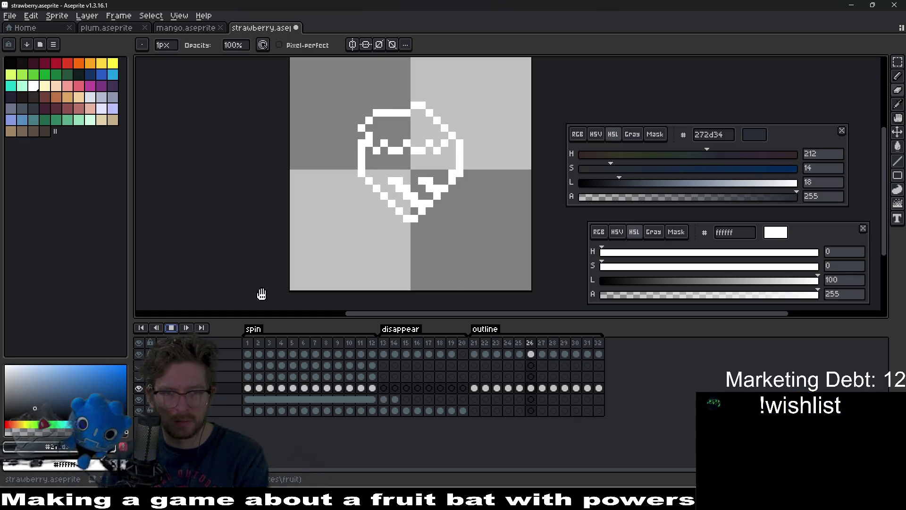
pyautogui.scroll(-4, 460, 204)
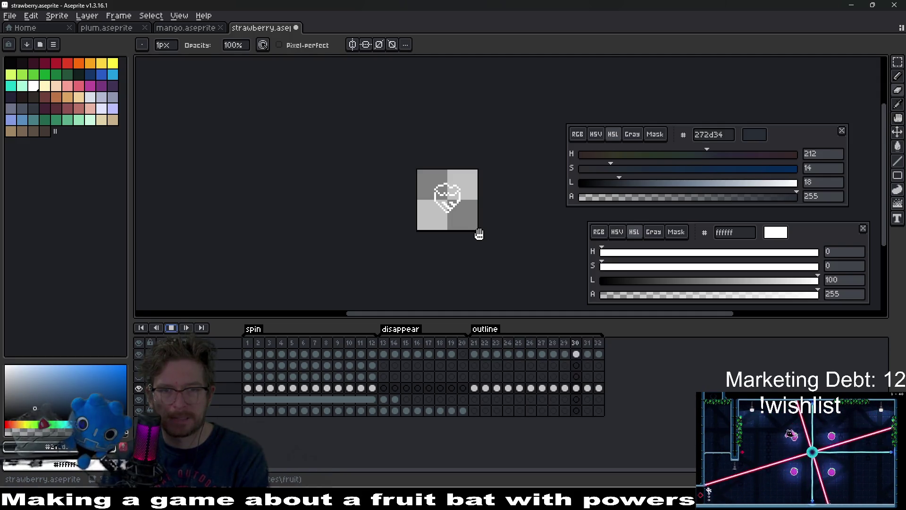
pyautogui.click(171, 328)
pyautogui.press('v')
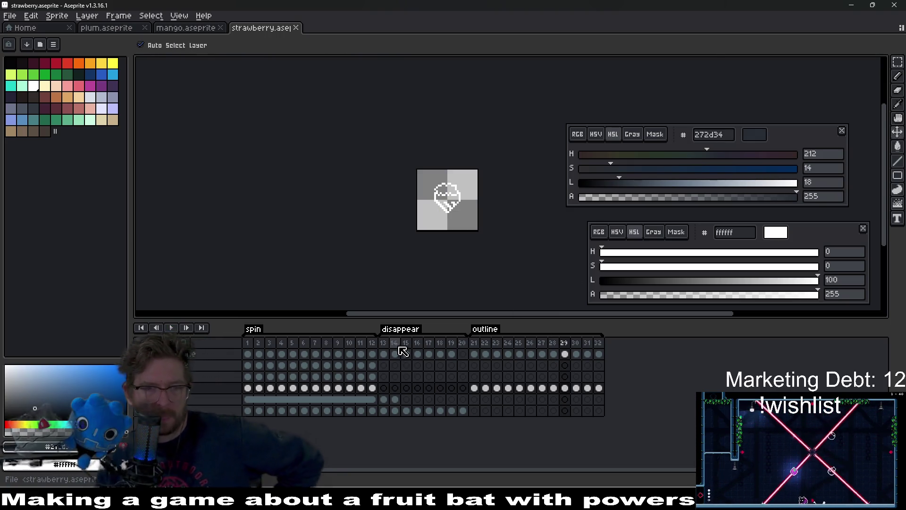
pyautogui.click(397, 349)
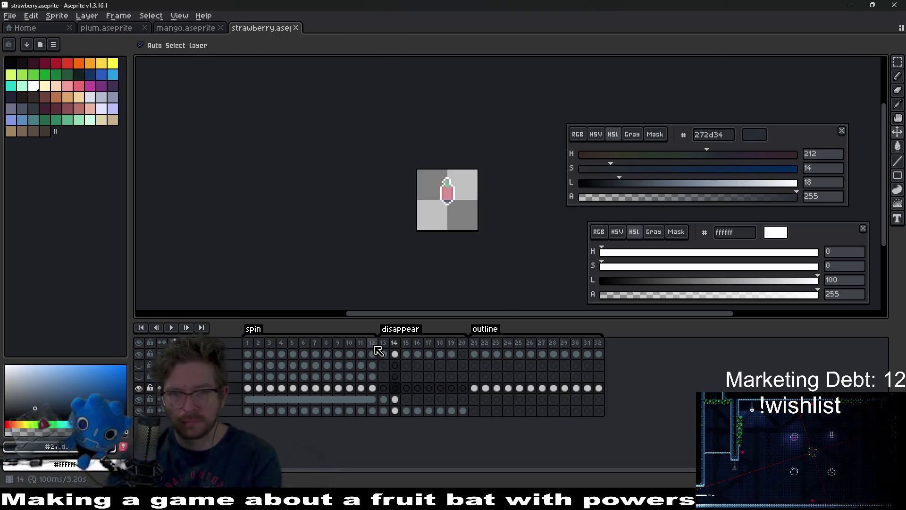
# Unlock line2, hide the line layer, and play spin frames 1–12 across two layers
pyautogui.press('b')
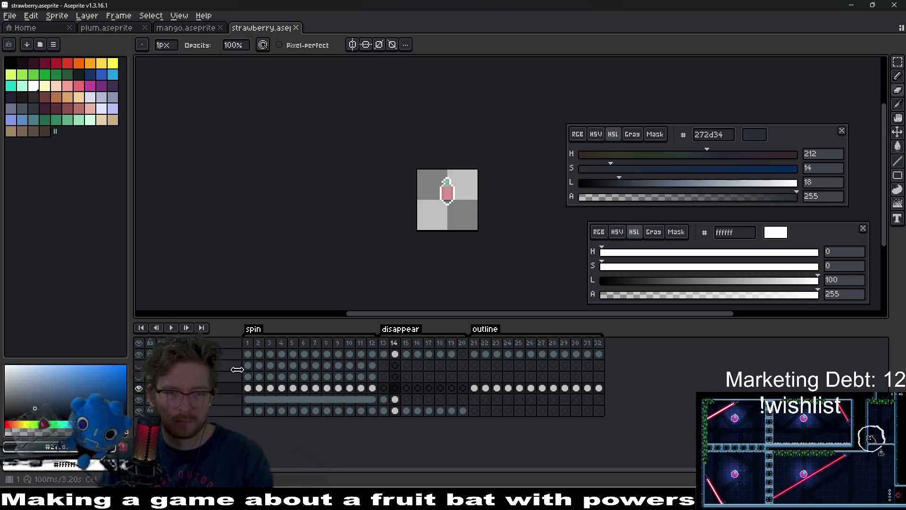
pyautogui.click(189, 387)
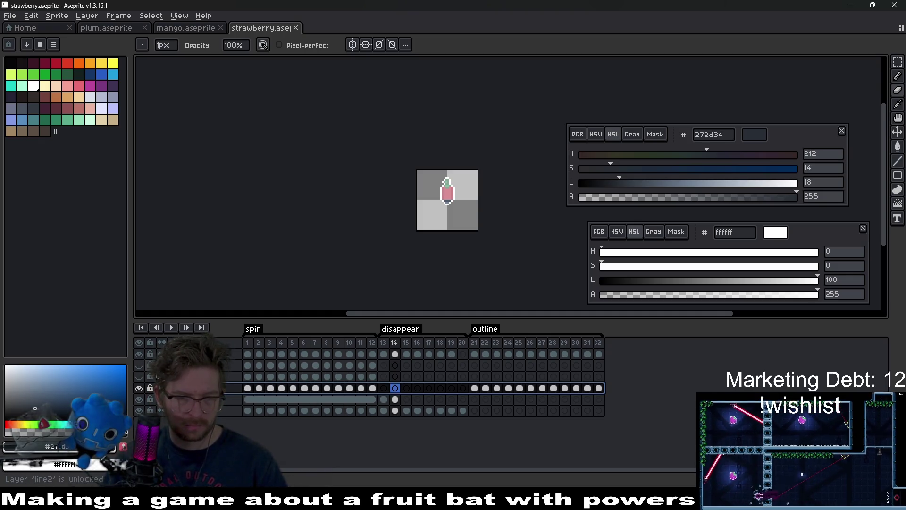
pyautogui.click(189, 376)
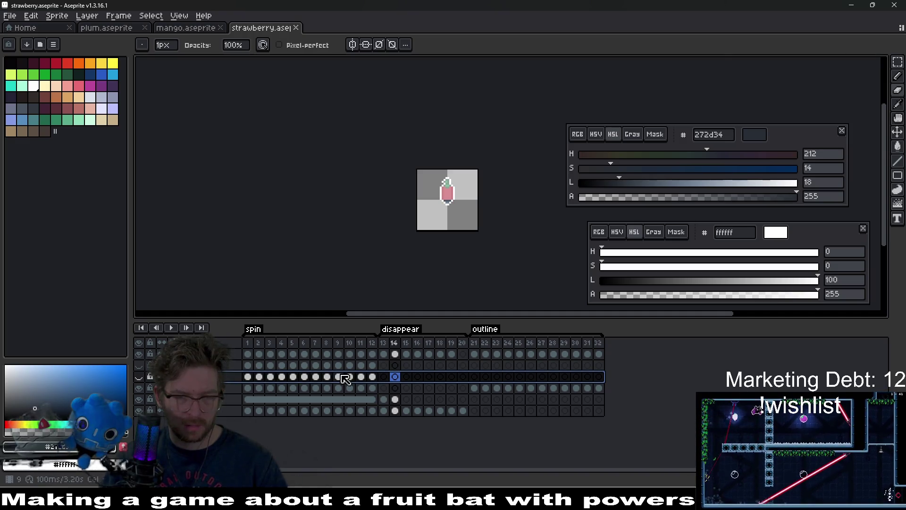
pyautogui.moveTo(372, 376); pyautogui.dragTo(243, 370)
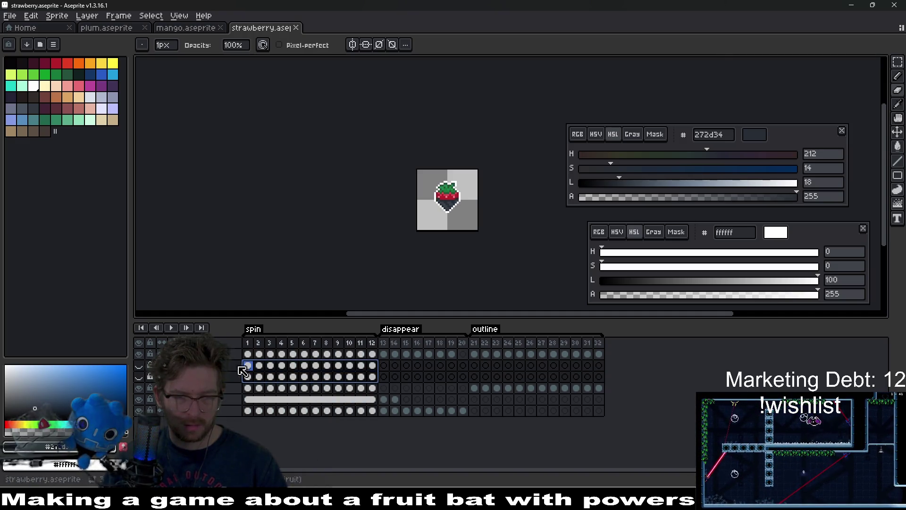
pyautogui.click(138, 365)
pyautogui.click(173, 331)
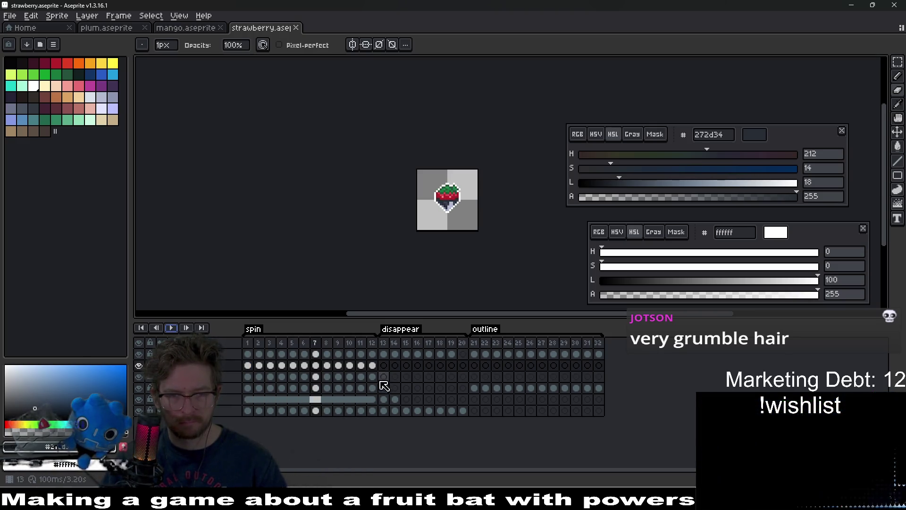
pyautogui.moveTo(375, 378); pyautogui.dragTo(250, 371)
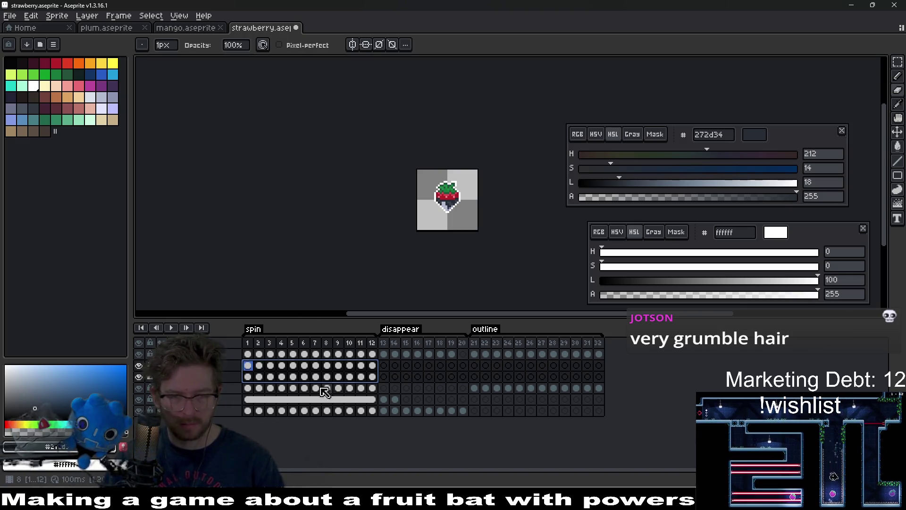
pyautogui.click(171, 328)
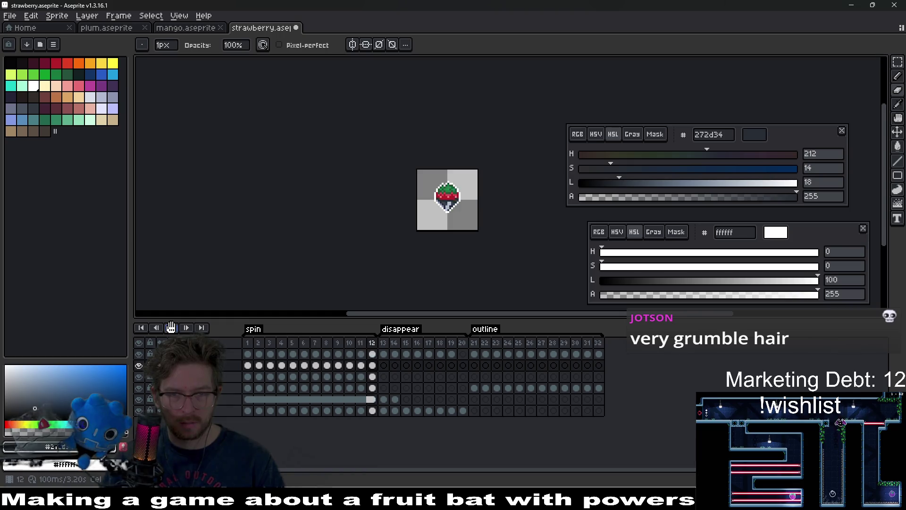
pyautogui.click(171, 328)
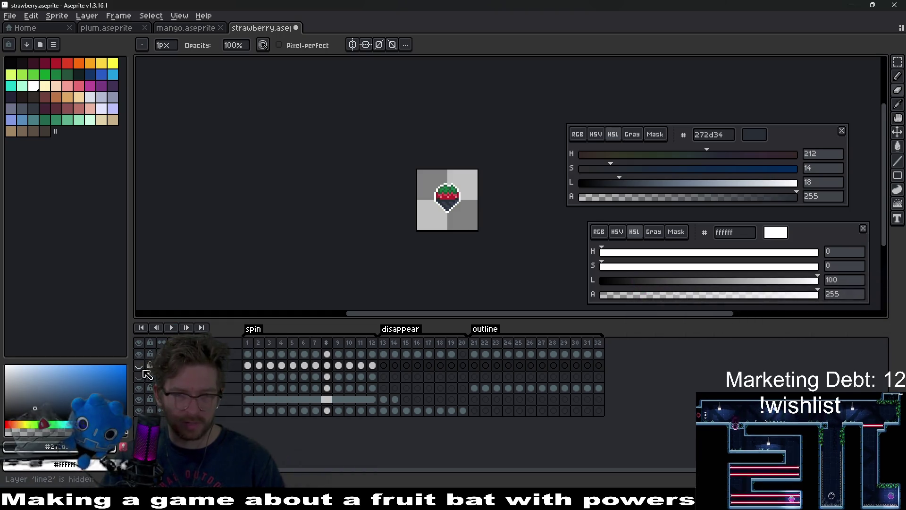
# Save strawberry.aseprite, export the sheet over strawberry-Sheet.png, and minimize Aseprite
pyautogui.hotkey('ctrl', 's')
pyautogui.scroll(2, 431, 203)
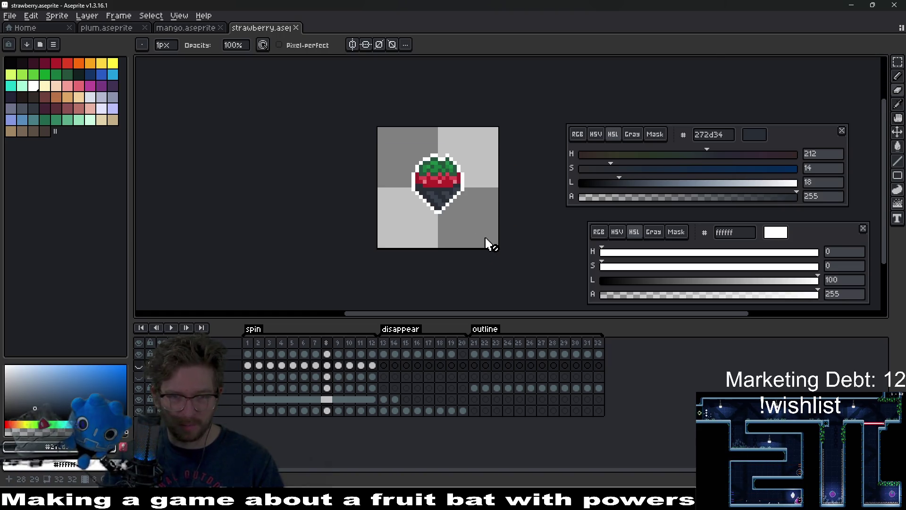
pyautogui.hotkey('ctrl', 'e')
pyautogui.press('Return')
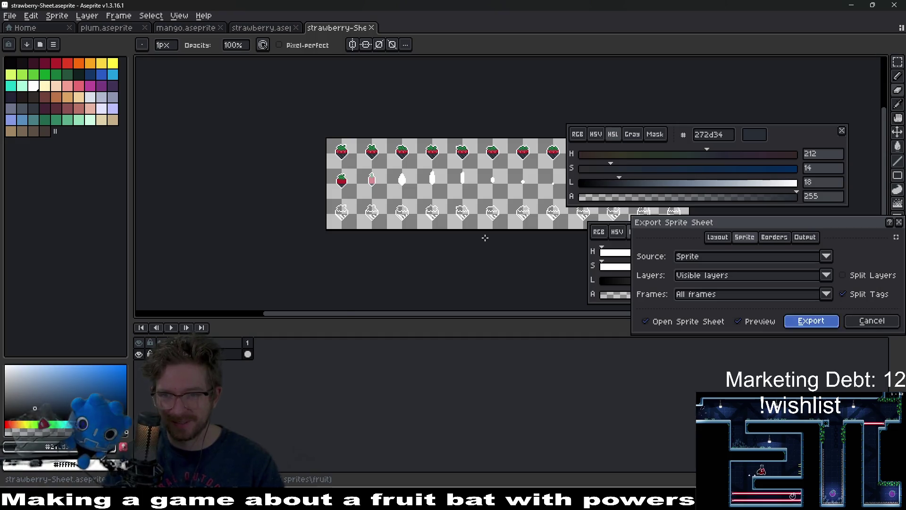
pyautogui.press('Return')
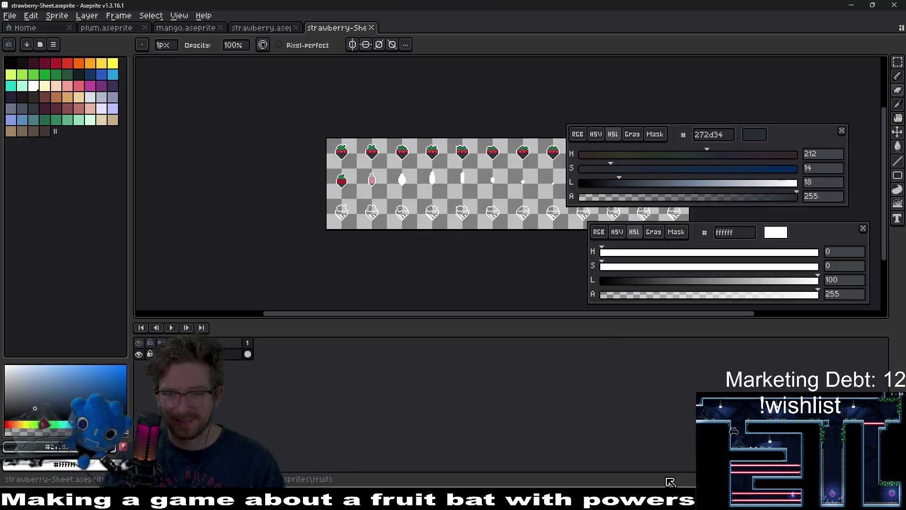
pyautogui.click(852, 5)
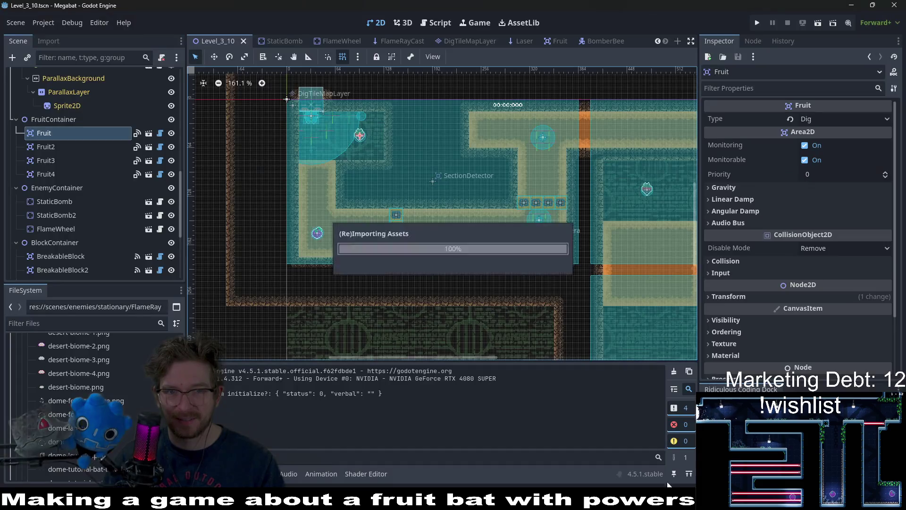
# Run the current level and fly the bat through the first rooms to collect a strawberry
pyautogui.click(818, 23)
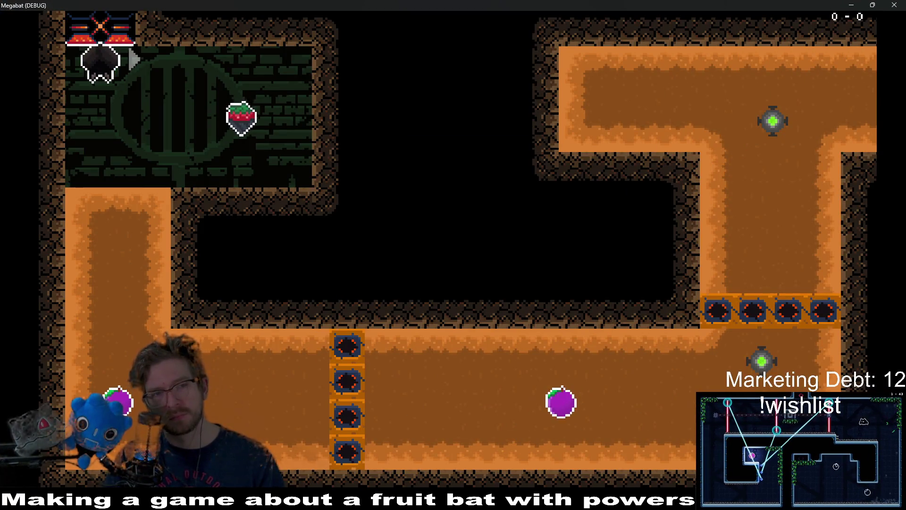
pyautogui.press('Right')
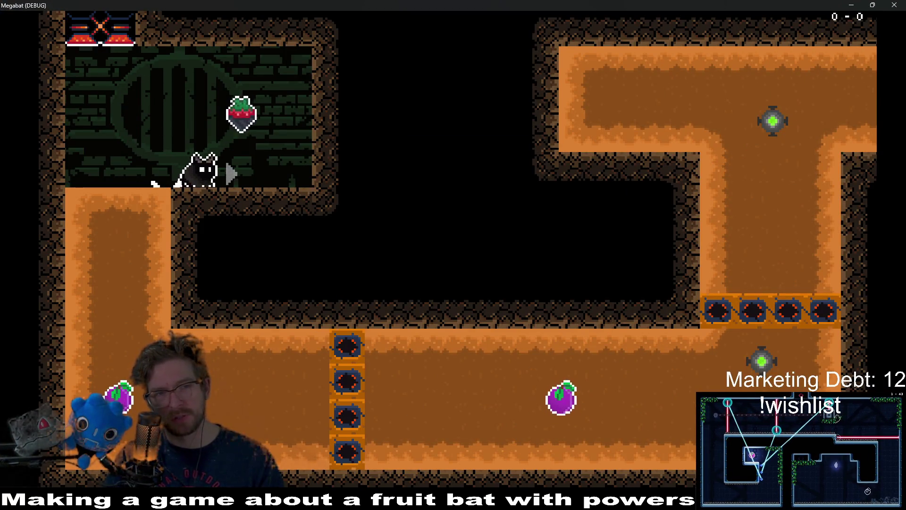
pyautogui.press('Up')
pyautogui.press('Left')
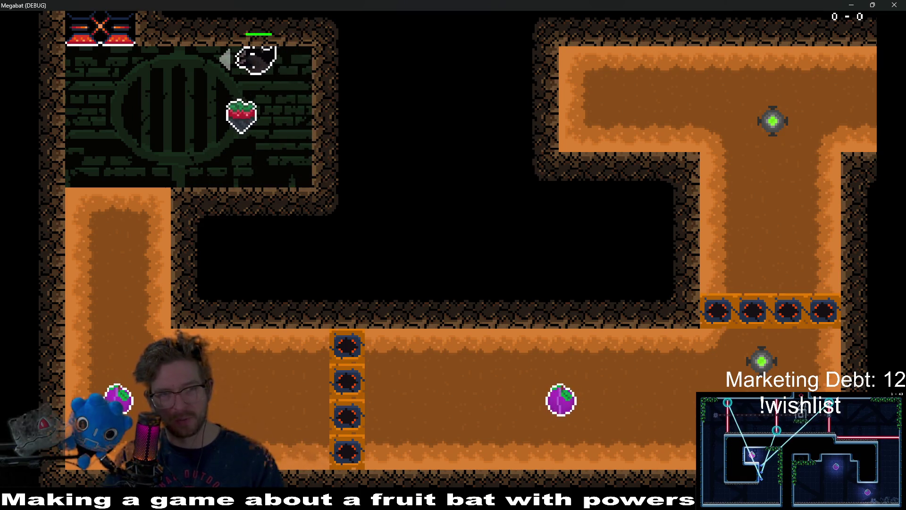
pyautogui.press('Down')
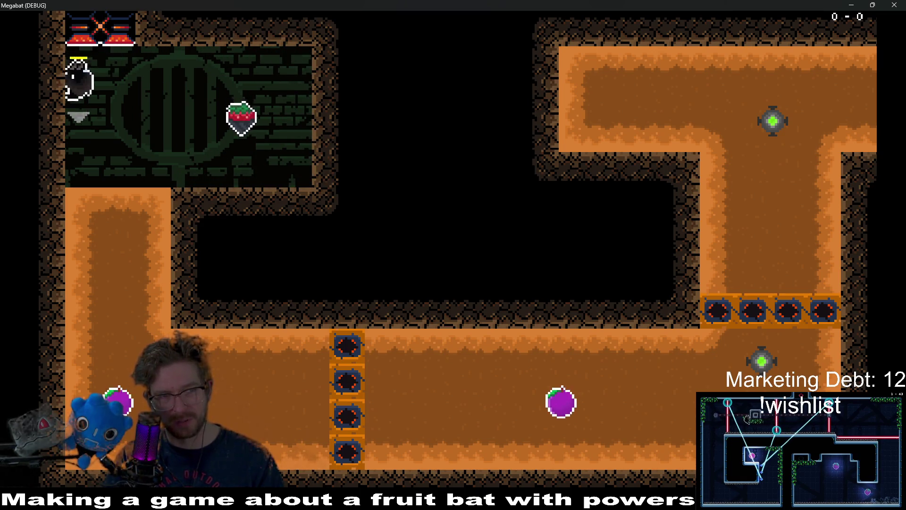
pyautogui.press('Right')
pyautogui.press('Left')
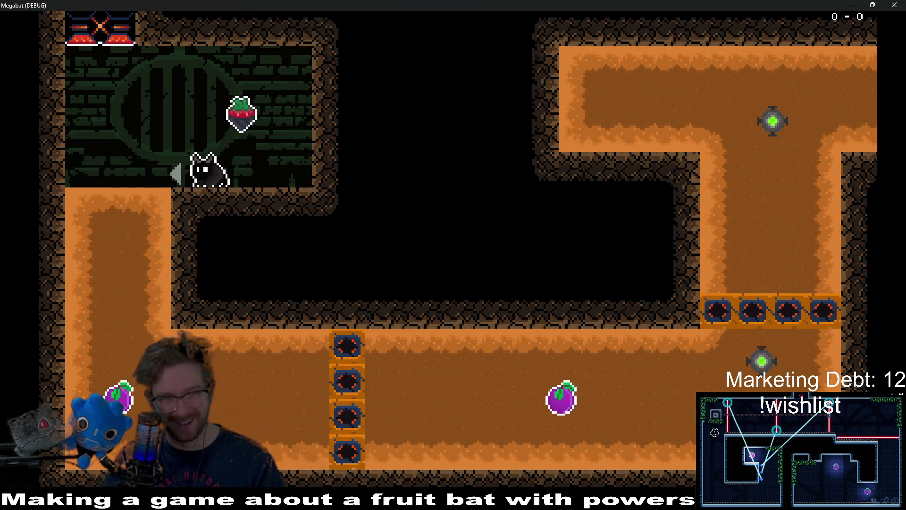
pyautogui.press('Right')
pyautogui.press('Up')
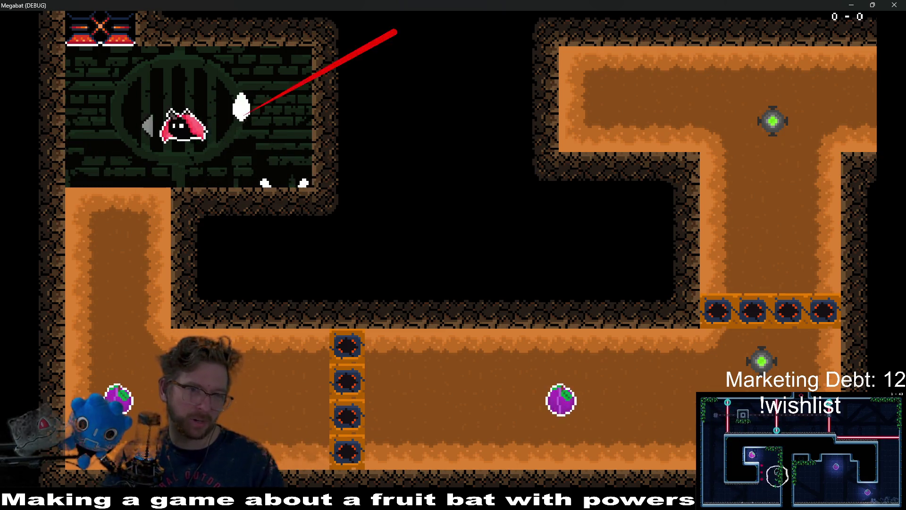
pyautogui.press('Down')
pyautogui.press('Right')
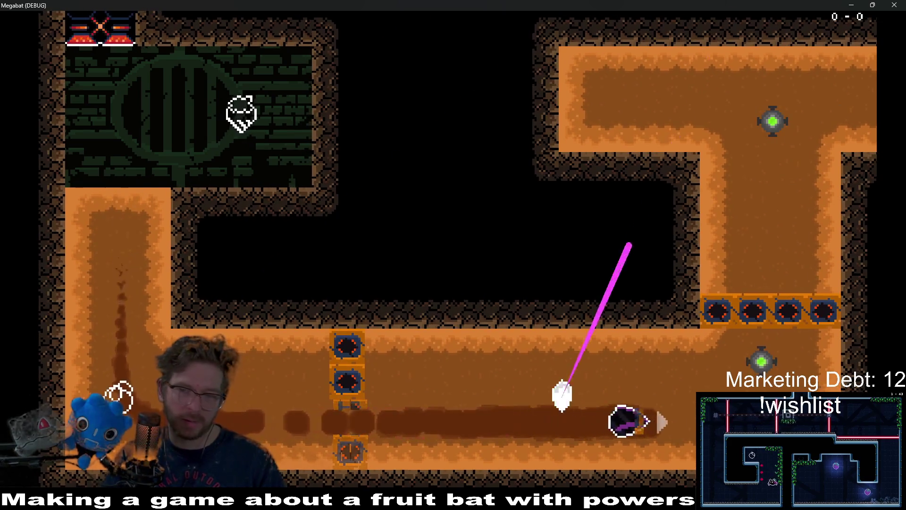
pyautogui.press('Up')
# Fly the bat into the next room for another strawberry, then stop the game and return to Aseprite
pyautogui.press('Right')
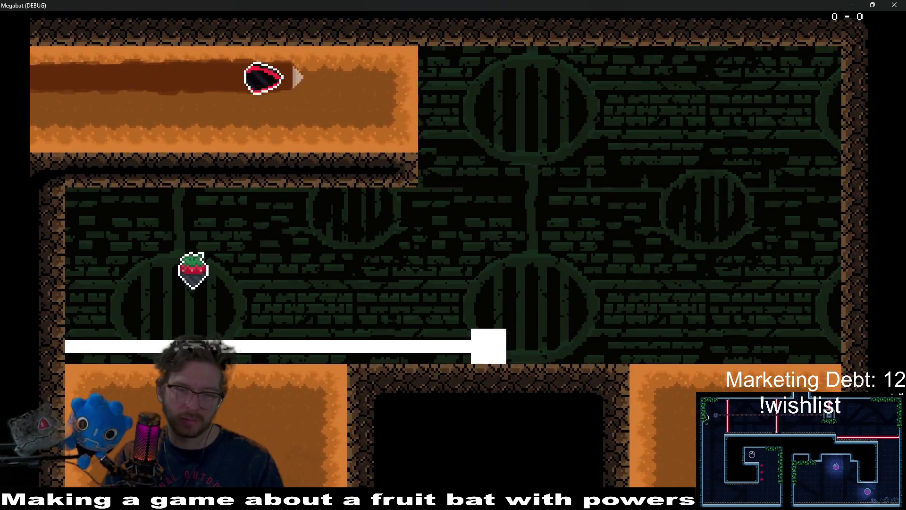
pyautogui.press('Down')
pyautogui.press('Left')
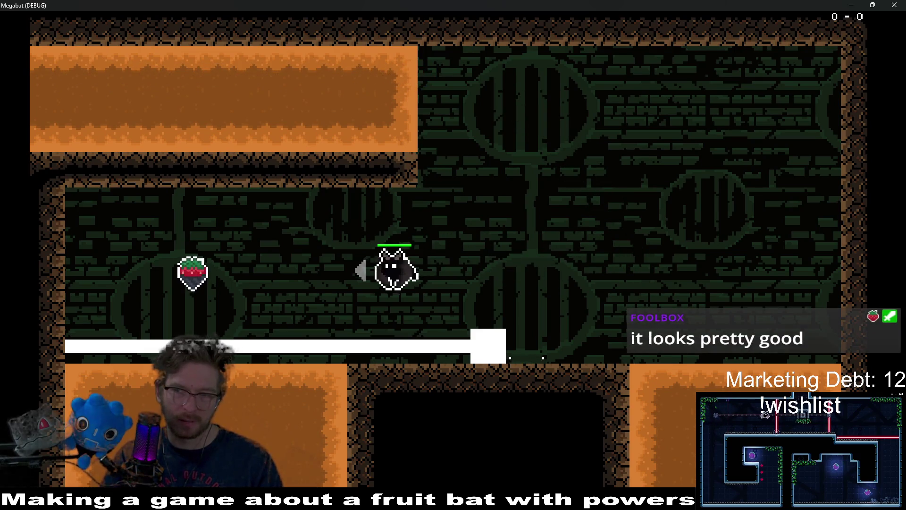
pyautogui.press('Right')
pyautogui.press('Up')
pyautogui.press('Left')
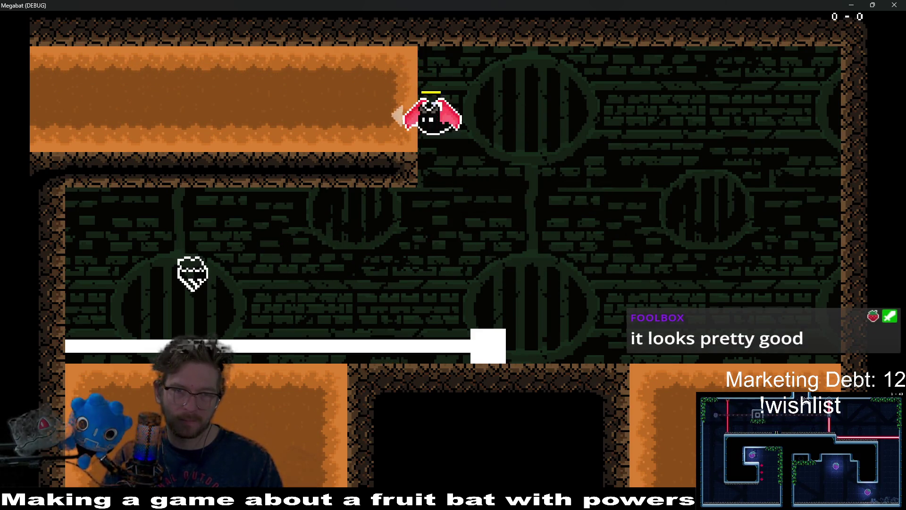
pyautogui.press('Down')
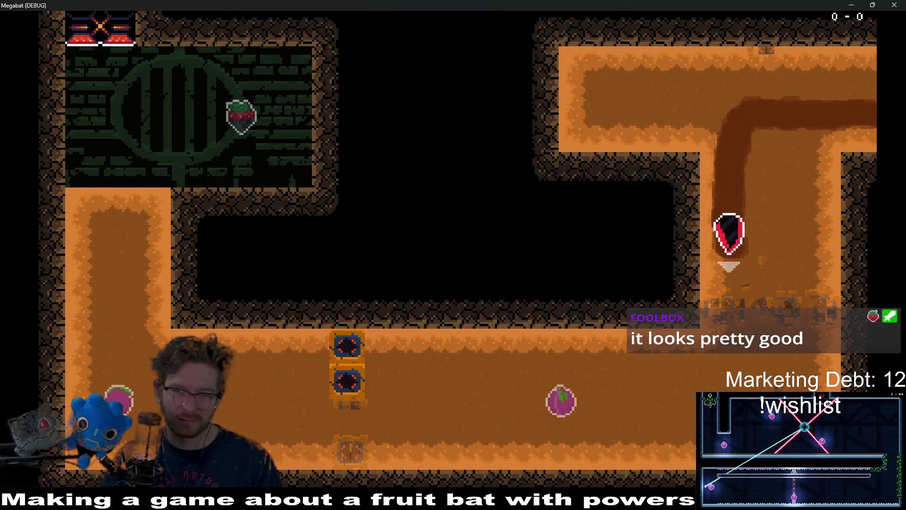
pyautogui.press('Left')
pyautogui.press('Up')
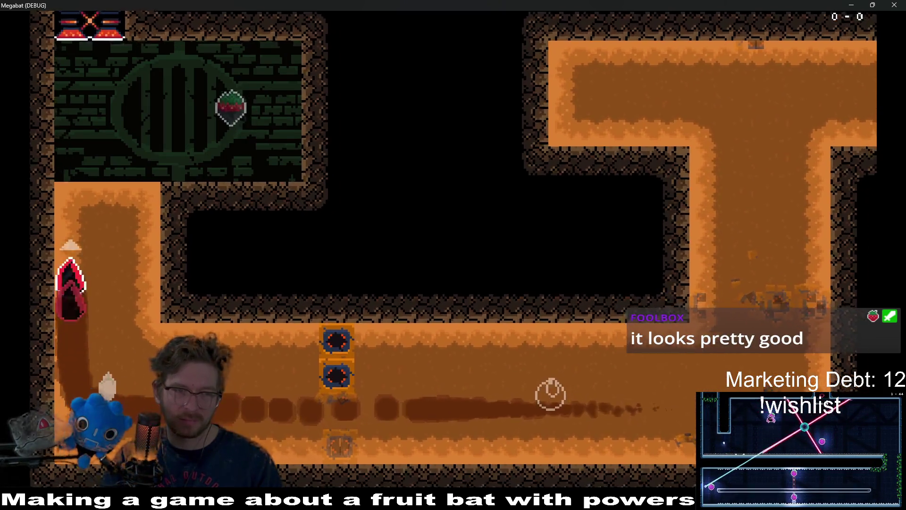
pyautogui.press('Down')
pyautogui.press('Right')
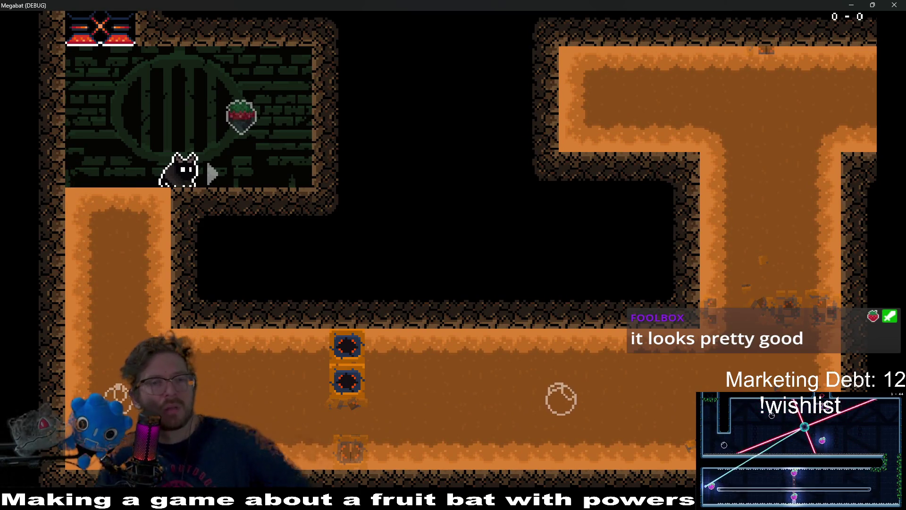
pyautogui.press('F8')
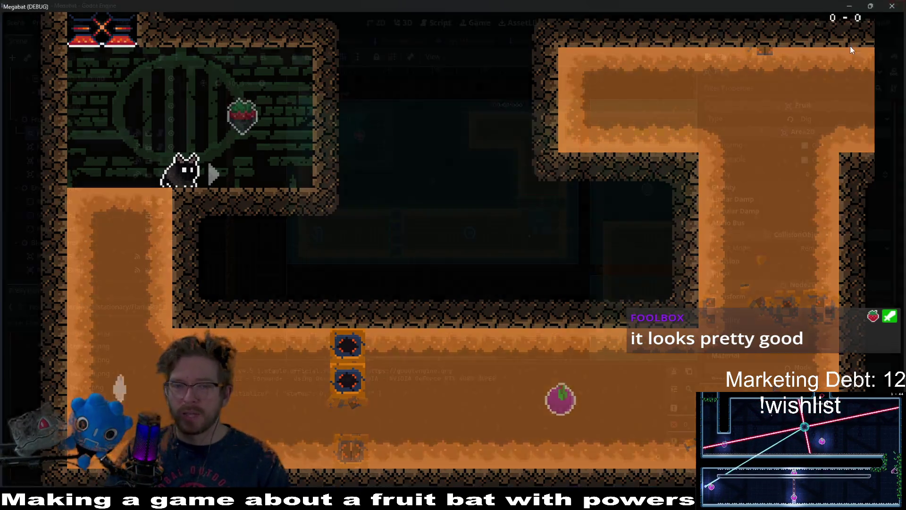
pyautogui.hotkey('alt', 'Tab')
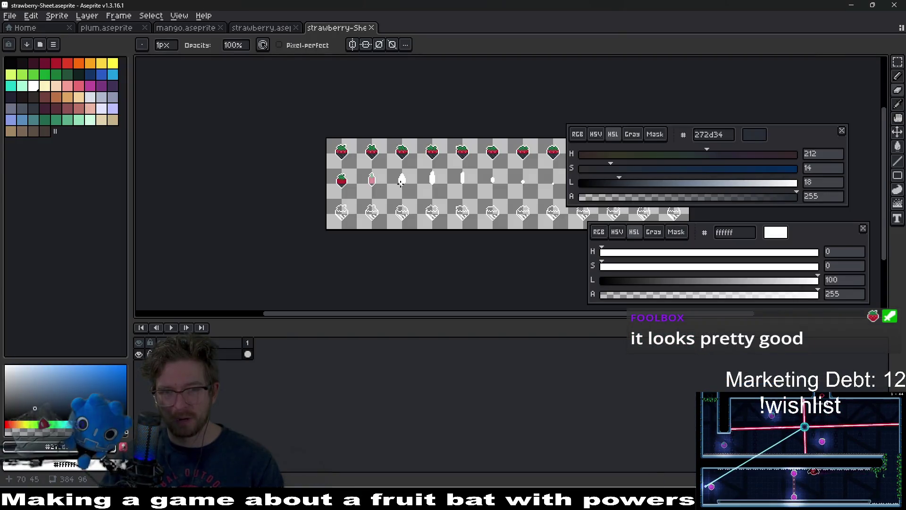
# Close the strawberry sprite sheet without saving
pyautogui.moveTo(441, 185); pyautogui.dragTo(368, 179)
pyautogui.moveTo(419, 158)
pyautogui.mouseDown()
pyautogui.moveTo(404, 172)
pyautogui.moveTo(460, 205)
pyautogui.mouseUp()
pyautogui.hotkey('ctrl', 'shift', 's')
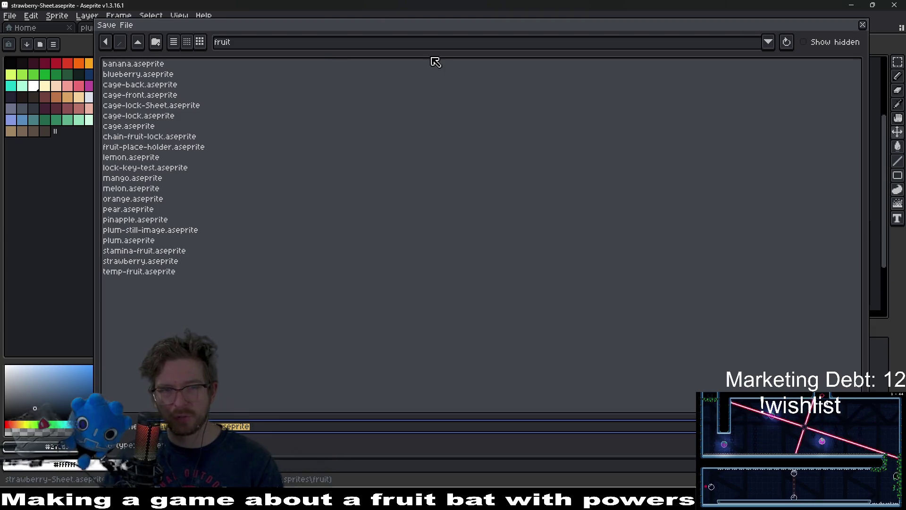
pyautogui.press('Escape')
pyautogui.click(276, 28)
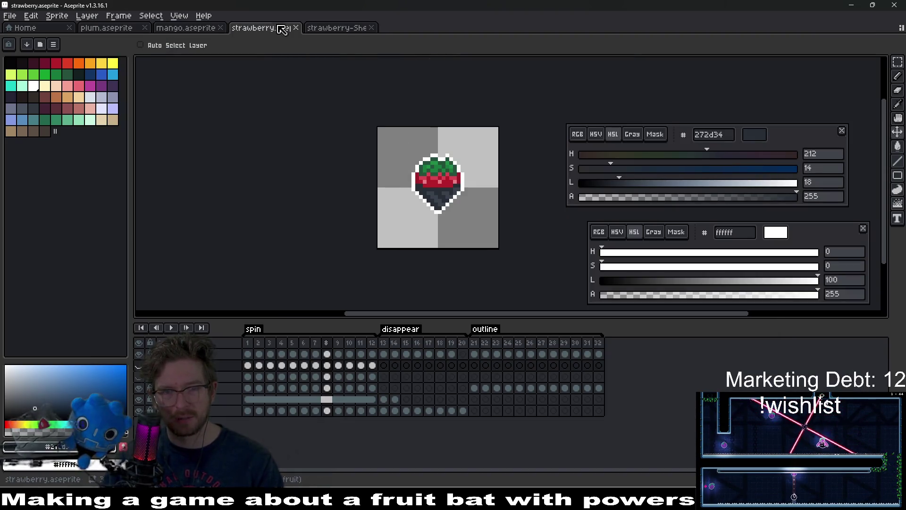
pyautogui.click(337, 28)
pyautogui.hotkey('ctrl', 'w')
# Switch to the mango sprite with the pencil, check the plum sprite, and centre the zoomed-in mango
pyautogui.click(188, 34)
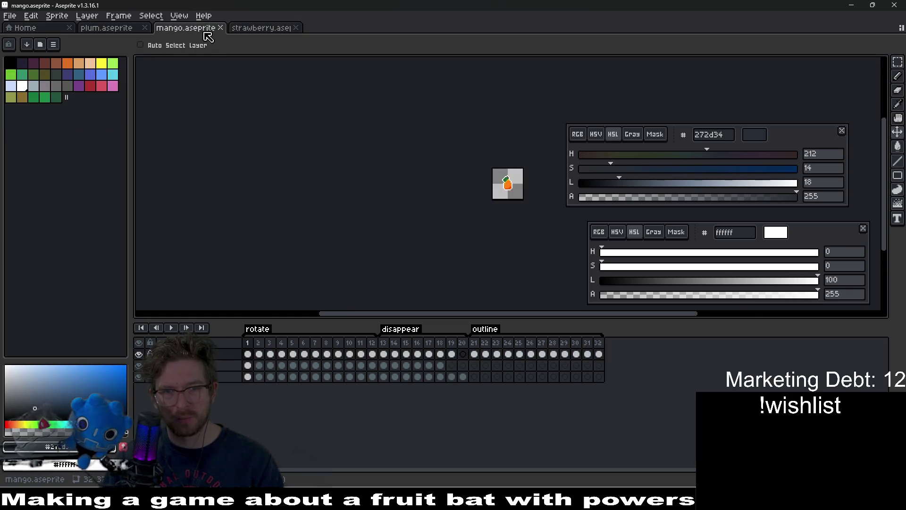
pyautogui.press('b')
pyautogui.scroll(2, 534, 188)
pyautogui.moveTo(534, 188); pyautogui.dragTo(487, 195)
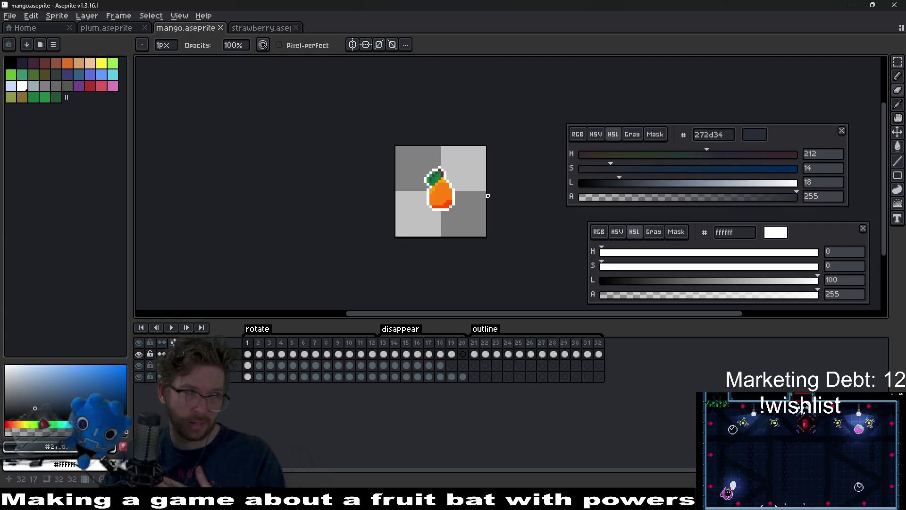
pyautogui.click(107, 28)
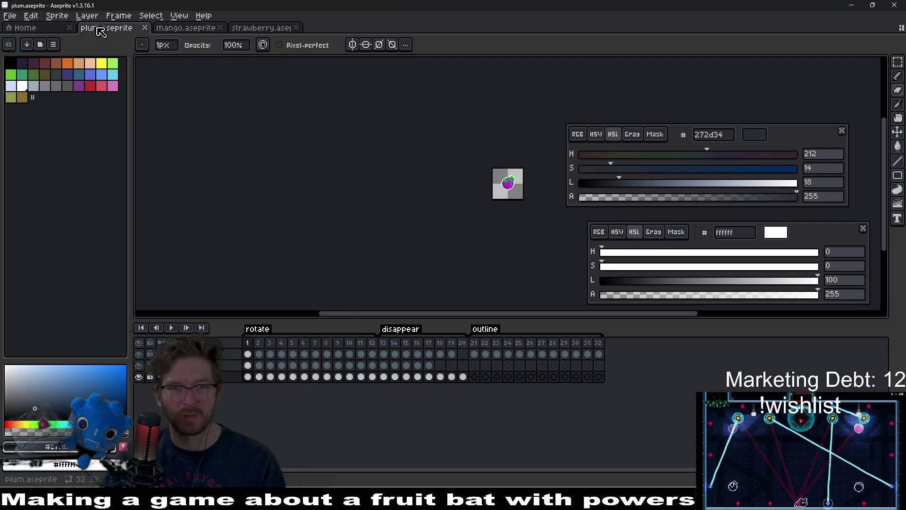
pyautogui.scroll(2, 499, 175)
pyautogui.moveTo(470, 168); pyautogui.dragTo(392, 160)
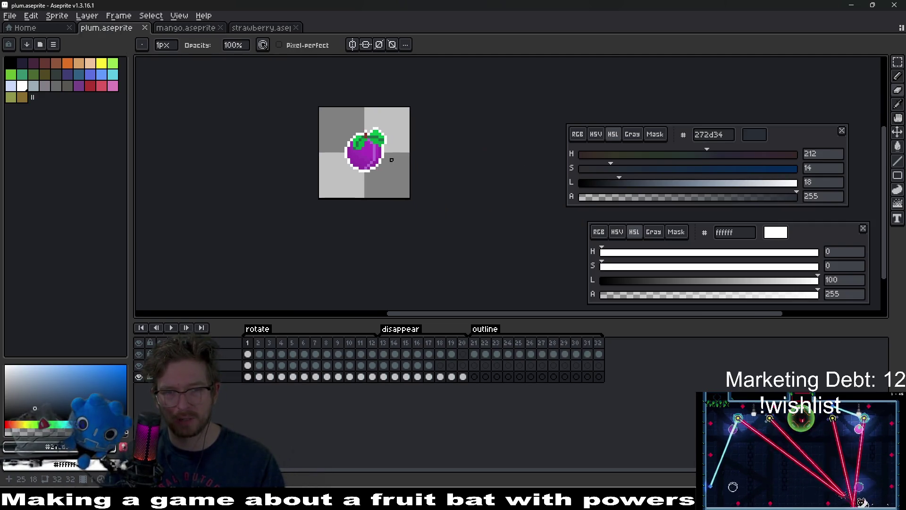
pyautogui.click(196, 29)
pyautogui.moveTo(455, 196); pyautogui.dragTo(447, 196)
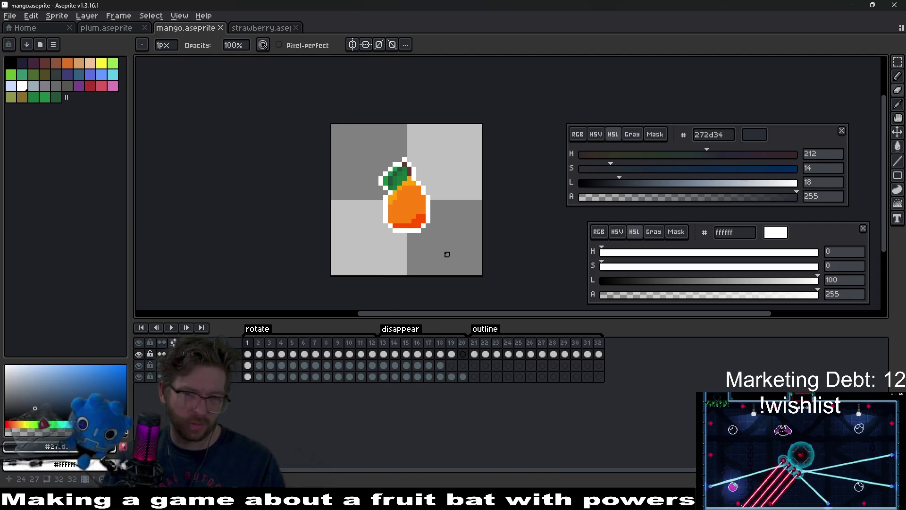
# Add a new empty layer above the fourth layer, select its frame 1 cel, and pick orange
pyautogui.click(248, 376)
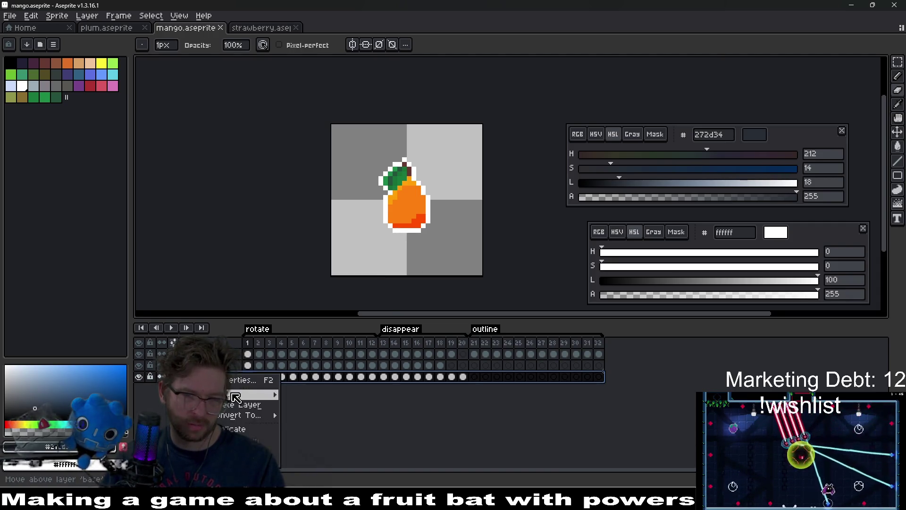
pyautogui.moveTo(235, 395)
pyautogui.click(297, 394)
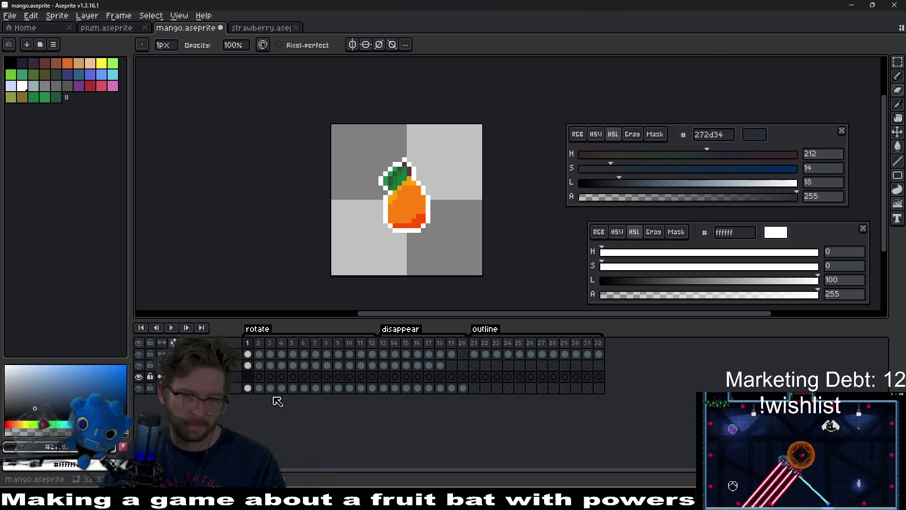
pyautogui.click(230, 377)
pyautogui.click(249, 377)
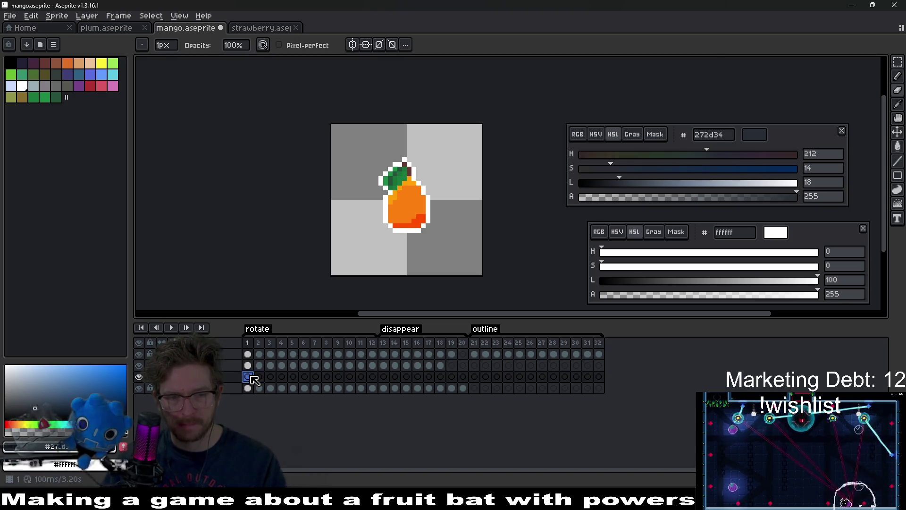
pyautogui.click(68, 66)
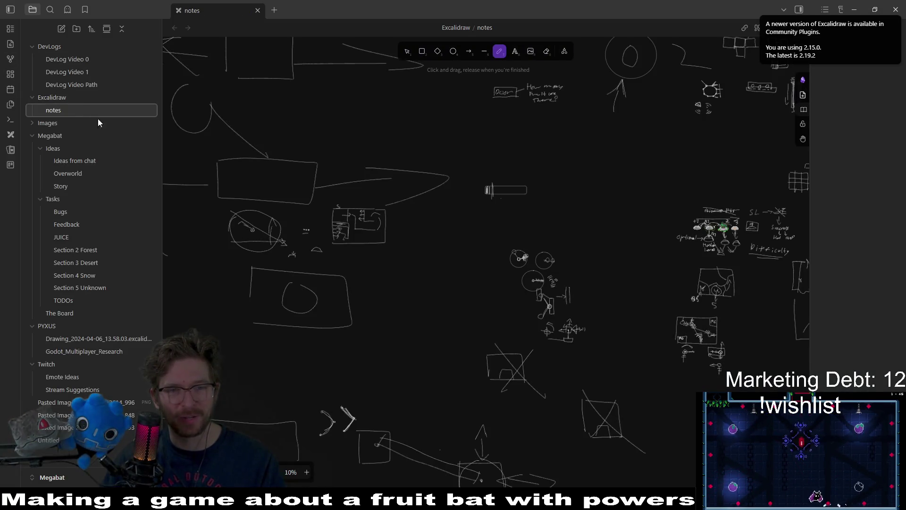
# Sketch a rectangle with a ring around it and motion arrows beside it in Excalidraw
pyautogui.scroll(-10, 440, 208)
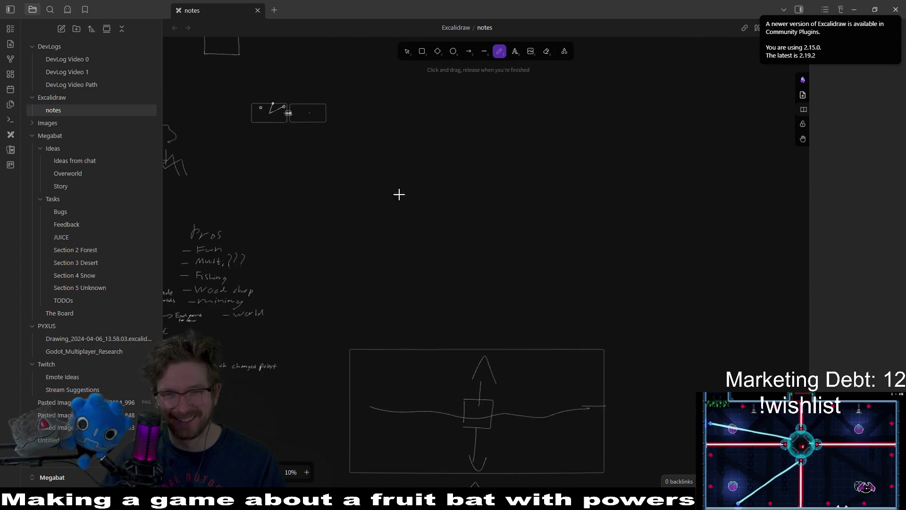
pyautogui.scroll(2, 400, 196)
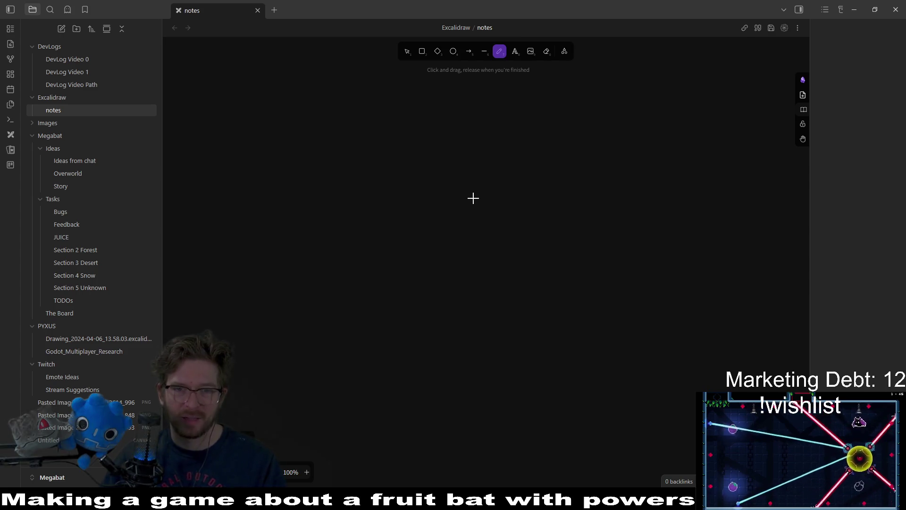
pyautogui.moveTo(467, 117)
pyautogui.mouseDown()
pyautogui.moveTo(457, 268)
pyautogui.moveTo(484, 289)
pyautogui.moveTo(374, 309)
pyautogui.mouseUp()
pyautogui.hscroll(3, 522, 243)
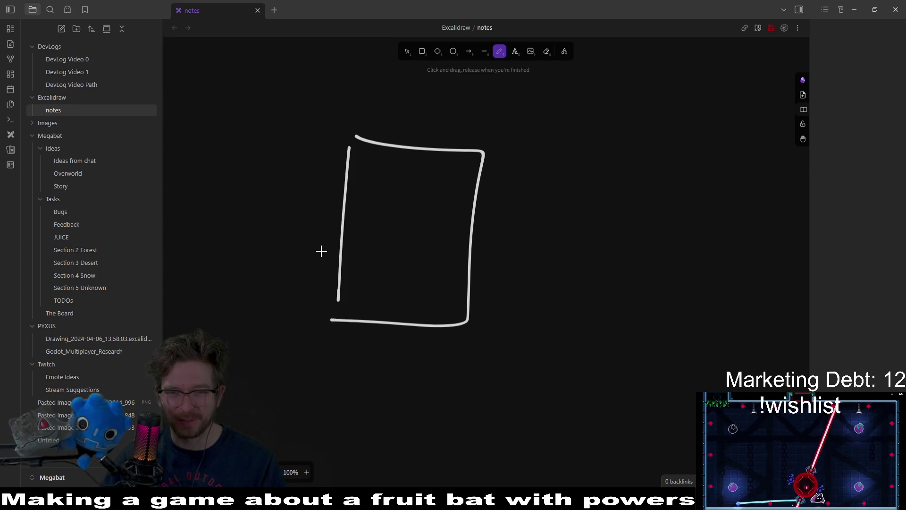
pyautogui.moveTo(320, 251)
pyautogui.mouseDown()
pyautogui.moveTo(533, 256)
pyautogui.moveTo(479, 221)
pyautogui.mouseUp()
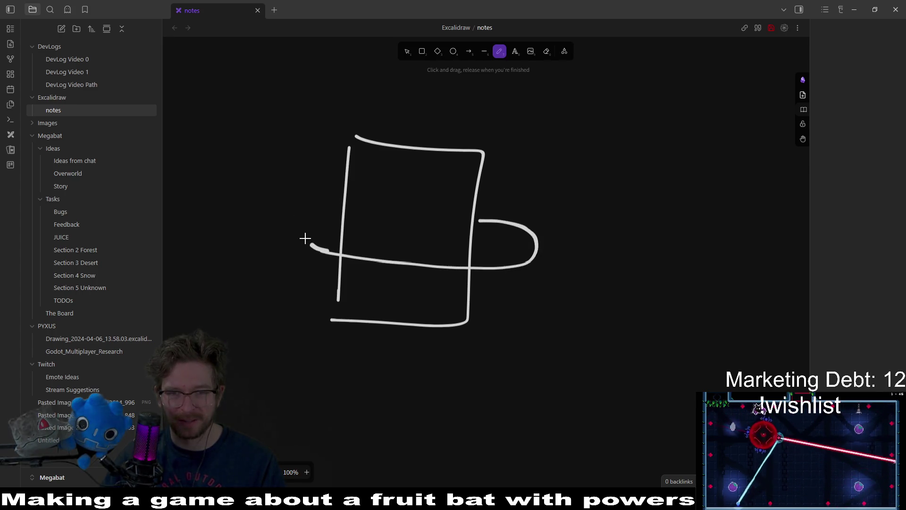
pyautogui.moveTo(326, 250); pyautogui.dragTo(390, 217)
pyautogui.hotkey('ctrl', 'z')
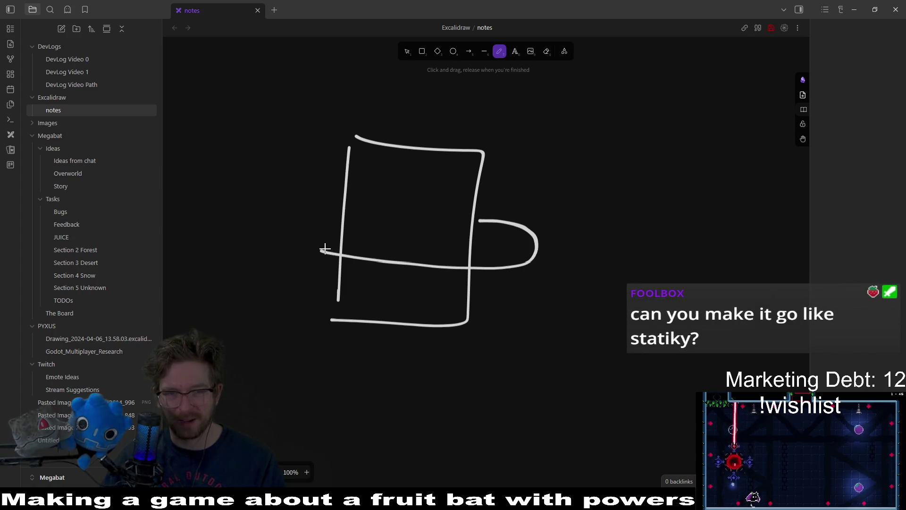
pyautogui.moveTo(321, 249)
pyautogui.mouseDown()
pyautogui.moveTo(307, 222)
pyautogui.moveTo(341, 212)
pyautogui.mouseUp()
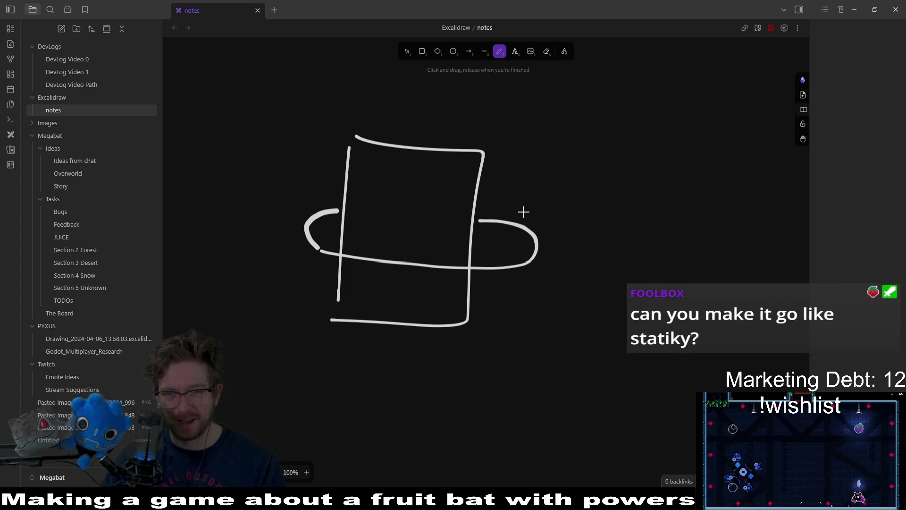
pyautogui.moveTo(520, 209); pyautogui.dragTo(515, 163)
pyautogui.moveTo(505, 175); pyautogui.dragTo(521, 128)
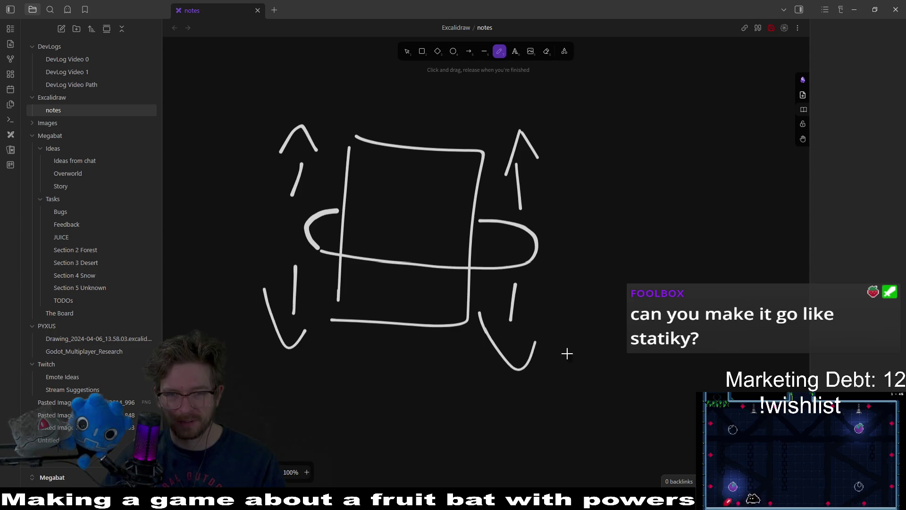
# Draw a right-pointing arrow to a second box circled by an upper and a lower ring
pyautogui.hscroll(3, 493, 255)
pyautogui.moveTo(487, 257); pyautogui.dragTo(573, 260)
pyautogui.moveTo(515, 226)
pyautogui.mouseDown()
pyautogui.moveTo(662, 261)
pyautogui.moveTo(577, 278)
pyautogui.mouseUp()
pyautogui.hscroll(3, 577, 278)
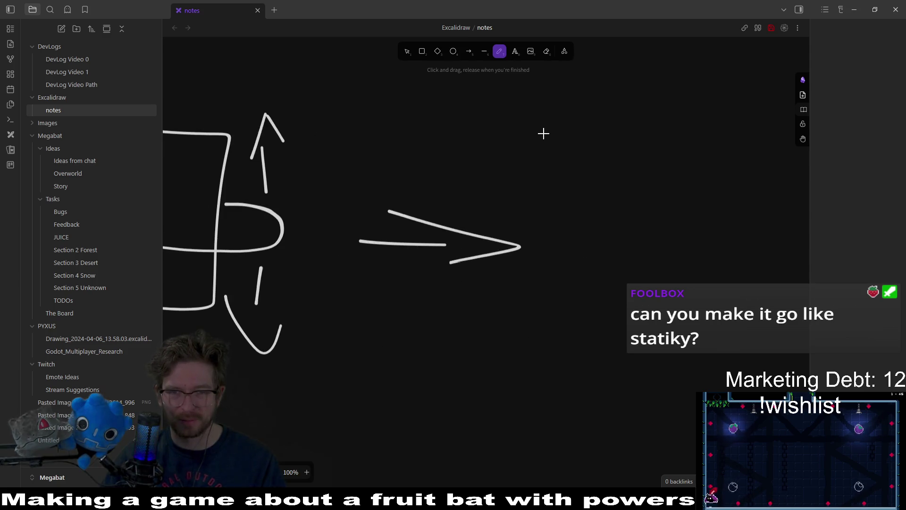
pyautogui.moveTo(589, 141)
pyautogui.mouseDown()
pyautogui.moveTo(671, 213)
pyautogui.moveTo(564, 206)
pyautogui.mouseUp()
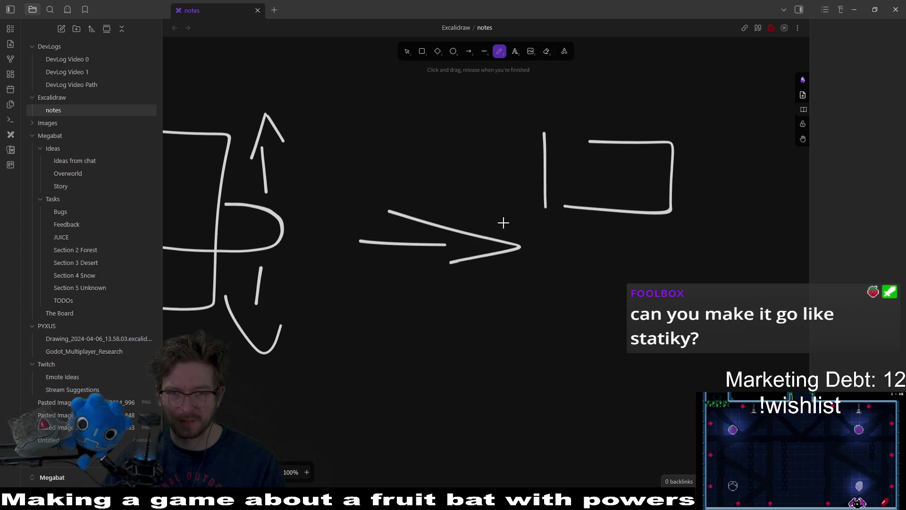
pyautogui.moveTo(514, 234); pyautogui.dragTo(713, 218)
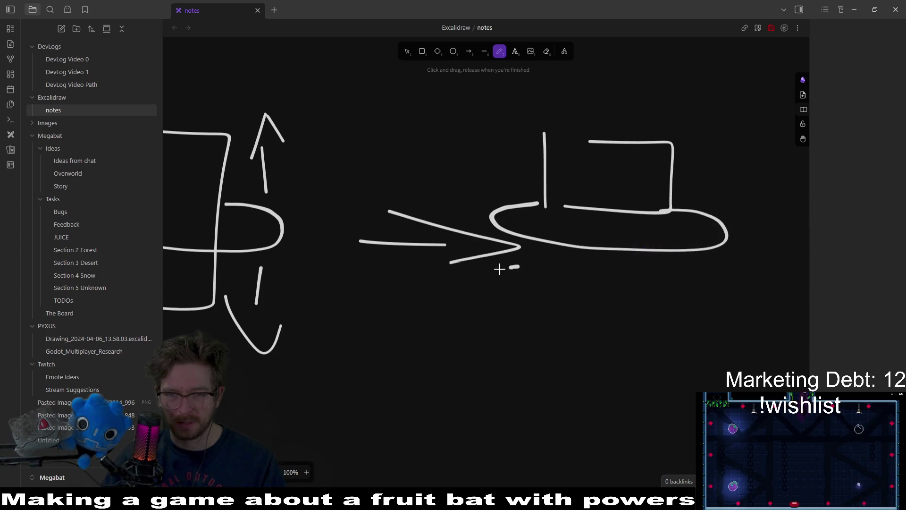
pyautogui.moveTo(499, 268)
pyautogui.mouseDown()
pyautogui.moveTo(710, 301)
pyautogui.moveTo(670, 272)
pyautogui.mouseUp()
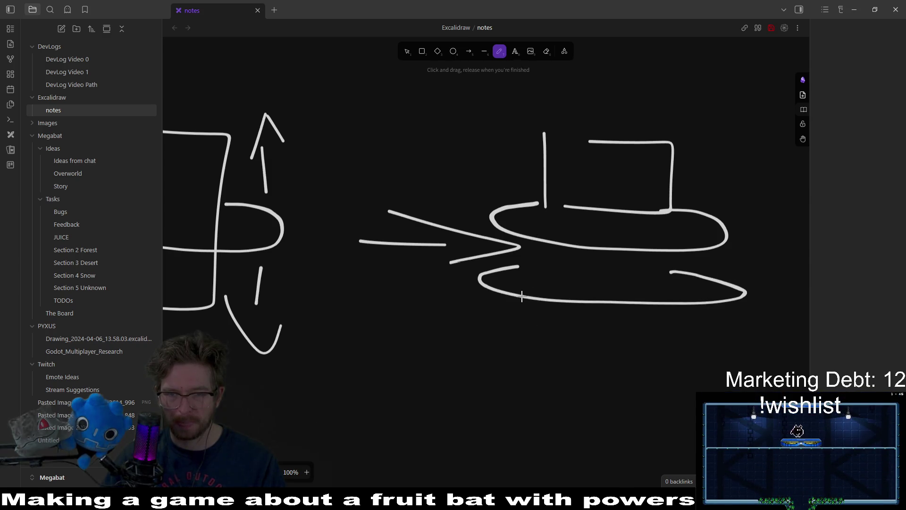
pyautogui.hotkey('ctrl', 'z')
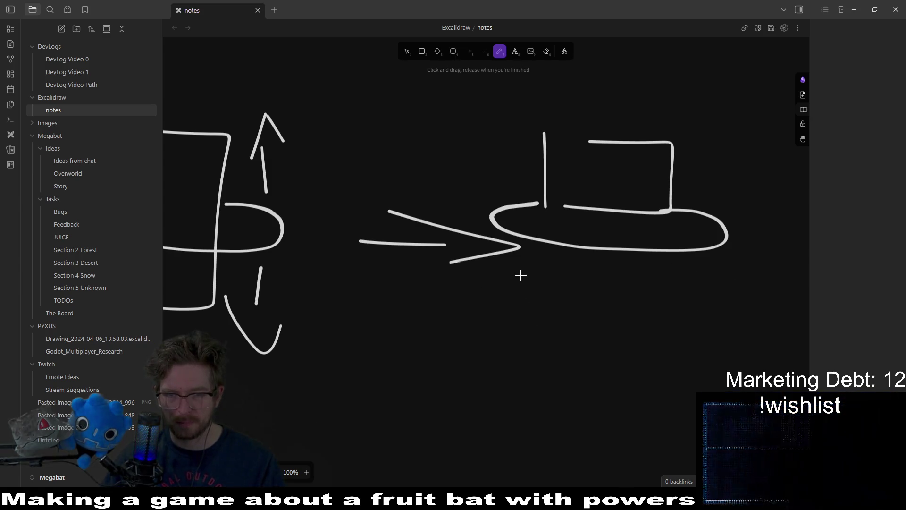
pyautogui.moveTo(517, 266)
pyautogui.mouseDown()
pyautogui.moveTo(632, 265)
pyautogui.moveTo(727, 291)
pyautogui.mouseUp()
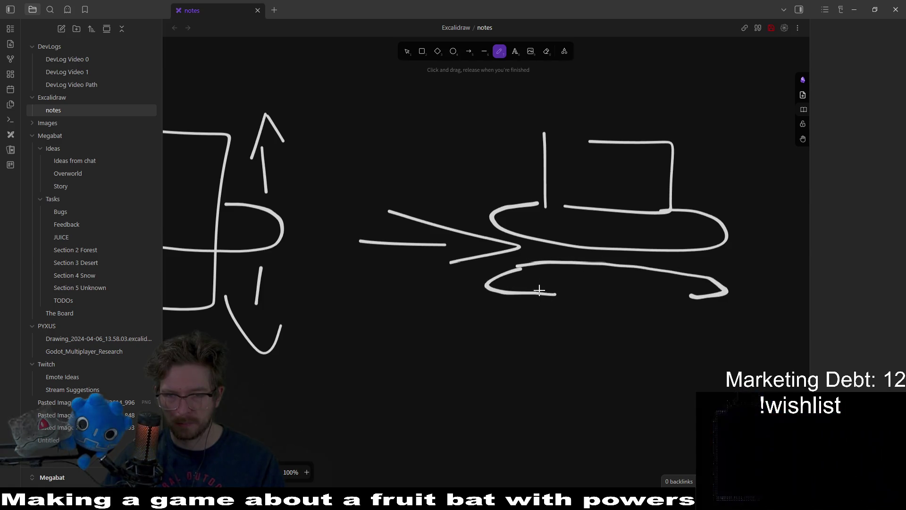
pyautogui.moveTo(539, 289)
pyautogui.mouseDown()
pyautogui.moveTo(566, 366)
pyautogui.moveTo(685, 312)
pyautogui.moveTo(547, 297)
pyautogui.mouseUp()
pyautogui.moveTo(711, 270); pyautogui.dragTo(622, 297)
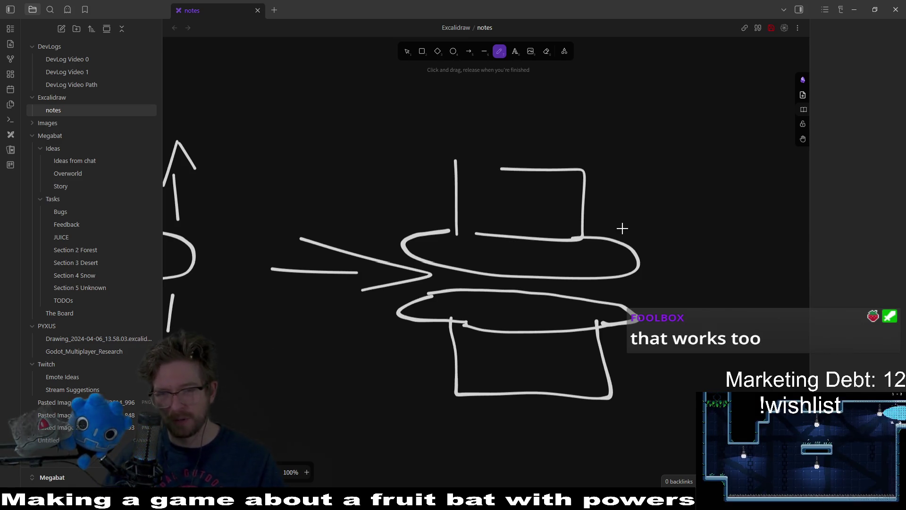
# Add up and down arrows around the rings, pan over the sketch, and return to Aseprite
pyautogui.moveTo(622, 229)
pyautogui.mouseDown()
pyautogui.moveTo(627, 178)
pyautogui.moveTo(654, 193)
pyautogui.mouseUp()
pyautogui.moveTo(413, 184); pyautogui.dragTo(422, 227)
pyautogui.moveTo(386, 194); pyautogui.dragTo(421, 167)
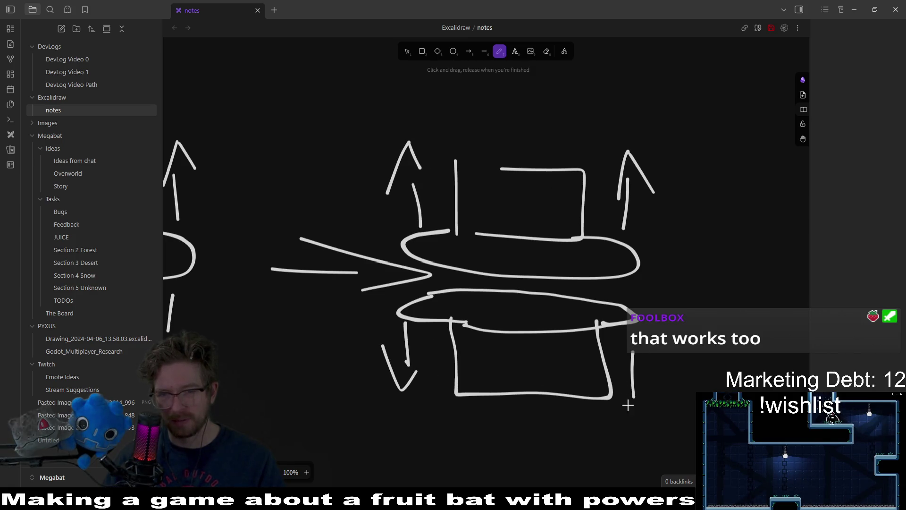
pyautogui.scroll(-3, 580, 321)
pyautogui.hscroll(2, 581, 321)
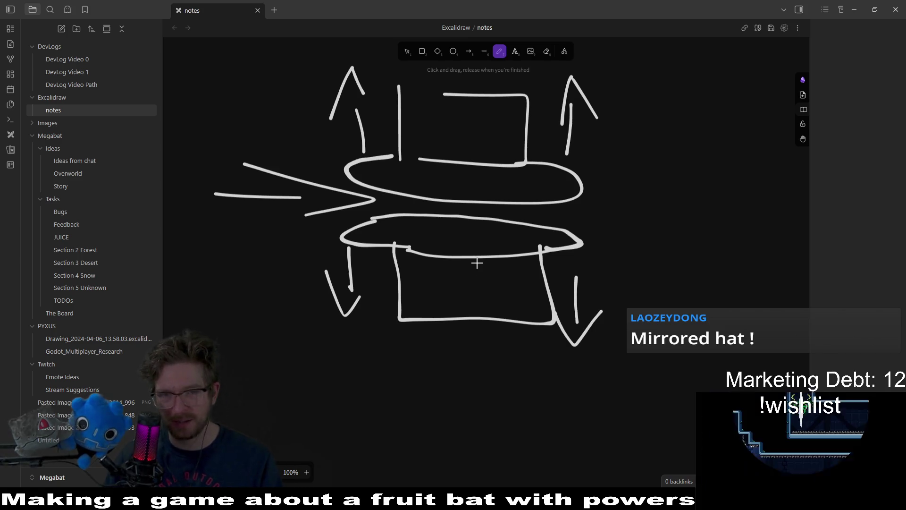
pyautogui.scroll(-1, 559, 207)
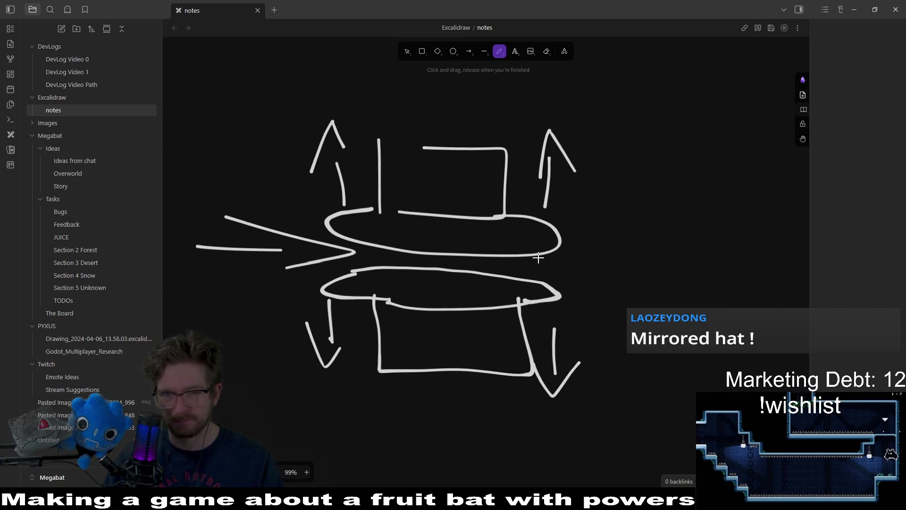
pyautogui.hscroll(-8, 386, 261)
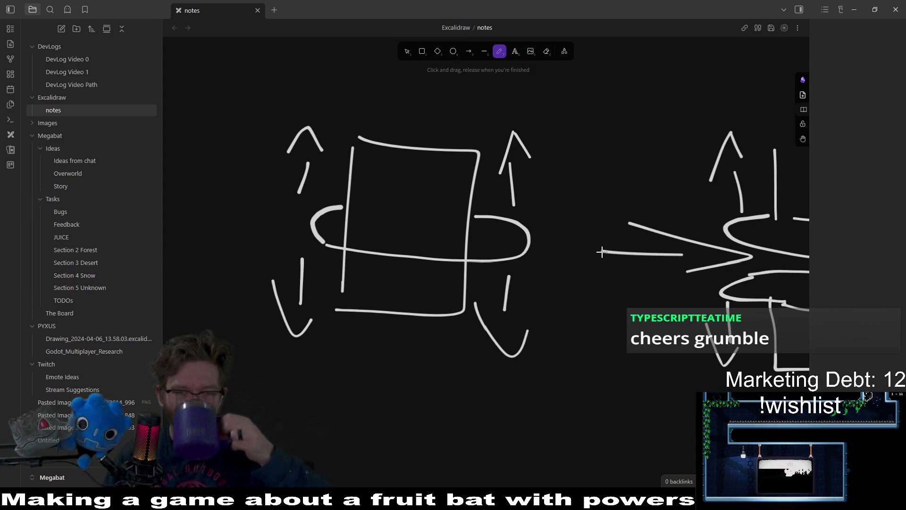
pyautogui.moveTo(657, 263)
pyautogui.mouseDown()
pyautogui.moveTo(531, 280)
pyautogui.moveTo(505, 254)
pyautogui.moveTo(450, 270)
pyautogui.moveTo(570, 273)
pyautogui.mouseUp()
pyautogui.hotkey('alt', 'Tab')
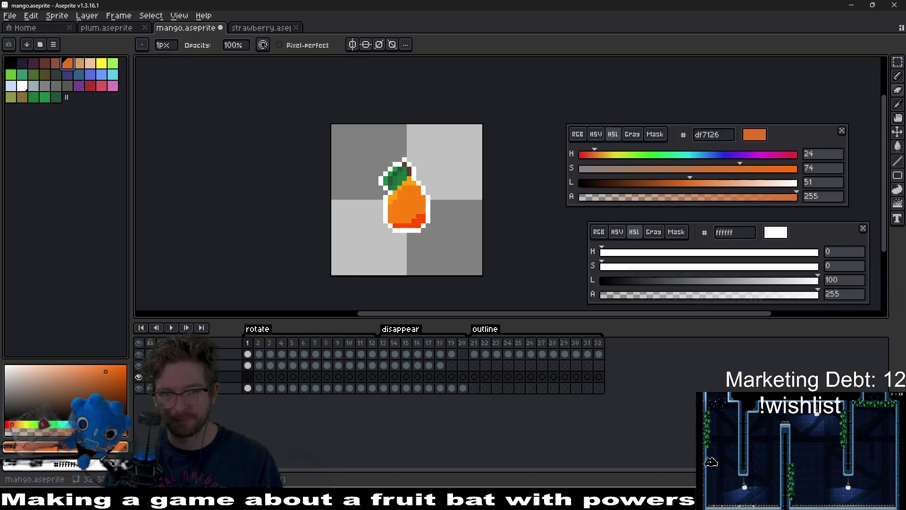
# Load the AAP-64 palette, pick blue 285cc4 as the pencil colour, and move the new layer to the bottom
pyautogui.scroll(2, 424, 210)
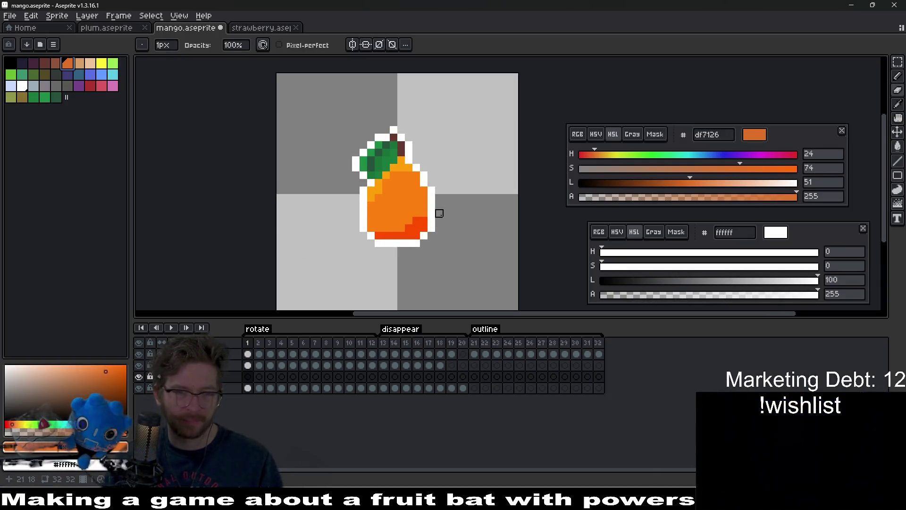
pyautogui.click(248, 376)
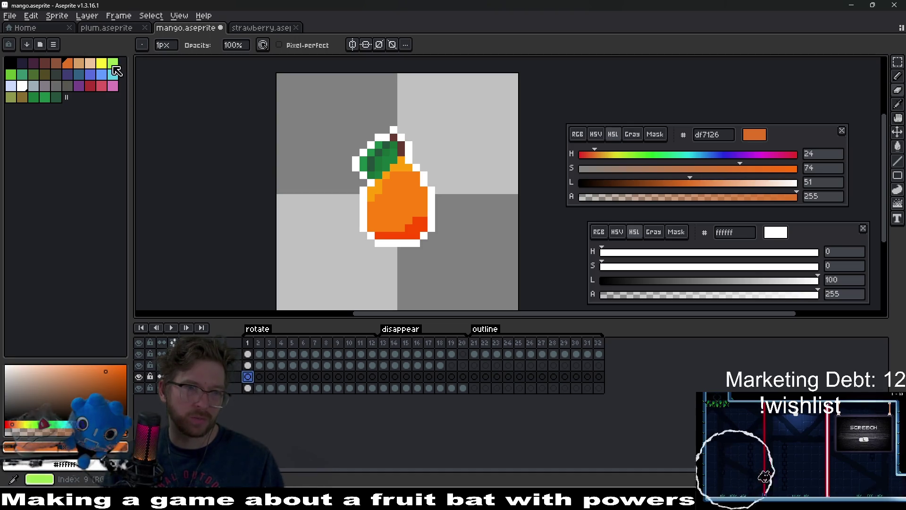
pyautogui.click(67, 69)
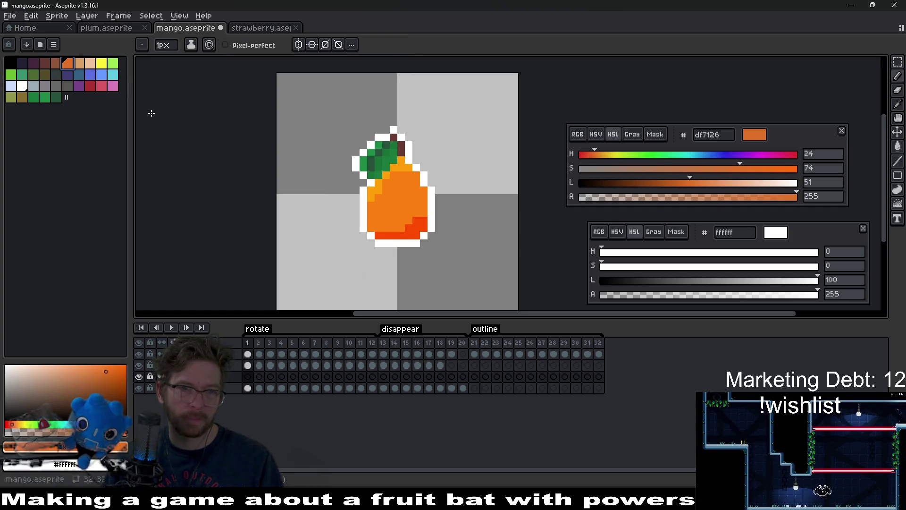
pyautogui.click(27, 44)
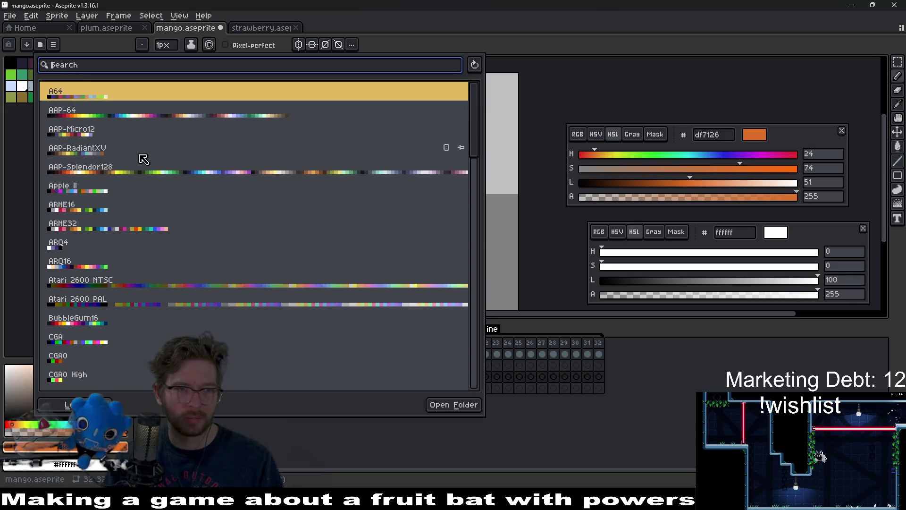
pyautogui.click(75, 405)
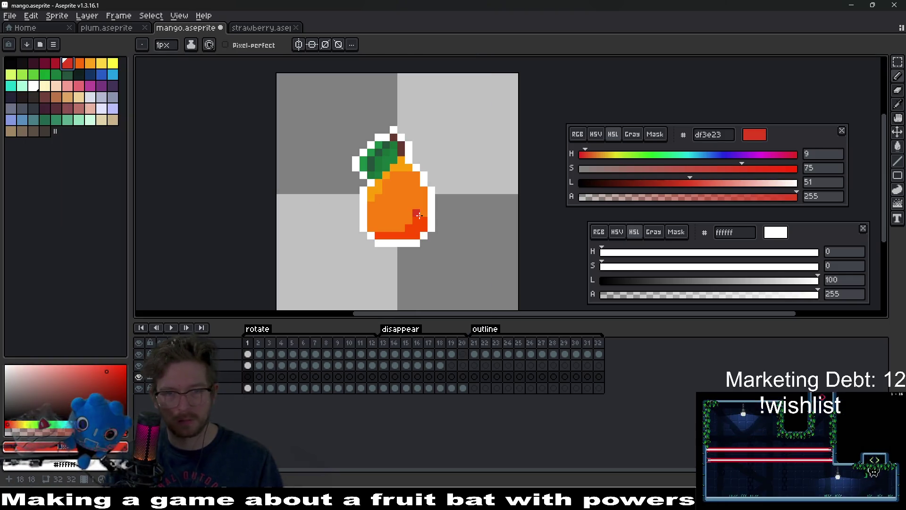
pyautogui.press('i')
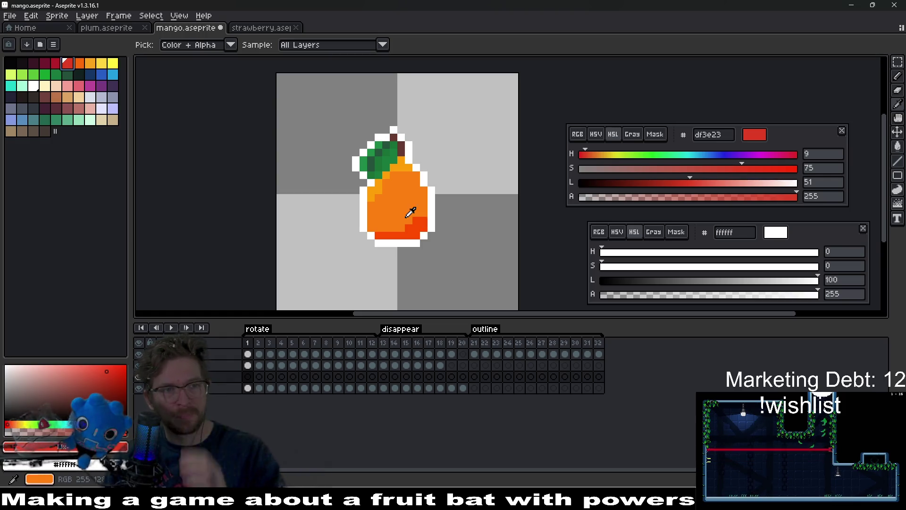
pyautogui.click(101, 75)
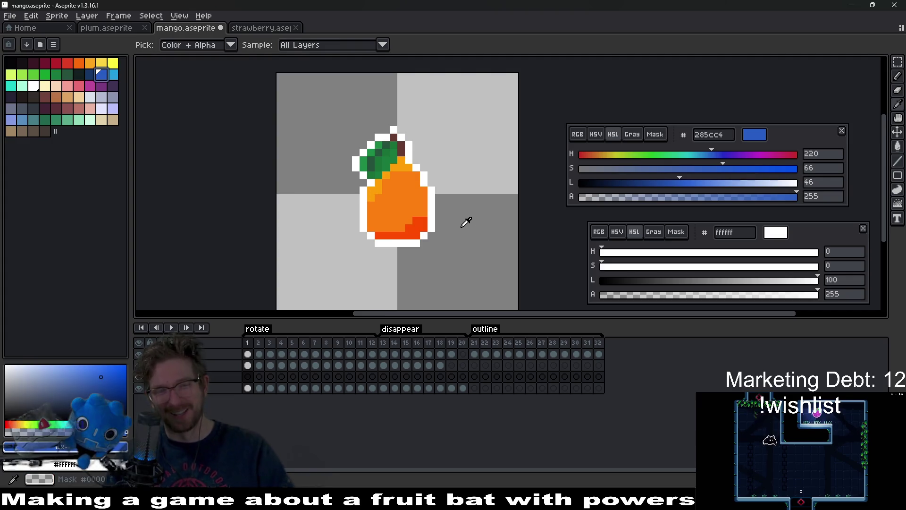
pyautogui.press('b')
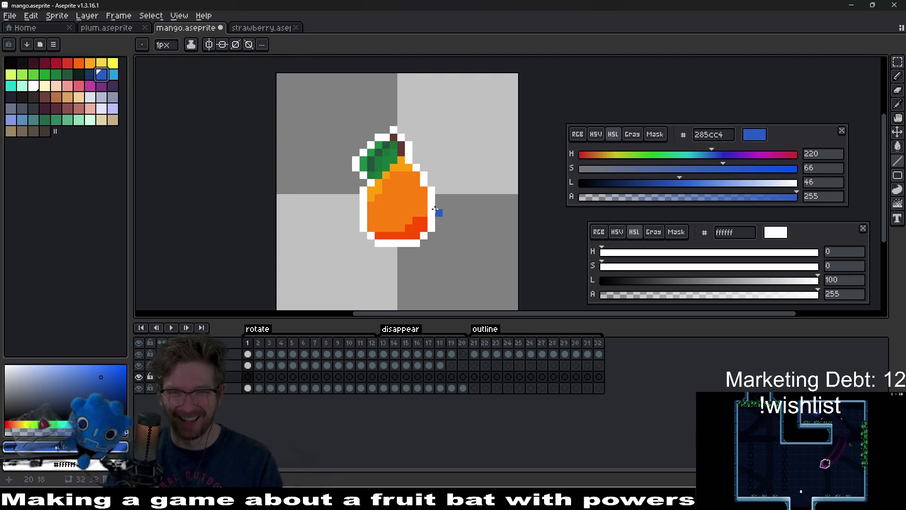
pyautogui.moveTo(222, 376); pyautogui.dragTo(229, 395)
# Rename the new layer 'Palette' and move it to the top of the layer stack
pyautogui.doubleClick(230, 392)
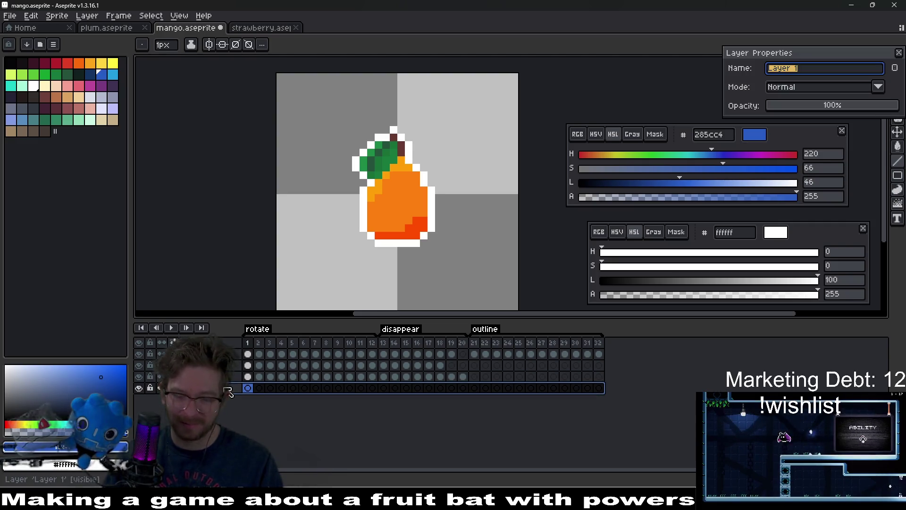
pyautogui.write('Palette')
pyautogui.press('Return')
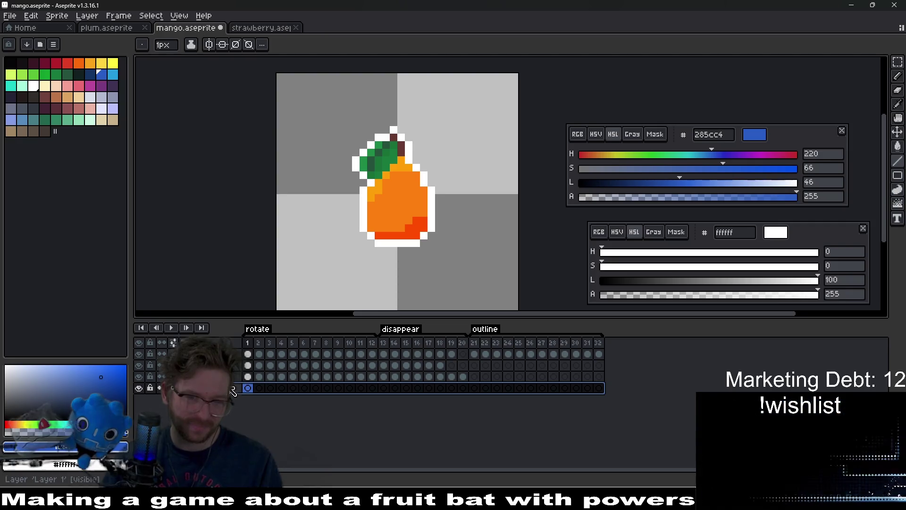
pyautogui.press('l')
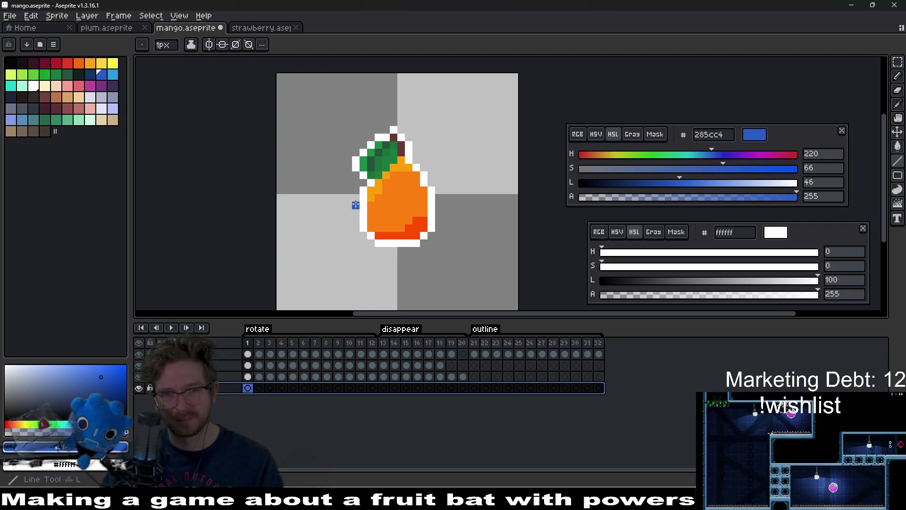
pyautogui.moveTo(235, 388)
pyautogui.mouseDown()
pyautogui.moveTo(243, 384)
pyautogui.moveTo(227, 441)
pyautogui.moveTo(228, 354)
pyautogui.mouseUp()
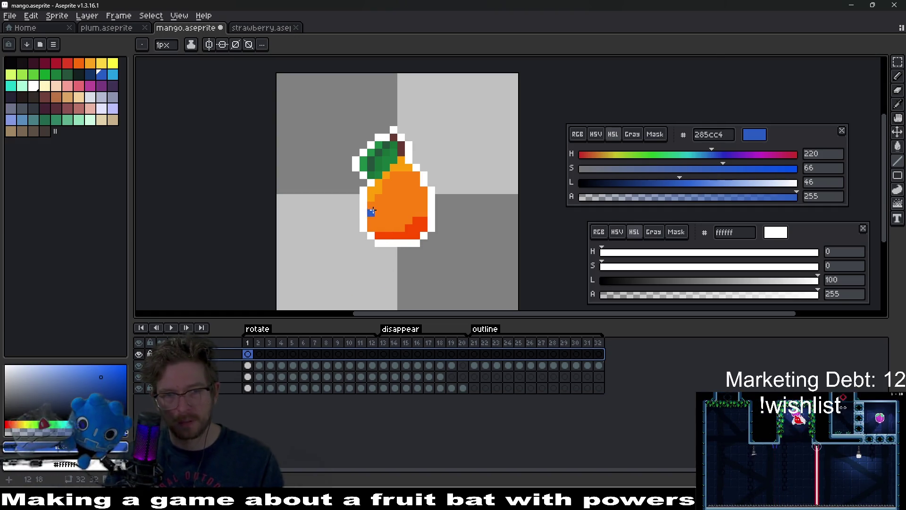
# Draw a blue horizontal line across the mango with the Line tool
pyautogui.moveTo(362, 213)
pyautogui.mouseDown()
pyautogui.moveTo(417, 210)
pyautogui.moveTo(354, 212)
pyautogui.moveTo(340, 195)
pyautogui.moveTo(383, 181)
pyautogui.mouseUp()
pyautogui.press('ctrl')
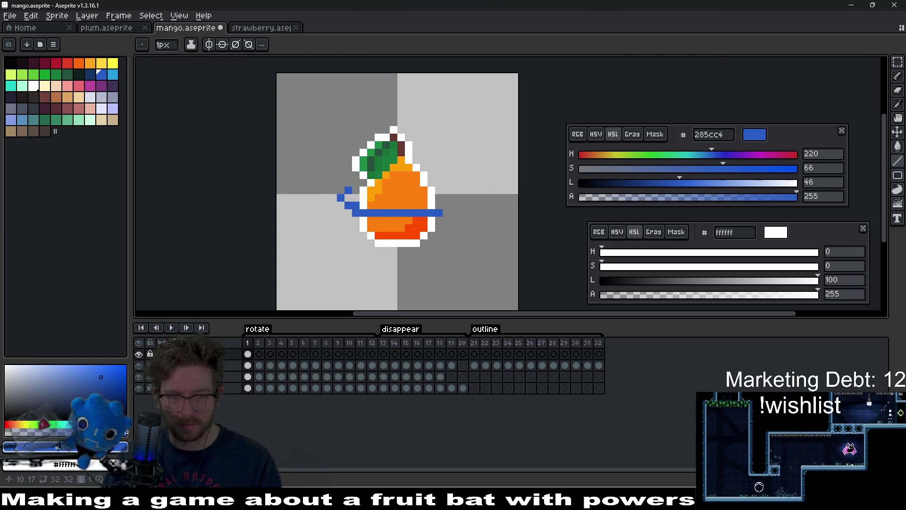
pyautogui.click(356, 206)
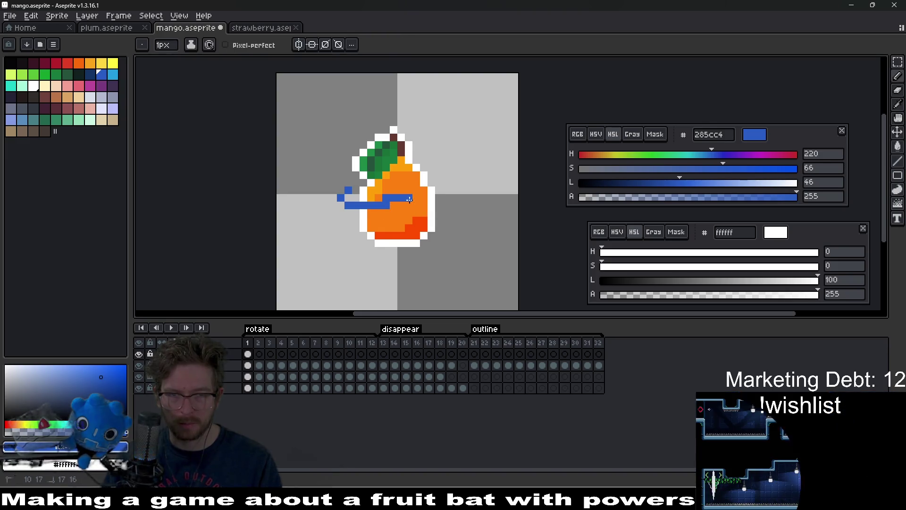
pyautogui.hotkey('ctrl', 'z')
pyautogui.hotkey('ctrl', 'z')
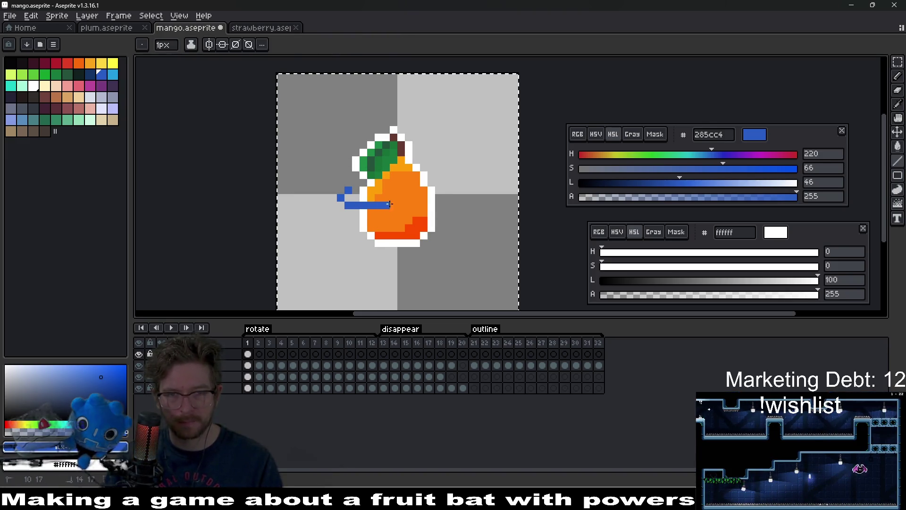
pyautogui.moveTo(390, 204); pyautogui.dragTo(447, 206)
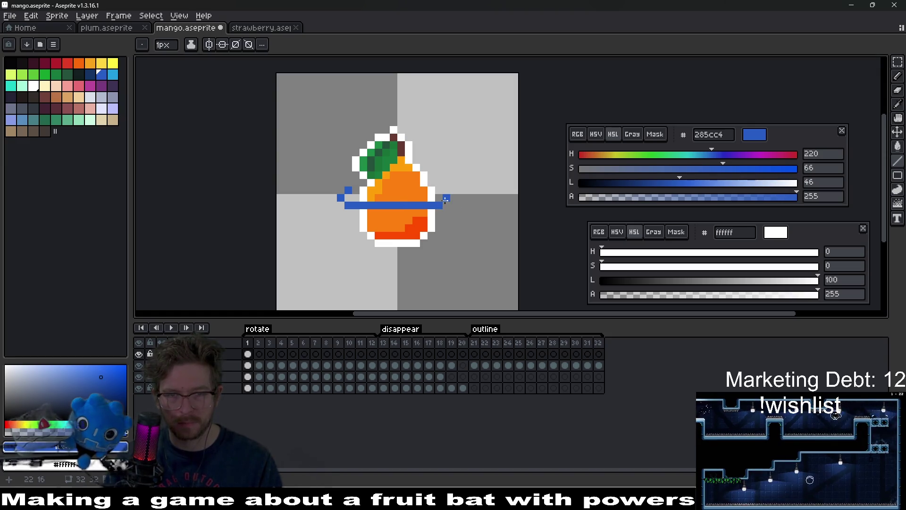
# Enable vertical mirror symmetry, undo the extra stripe segment, and select the top layer's frame 1 cel
pyautogui.click(209, 45)
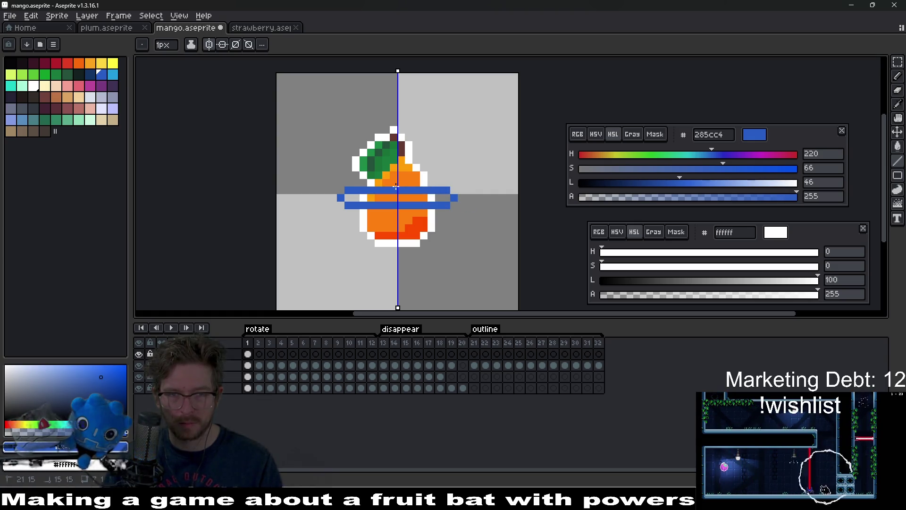
pyautogui.hotkey('ctrl', 'z')
pyautogui.hotkey('ctrl', 'z')
pyautogui.scroll(-7, 451, 203)
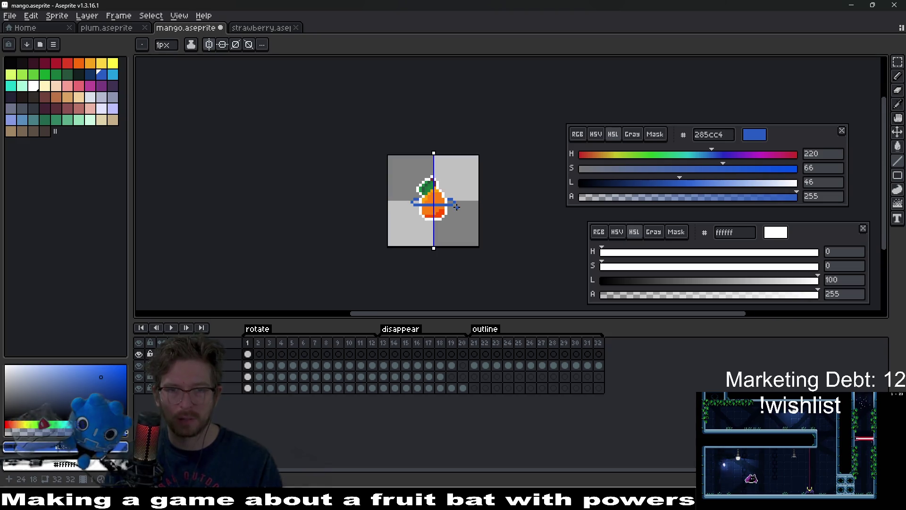
pyautogui.scroll(6, 436, 217)
pyautogui.scroll(3, 464, 187)
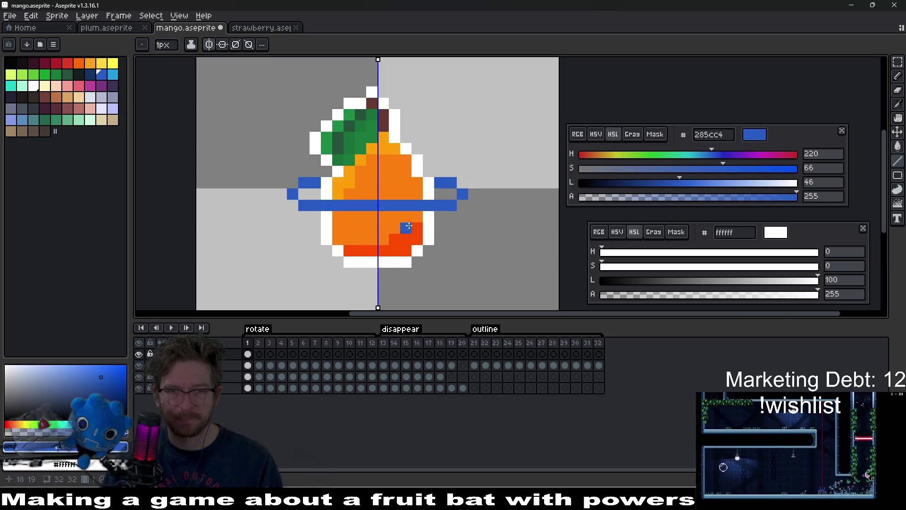
pyautogui.scroll(-4, 421, 217)
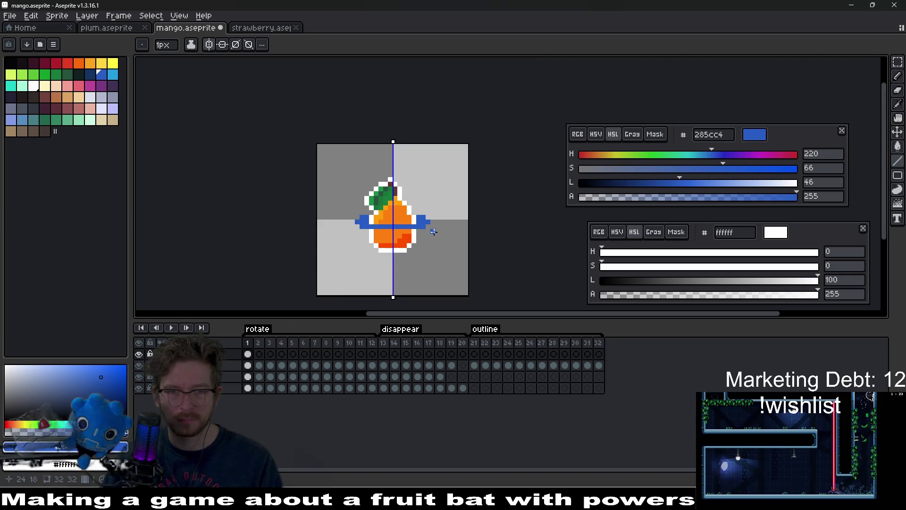
pyautogui.scroll(2, 431, 233)
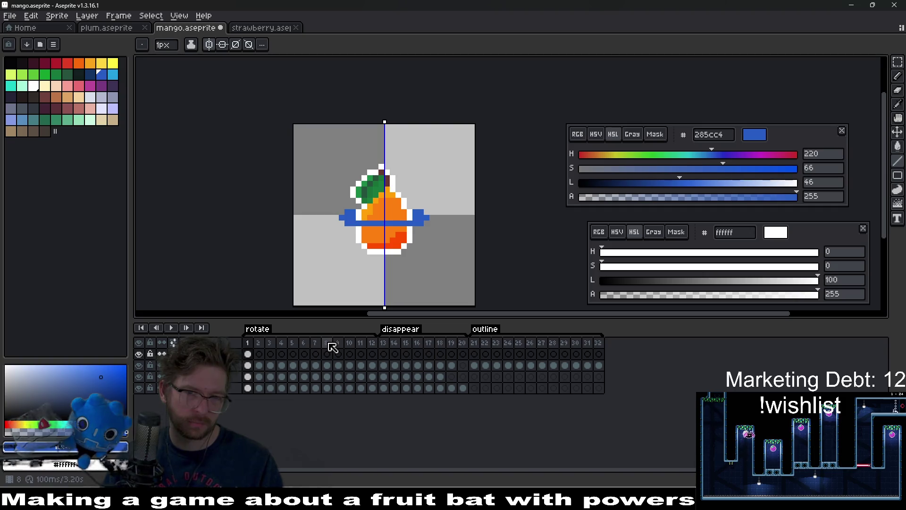
pyautogui.click(246, 355)
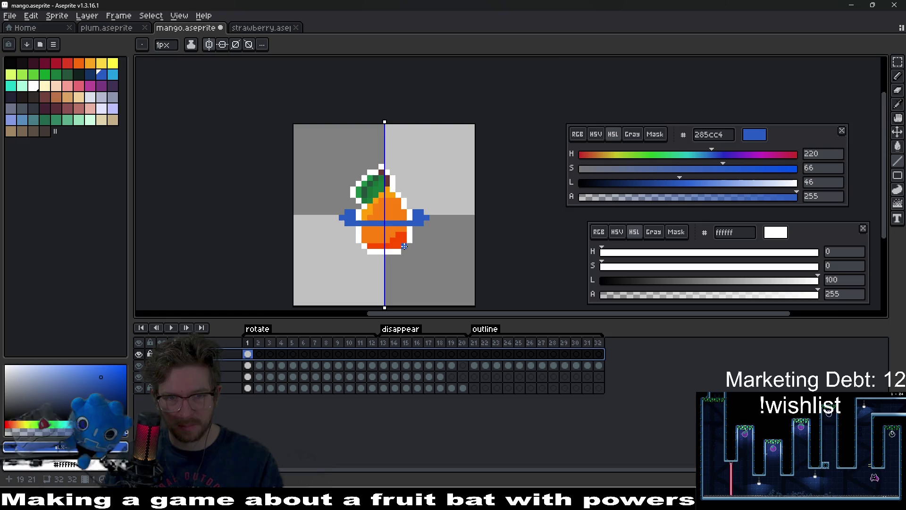
pyautogui.scroll(2, 405, 246)
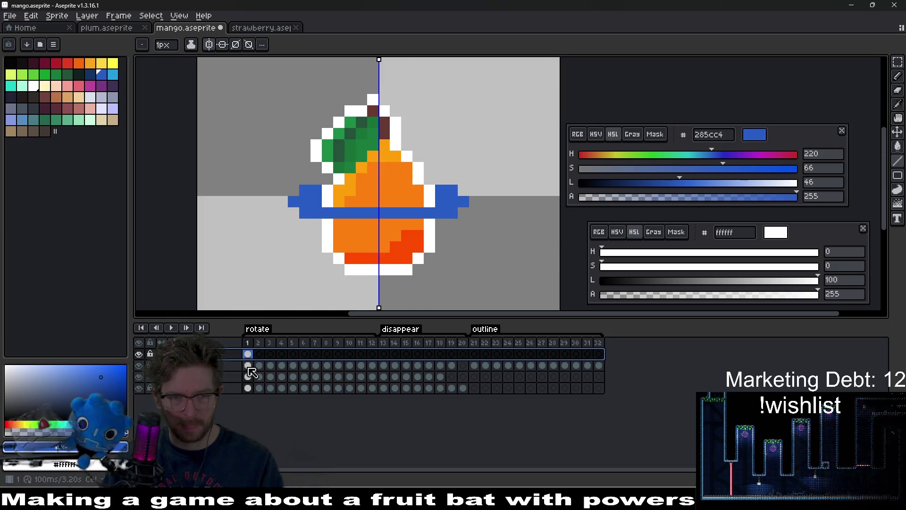
# Try adding blue pixels below the ring on frame 2, then undo those strokes
pyautogui.press('Right')
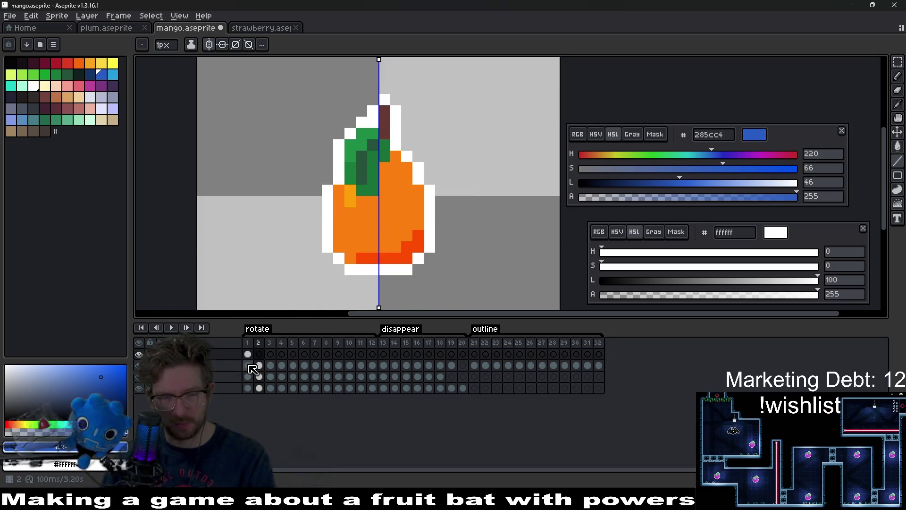
pyautogui.click(247, 354)
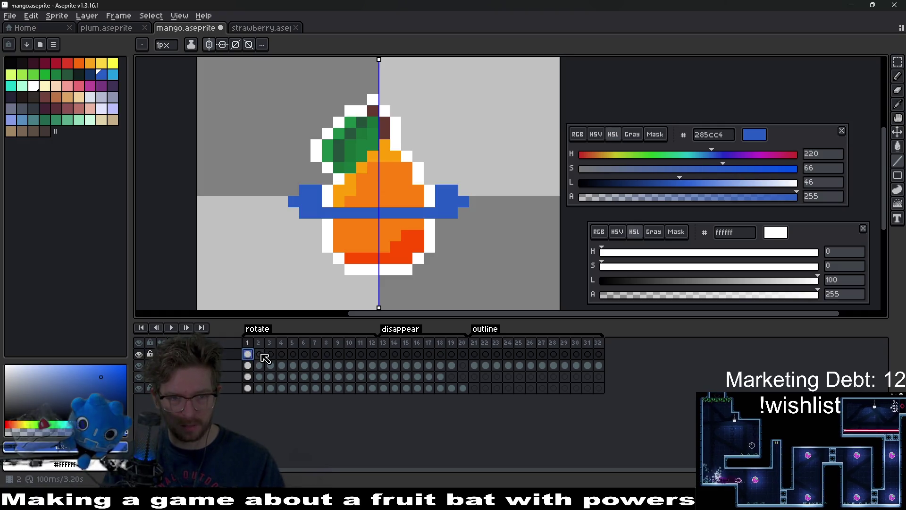
pyautogui.click(258, 354)
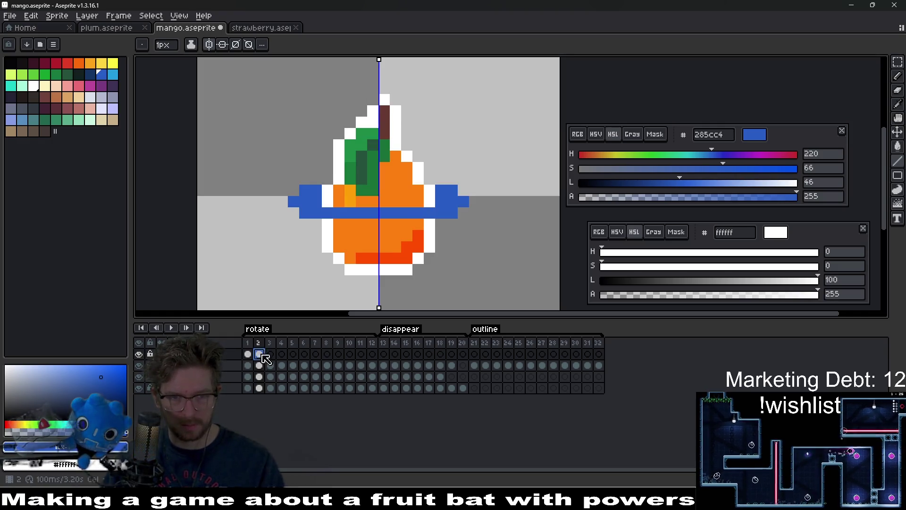
pyautogui.moveTo(390, 231); pyautogui.dragTo(376, 230)
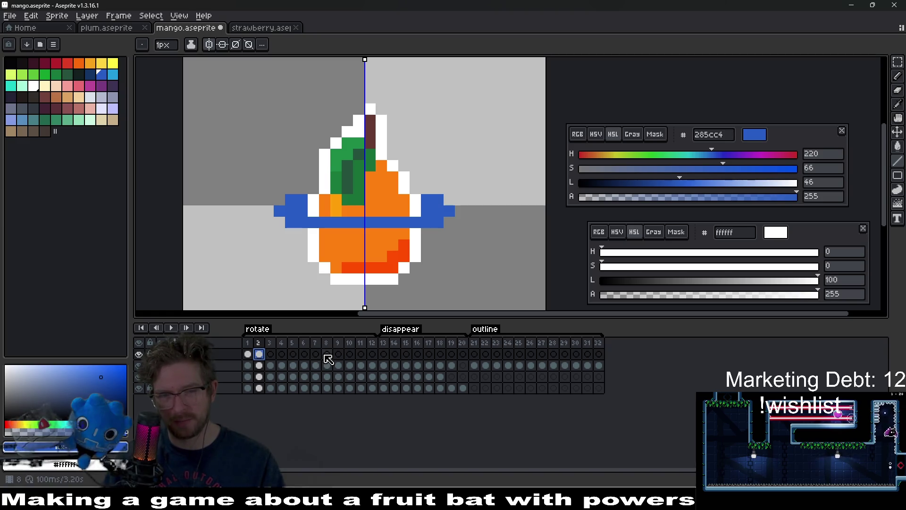
pyautogui.moveTo(328, 358)
pyautogui.mouseDown()
pyautogui.moveTo(293, 352)
pyautogui.moveTo(259, 360)
pyautogui.mouseUp()
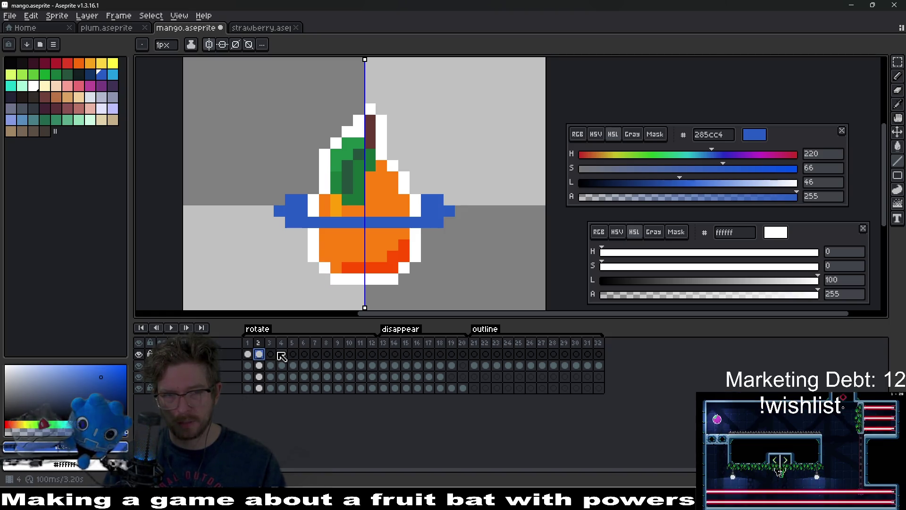
pyautogui.click(247, 354)
pyautogui.click(258, 354)
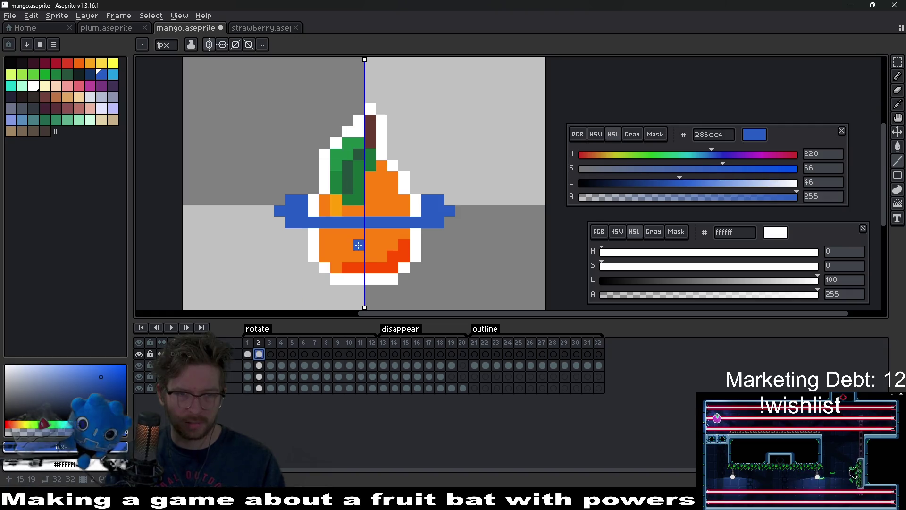
pyautogui.click(372, 229)
pyautogui.press('b')
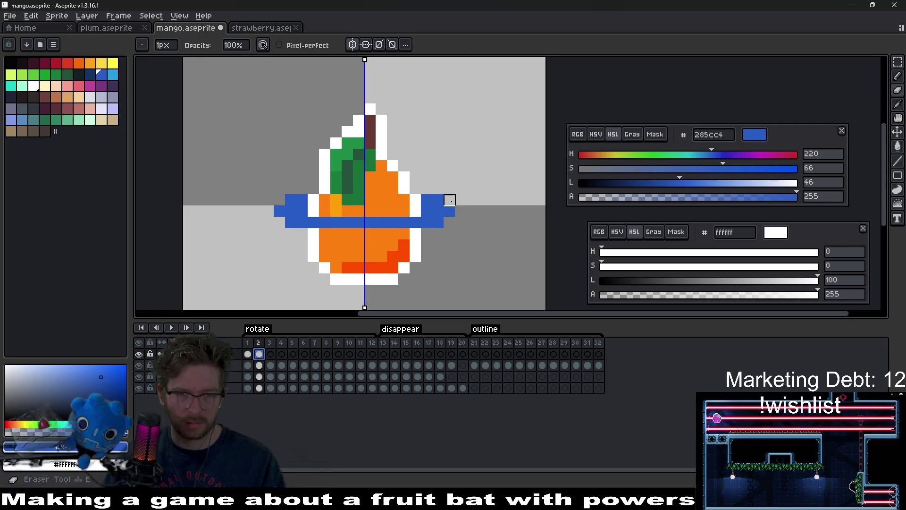
pyautogui.hotkey('ctrl', 'z')
pyautogui.hotkey('ctrl', 'z')
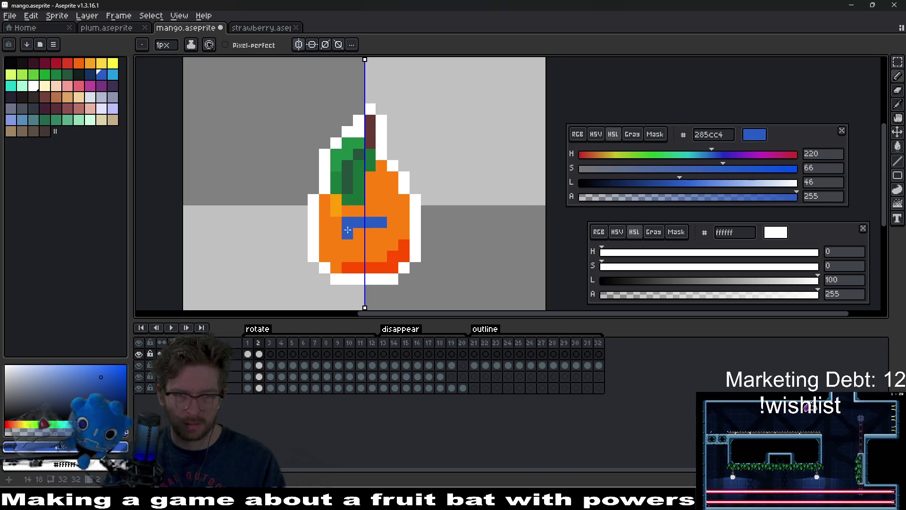
# Erase the band's outer ends on frame 1 and add diagonal ring pixels on frame 3
pyautogui.click(248, 354)
pyautogui.press('e')
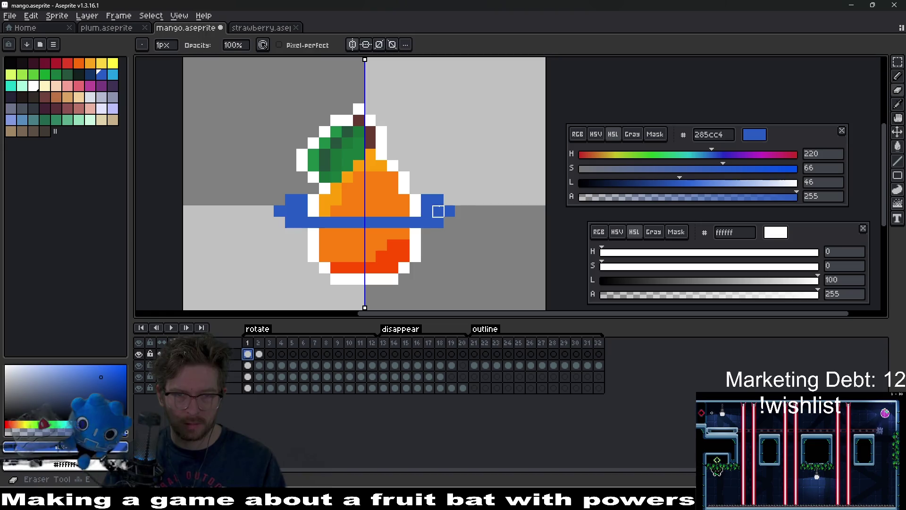
pyautogui.moveTo(431, 204)
pyautogui.mouseDown()
pyautogui.moveTo(449, 198)
pyautogui.moveTo(411, 222)
pyautogui.moveTo(378, 223)
pyautogui.mouseUp()
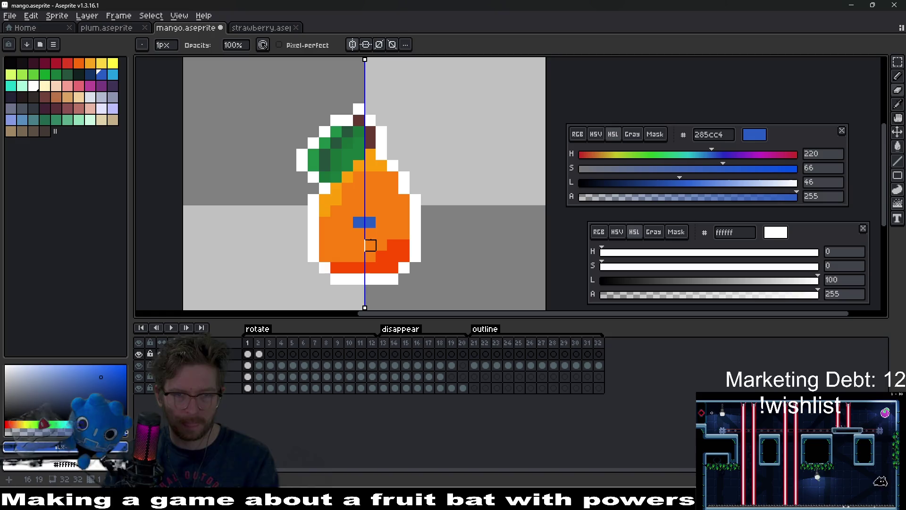
pyautogui.press('.')
pyautogui.press('v')
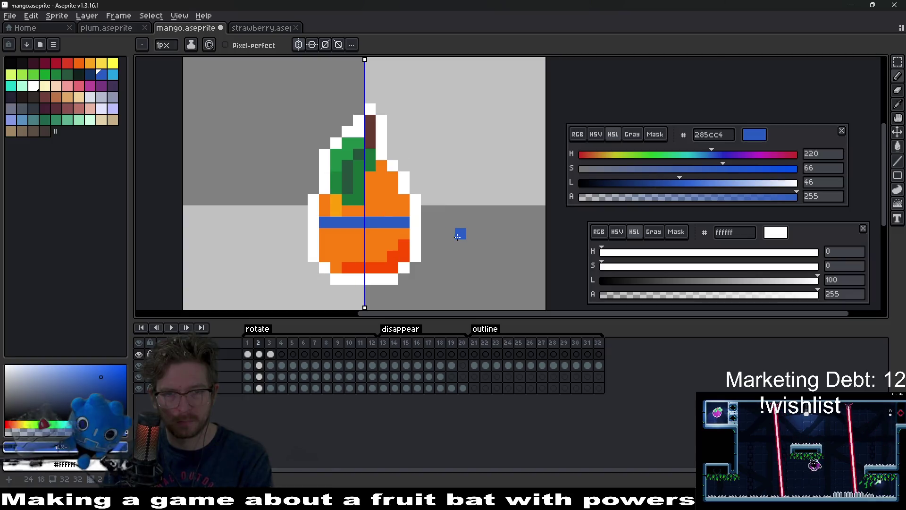
pyautogui.press('.')
pyautogui.press('b')
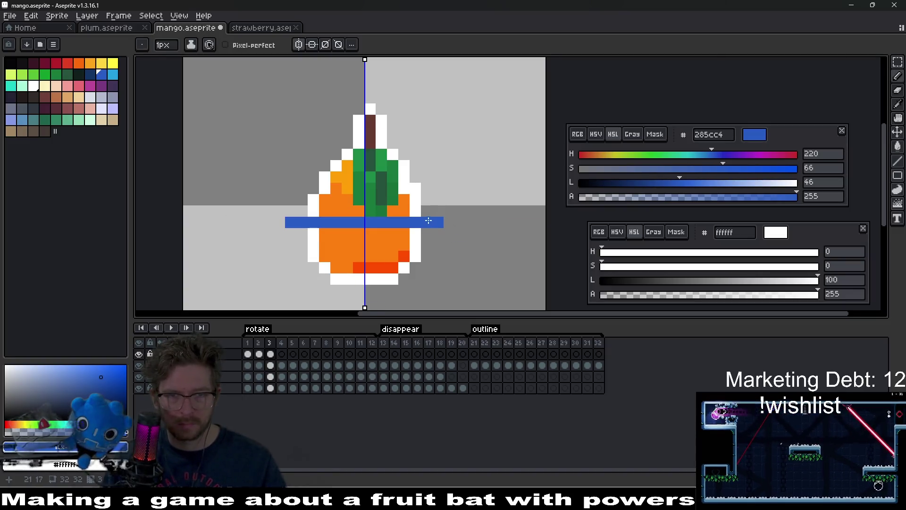
pyautogui.moveTo(427, 210); pyautogui.dragTo(437, 203)
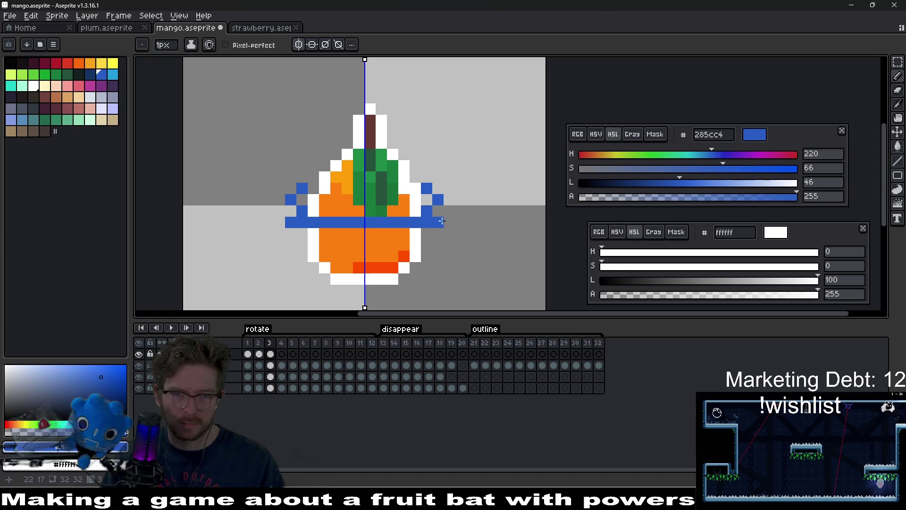
pyautogui.scroll(-5, 455, 219)
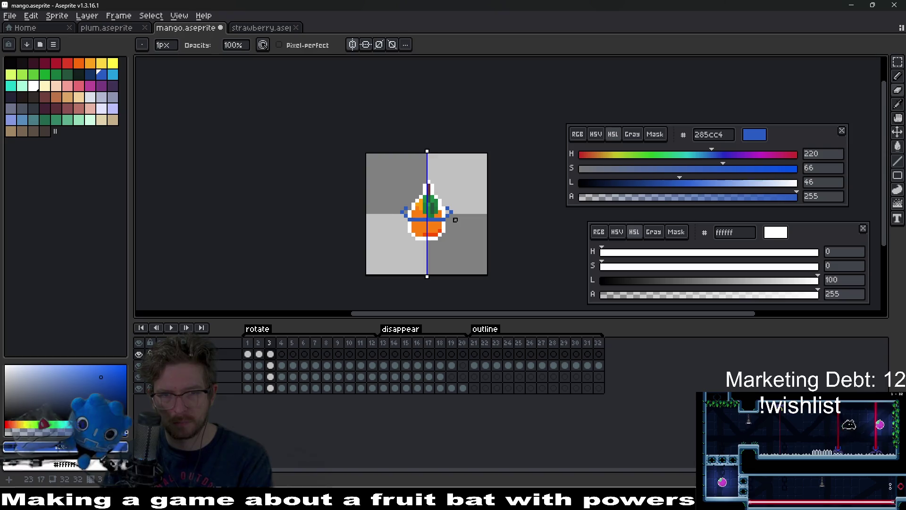
pyautogui.scroll(4, 455, 220)
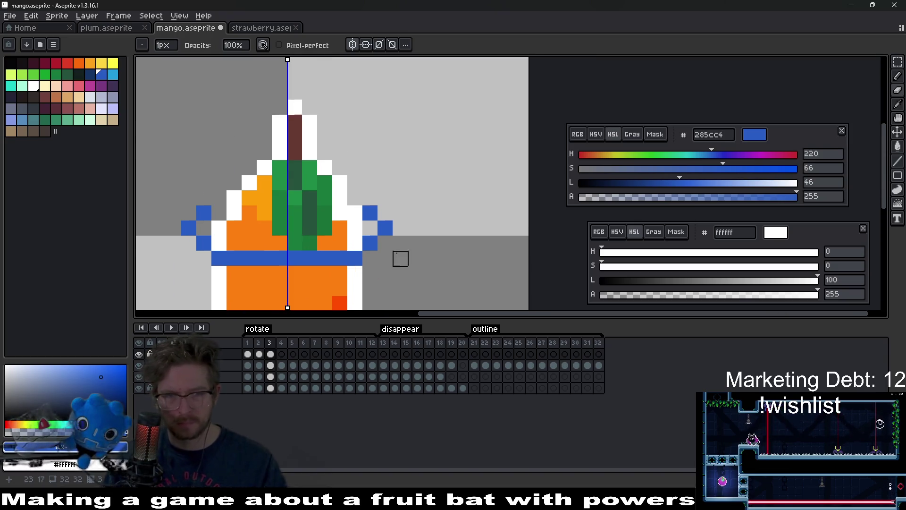
# Redraw the blue band across frame 2's mango, adding one extra end pixel
pyautogui.press('Left')
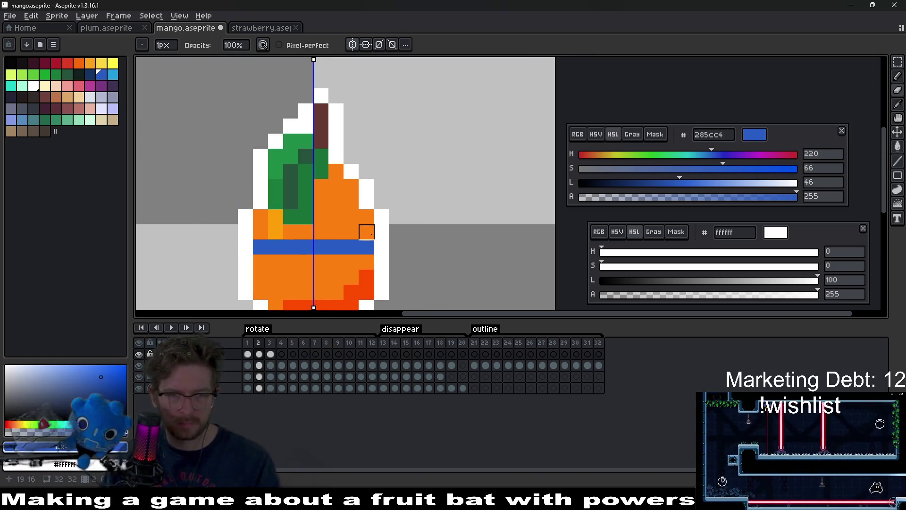
pyautogui.moveTo(275, 232); pyautogui.dragTo(351, 231)
pyautogui.click(387, 235)
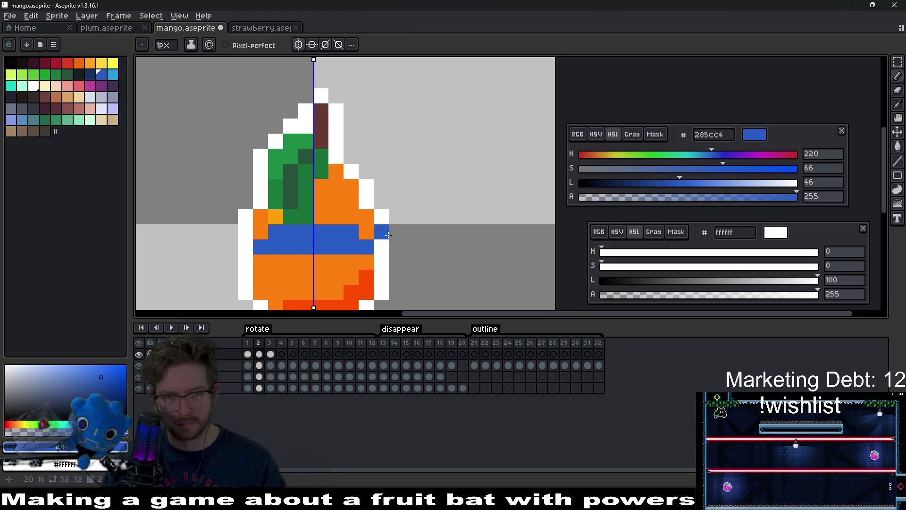
pyautogui.scroll(-3, 388, 234)
pyautogui.scroll(2, 385, 236)
# Preview the rotation frames, then erase a stray blue pixel and its mirror on frame 3
pyautogui.press('Left')
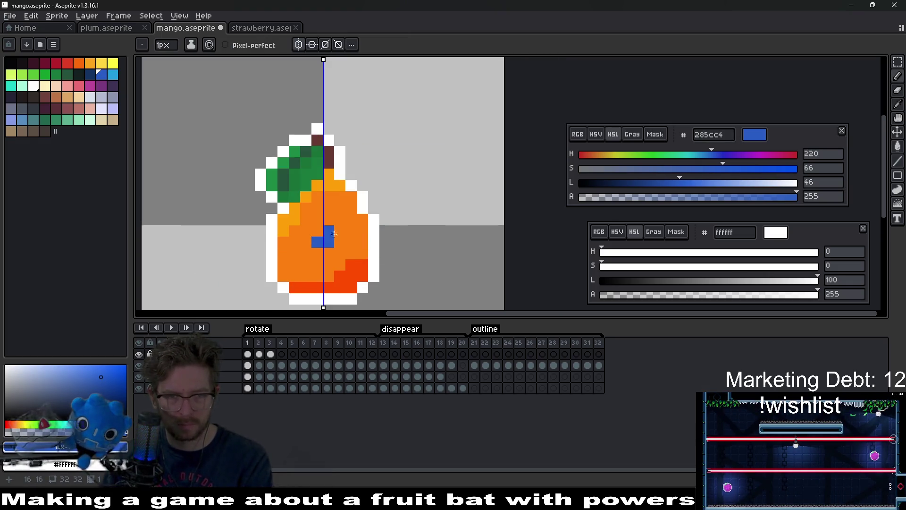
pyautogui.press('Right')
pyautogui.press('Right')
pyautogui.scroll(2, 403, 242)
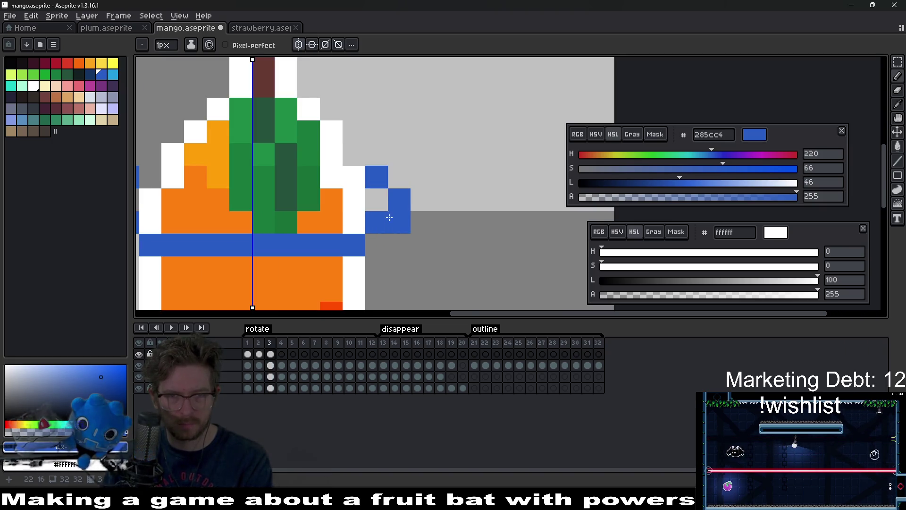
pyautogui.scroll(-5, 385, 238)
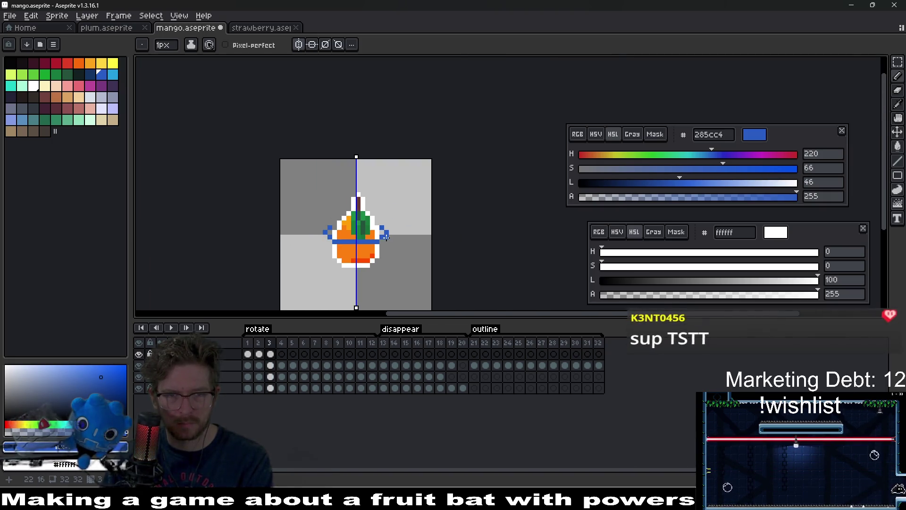
pyautogui.press('Right')
pyautogui.press('Right')
pyautogui.press('Right')
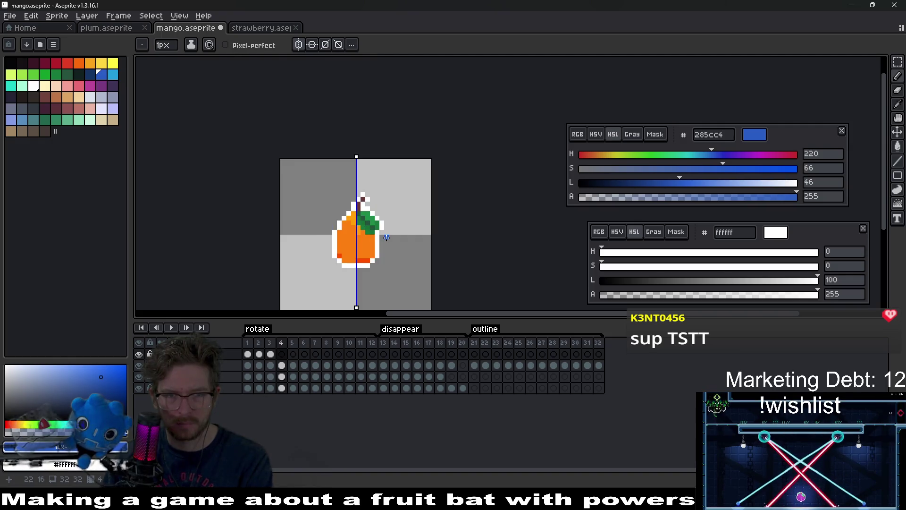
pyautogui.press('Left')
pyautogui.press('Left')
pyautogui.press('Left')
pyautogui.press('Left')
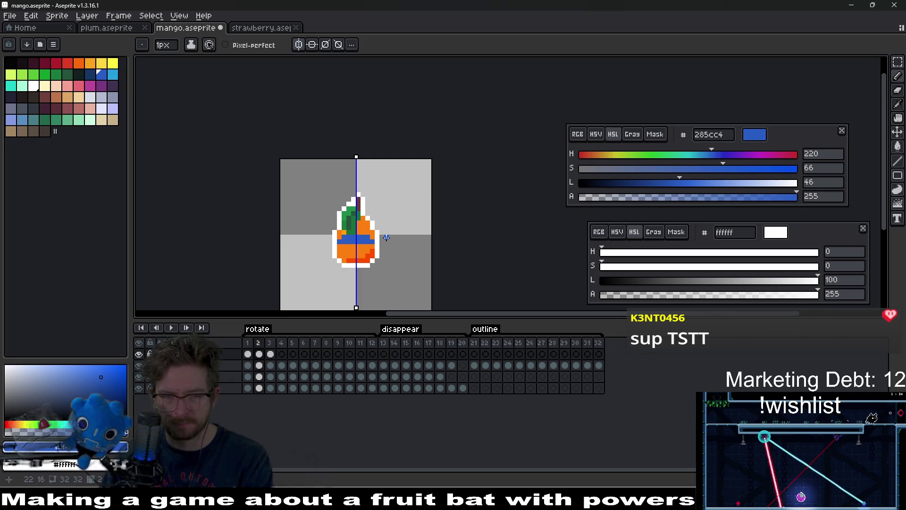
pyautogui.press('Right')
pyautogui.scroll(1, 376, 269)
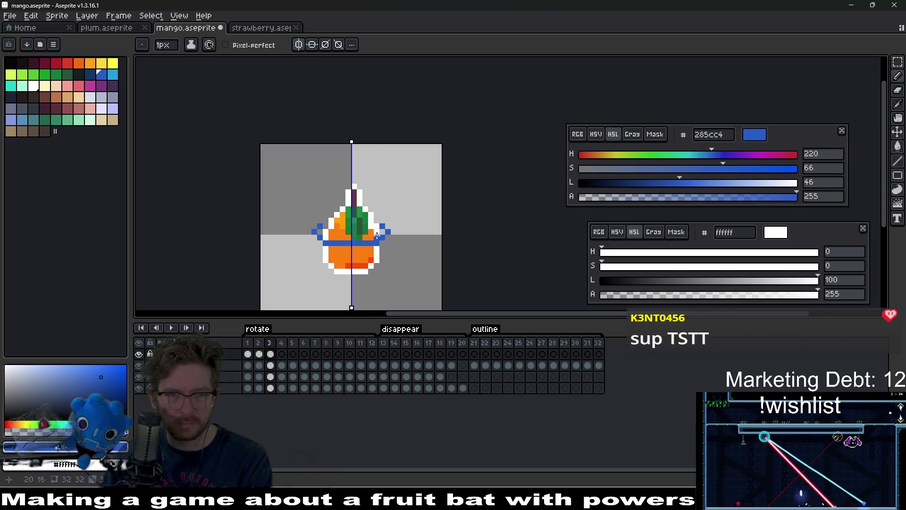
pyautogui.click(281, 359)
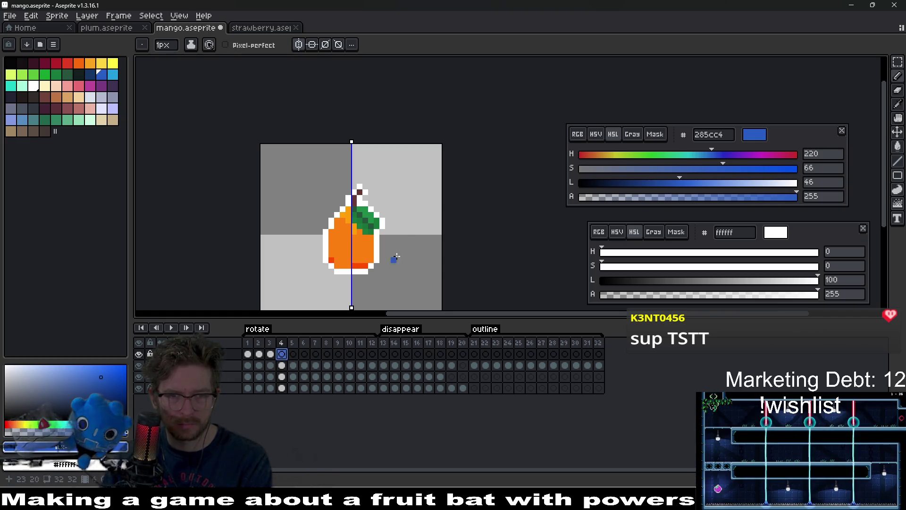
pyautogui.press('Left')
pyautogui.scroll(2, 387, 225)
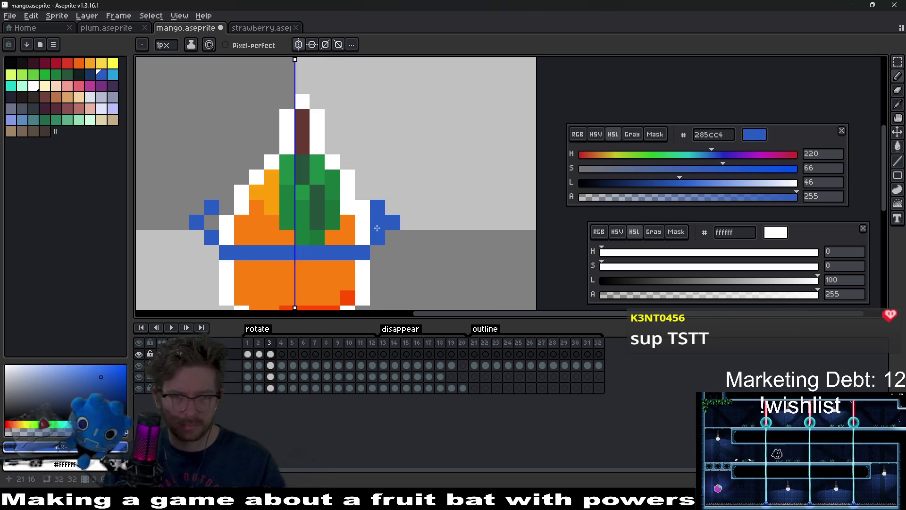
pyautogui.press('e')
pyautogui.click(387, 224)
pyautogui.scroll(-4, 384, 240)
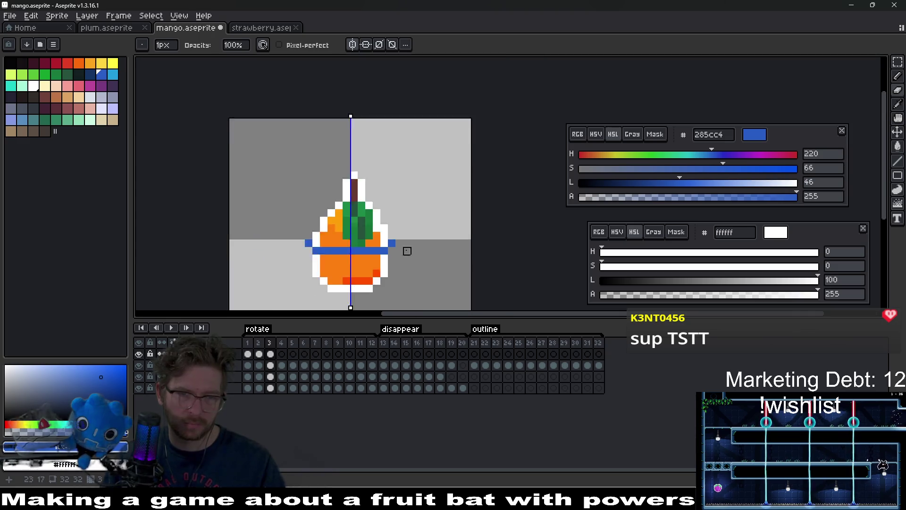
pyautogui.scroll(1, 399, 255)
# Draw a straight blue band across the mango on frame 4
pyautogui.click(282, 354)
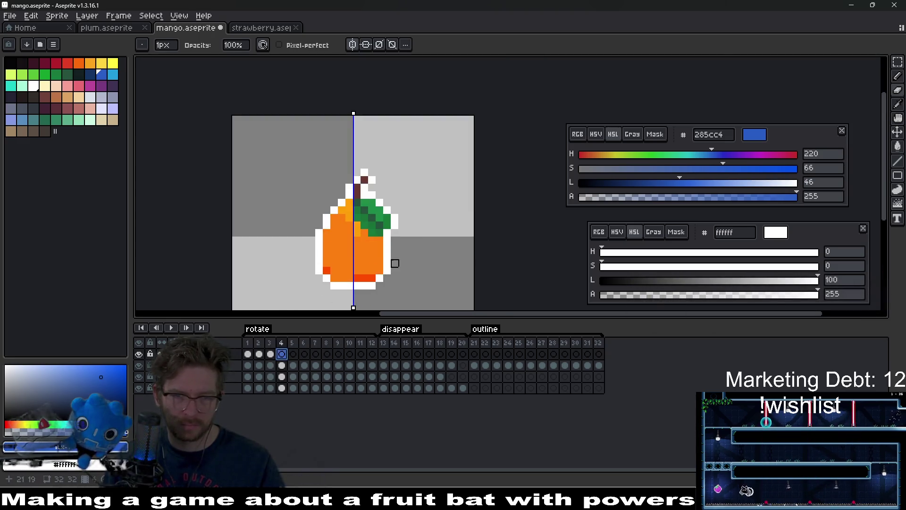
pyautogui.press('b')
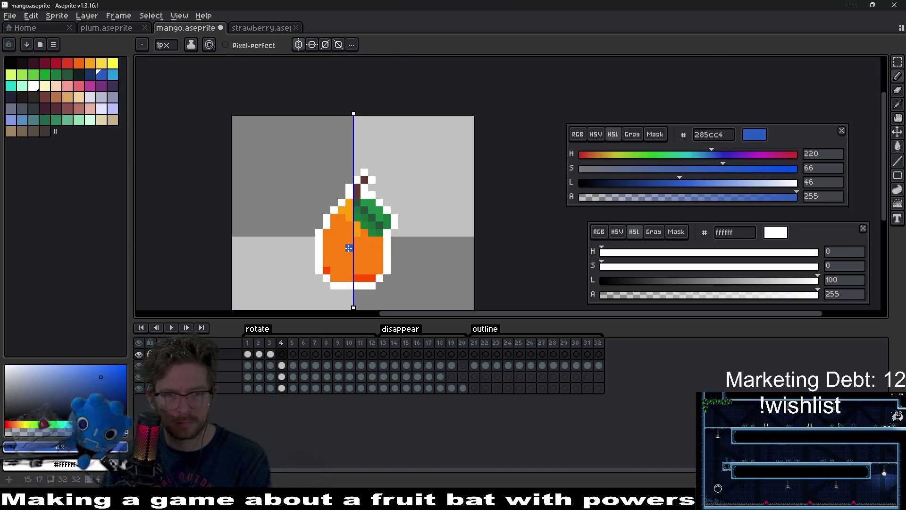
pyautogui.keyDown('shift'); pyautogui.click(402, 247); pyautogui.keyUp('shift')
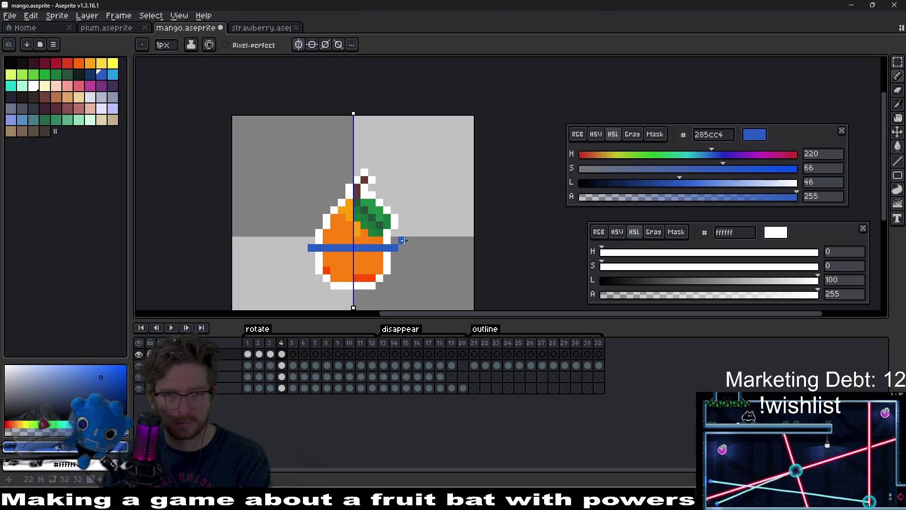
pyautogui.scroll(-2, 452, 267)
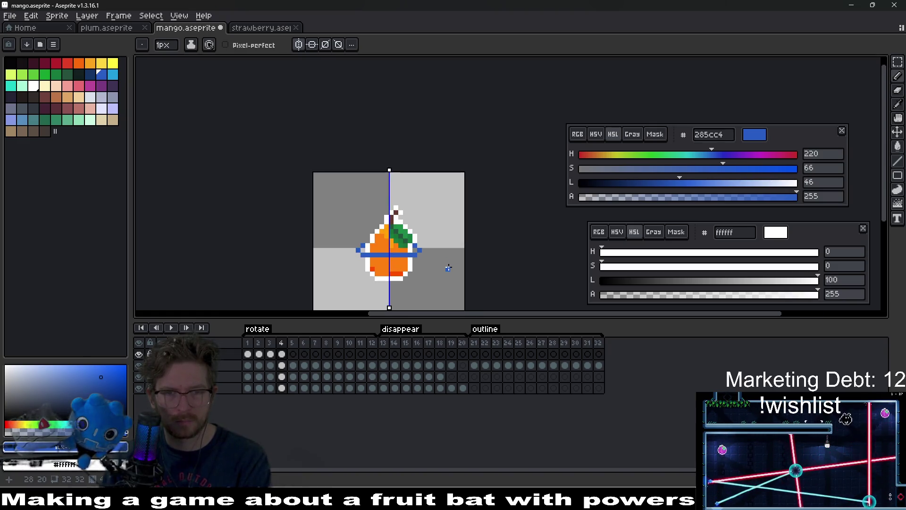
pyautogui.click(294, 354)
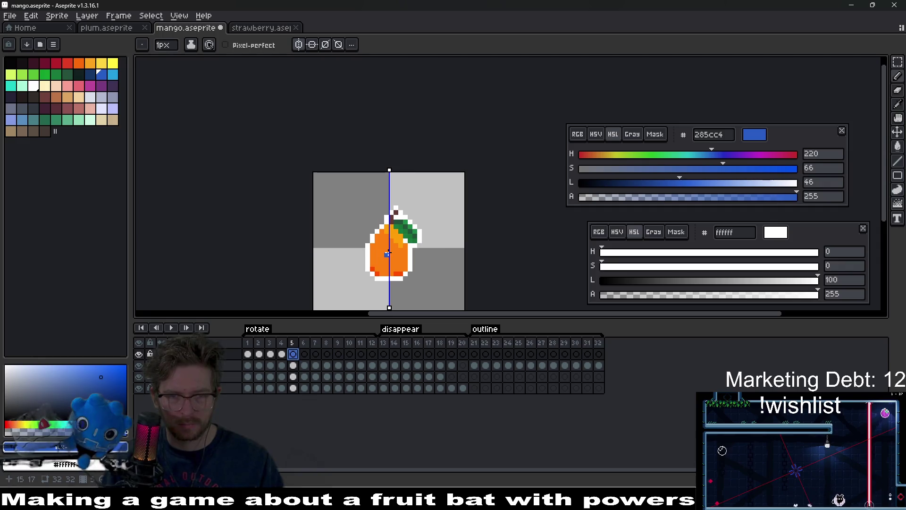
# Draw a mirrored blue band across the mango on frame 5
pyautogui.press('Left')
pyautogui.scroll(4, 400, 255)
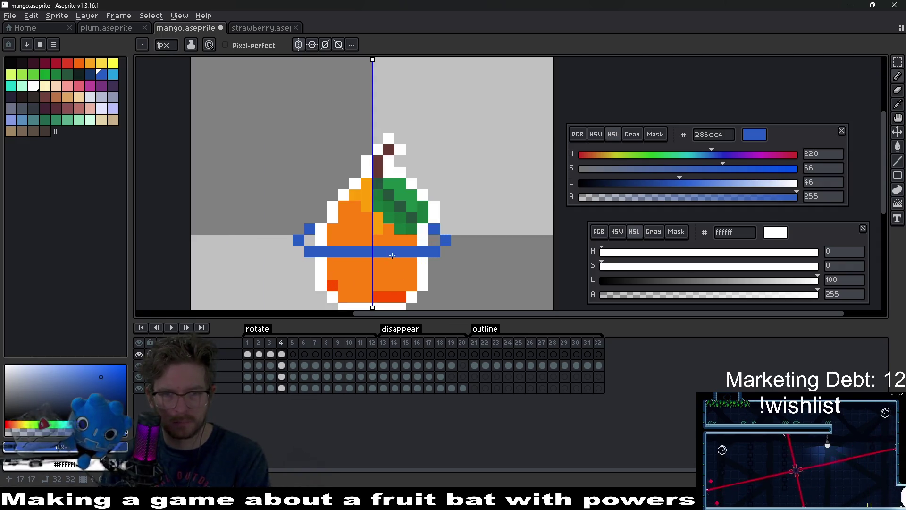
pyautogui.press('Right')
pyautogui.moveTo(384, 251); pyautogui.dragTo(442, 249)
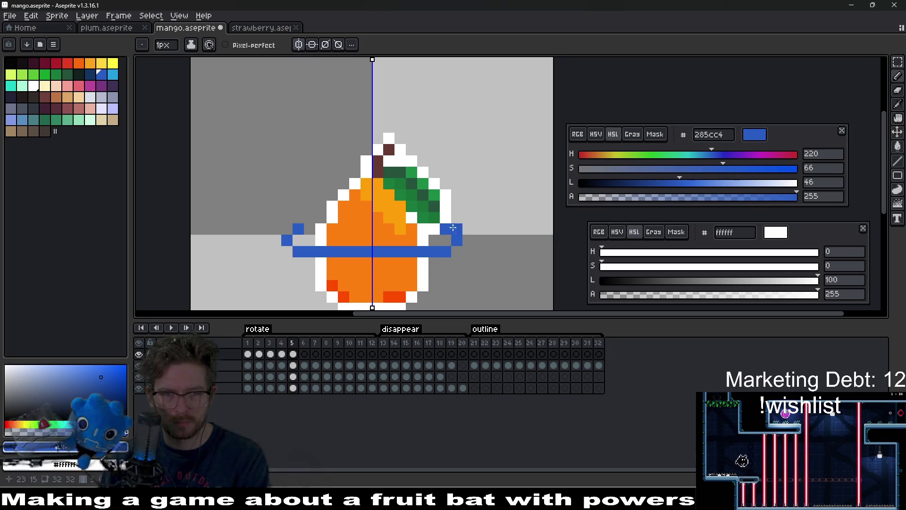
pyautogui.scroll(-5, 487, 241)
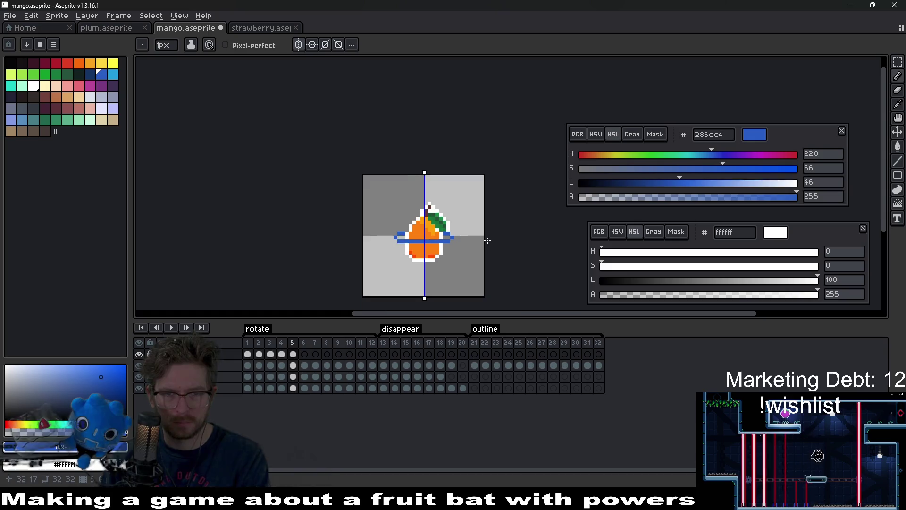
# Compare frames 4 and 5, then move frame 5's blue ring down toward the mango's base
pyautogui.press('Right')
pyautogui.press('Left')
pyautogui.press('Left')
pyautogui.press('Right')
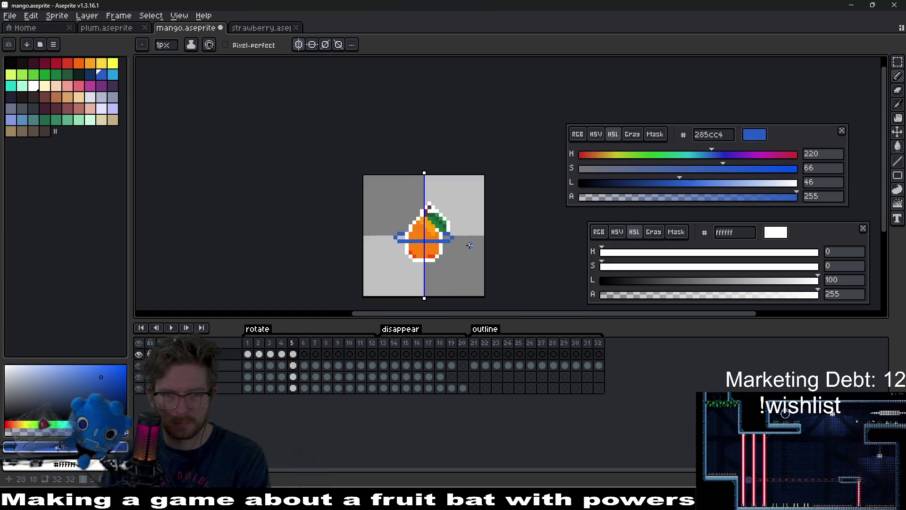
pyautogui.click(282, 354)
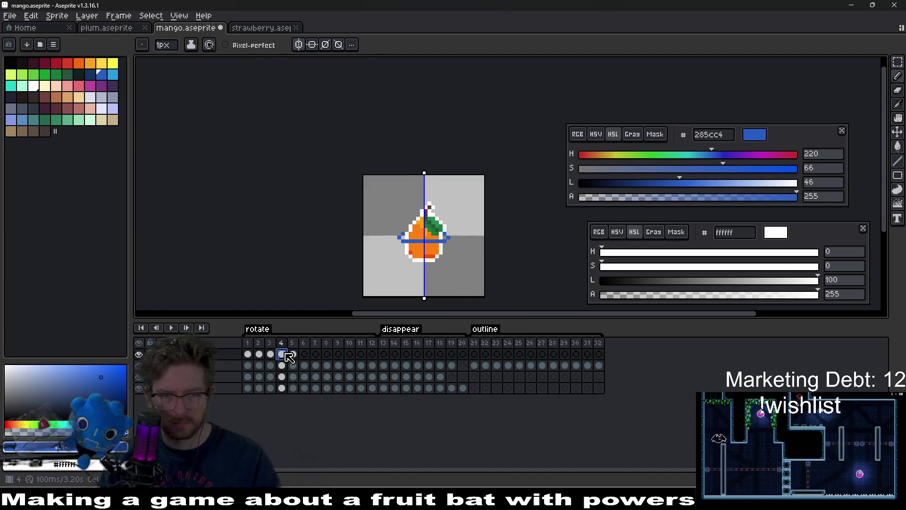
pyautogui.click(293, 356)
pyautogui.click(281, 355)
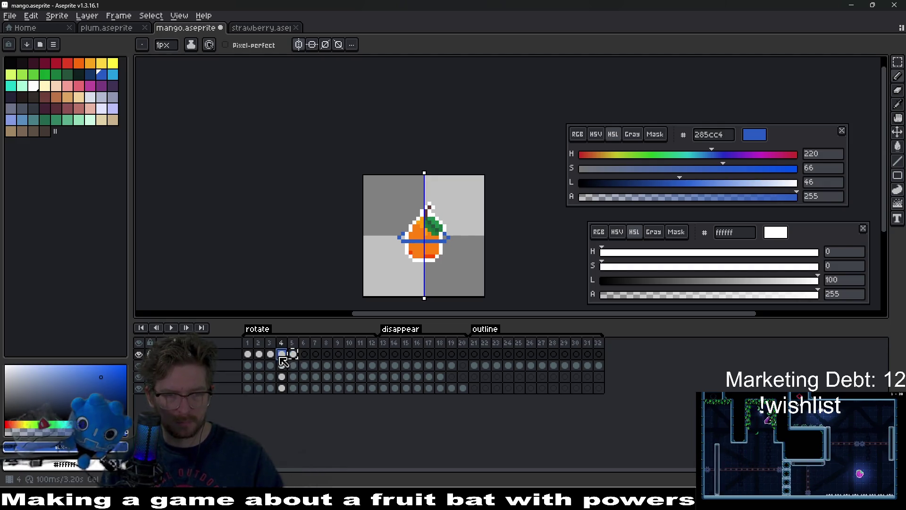
pyautogui.click(294, 355)
pyautogui.scroll(3, 415, 230)
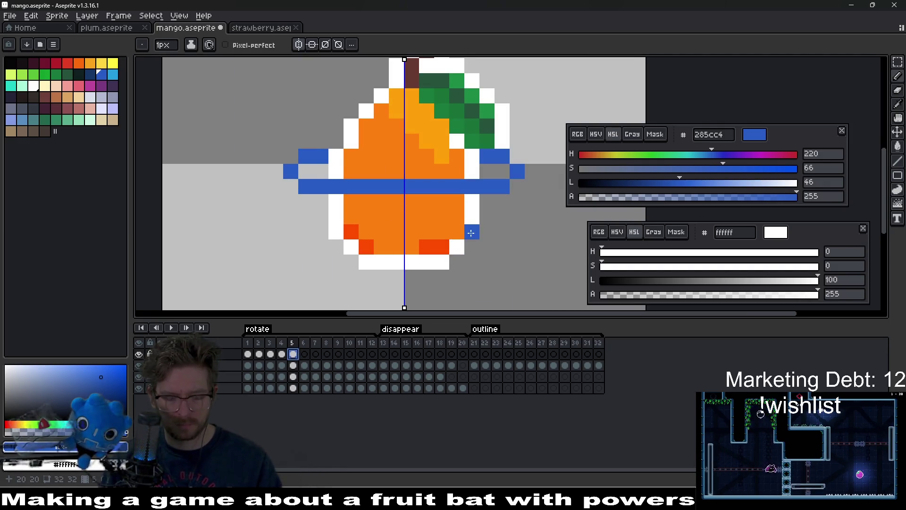
pyautogui.scroll(-1, 415, 229)
pyautogui.press('v')
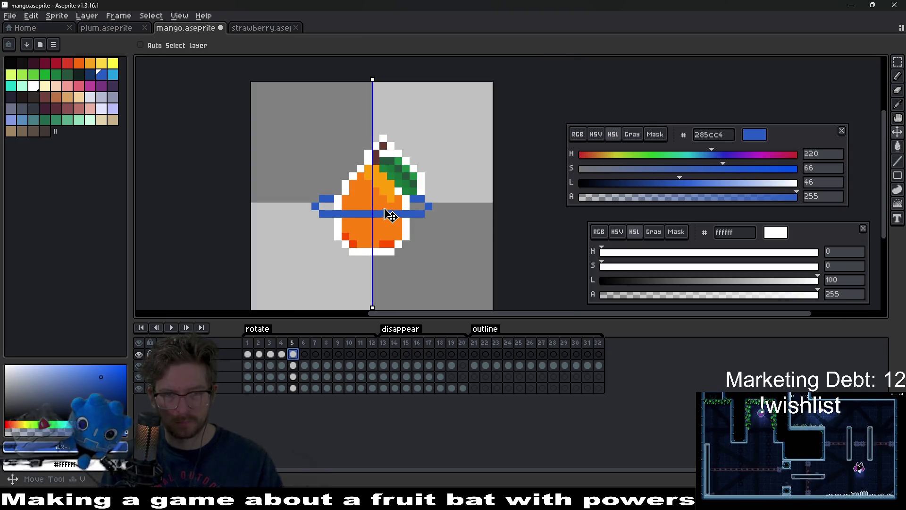
pyautogui.moveTo(386, 213)
pyautogui.mouseDown()
pyautogui.moveTo(388, 231)
pyautogui.moveTo(384, 201)
pyautogui.moveTo(396, 226)
pyautogui.mouseUp()
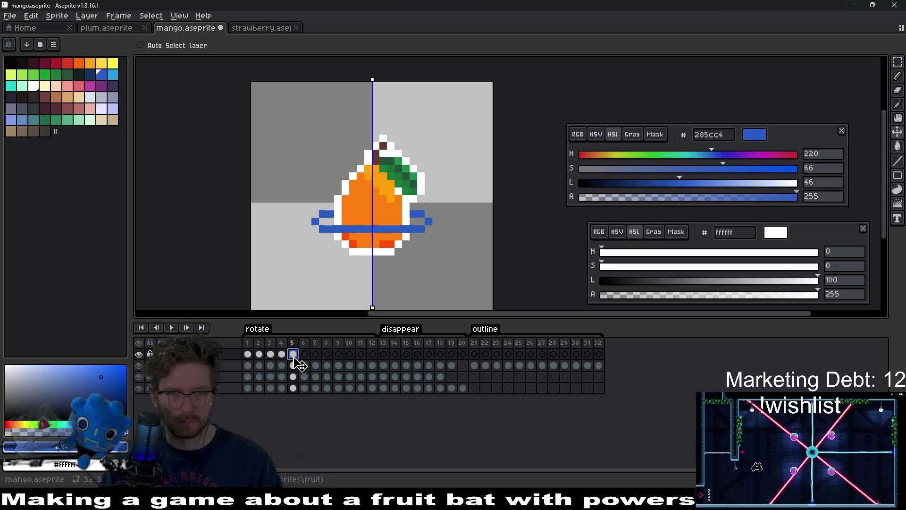
pyautogui.hotkey('ctrl', 't')
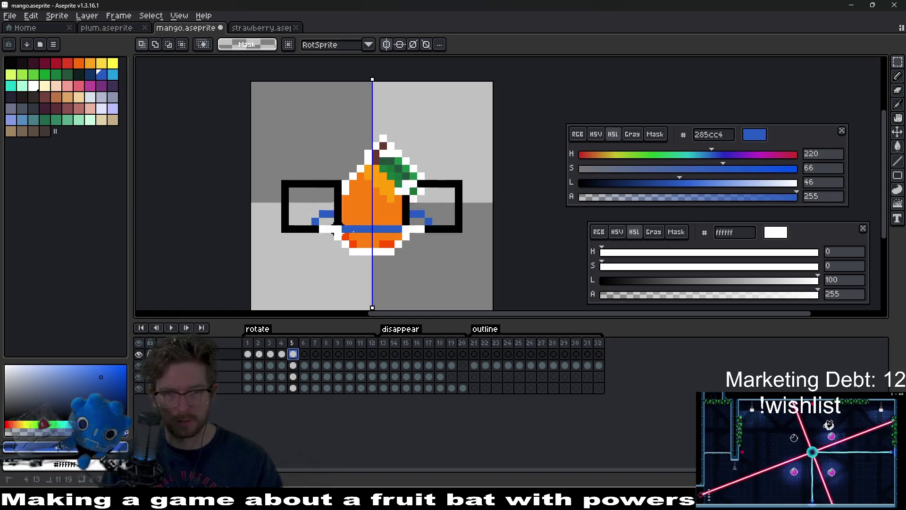
# Place a copy of the ring on the mango's upper half and symmetrically erase its edge pixels
pyautogui.moveTo(409, 239); pyautogui.dragTo(410, 208)
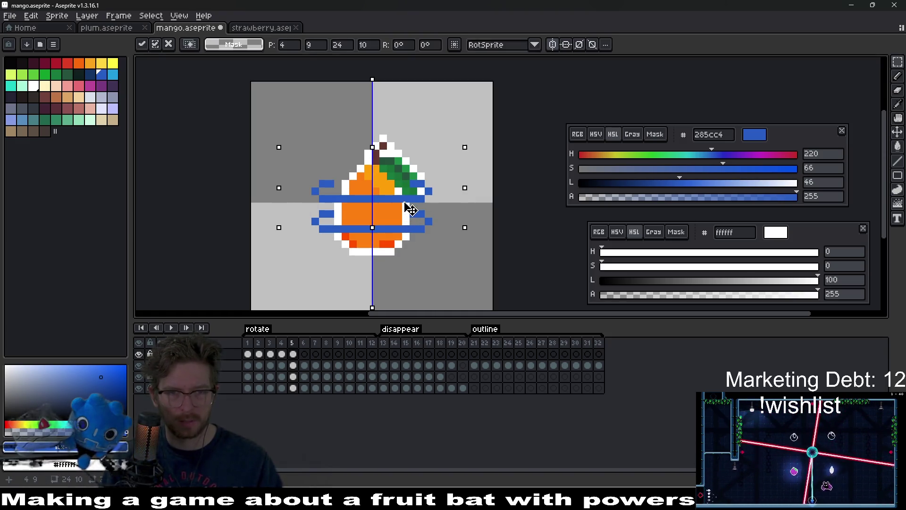
pyautogui.scroll(3, 425, 196)
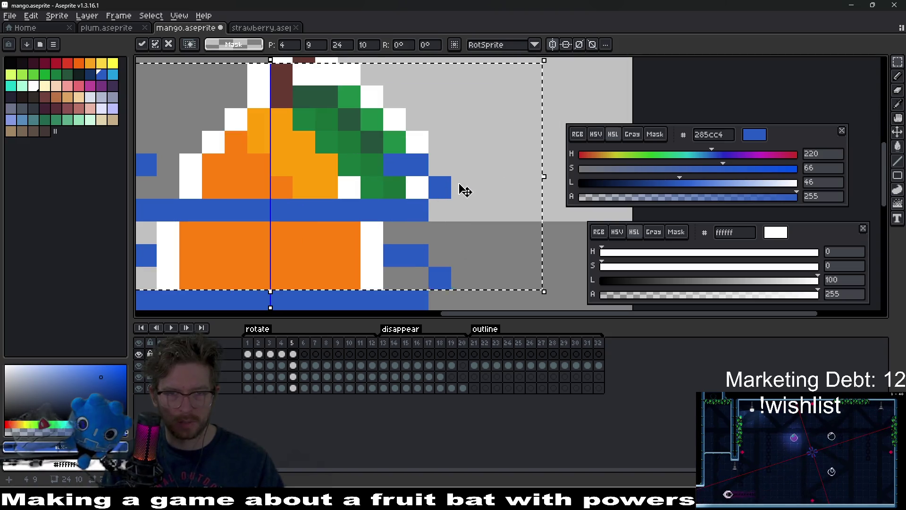
pyautogui.press('e')
pyautogui.scroll(-2, 415, 161)
pyautogui.moveTo(415, 160); pyautogui.dragTo(419, 171)
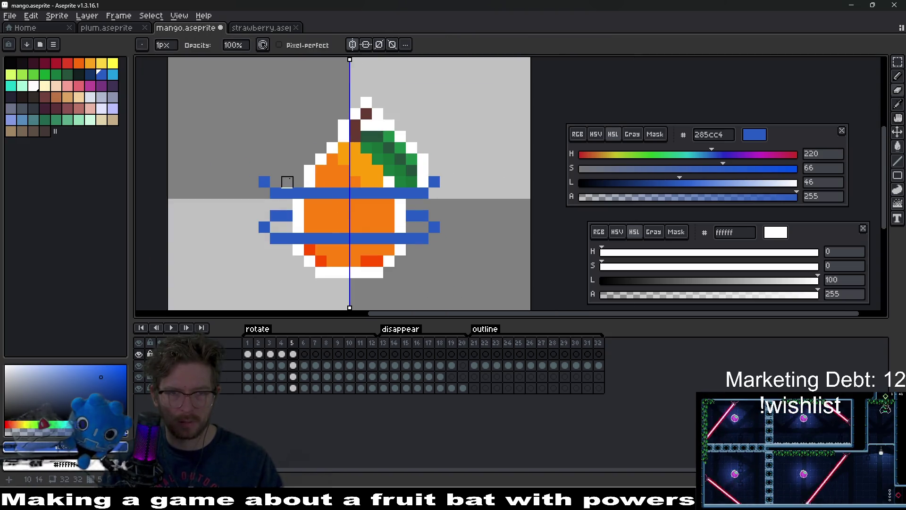
# Turn off symmetry and draw a short blue bar left of the mango
pyautogui.click(352, 44)
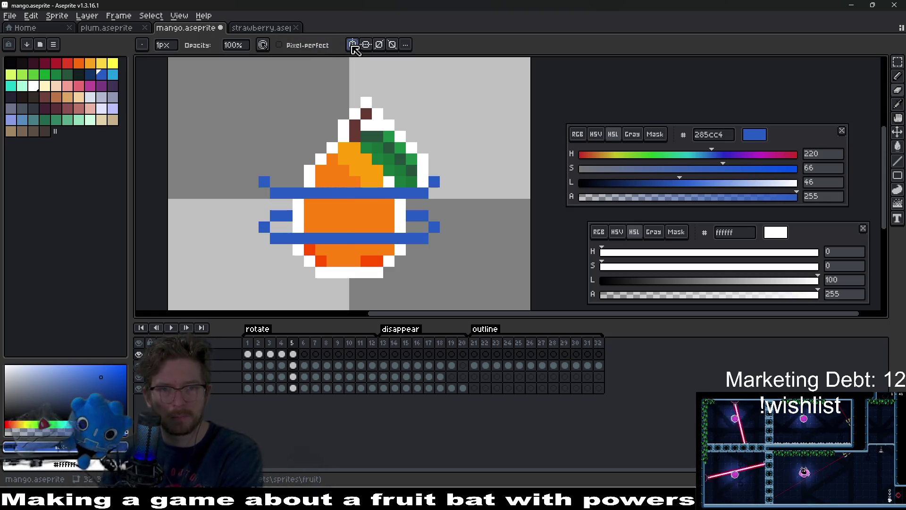
pyautogui.scroll(1, 400, 193)
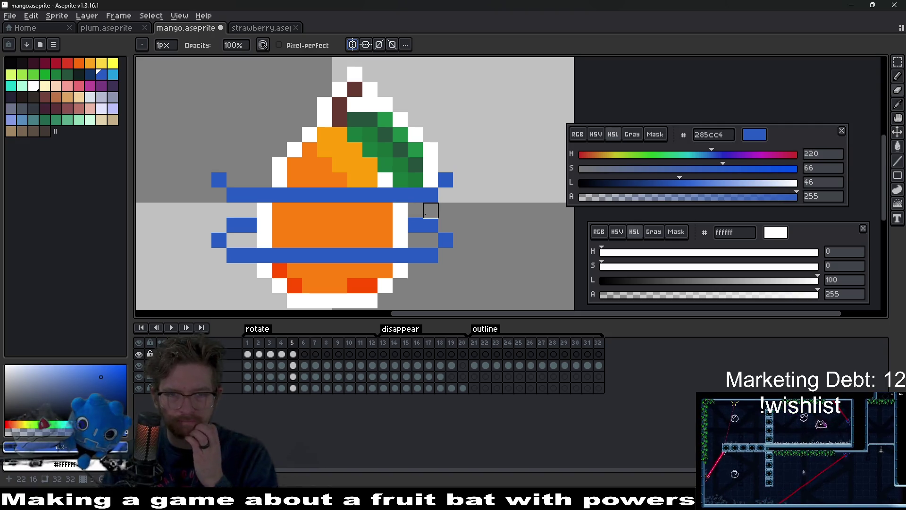
pyautogui.moveTo(234, 165); pyautogui.dragTo(265, 165)
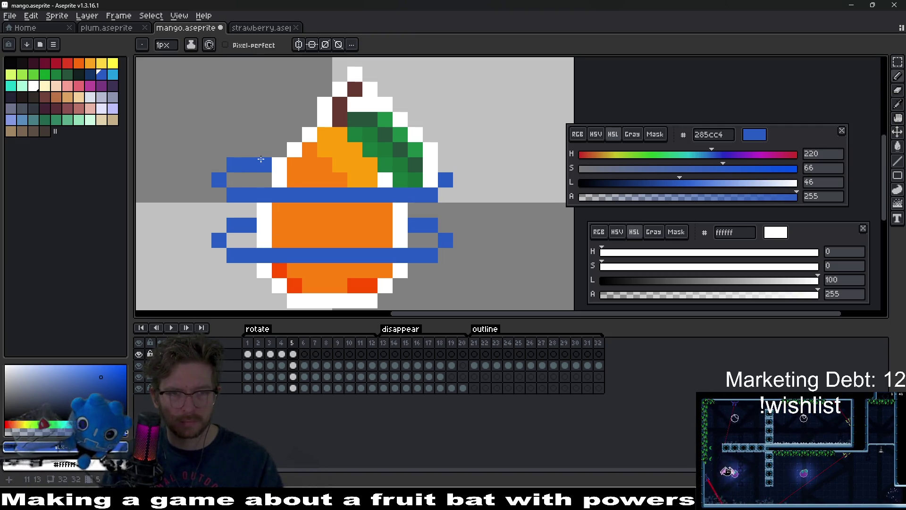
pyautogui.scroll(-5, 443, 210)
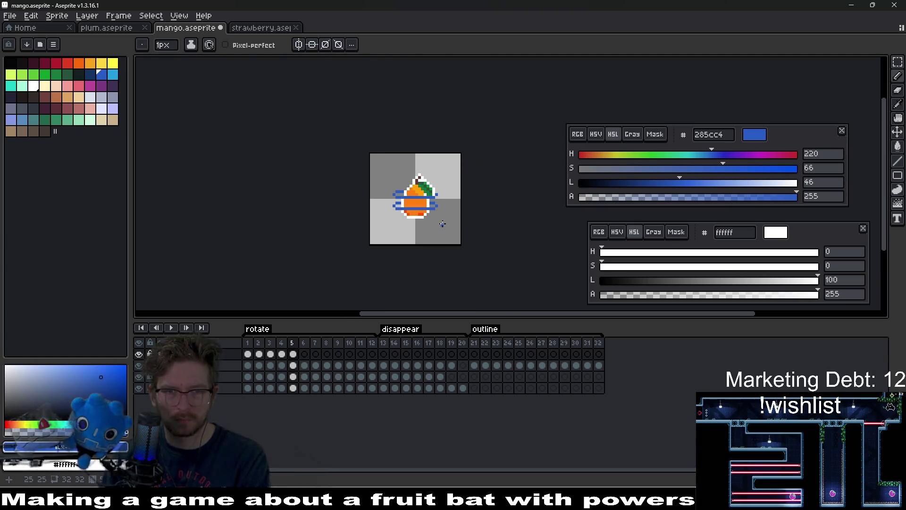
pyautogui.scroll(2, 441, 194)
pyautogui.moveTo(442, 194); pyautogui.dragTo(419, 217)
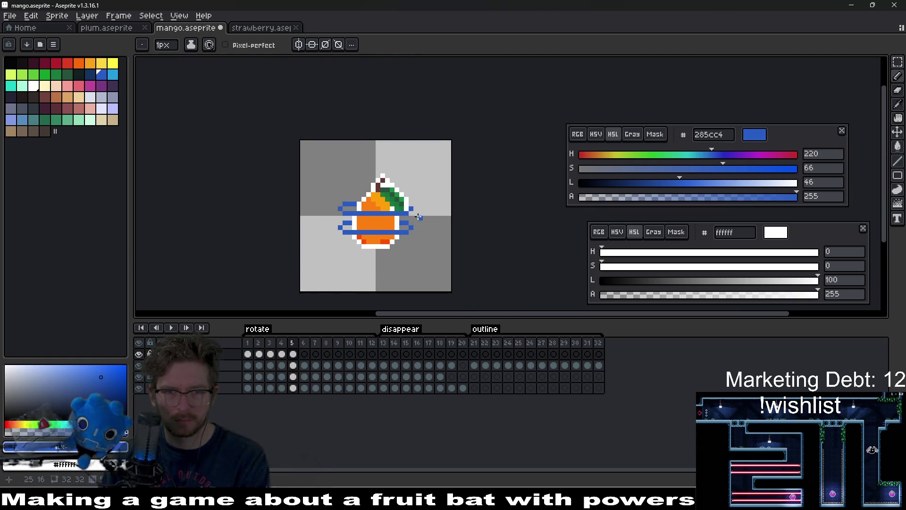
pyautogui.click(293, 354)
pyautogui.click(307, 356)
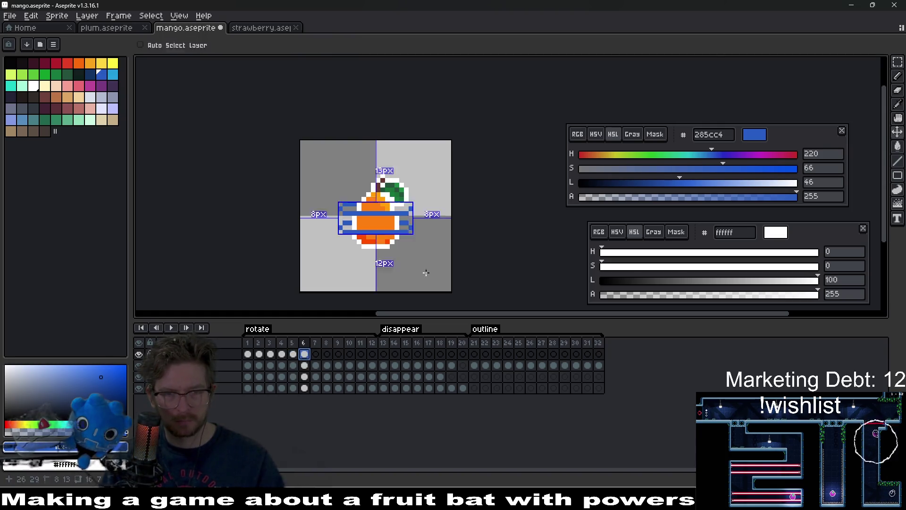
# Select the lower ring band and nudge it down two pixels
pyautogui.scroll(1, 423, 238)
pyautogui.press('m')
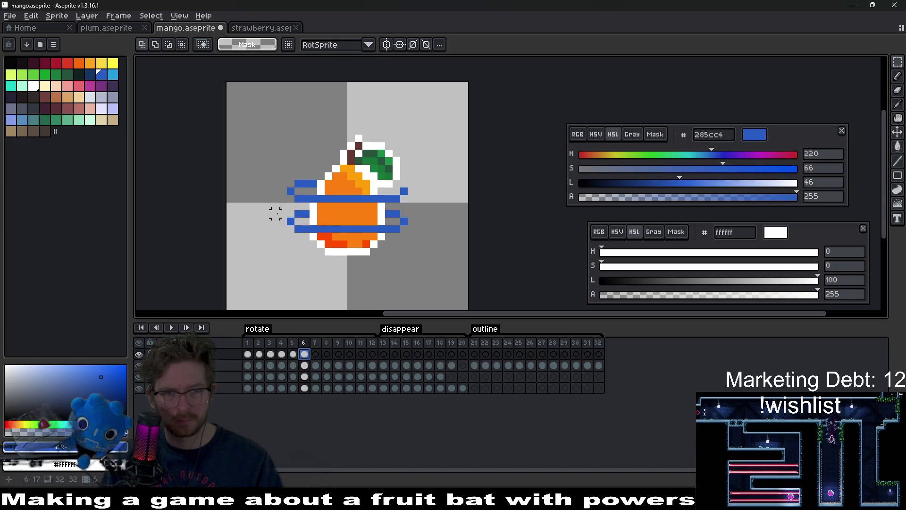
pyautogui.moveTo(276, 208); pyautogui.dragTo(441, 257)
pyautogui.press('Down')
pyautogui.press('Down')
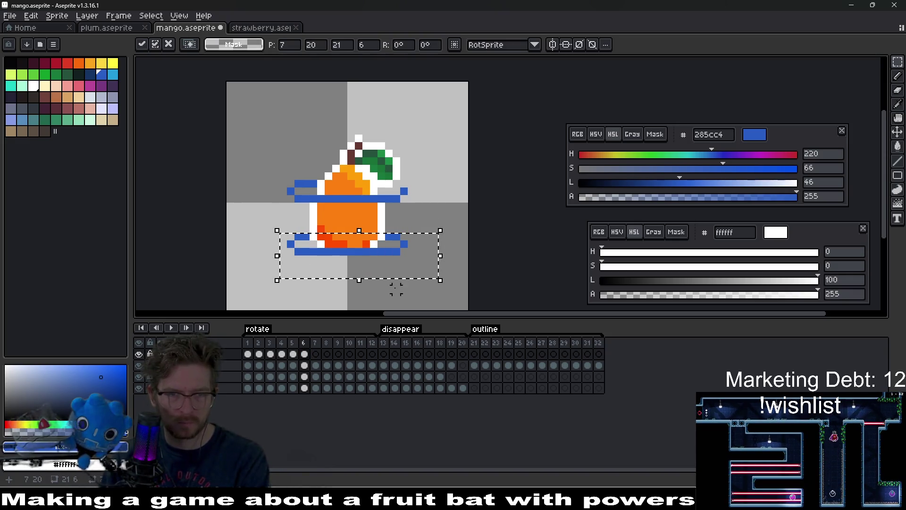
pyautogui.click(388, 297)
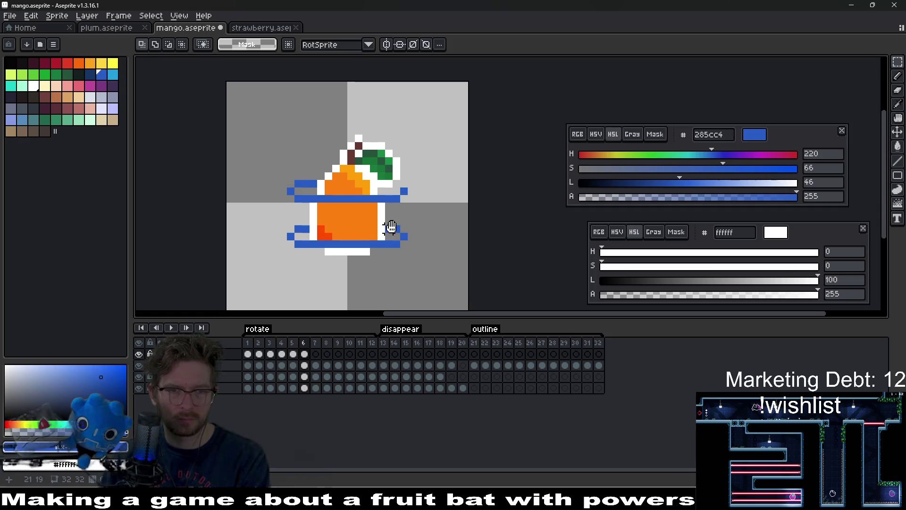
# Raise the upper ring band two pixels and play the animation to preview the rings
pyautogui.scroll(1, 389, 228)
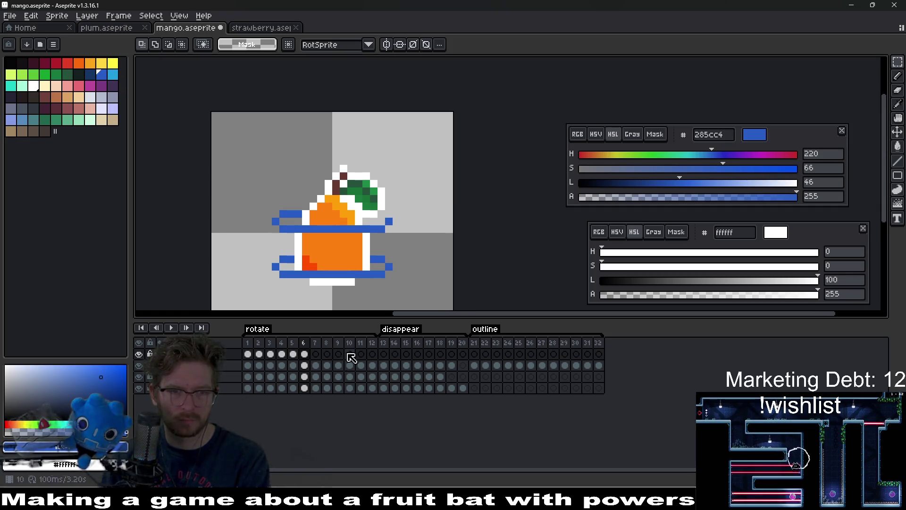
pyautogui.moveTo(241, 187); pyautogui.dragTo(427, 243)
pyautogui.press('Up')
pyautogui.press('Up')
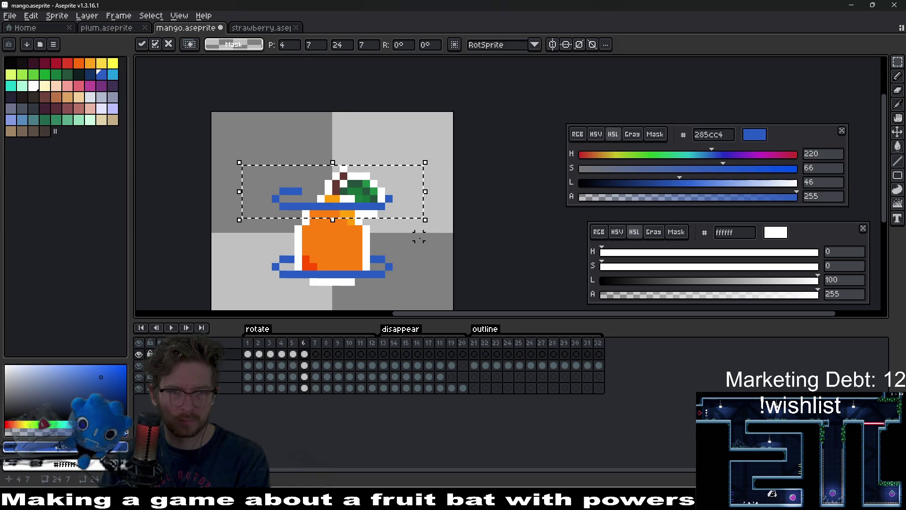
pyautogui.press('Up')
pyautogui.press('Up')
pyautogui.hotkey('ctrl', 'd')
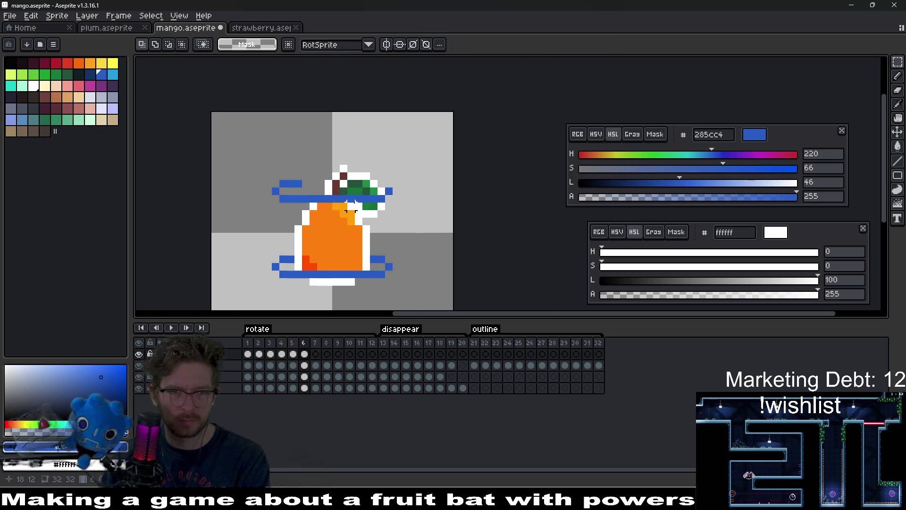
pyautogui.scroll(2, 355, 203)
pyautogui.press('b')
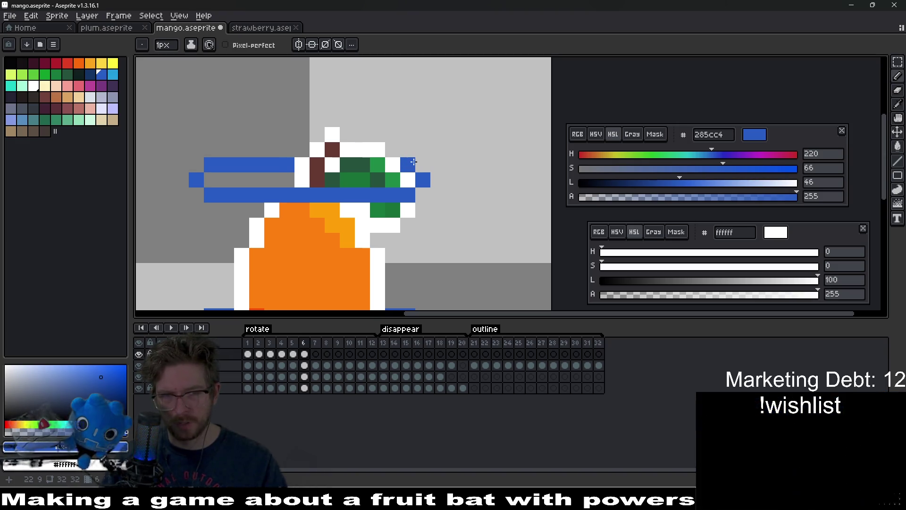
pyautogui.scroll(-5, 386, 186)
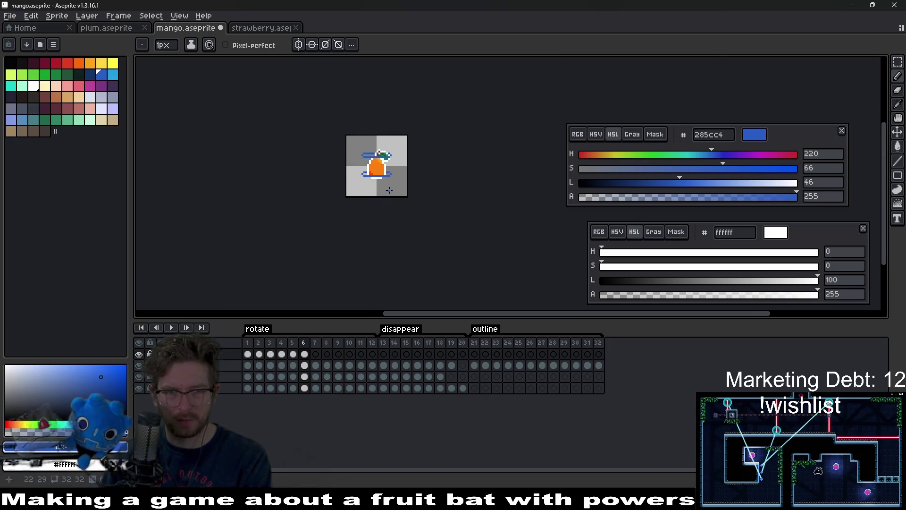
pyautogui.press('Return')
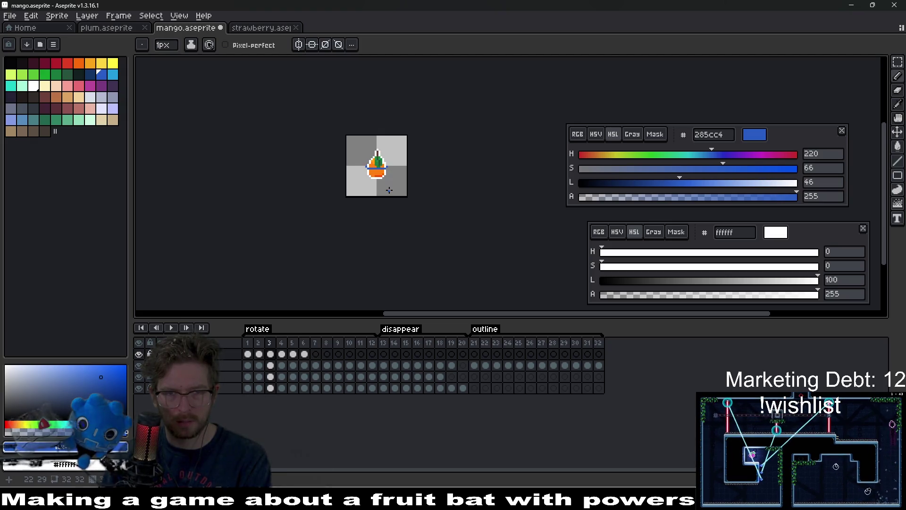
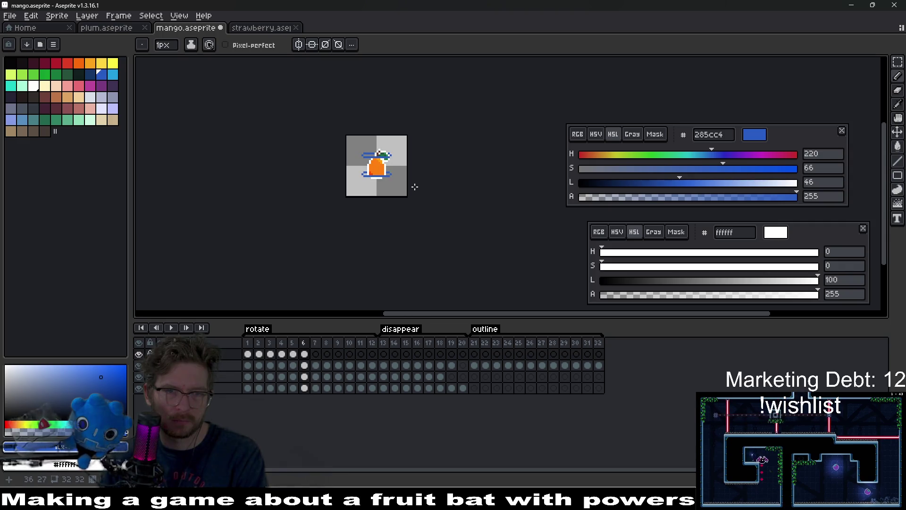
# Review rotation frames 5, 7 and 4, then settle on frame 8 for editing
pyautogui.scroll(4, 392, 161)
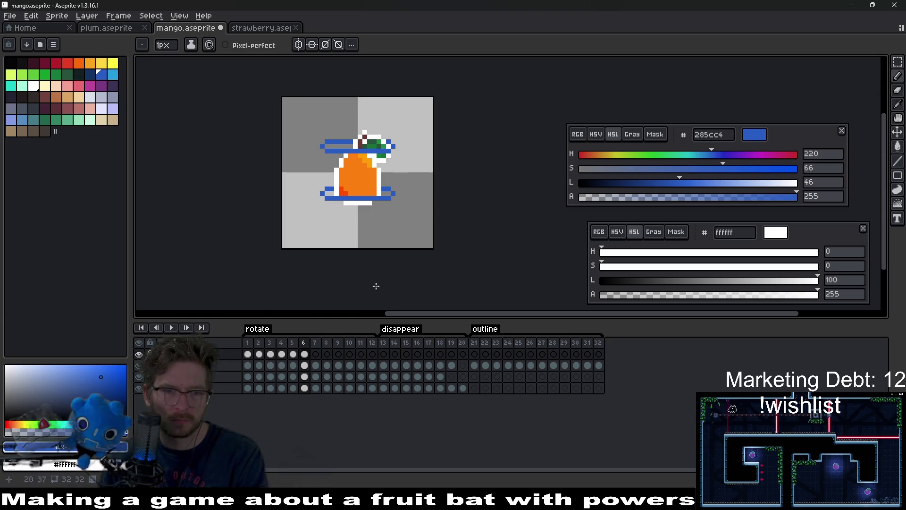
pyautogui.click(294, 355)
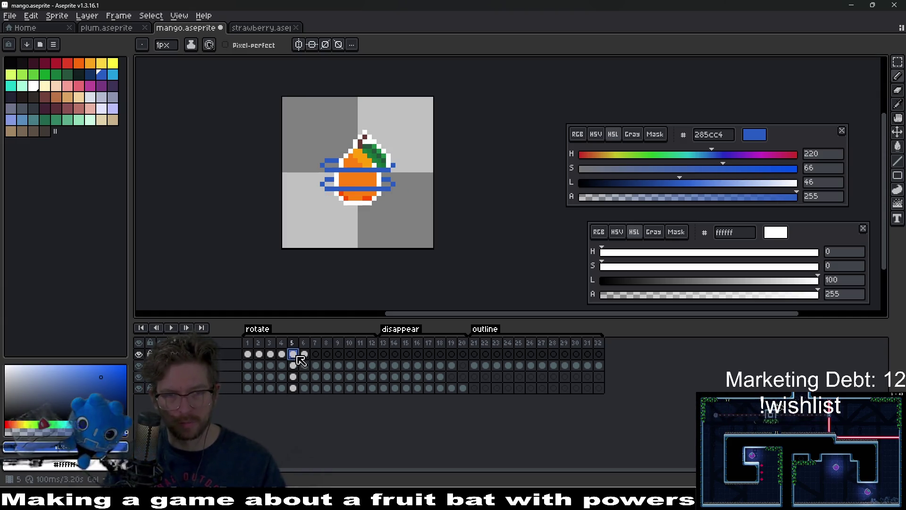
pyautogui.click(320, 355)
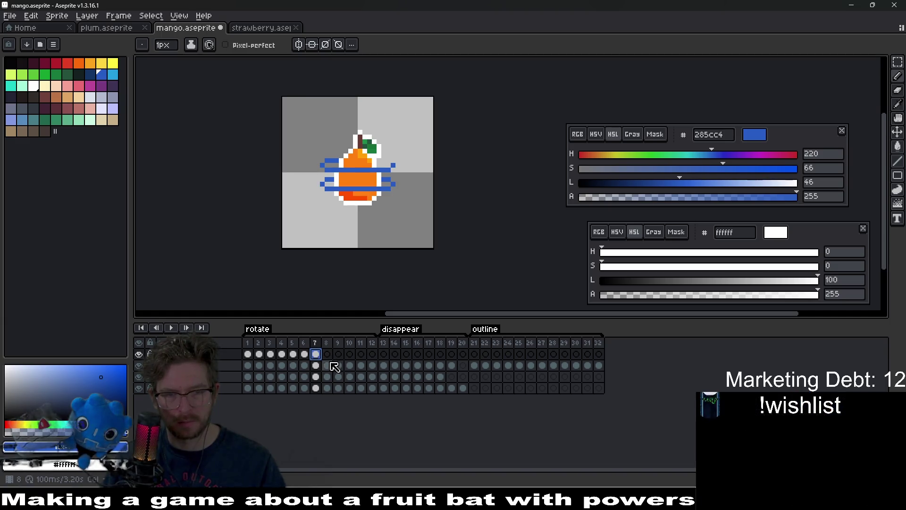
pyautogui.click(281, 355)
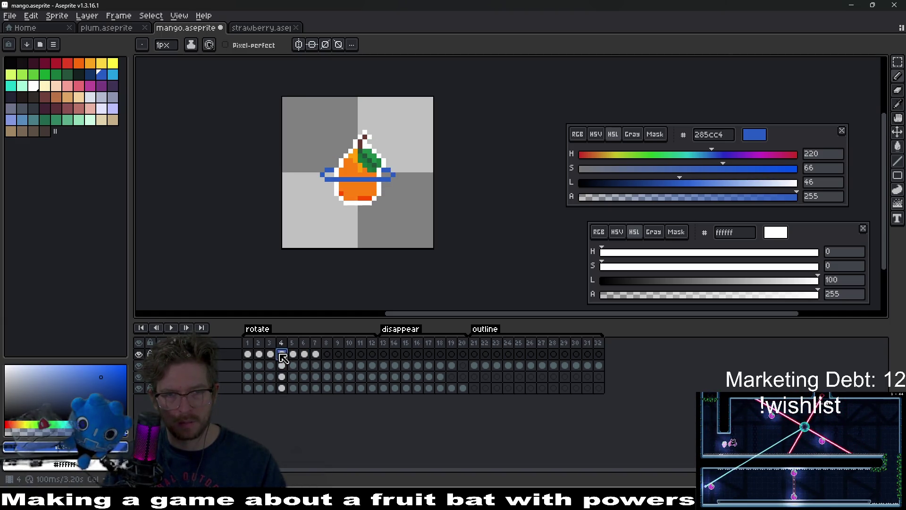
pyautogui.click(327, 354)
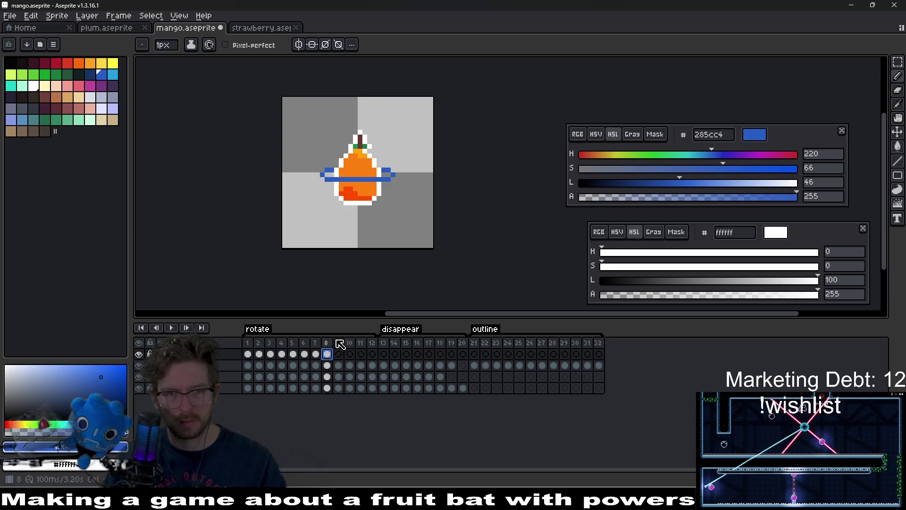
pyautogui.scroll(3, 385, 187)
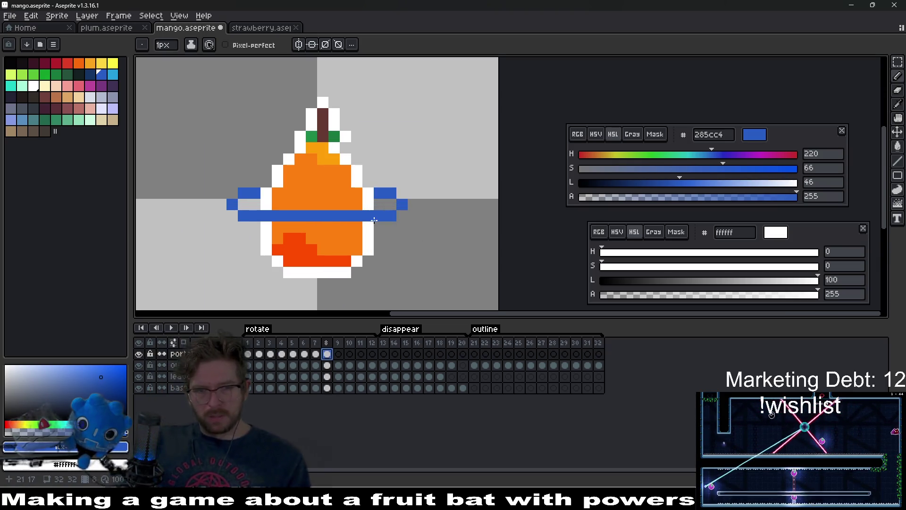
# Try extending frame 8's blue bar one pixel right, undo it, and compare against frame 2
pyautogui.click(405, 211)
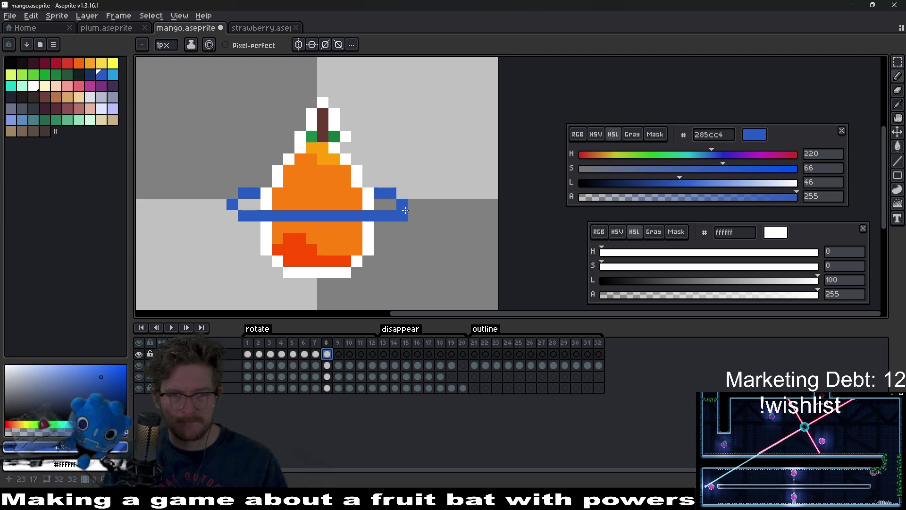
pyautogui.hotkey('ctrl', 'z')
pyautogui.click(260, 355)
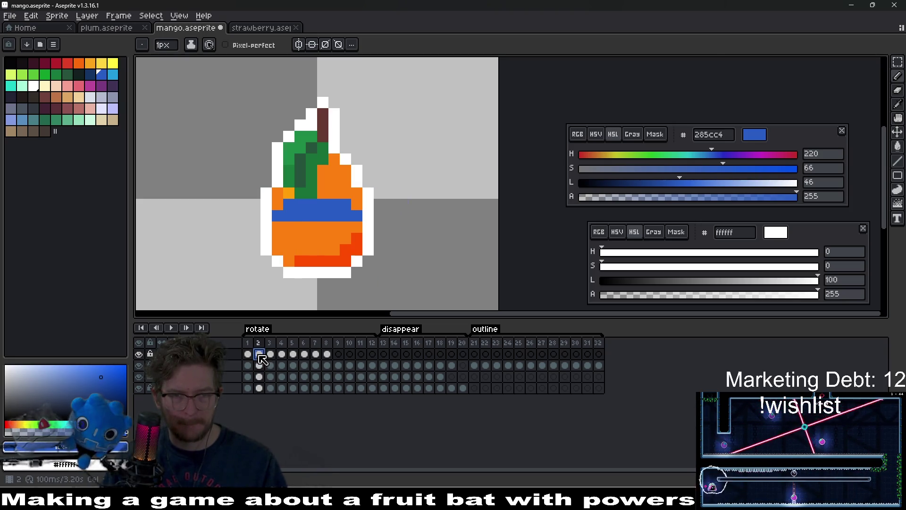
pyautogui.click(328, 355)
# Pull frame 8's ring ends inward, erasing end pixels and adding blue pixels beside them on both sides
pyautogui.press('e')
pyautogui.click(400, 216)
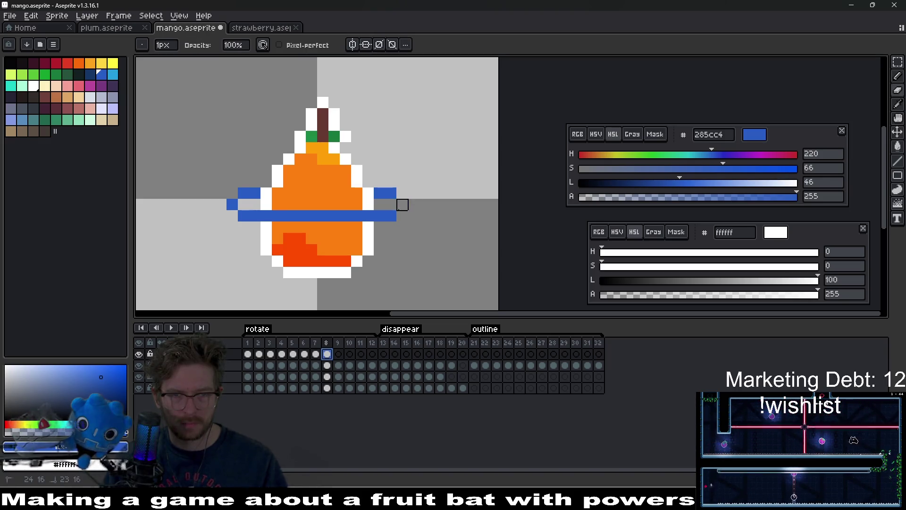
pyautogui.press('b')
pyautogui.click(379, 204)
pyautogui.press('e')
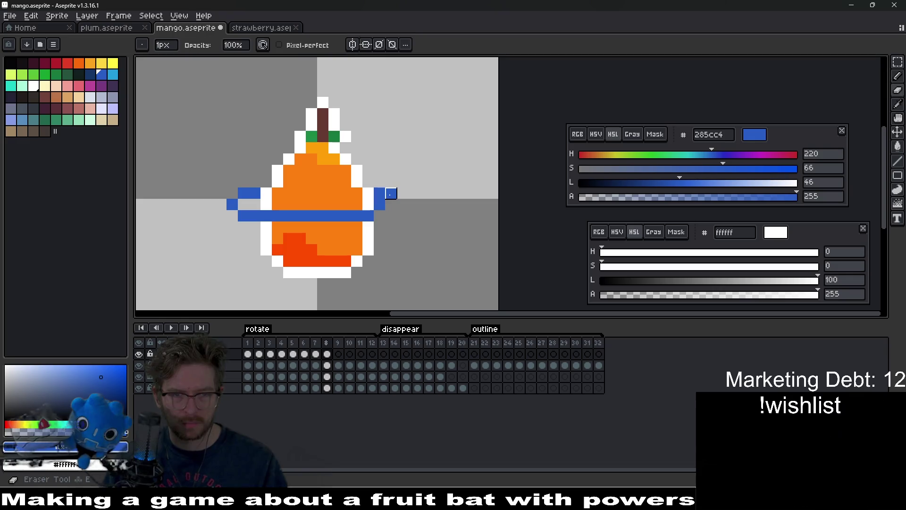
pyautogui.click(244, 193)
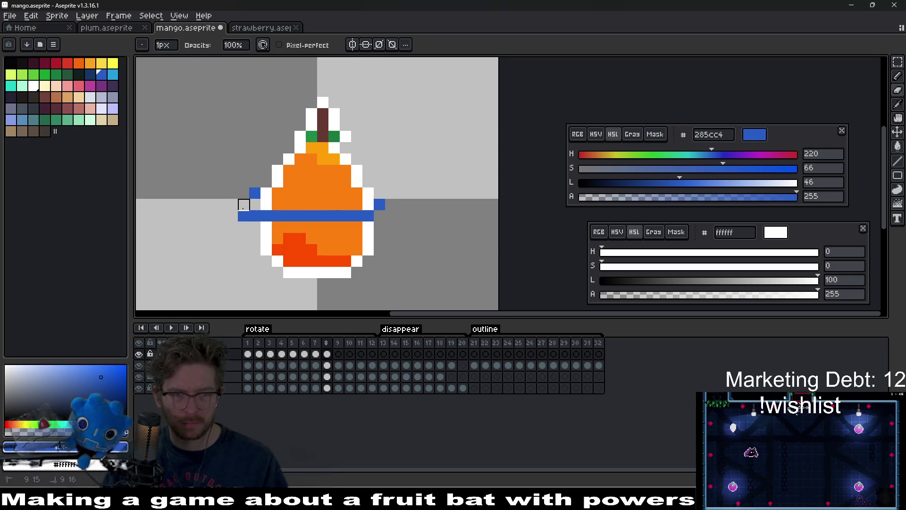
pyautogui.click(244, 216)
pyautogui.press('b')
pyautogui.click(255, 205)
pyautogui.press('e')
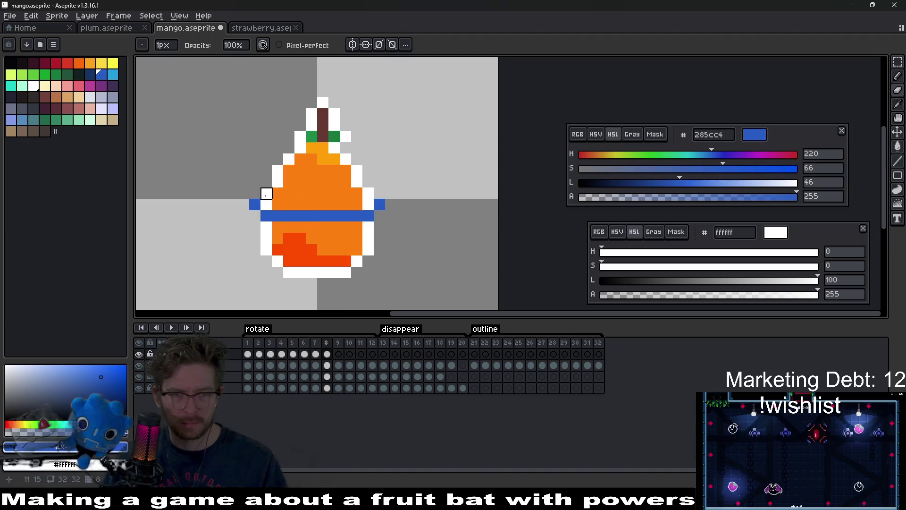
pyautogui.scroll(-2, 385, 216)
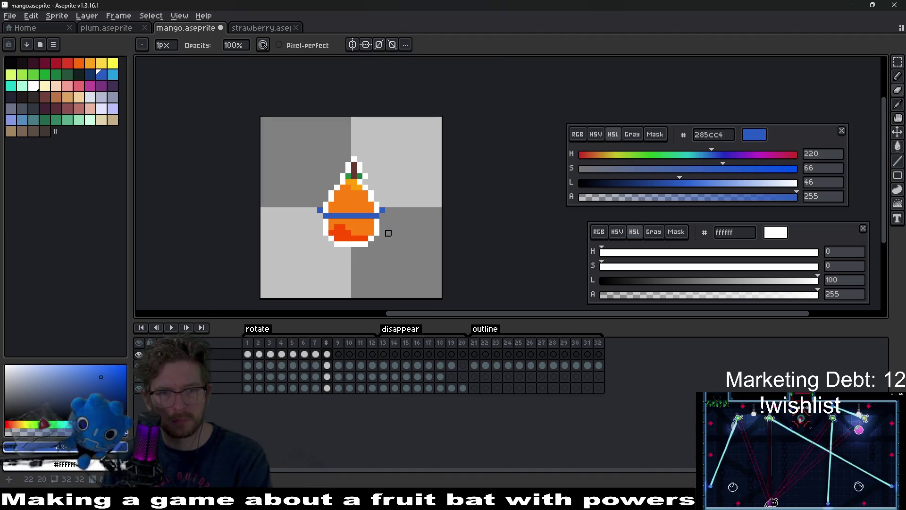
# Inspect rotation frames 8 and 9 up close with the Pencil ready
pyautogui.click(328, 355)
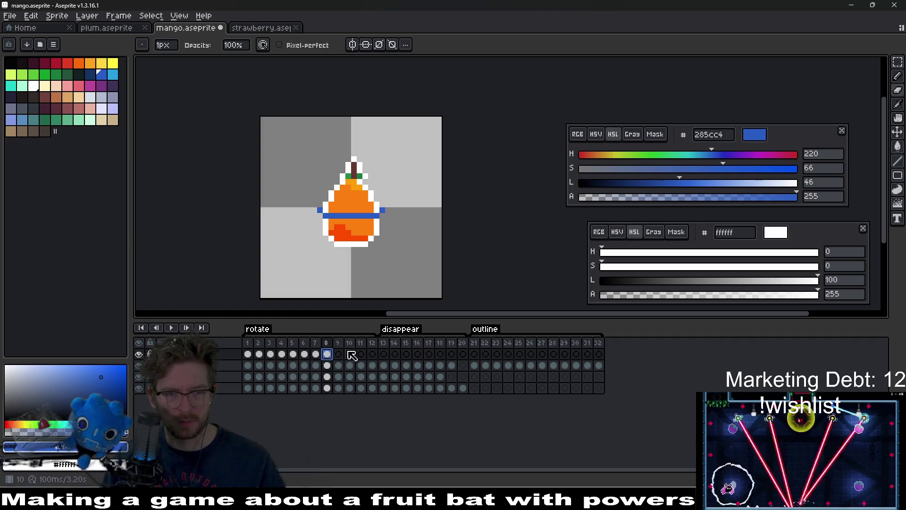
pyautogui.click(338, 354)
pyautogui.scroll(2, 376, 233)
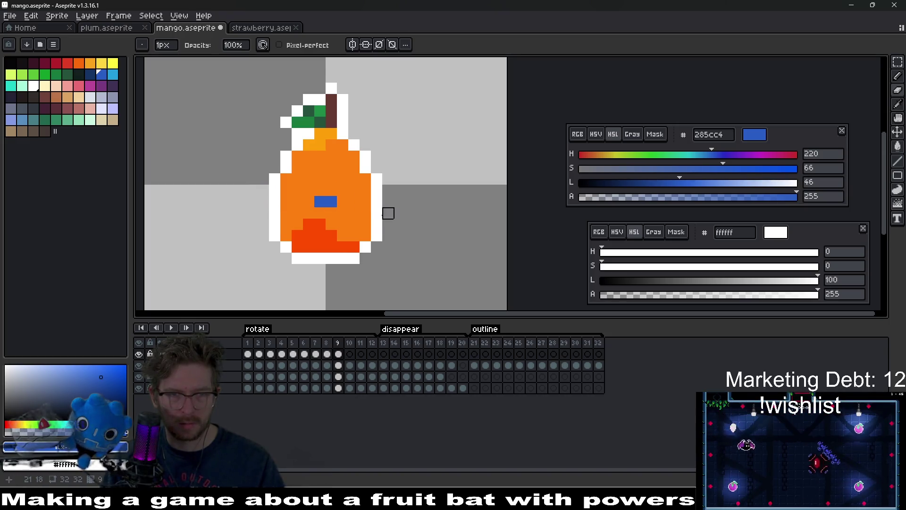
pyautogui.scroll(-4, 345, 243)
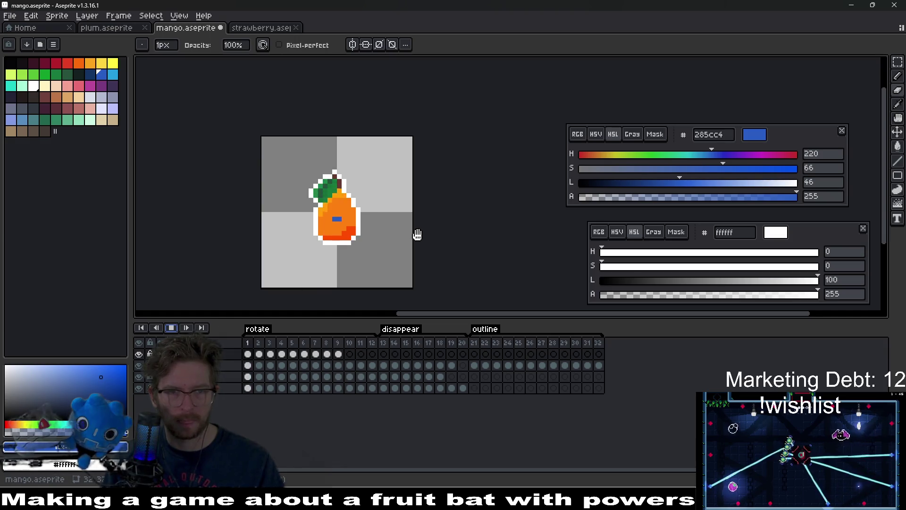
pyautogui.scroll(-6, 417, 237)
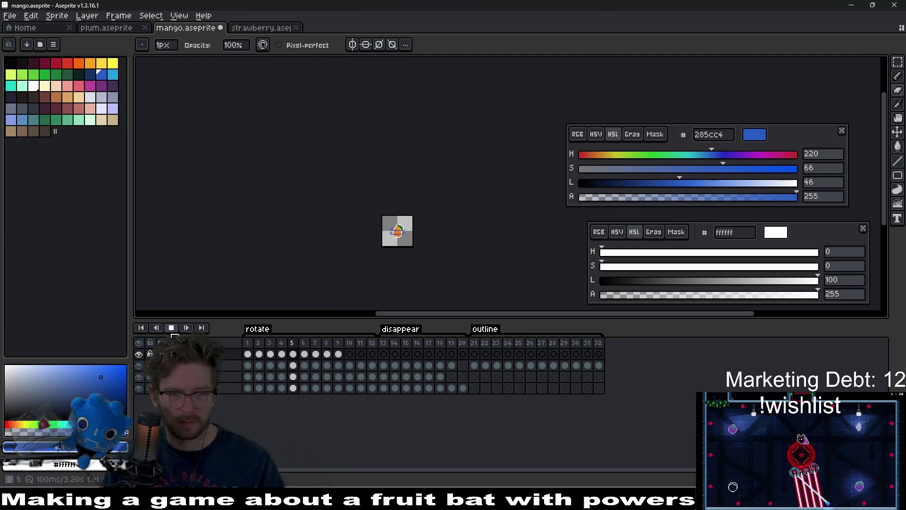
pyautogui.scroll(4, 411, 238)
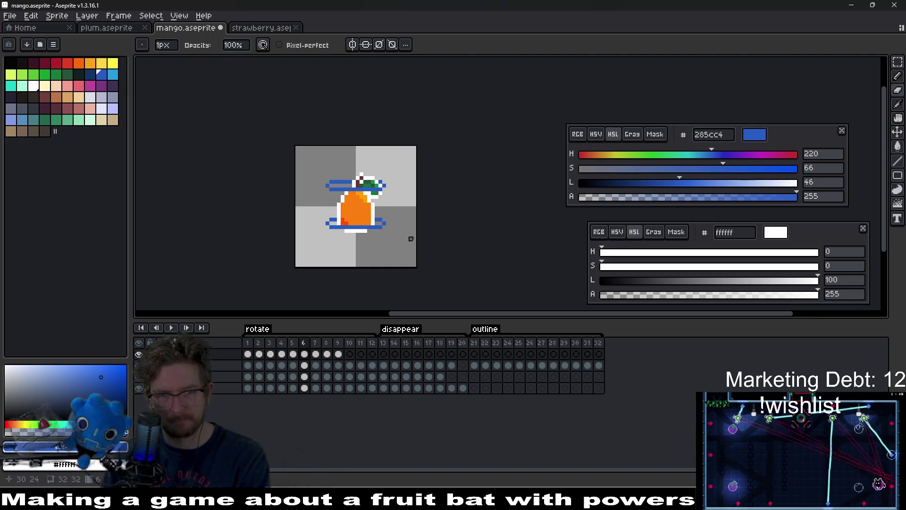
pyautogui.scroll(2, 392, 193)
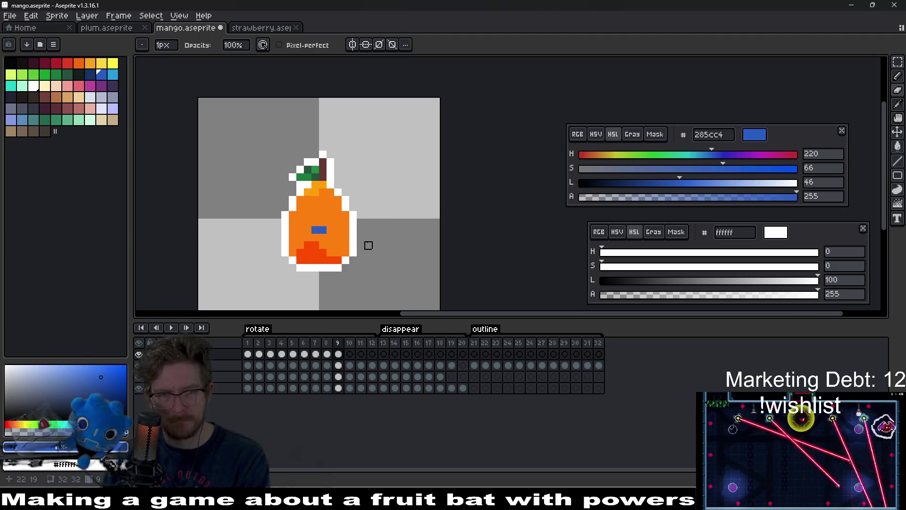
pyautogui.scroll(2, 330, 230)
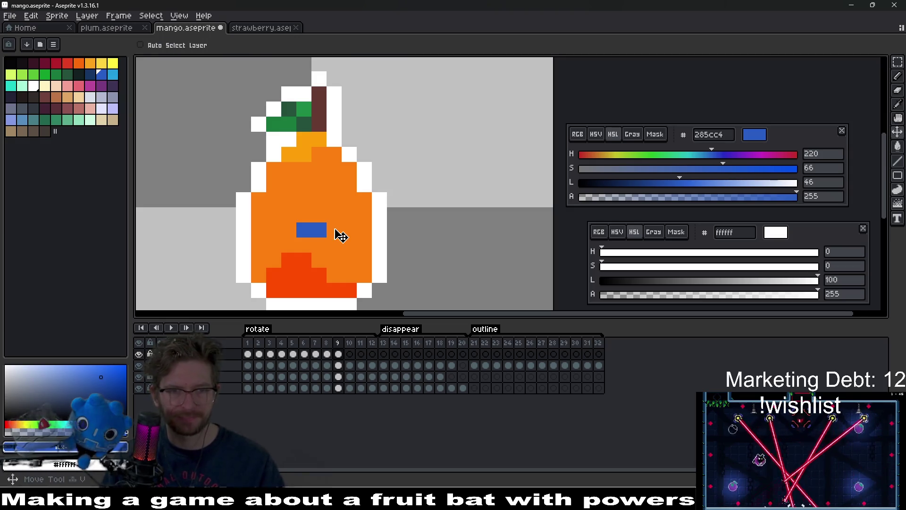
pyautogui.press('b')
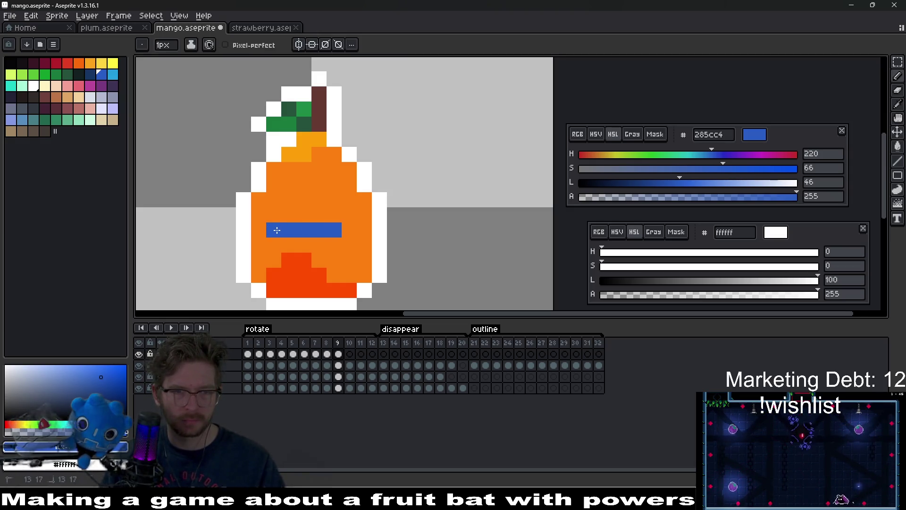
pyautogui.scroll(-4, 348, 228)
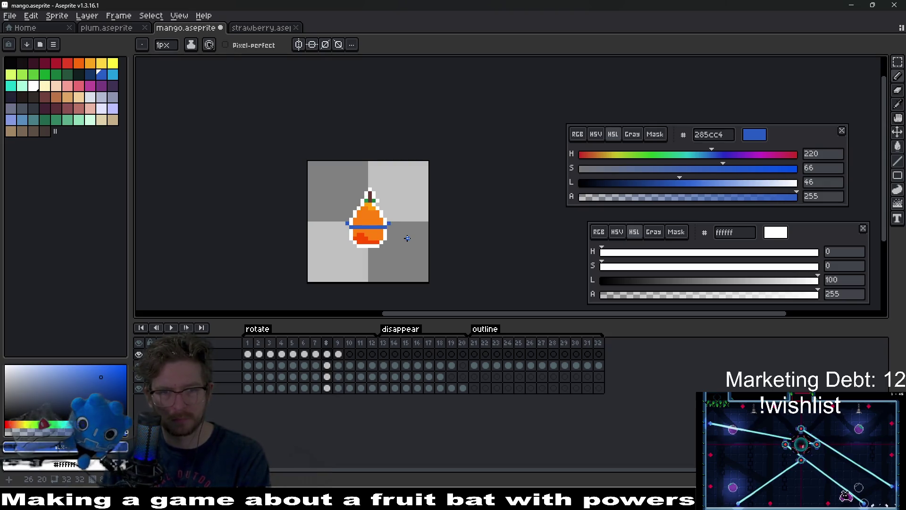
# Step through frames 9 and 10, then play the animation and stop on frame 11
pyautogui.click(338, 354)
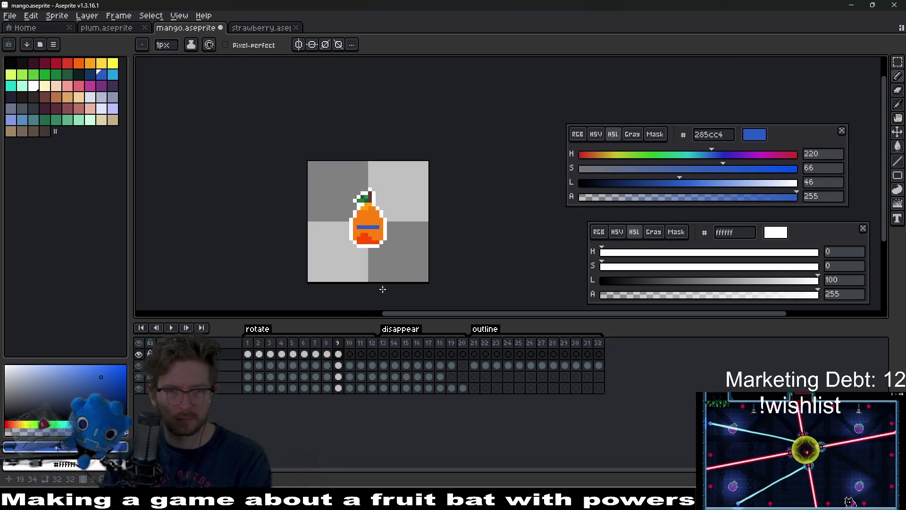
pyautogui.press('Right')
pyautogui.scroll(3, 376, 243)
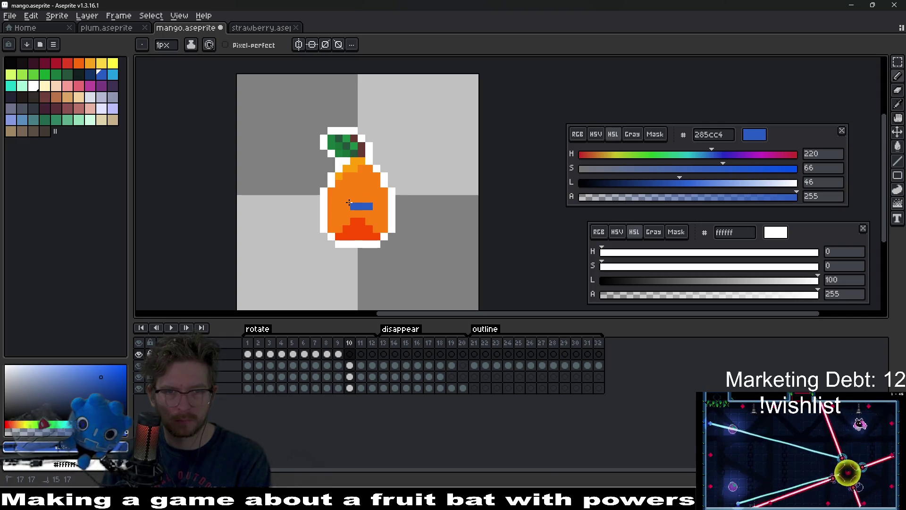
pyautogui.scroll(-3, 345, 204)
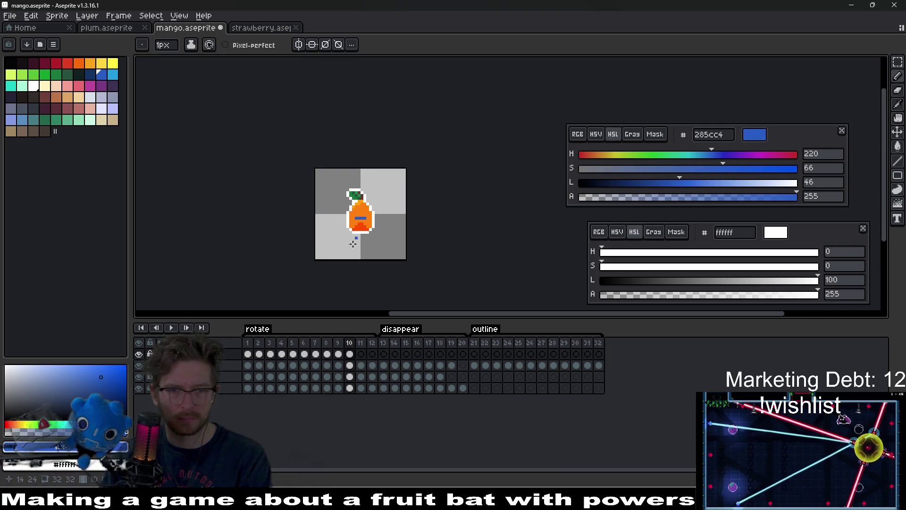
pyautogui.click(172, 327)
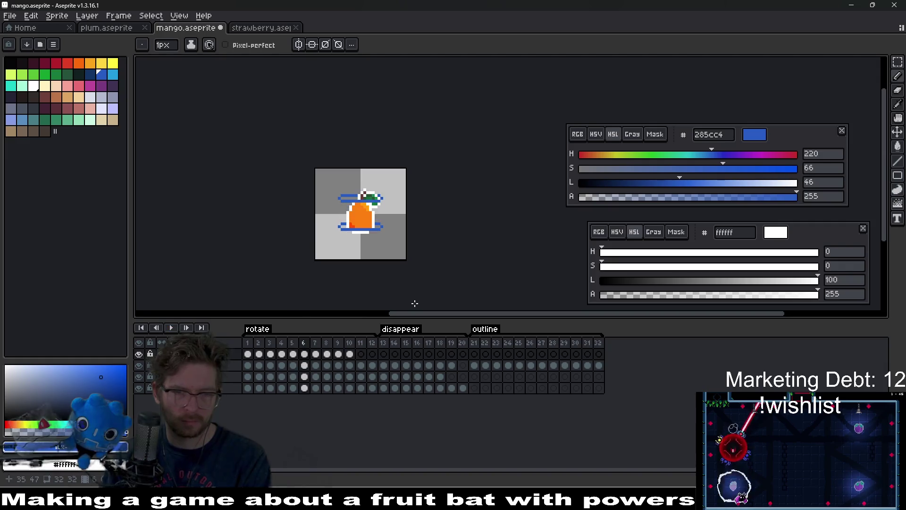
pyautogui.press('Return')
# Remove the leftover blue pixels from frame 11 and replay the loop, stopping on frame 1
pyautogui.scroll(2, 365, 224)
pyautogui.scroll(2, 364, 223)
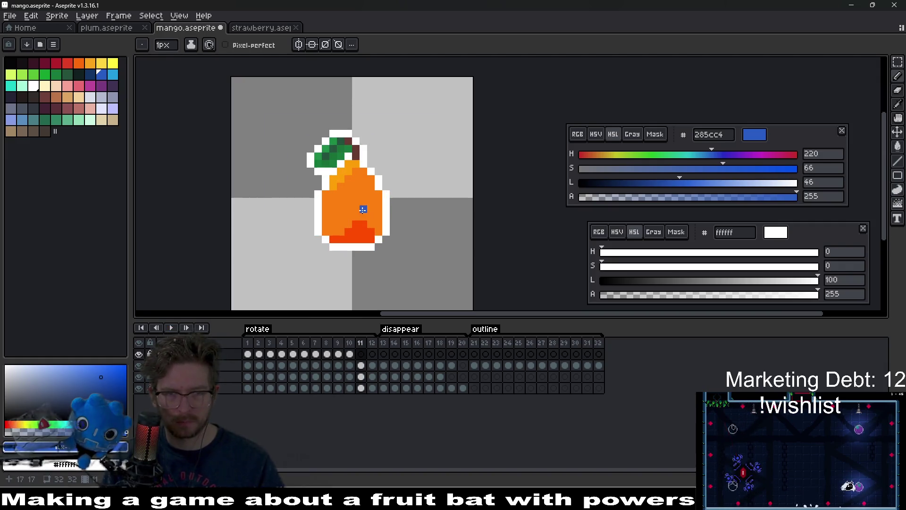
pyautogui.hotkey('ctrl', 'z')
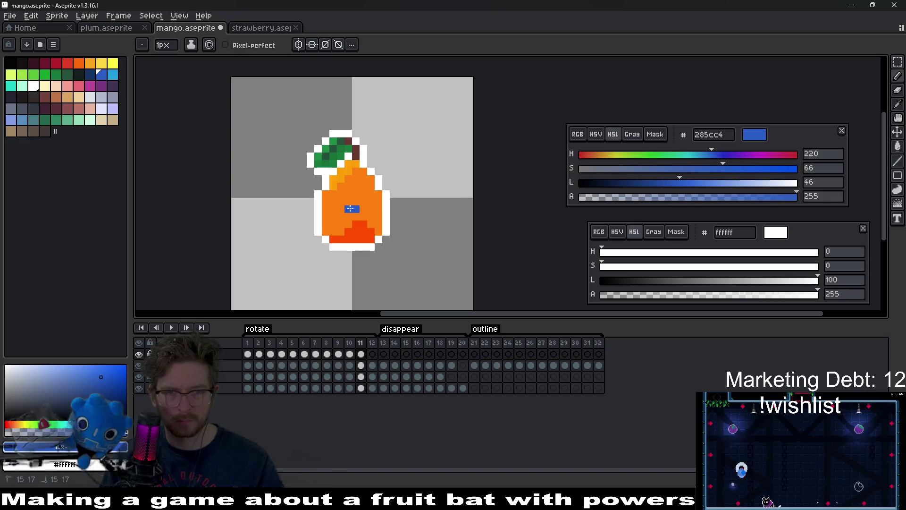
pyautogui.scroll(-3, 382, 242)
pyautogui.click(171, 329)
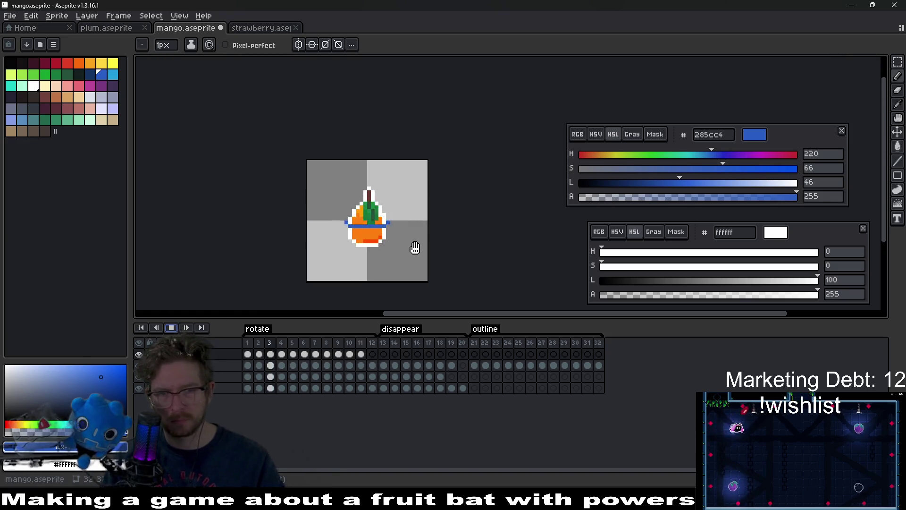
pyautogui.scroll(-5, 427, 247)
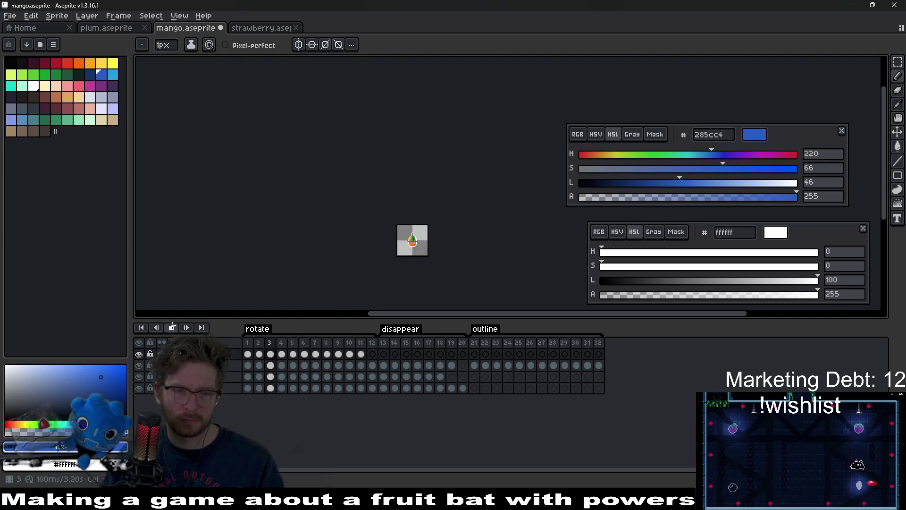
pyautogui.click(248, 376)
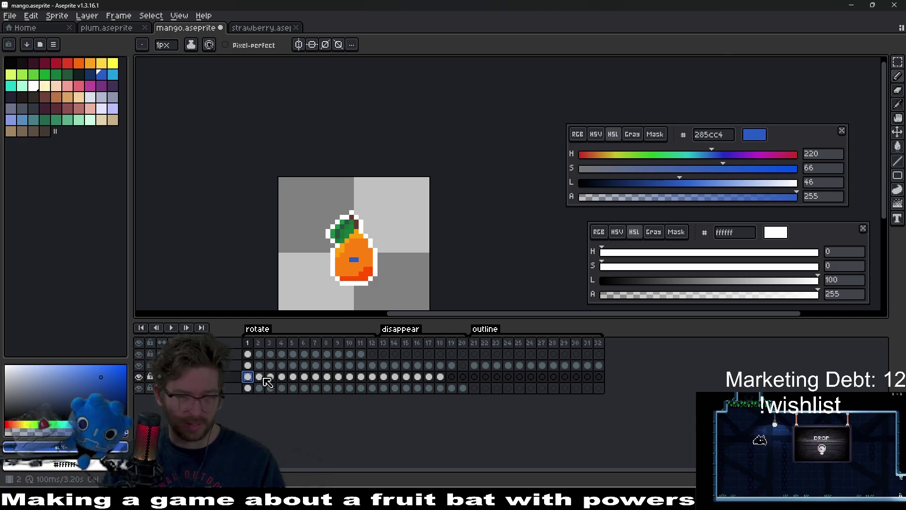
# Select the fourth layer's cels and step from frame 1 forward through the rotation
pyautogui.click(259, 377)
pyautogui.click(247, 378)
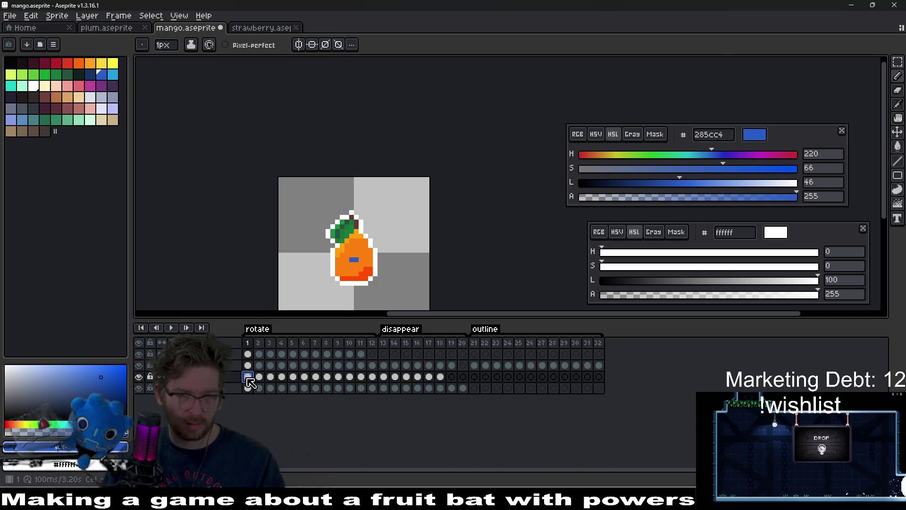
pyautogui.click(226, 381)
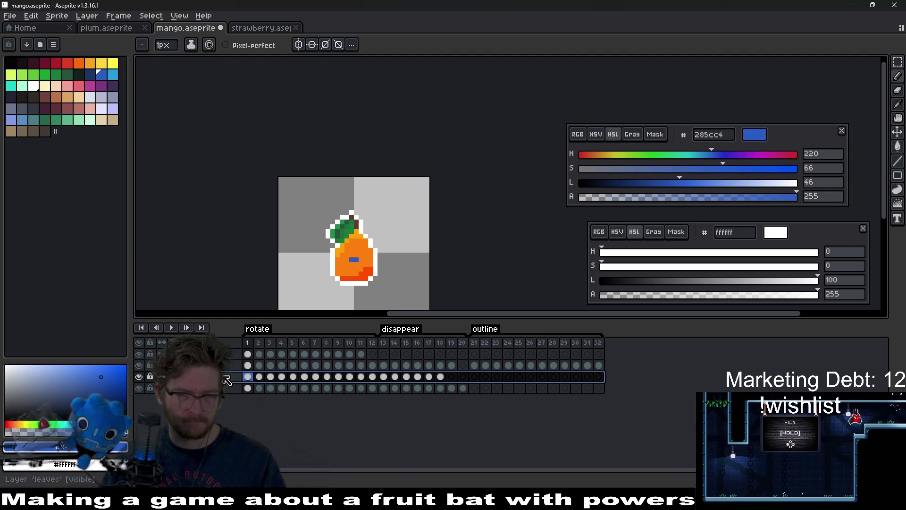
pyautogui.click(255, 380)
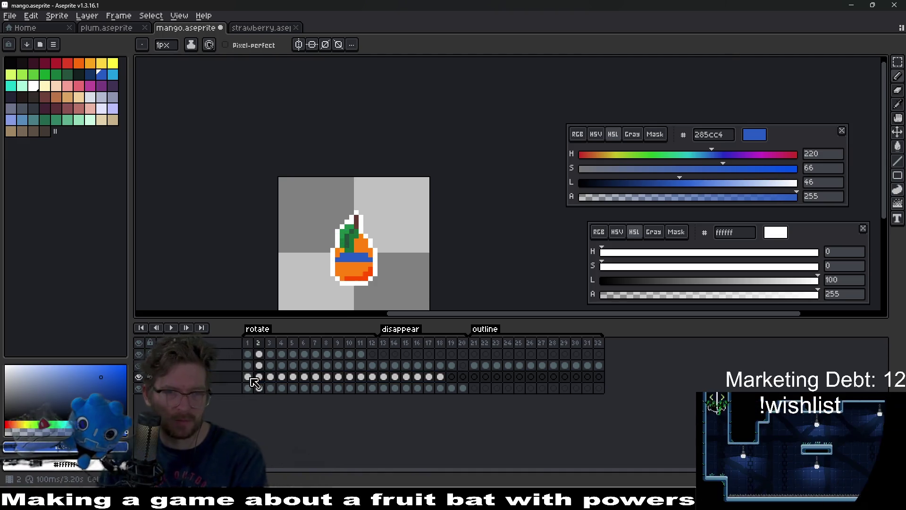
pyautogui.click(247, 377)
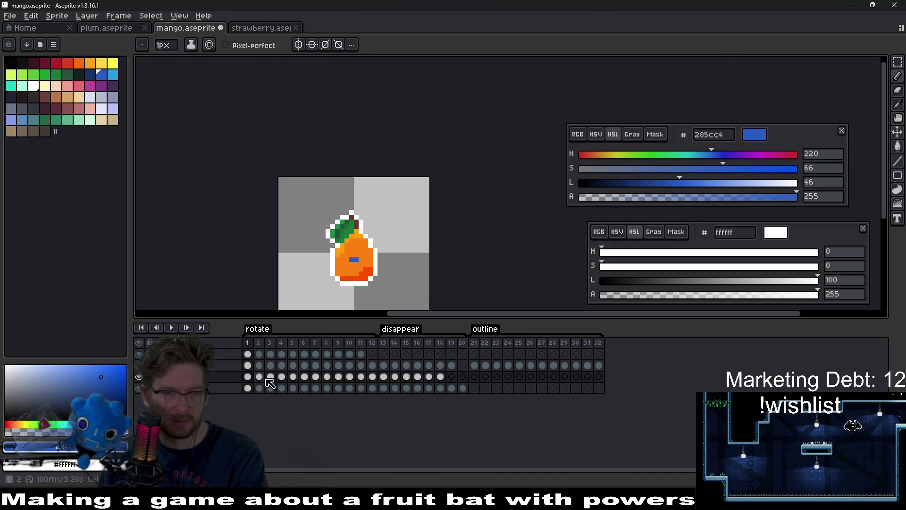
pyautogui.scroll(2, 348, 275)
pyautogui.scroll(2, 348, 275)
pyautogui.press('Right')
pyautogui.press('Right')
pyautogui.press('Right')
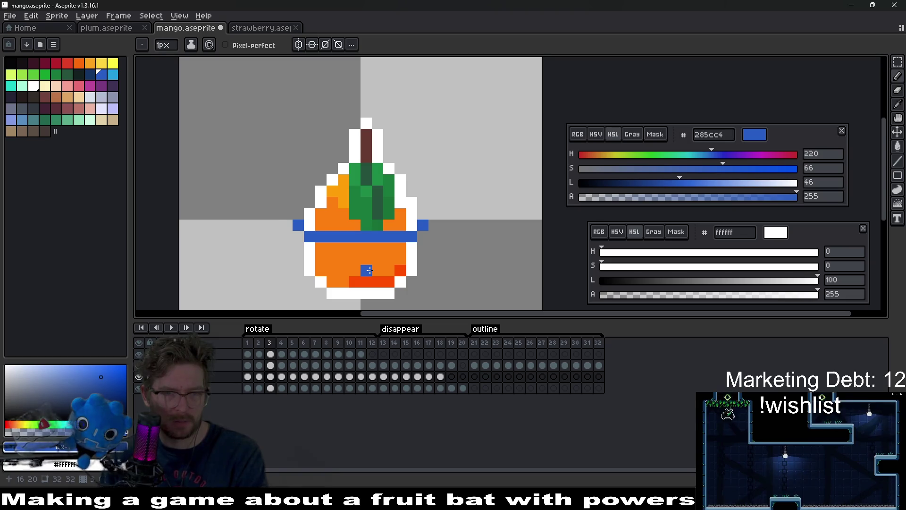
pyautogui.press('Right')
pyautogui.scroll(2, 377, 250)
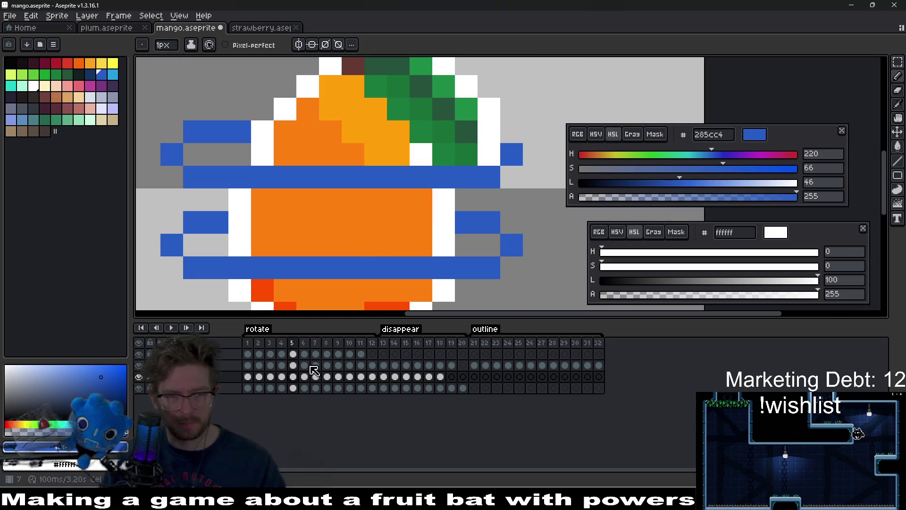
# Erase the orange rows between the blue rings on frame 5's fruit cel
pyautogui.click(293, 388)
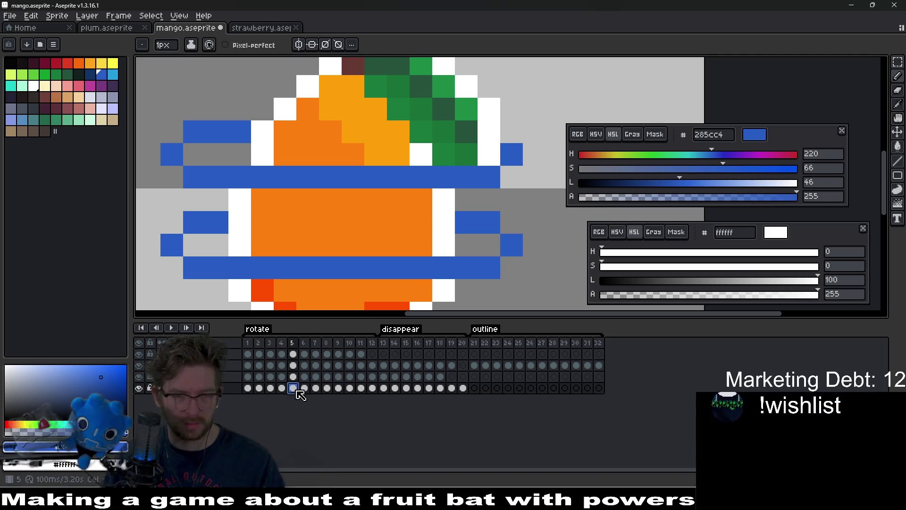
pyautogui.press('e')
pyautogui.moveTo(421, 245)
pyautogui.mouseDown()
pyautogui.moveTo(263, 245)
pyautogui.moveTo(421, 199)
pyautogui.moveTo(239, 199)
pyautogui.mouseUp()
pyautogui.scroll(-9, 423, 227)
pyautogui.moveTo(423, 227)
pyautogui.mouseDown()
pyautogui.moveTo(318, 250)
pyautogui.moveTo(380, 220)
pyautogui.mouseUp()
# Advance past frame 6 and erase the orange fill between the rings on frame 7
pyautogui.press('Right')
pyautogui.scroll(3, 379, 236)
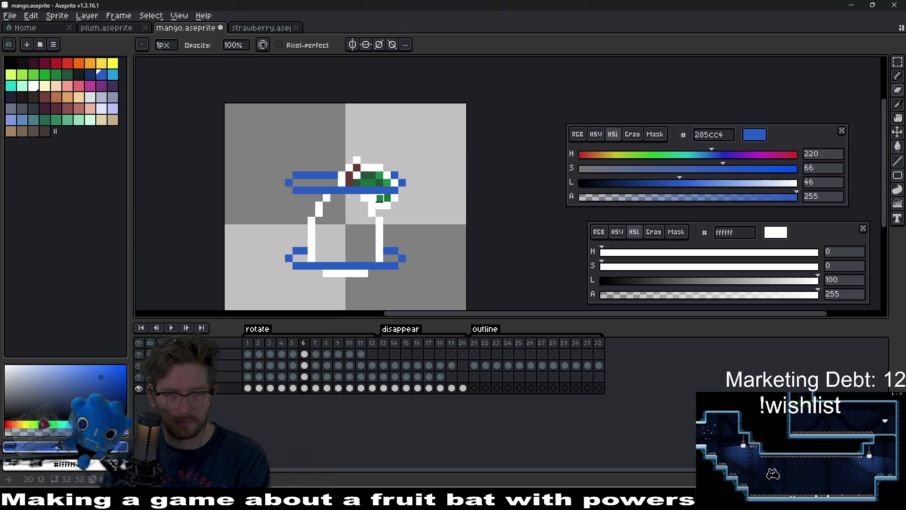
pyautogui.press('Right')
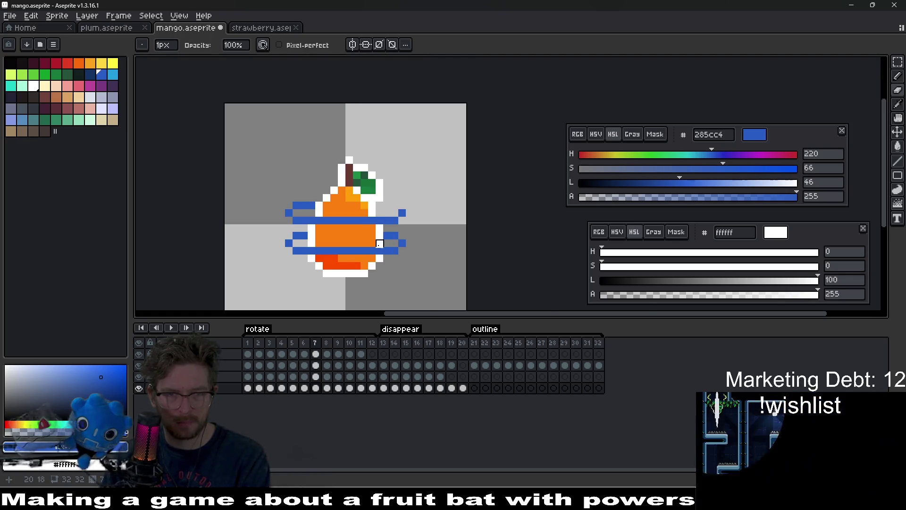
pyautogui.scroll(5, 369, 245)
pyautogui.moveTo(369, 244)
pyautogui.mouseDown()
pyautogui.moveTo(208, 196)
pyautogui.moveTo(344, 221)
pyautogui.moveTo(345, 243)
pyautogui.mouseUp()
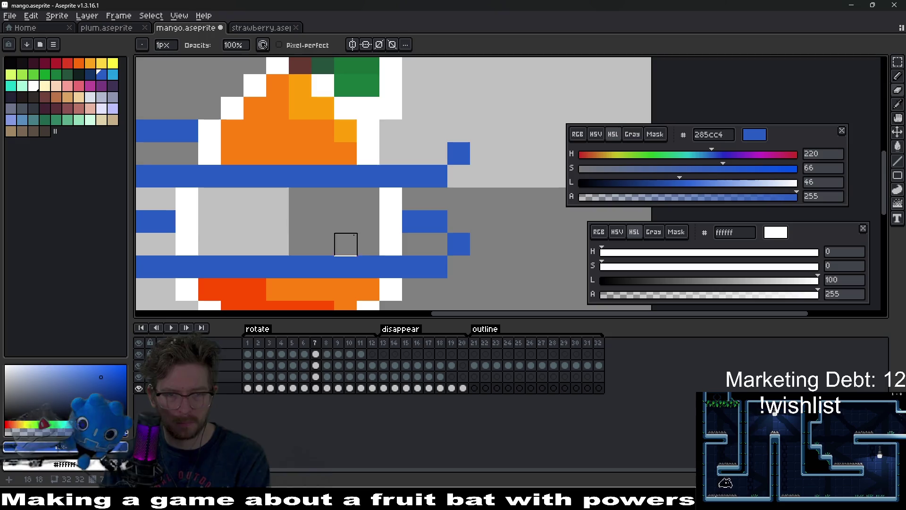
# Advance to frame 12 and briefly play, then stop the animation
pyautogui.press('Right')
pyautogui.press('Right')
pyautogui.scroll(-4, 323, 222)
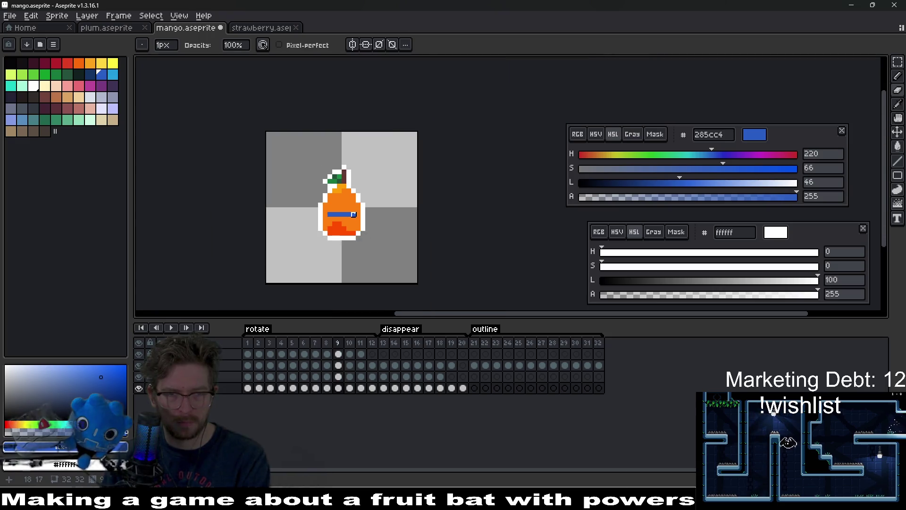
pyautogui.press('Right')
pyautogui.press('Right')
pyautogui.press('Right')
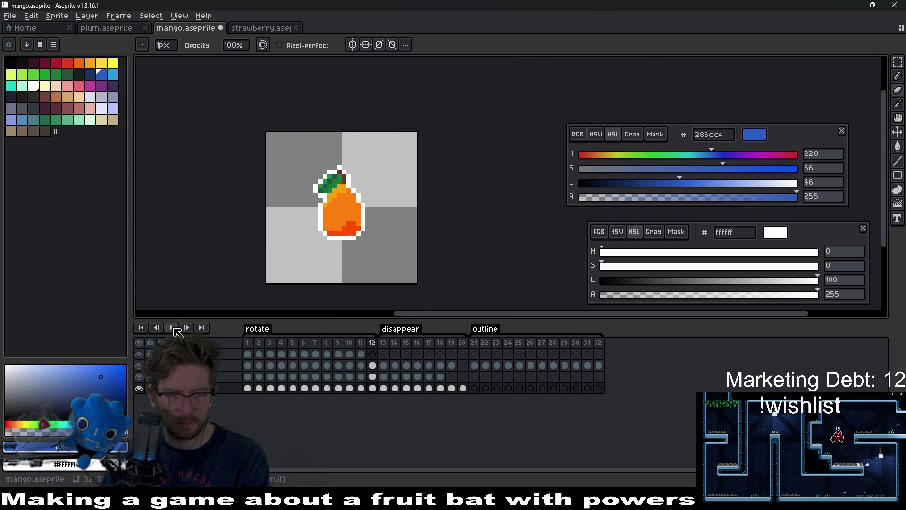
pyautogui.click(173, 328)
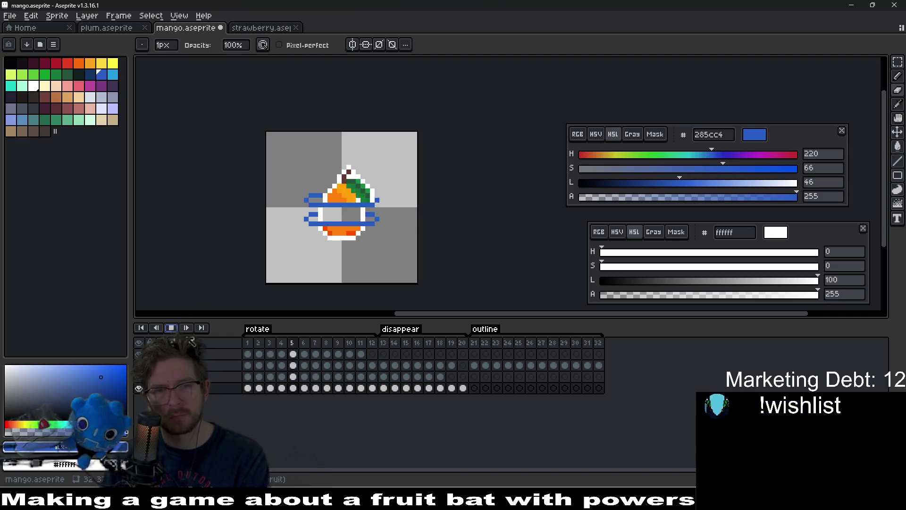
pyautogui.click(171, 328)
# Check the last frame, 32, then play the animation from frame 1
pyautogui.click(599, 365)
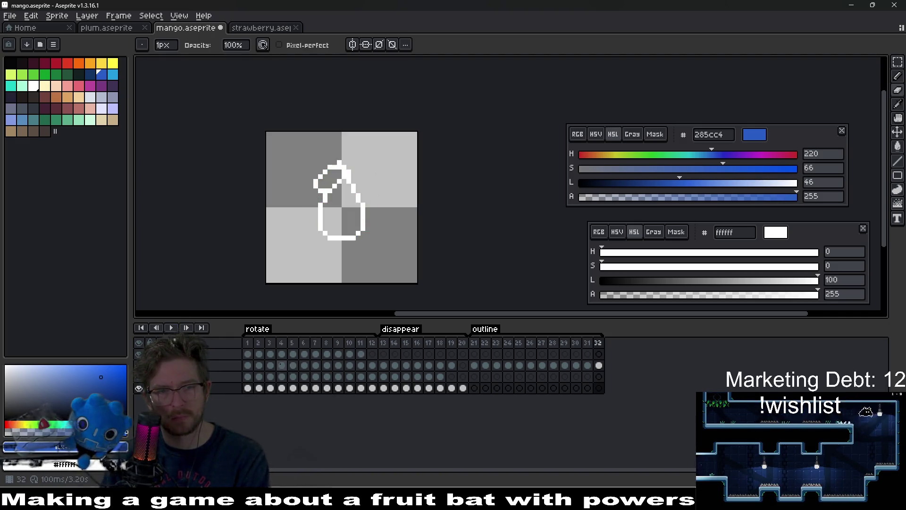
pyautogui.press('Return')
pyautogui.press('Return')
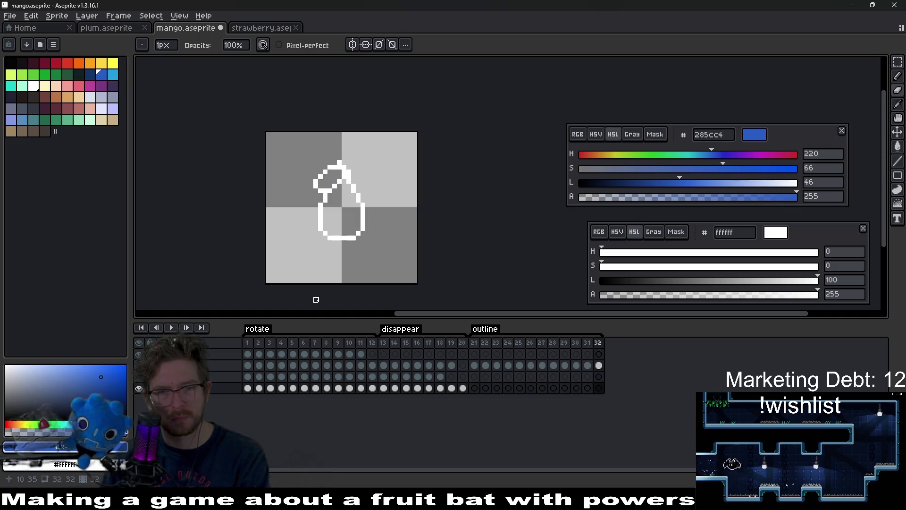
pyautogui.click(252, 343)
pyautogui.press('Return')
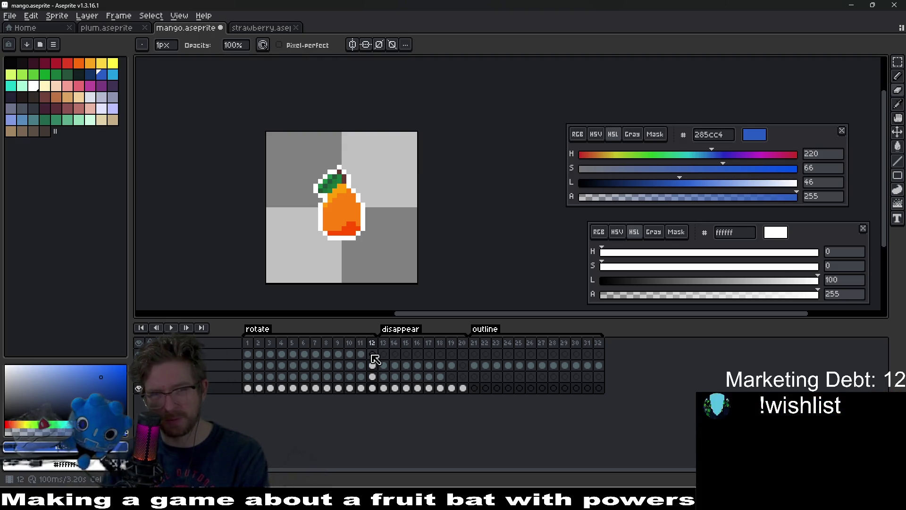
pyautogui.scroll(-5, 349, 241)
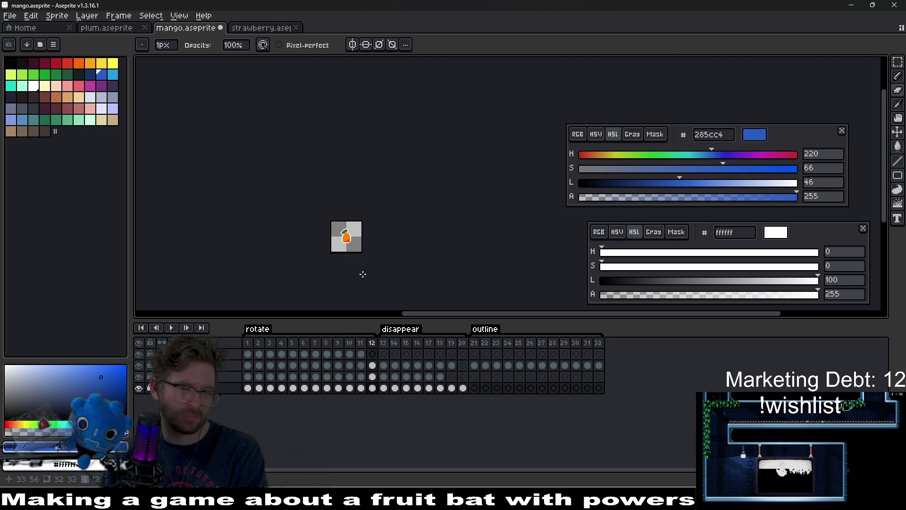
# Review frames 31 and 32, replay from frame 1, then switch to the Godot editor
pyautogui.click(594, 343)
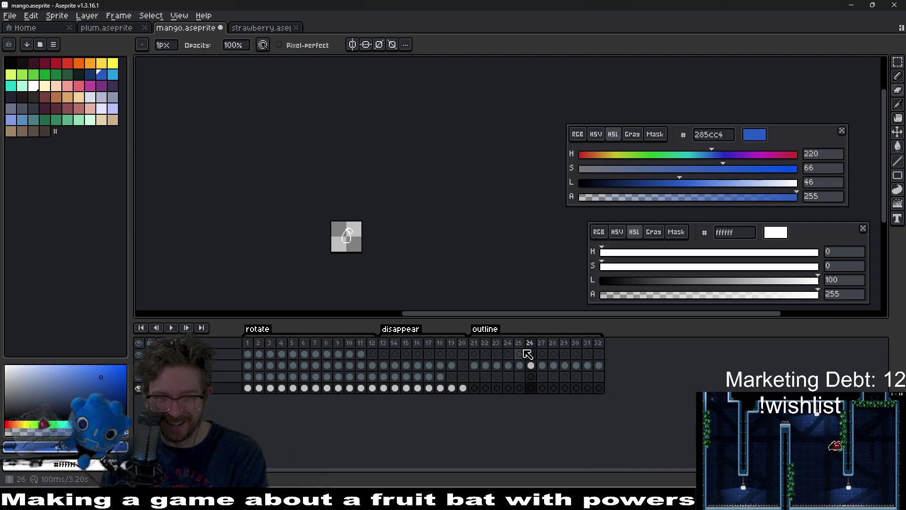
pyautogui.click(588, 355)
pyautogui.scroll(5, 378, 257)
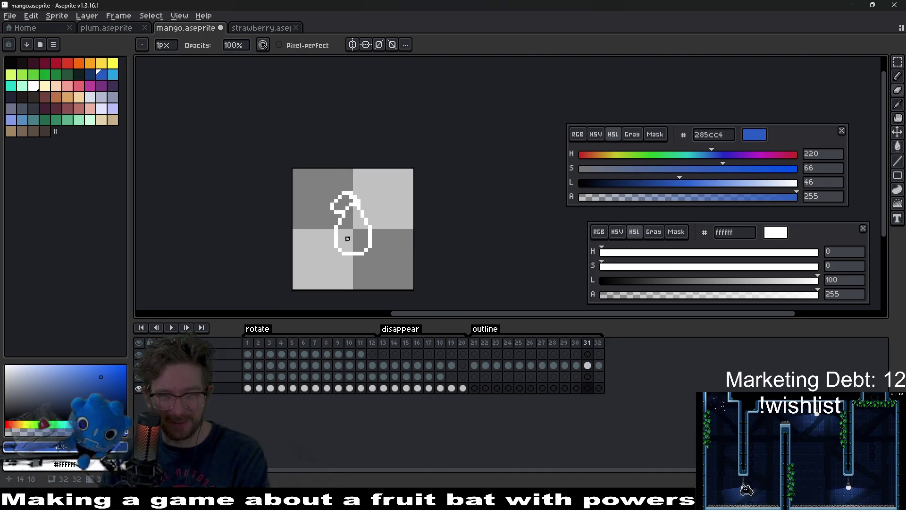
pyautogui.click(597, 376)
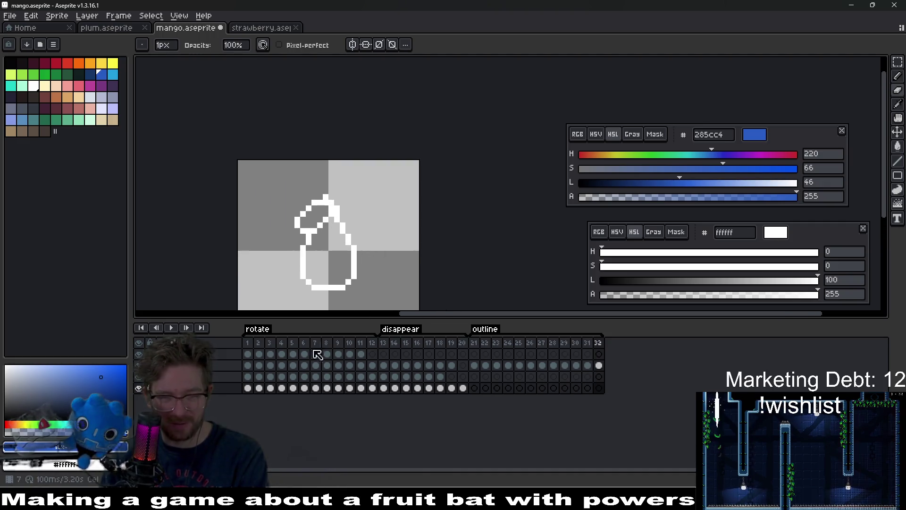
pyautogui.click(247, 343)
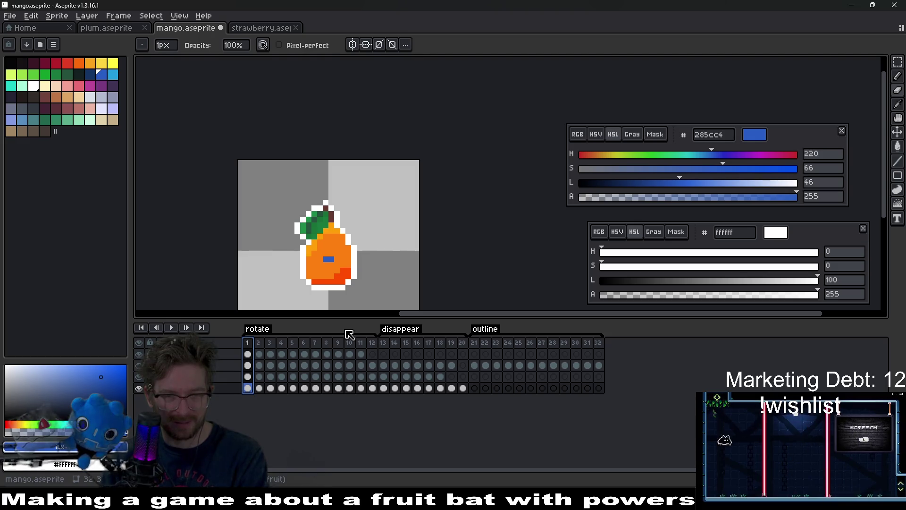
pyautogui.press('Return')
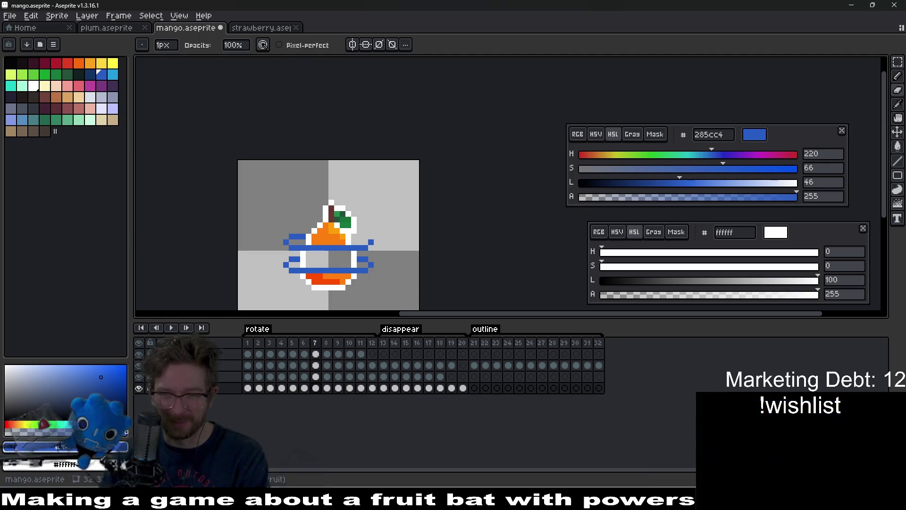
pyautogui.hotkey('alt', 'Tab')
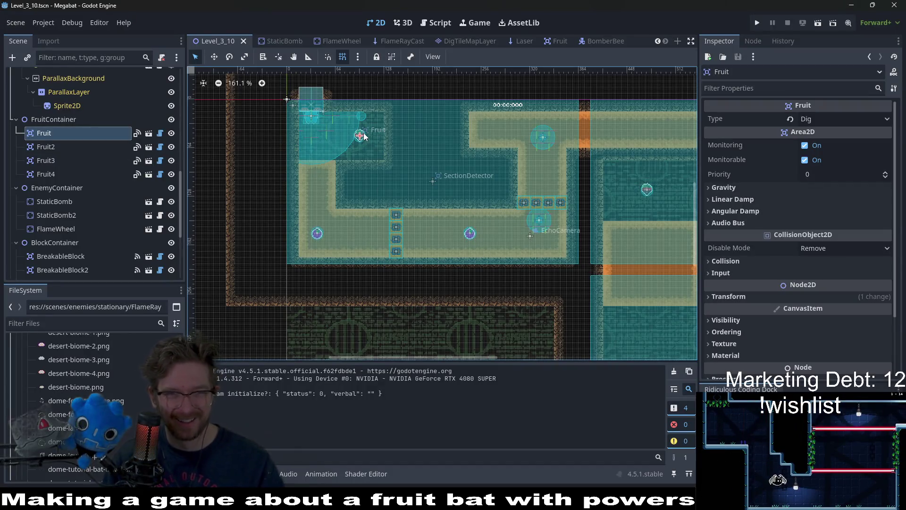
# Duplicate Fruit as Fruit5, place it left of the original, set its Type to Teleport, and run the game
pyautogui.hotkey('ctrl', 'd')
pyautogui.press('w')
pyautogui.scroll(4, 352, 146)
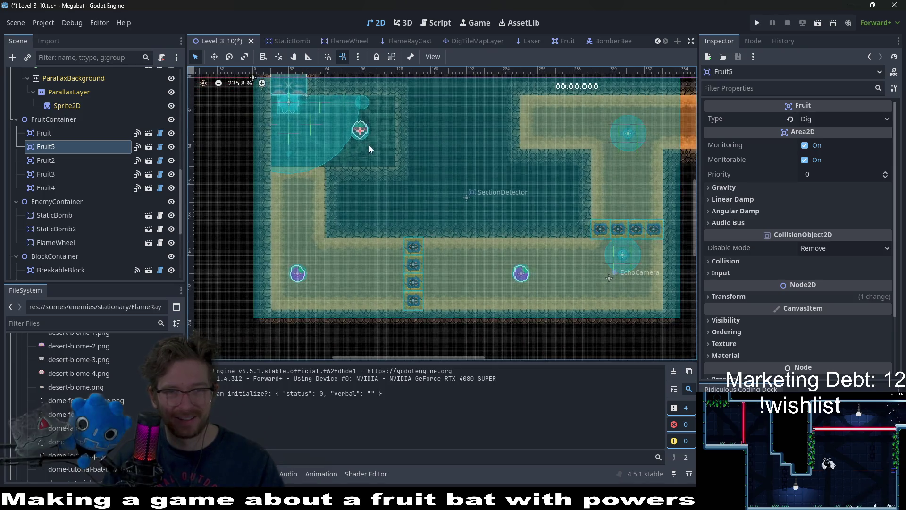
pyautogui.moveTo(390, 185); pyautogui.dragTo(358, 199)
pyautogui.click(844, 119)
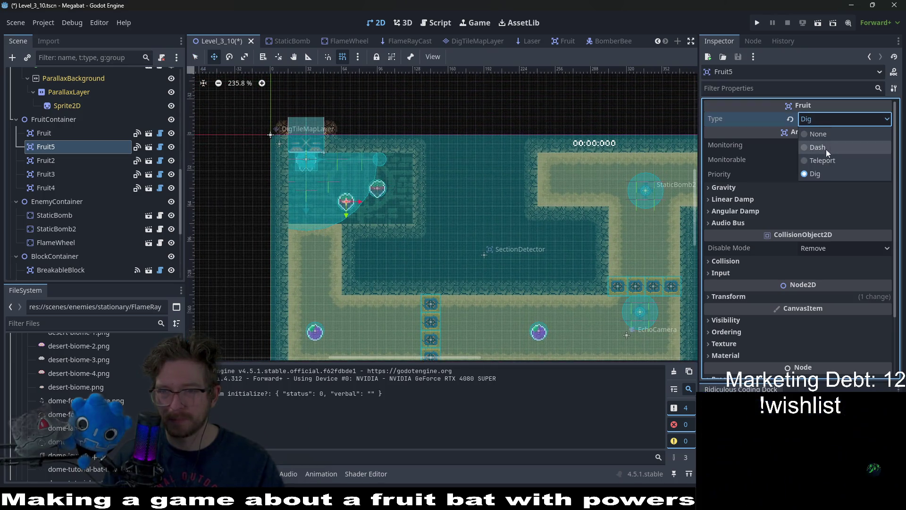
pyautogui.click(822, 149)
pyautogui.press('F6')
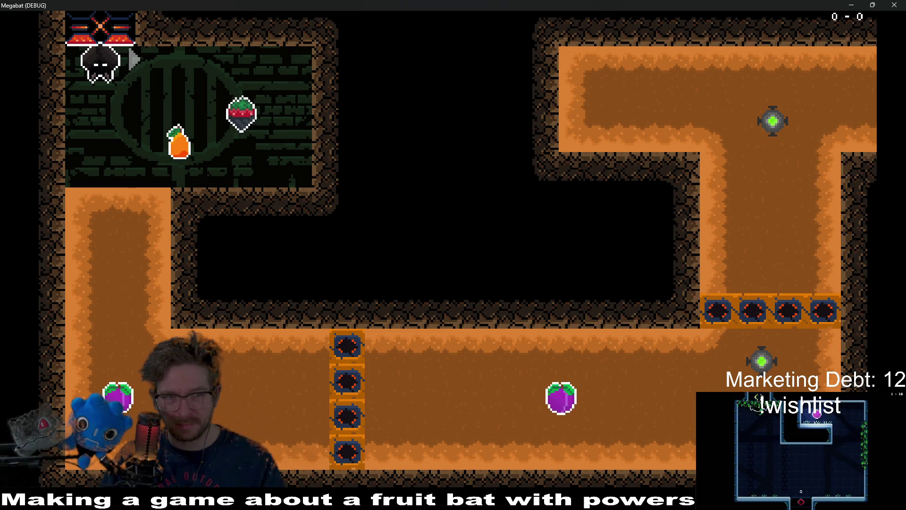
# Fly the bat onto the mango to collect it, close the game window, and return to Aseprite
pyautogui.press('Right')
pyautogui.press('Left')
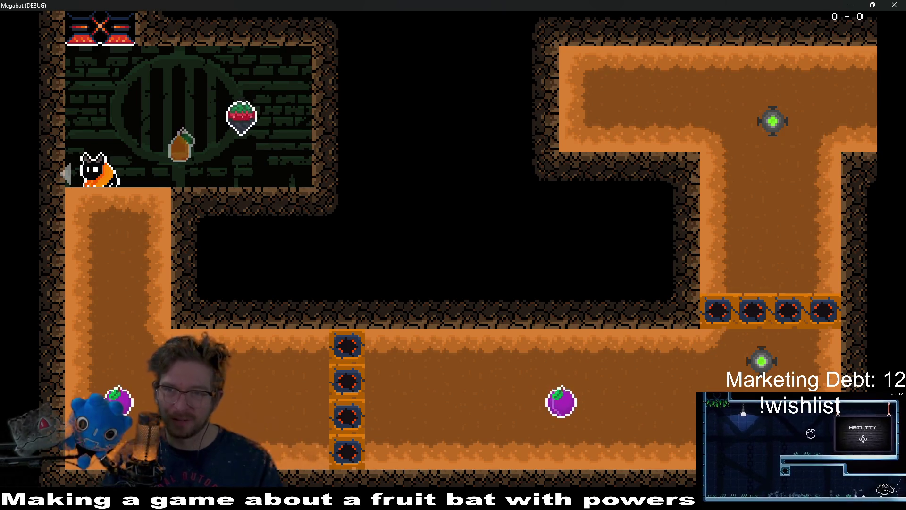
pyautogui.click(900, 5)
pyautogui.hotkey('alt', 'Tab')
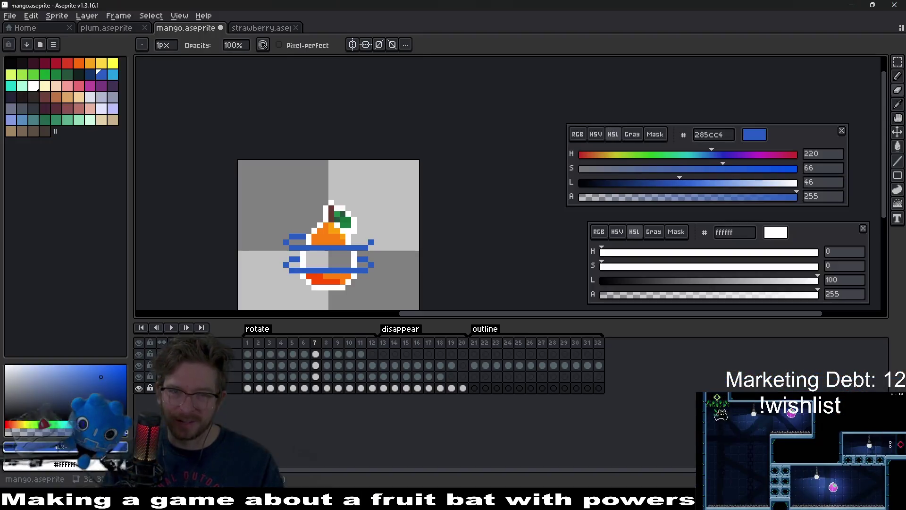
# Check frame 32, then play the rotation from frame 1 twice and zoom into the canvas
pyautogui.click(598, 343)
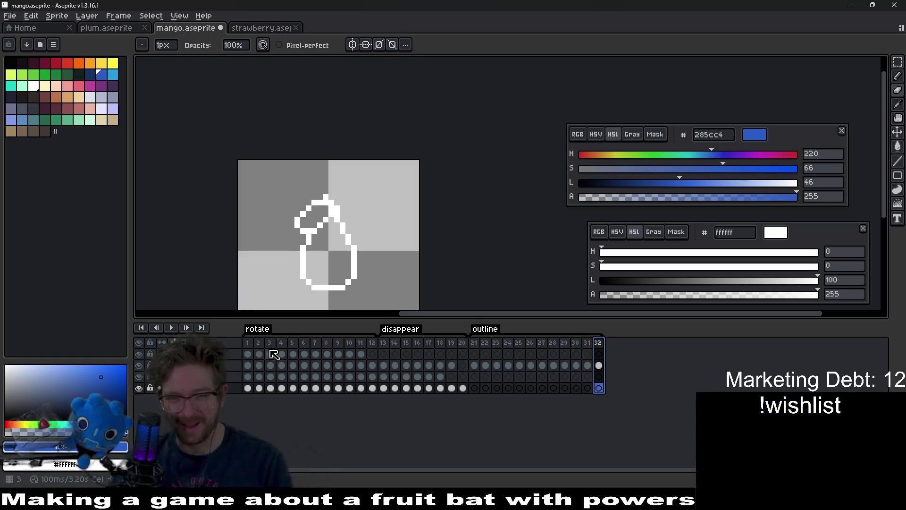
pyautogui.click(250, 343)
pyautogui.press('Return')
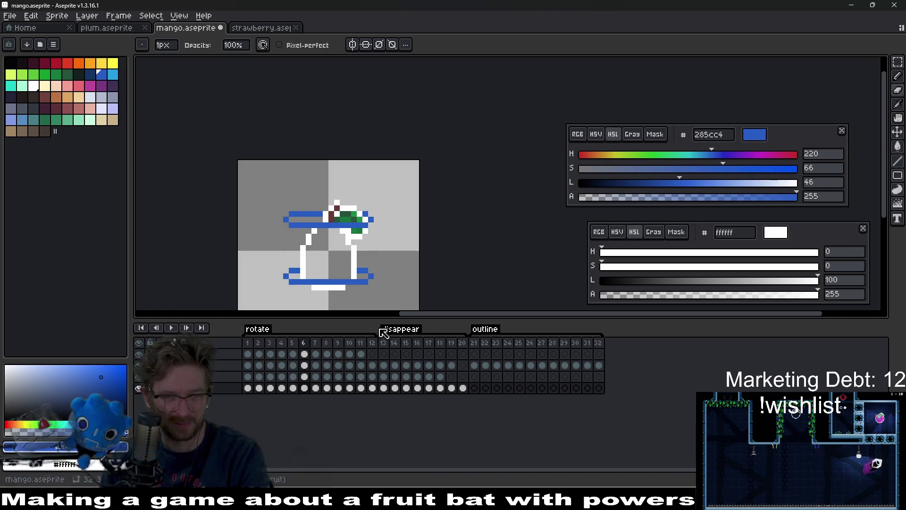
pyautogui.click(254, 348)
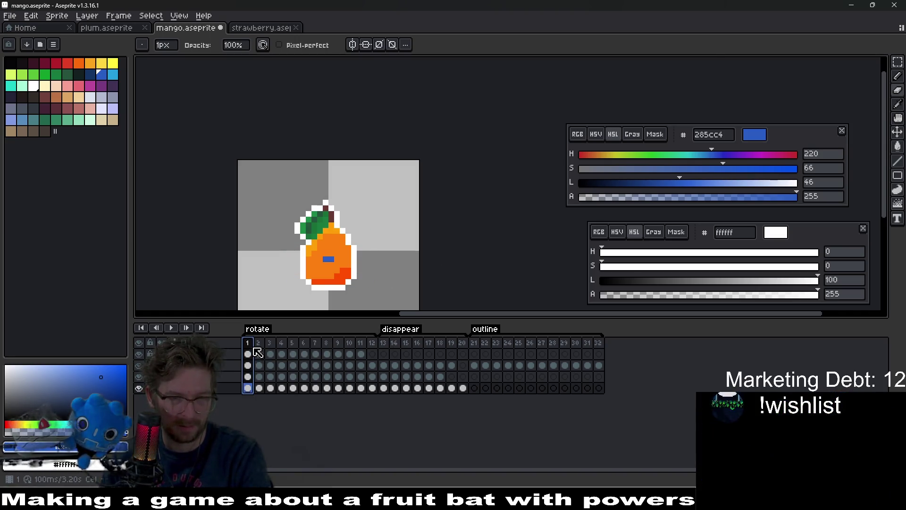
pyautogui.press('Return')
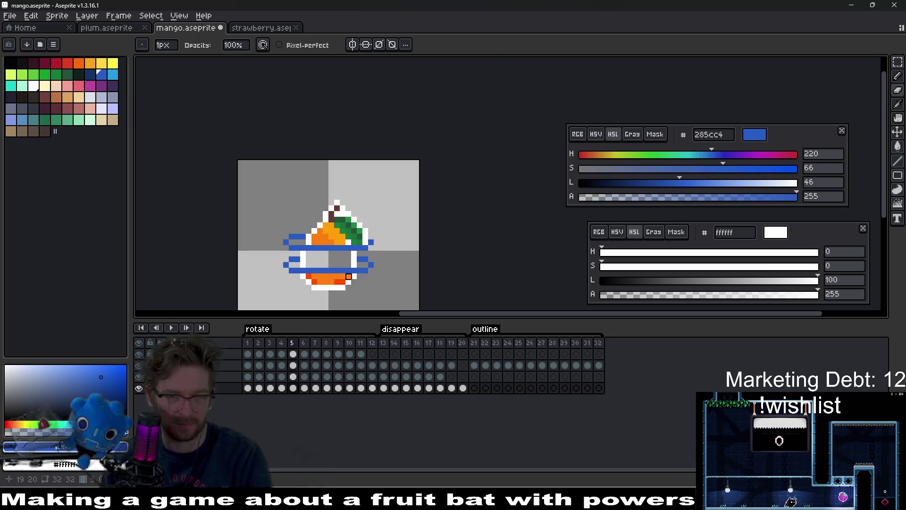
pyautogui.scroll(3, 348, 276)
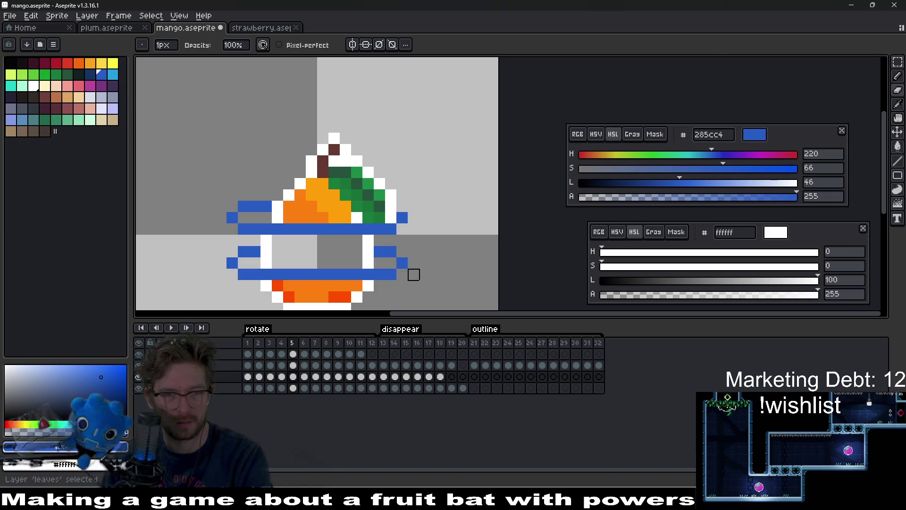
# Make the outline layer active, remove a stray white outline pixel, and step to the next frame
pyautogui.press('Up')
pyautogui.press('Up')
pyautogui.scroll(3, 357, 251)
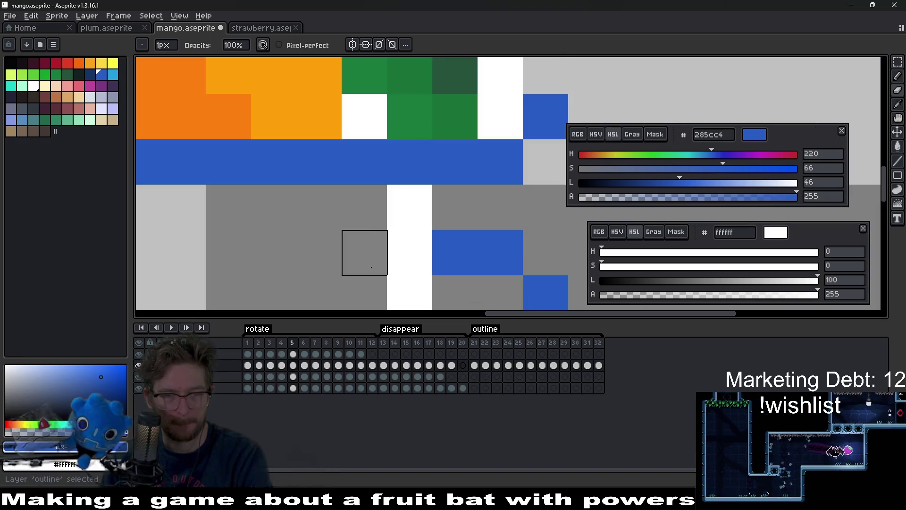
pyautogui.scroll(-2, 364, 251)
pyautogui.hotkey('ctrl', 'z')
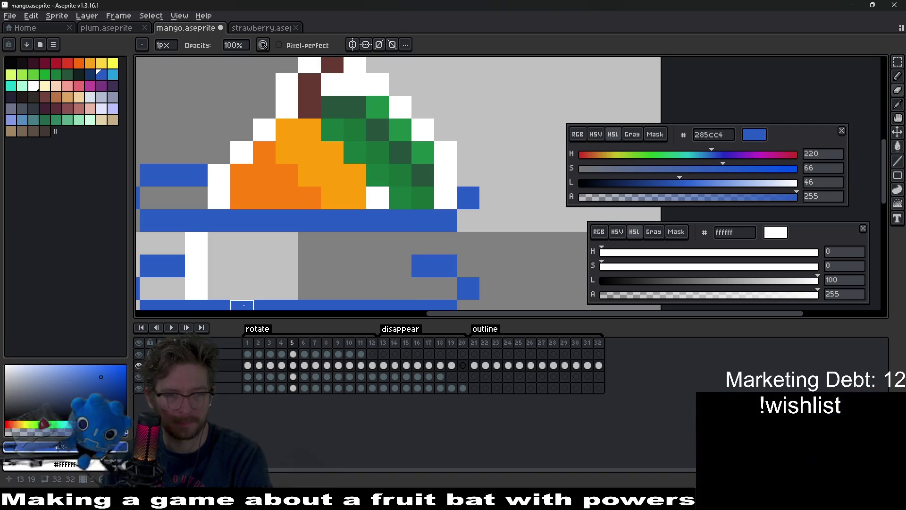
pyautogui.press('Right')
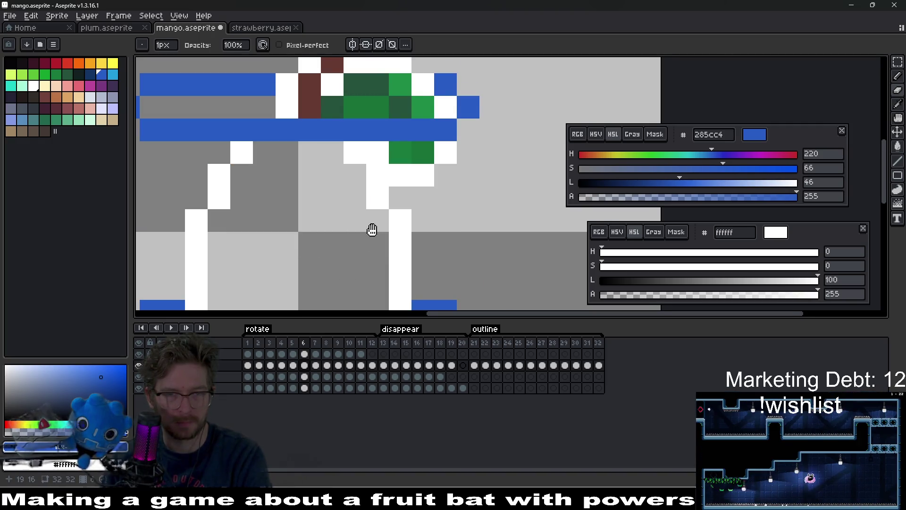
pyautogui.scroll(-1, 372, 230)
# Erase white stem pixels below the leaves, then undo it and return to the portal layer on the previous frame
pyautogui.moveTo(399, 233)
pyautogui.mouseDown()
pyautogui.moveTo(399, 179)
pyautogui.moveTo(387, 159)
pyautogui.moveTo(319, 148)
pyautogui.mouseUp()
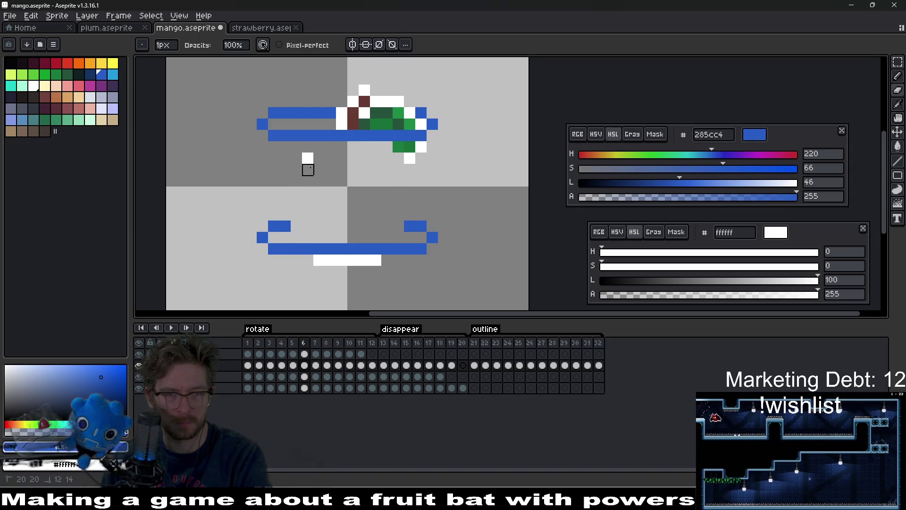
pyautogui.click(308, 158)
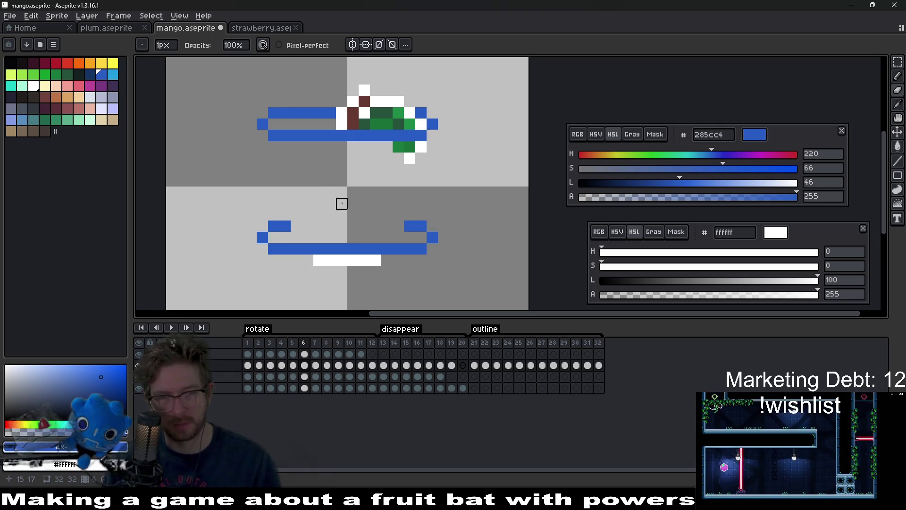
pyautogui.hotkey('ctrl', 'z')
pyautogui.hotkey('ctrl', 'z')
pyautogui.hotkey('ctrl', 'z')
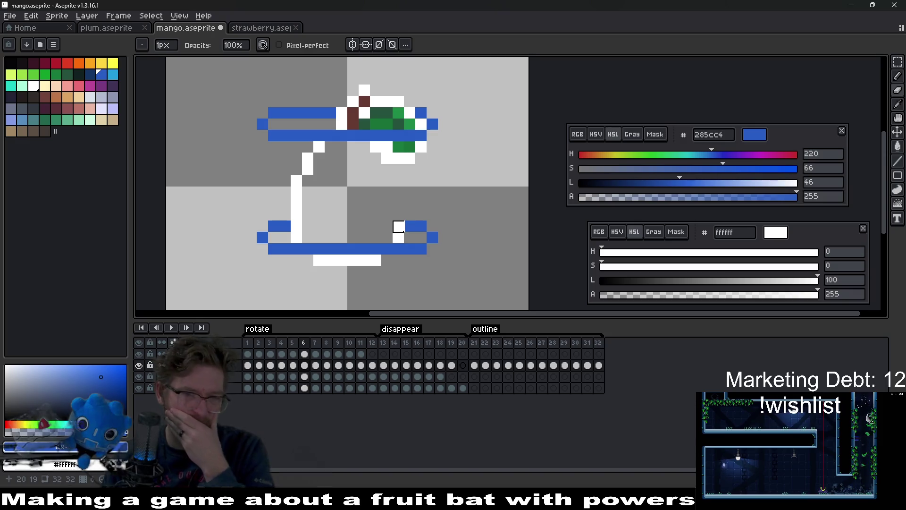
pyautogui.press(',')
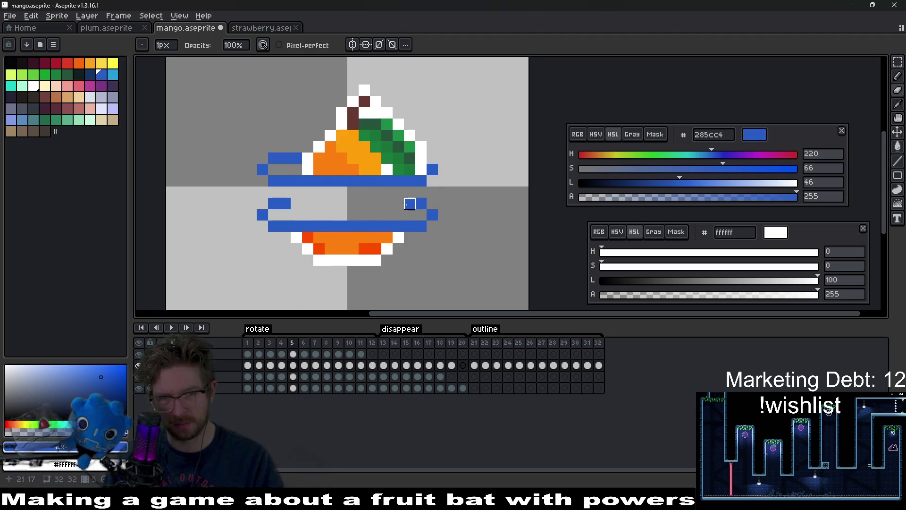
pyautogui.press('Up')
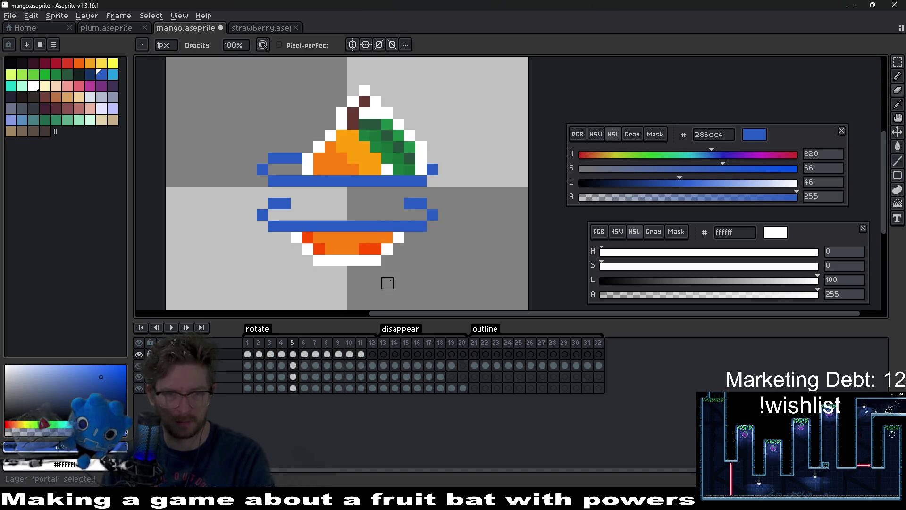
# Draw a dark-blue row across the ring's middle and a white row inside the ring stripe
pyautogui.press('i')
pyautogui.scroll(1, 415, 207)
pyautogui.press('b')
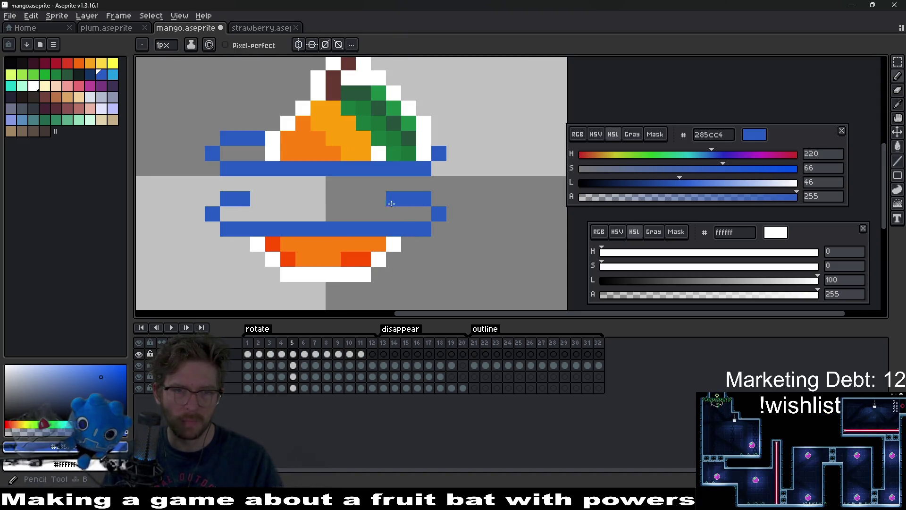
pyautogui.moveTo(415, 198); pyautogui.dragTo(268, 199)
pyautogui.press('i')
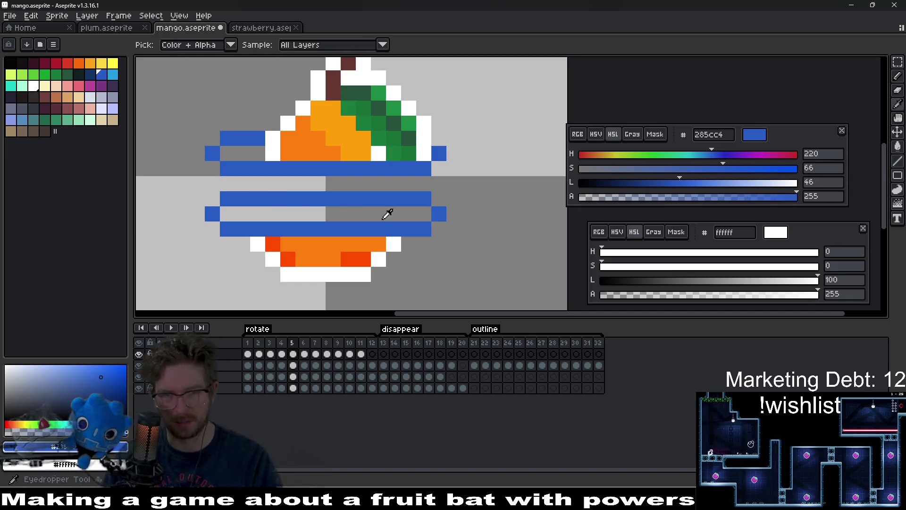
pyautogui.click(33, 86)
pyautogui.press('b')
pyautogui.moveTo(411, 214)
pyautogui.mouseDown()
pyautogui.moveTo(427, 214)
pyautogui.moveTo(229, 211)
pyautogui.mouseUp()
# Try filling the white stripe with light blue 249fde, undo it, and add a light-blue pixel in the lower fruit
pyautogui.scroll(-1, 228, 209)
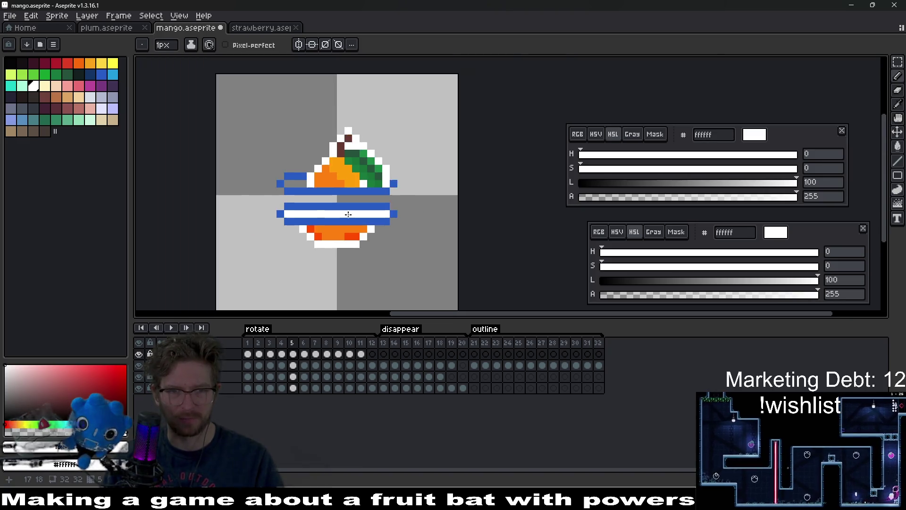
pyautogui.scroll(1, 229, 209)
pyautogui.click(114, 74)
pyautogui.press('g')
pyautogui.click(349, 212)
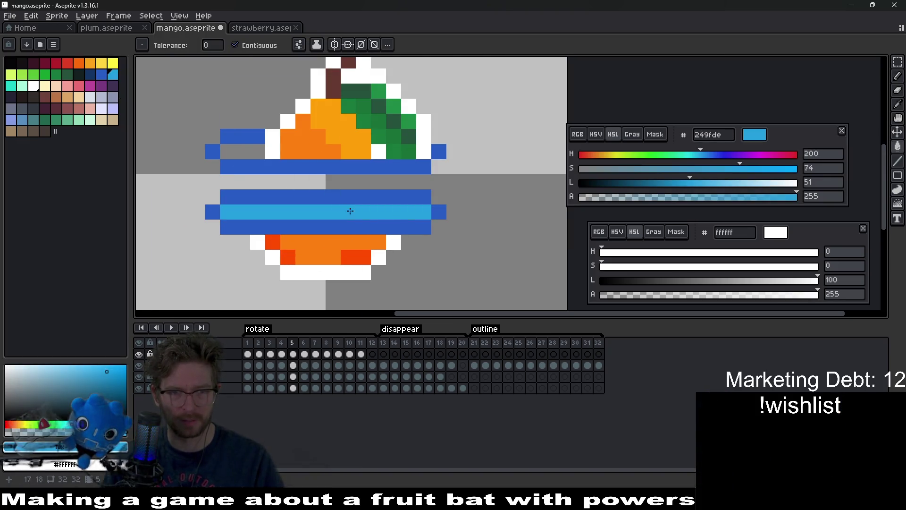
pyautogui.scroll(-3, 378, 213)
pyautogui.scroll(3, 398, 219)
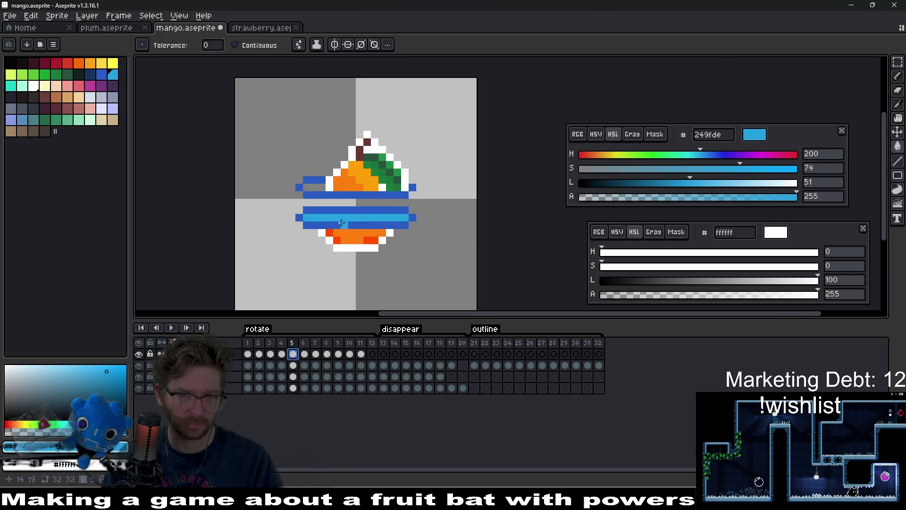
pyautogui.click(310, 185)
pyautogui.hotkey('ctrl', 'z')
pyautogui.hotkey('ctrl', 'z')
pyautogui.click(344, 240)
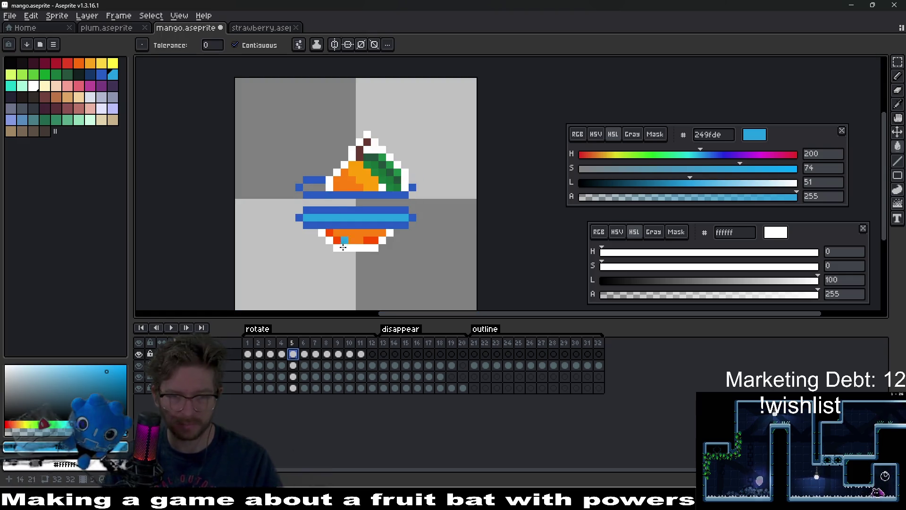
# On frame 6, add single light-blue pixels to the ring's upper and bottom bands
pyautogui.click(282, 354)
pyautogui.press('b')
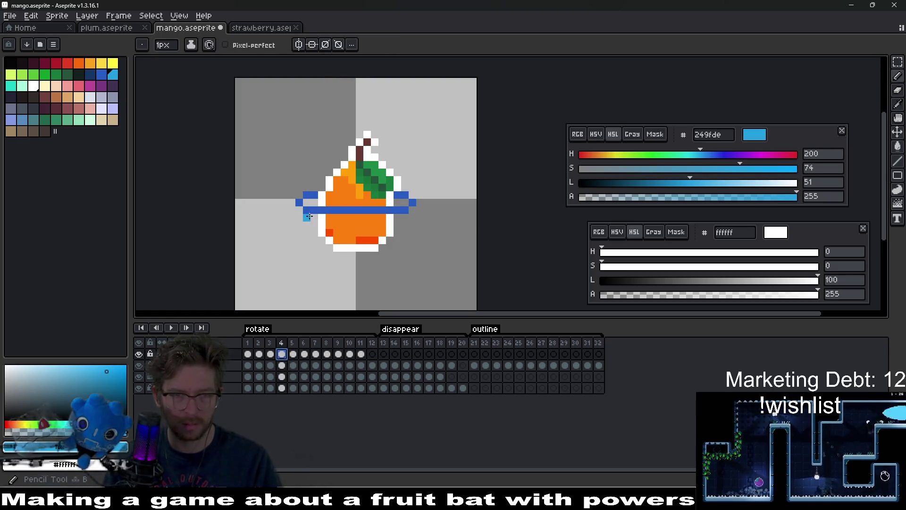
pyautogui.scroll(3, 405, 202)
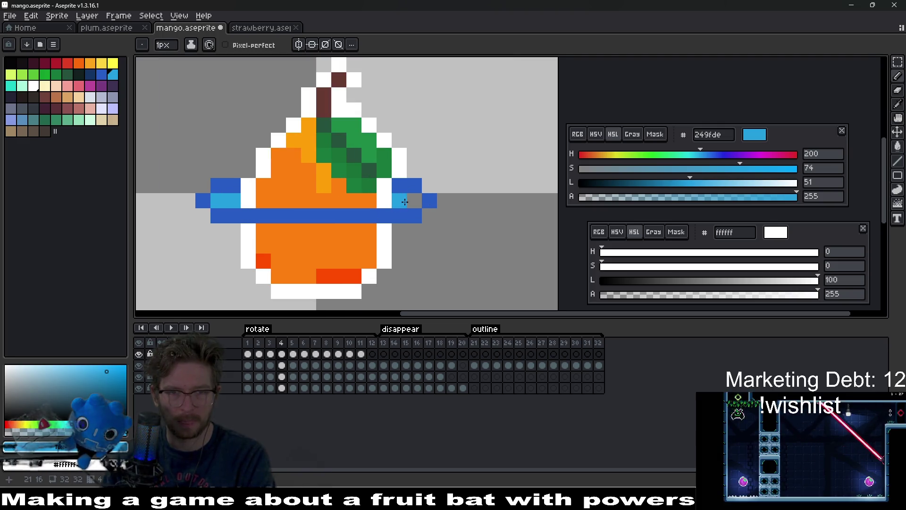
pyautogui.press('.')
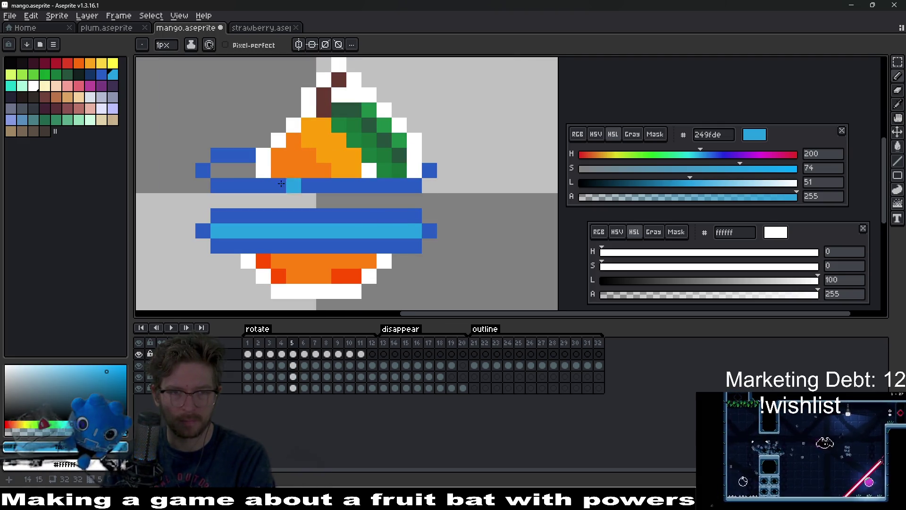
pyautogui.press('.')
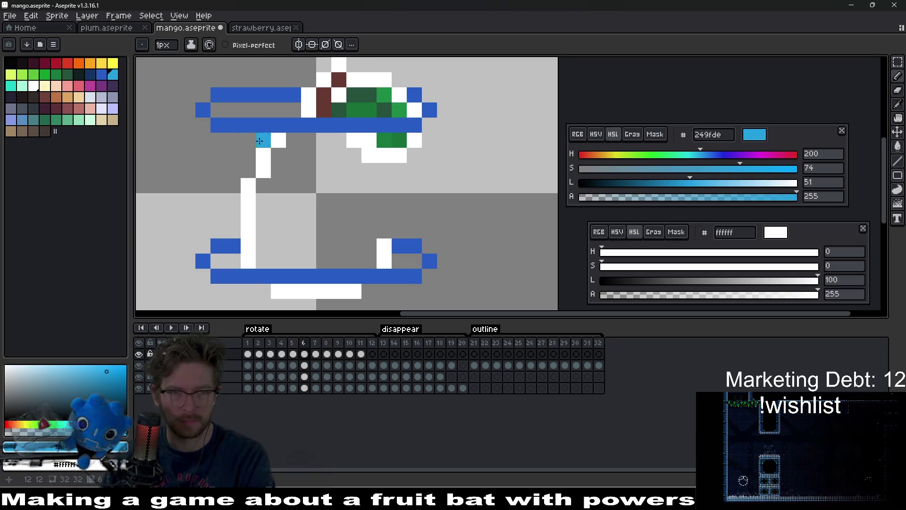
pyautogui.moveTo(218, 110); pyautogui.dragTo(285, 112)
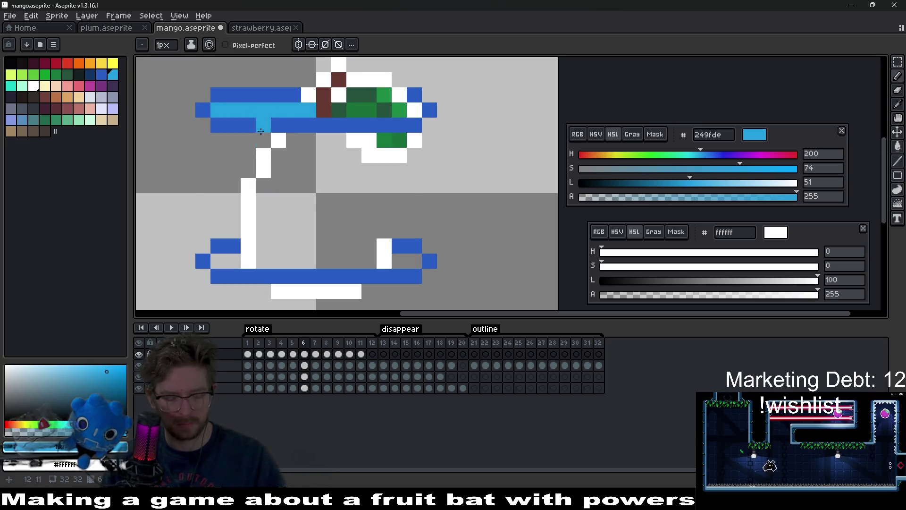
pyautogui.hotkey('ctrl', 'z')
pyautogui.click(283, 120)
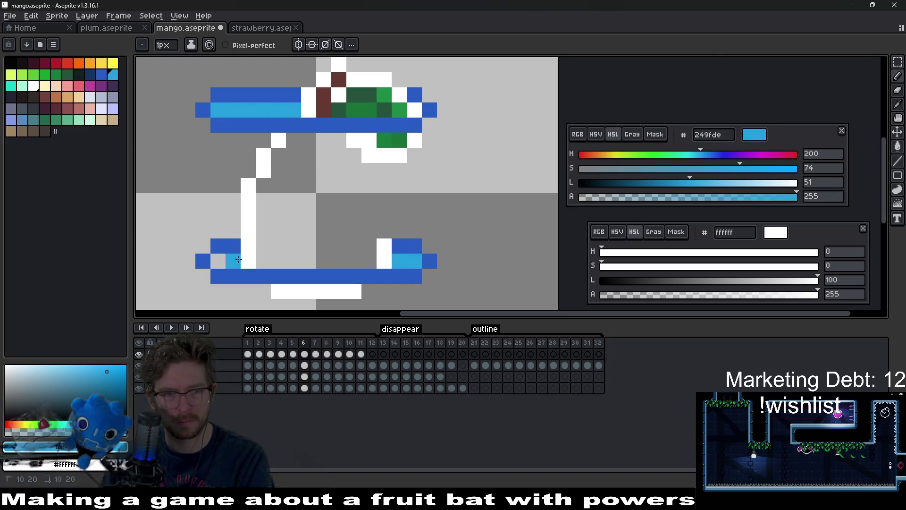
pyautogui.click(310, 276)
# On frame 7, fill the ring bands' left gaps with light blue and add dark-blue 285cc4 pixels at the right end
pyautogui.press('.')
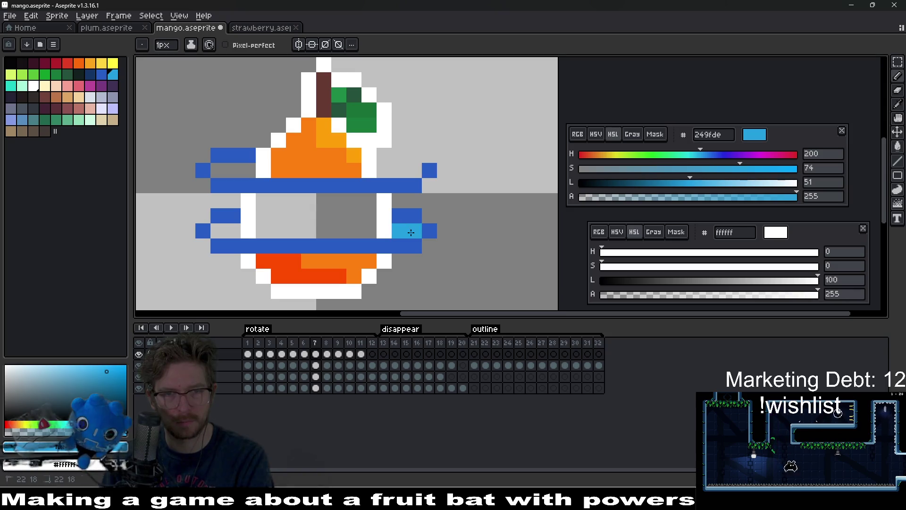
pyautogui.moveTo(218, 171); pyautogui.dragTo(248, 170)
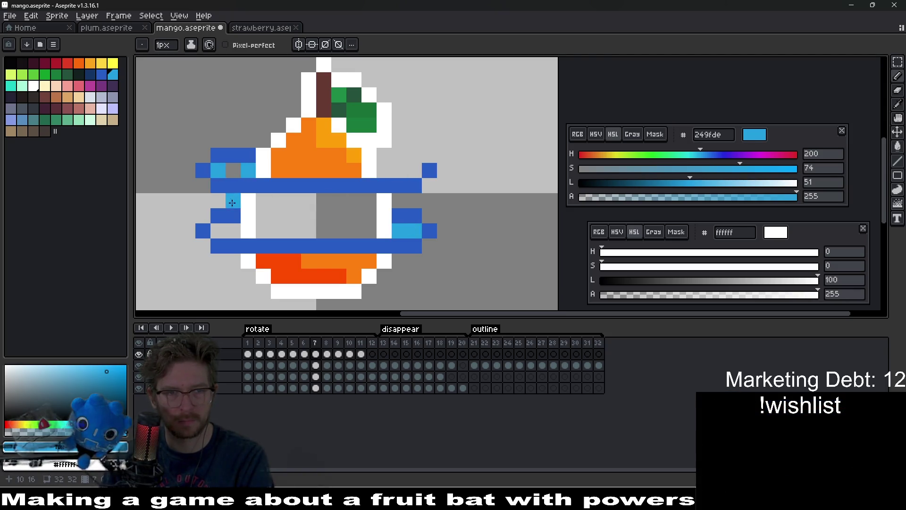
pyautogui.click(222, 232)
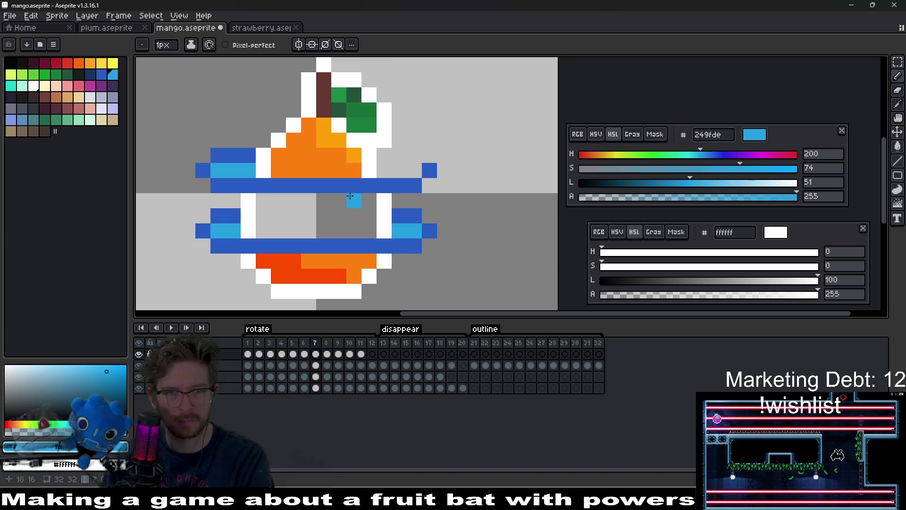
pyautogui.click(415, 164)
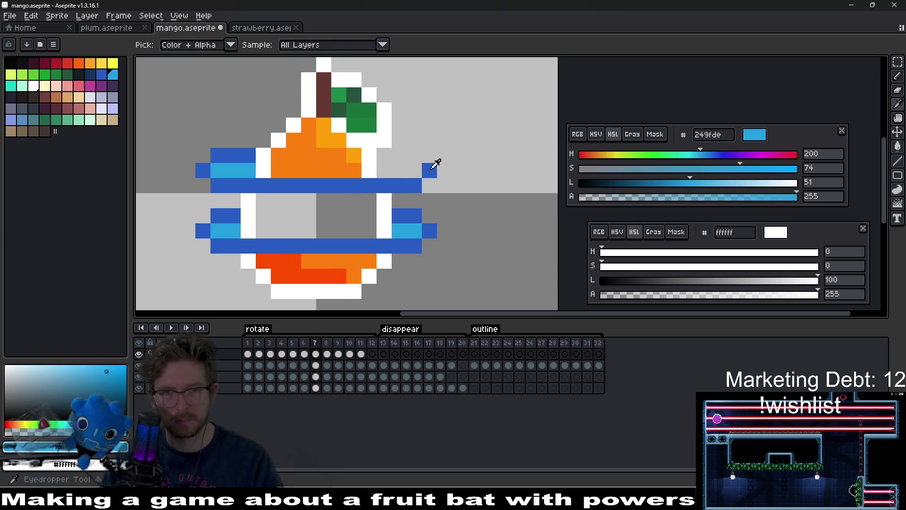
pyautogui.keyDown('alt'); pyautogui.rightClick(429, 170); pyautogui.keyUp('alt')
pyautogui.hotkey('ctrl', 'z')
pyautogui.click(416, 154)
pyautogui.rightClick(416, 155)
pyautogui.rightClick(404, 154)
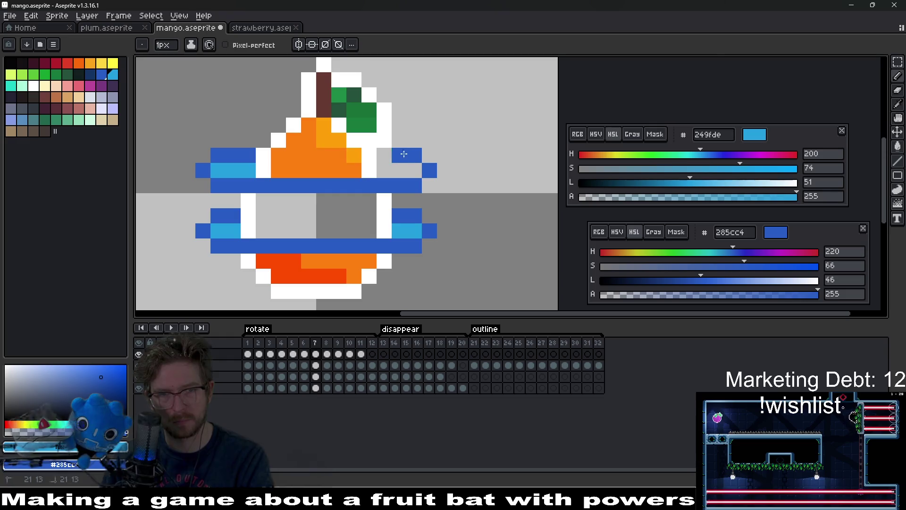
pyautogui.moveTo(415, 166); pyautogui.dragTo(383, 167)
# Flip back and forth between frames 5 and 6 to compare the ring
pyautogui.press('Right')
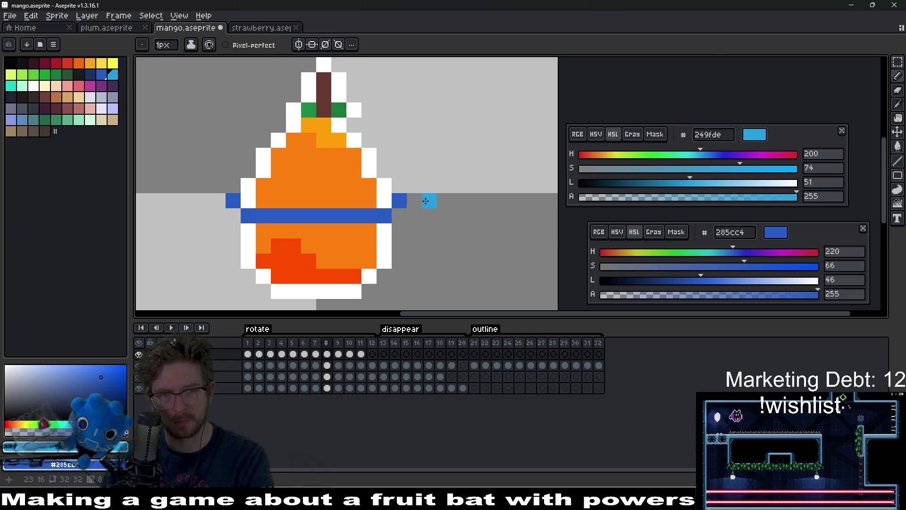
pyautogui.press('Right')
pyautogui.press('Right')
pyautogui.press('Right')
pyautogui.press('Right')
pyautogui.press('Left')
pyautogui.press('Left')
pyautogui.press('Left')
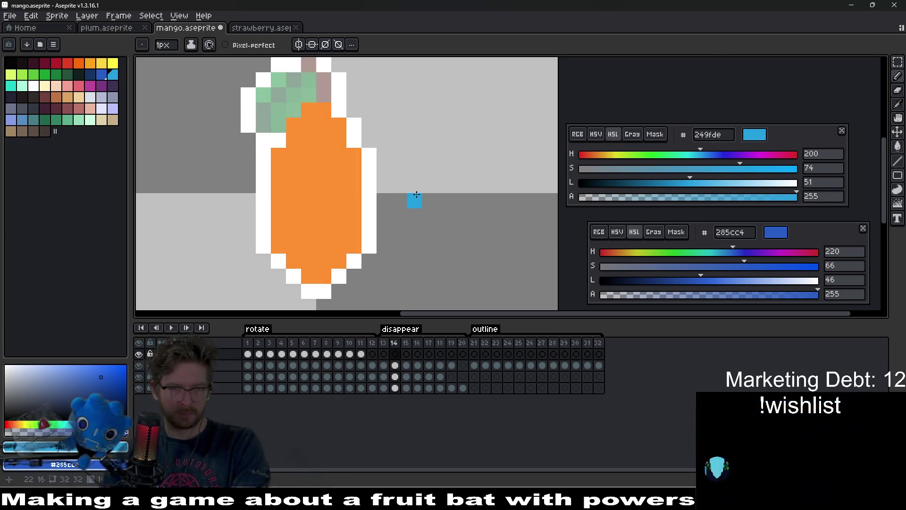
pyautogui.press('Right')
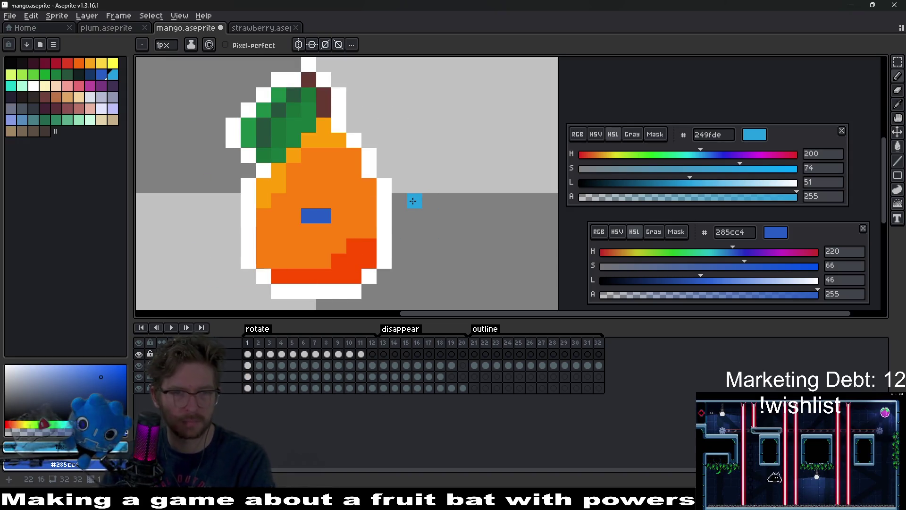
pyautogui.press('Left')
pyautogui.press('Right')
pyautogui.press('Right')
pyautogui.press('Right')
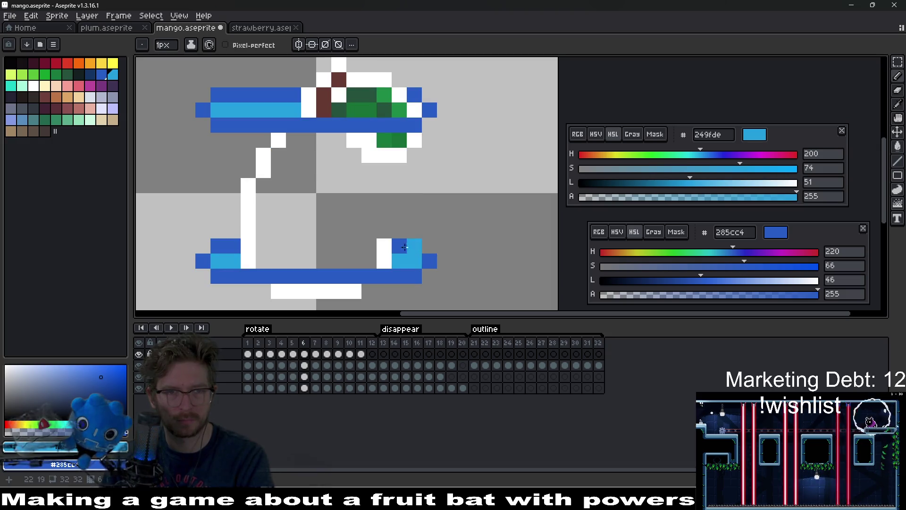
pyautogui.press('Right')
pyautogui.press('Left')
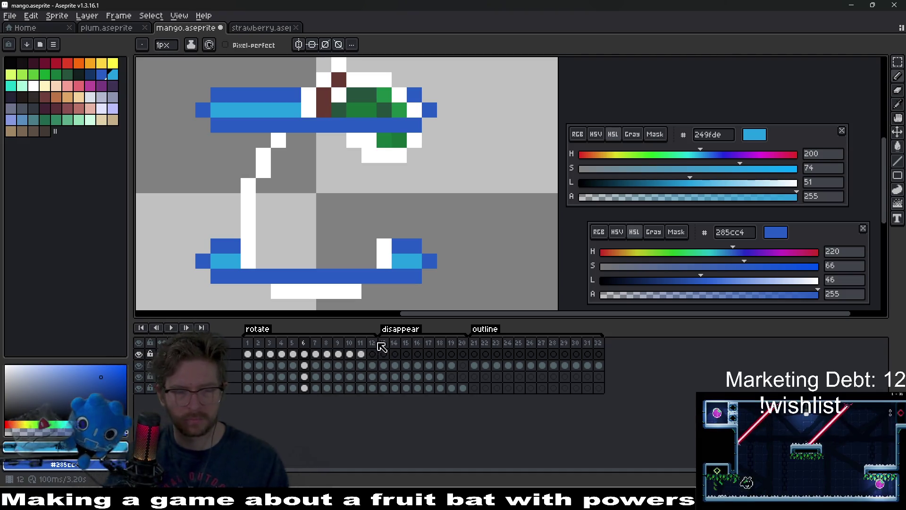
pyautogui.press('Left')
pyautogui.press('Right')
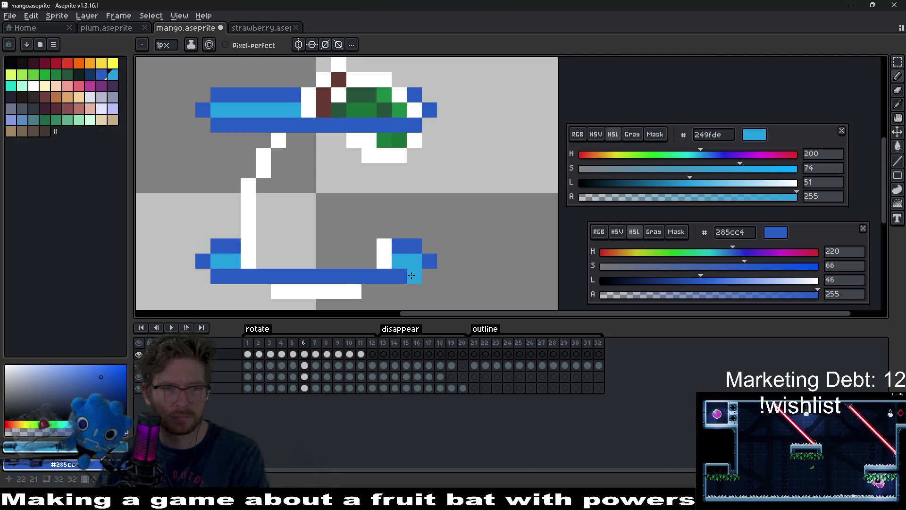
pyautogui.press('Left')
pyautogui.scroll(-4, 408, 270)
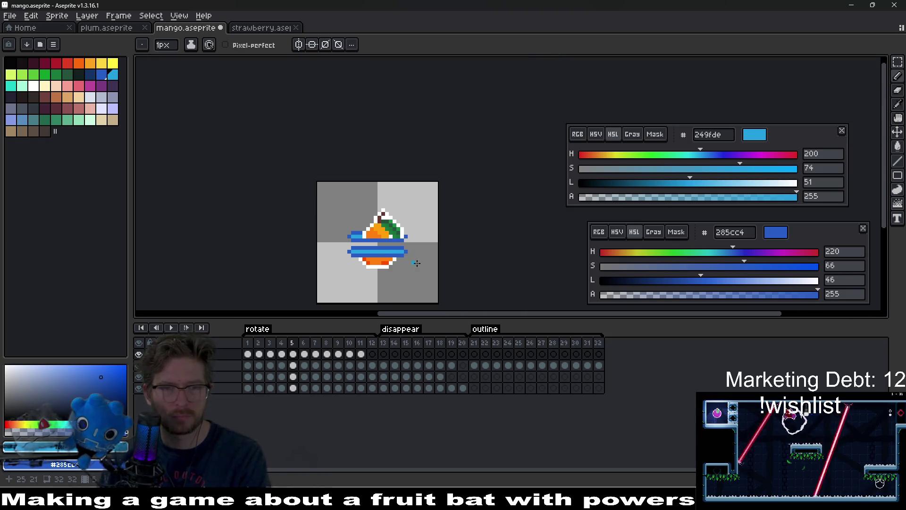
pyautogui.press('Right')
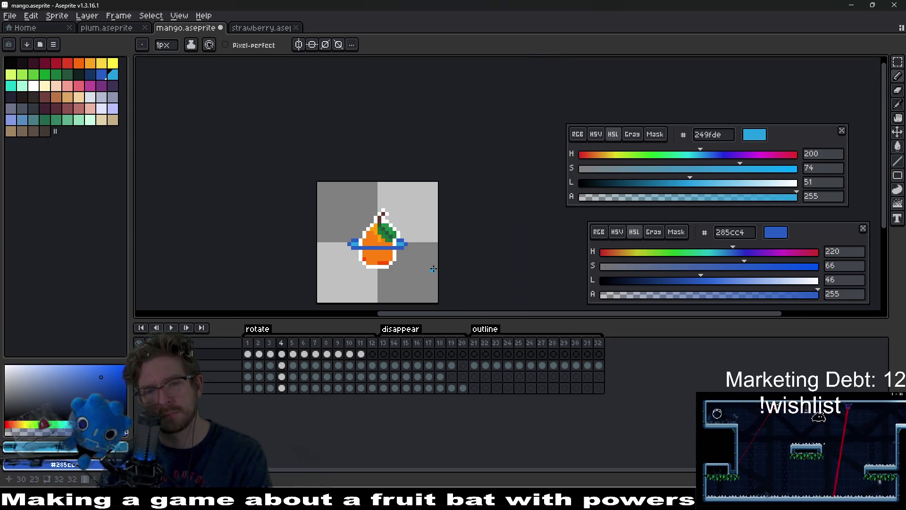
pyautogui.press('Left')
pyautogui.scroll(3, 396, 257)
pyautogui.scroll(3, 395, 257)
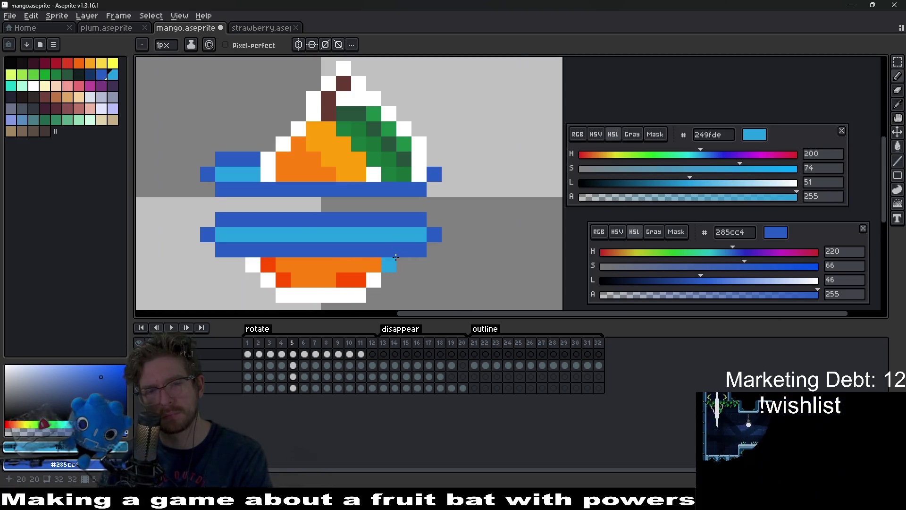
# Try erasing the ring's light-blue middle row, undo it, and return to frame 6
pyautogui.press('e')
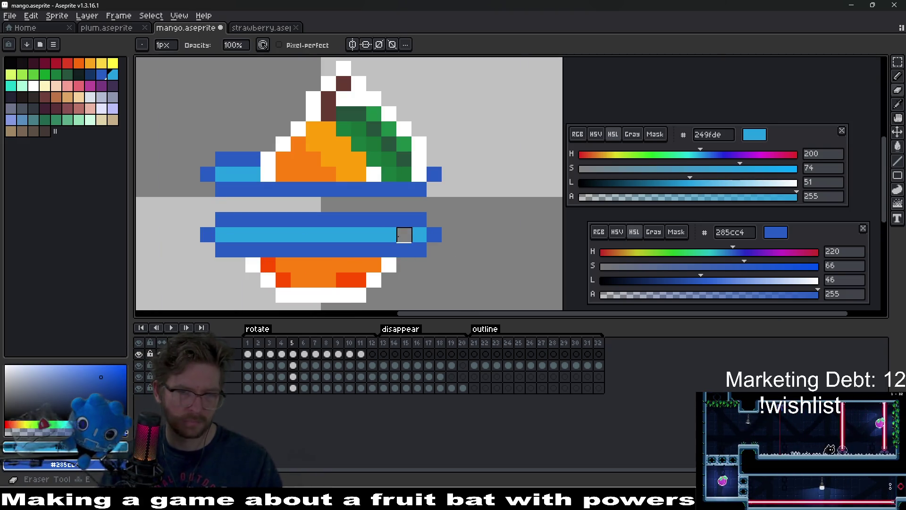
pyautogui.moveTo(402, 234); pyautogui.dragTo(268, 235)
pyautogui.hotkey('ctrl', 'z')
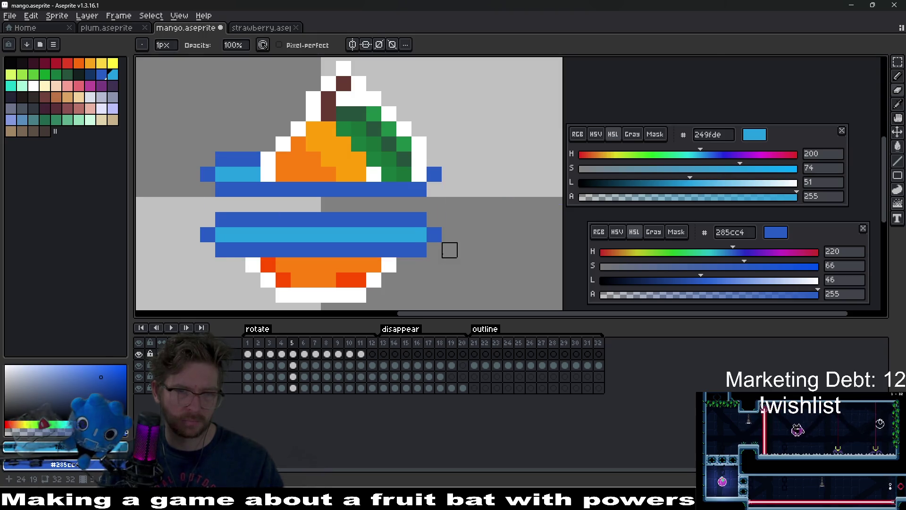
pyautogui.scroll(-4, 359, 246)
pyautogui.scroll(-1, 360, 246)
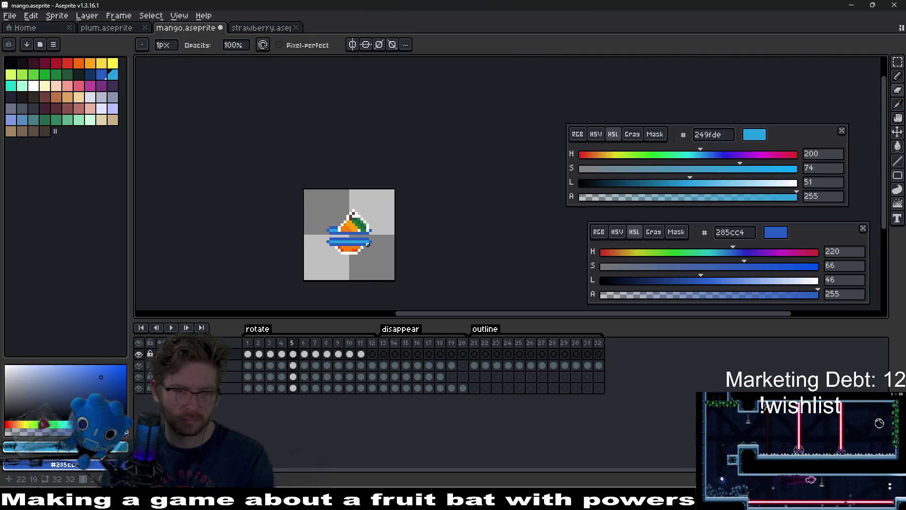
pyautogui.press('.')
pyautogui.scroll(7, 360, 246)
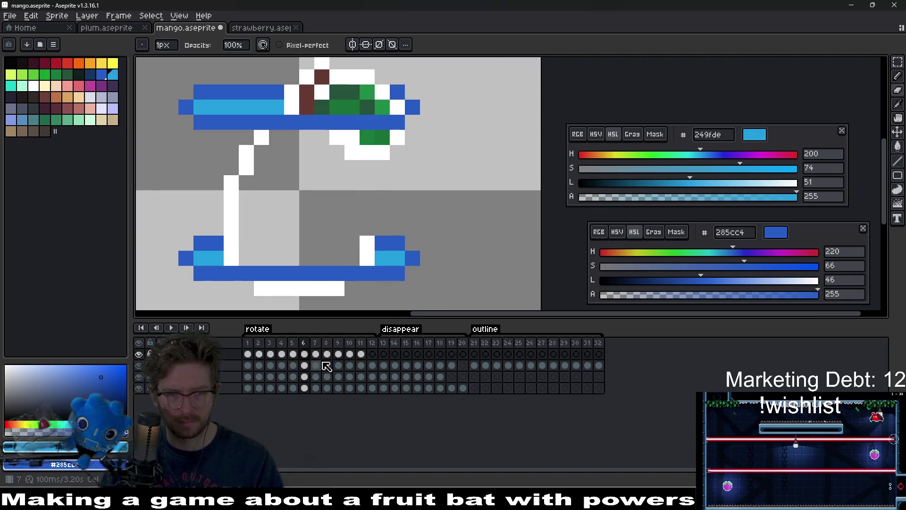
# Redraw the lower ring bar with a dark-blue line and a light-blue line beneath it
pyautogui.keyDown('alt'); pyautogui.click(383, 243); pyautogui.keyUp('alt')
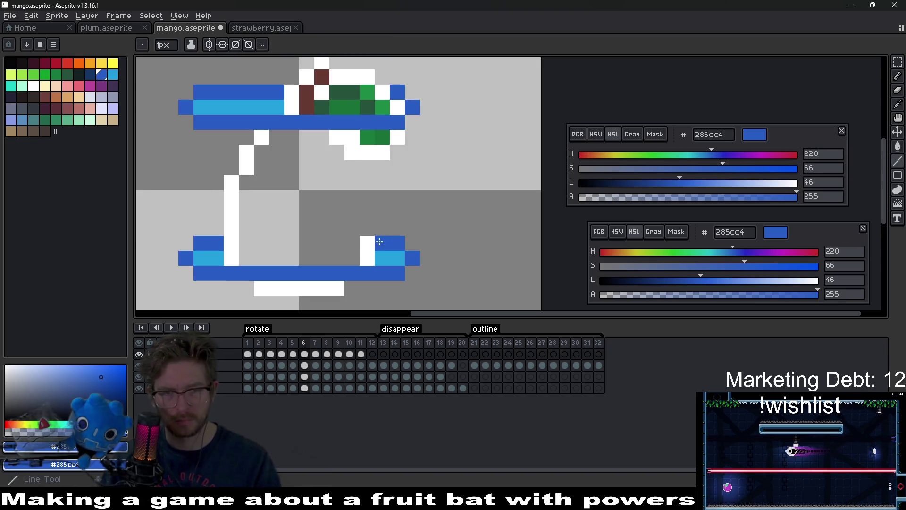
pyautogui.moveTo(383, 243); pyautogui.dragTo(238, 245)
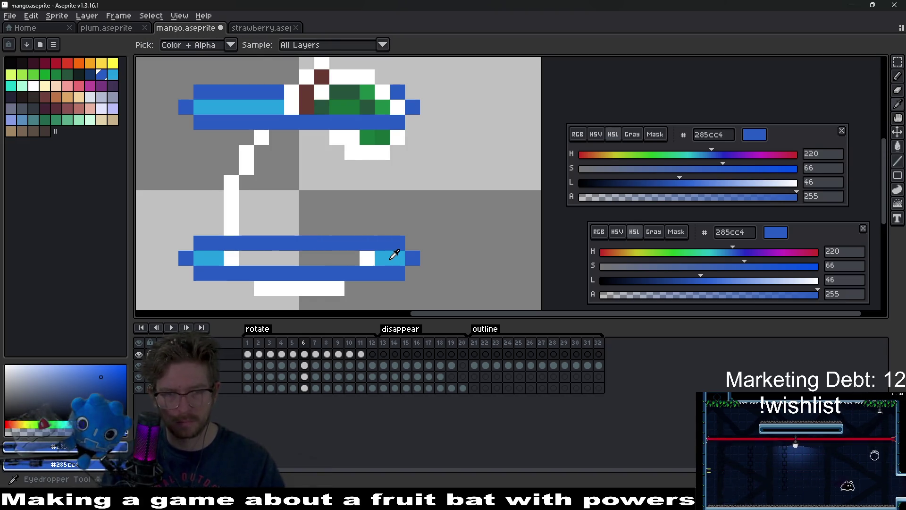
pyautogui.keyDown('alt'); pyautogui.click(392, 257); pyautogui.keyUp('alt')
pyautogui.moveTo(392, 258); pyautogui.dragTo(239, 256)
pyautogui.scroll(-7, 356, 234)
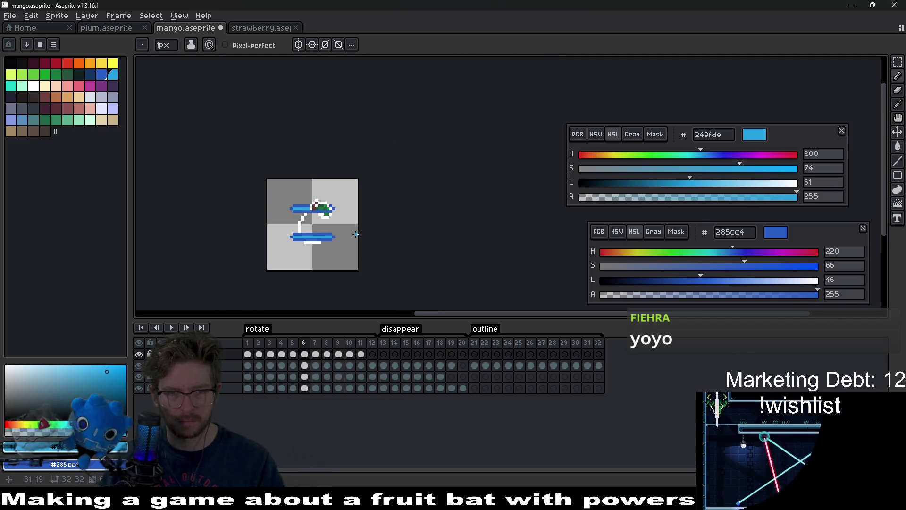
pyautogui.scroll(6, 340, 234)
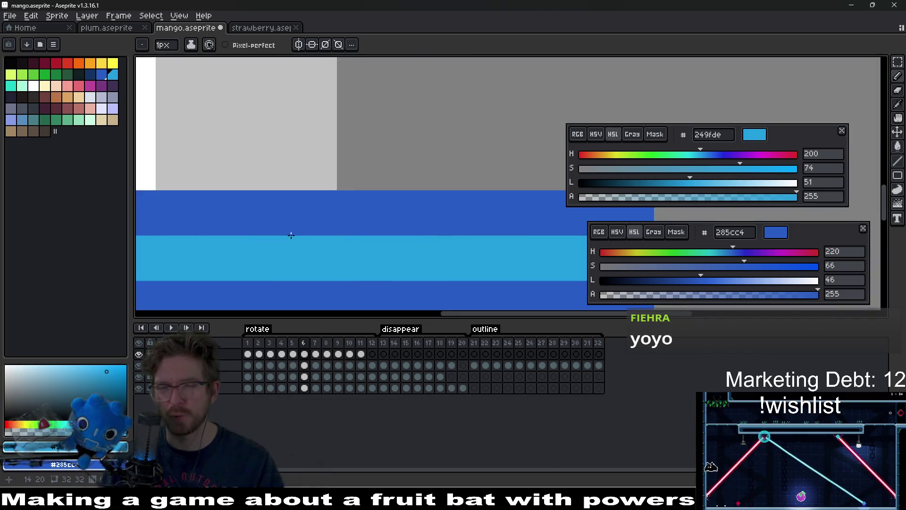
pyautogui.scroll(-1, 243, 231)
pyautogui.hscroll(-3, 376, 245)
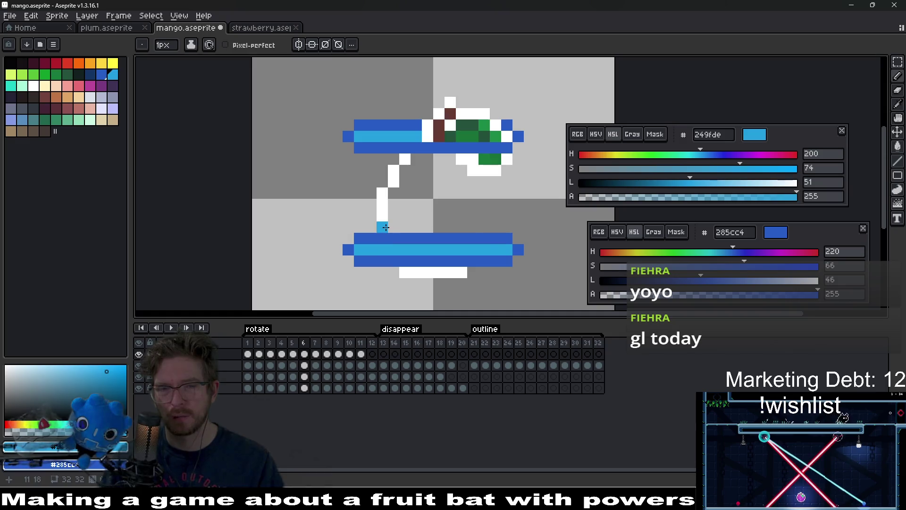
# Undo the lower bar strokes and the light-blue pixel near the stem
pyautogui.hotkey('ctrl', 'z')
pyautogui.press('v')
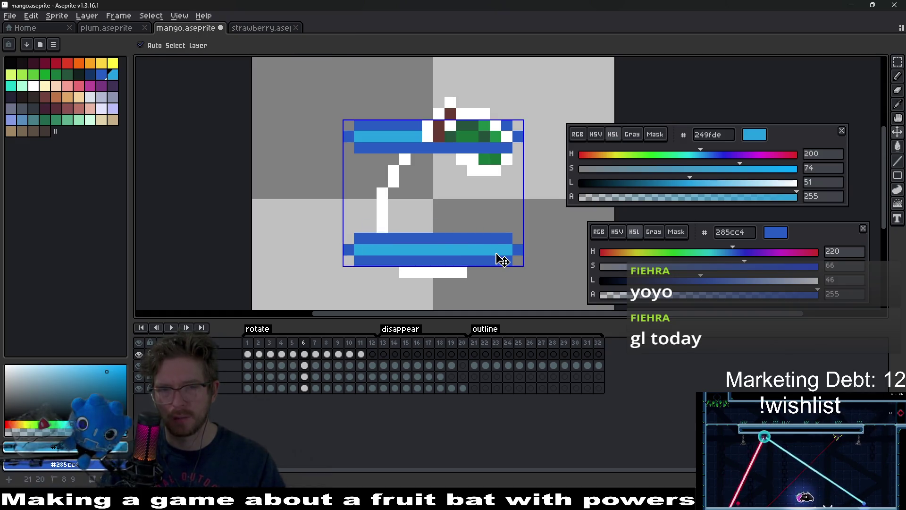
pyautogui.hotkey('ctrl', 'z')
pyautogui.hotkey('ctrl', 'z')
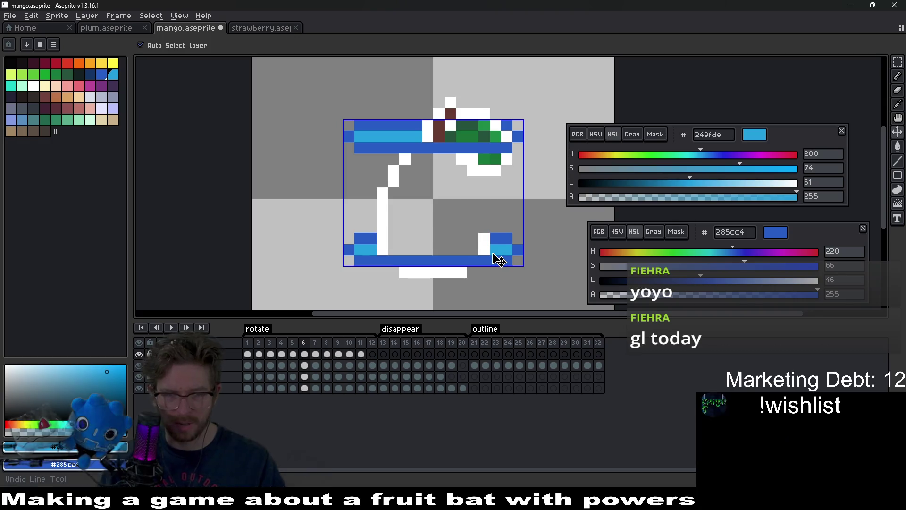
pyautogui.press('b')
pyautogui.scroll(2, 489, 240)
pyautogui.hotkey('ctrl', 'z')
pyautogui.press('i')
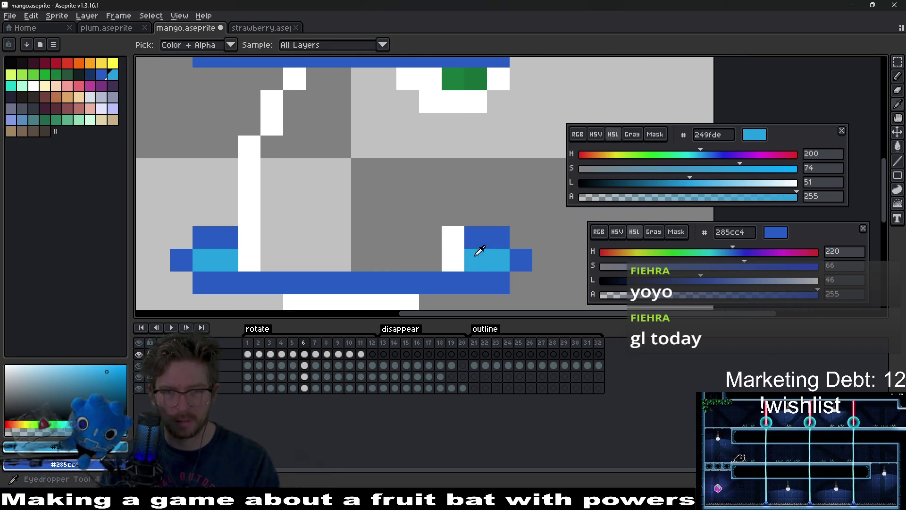
pyautogui.press('b')
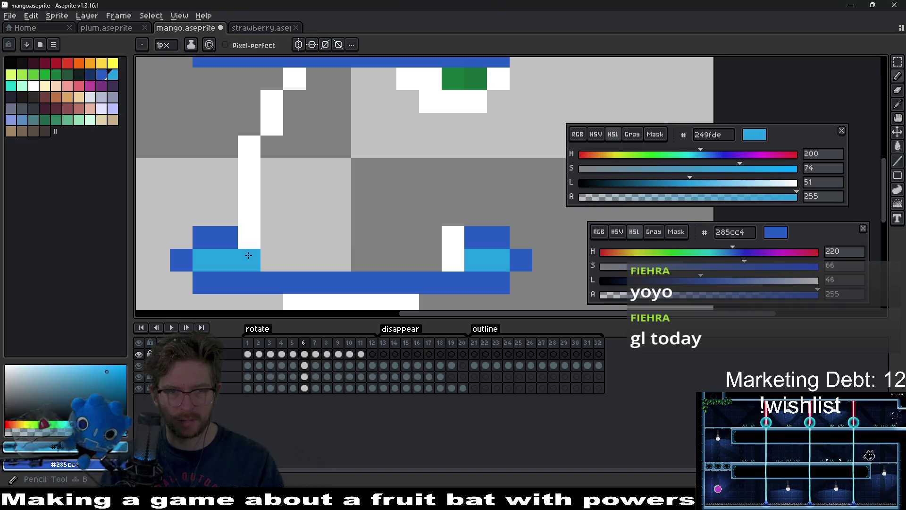
pyautogui.scroll(-6, 487, 262)
pyautogui.scroll(-1, 487, 262)
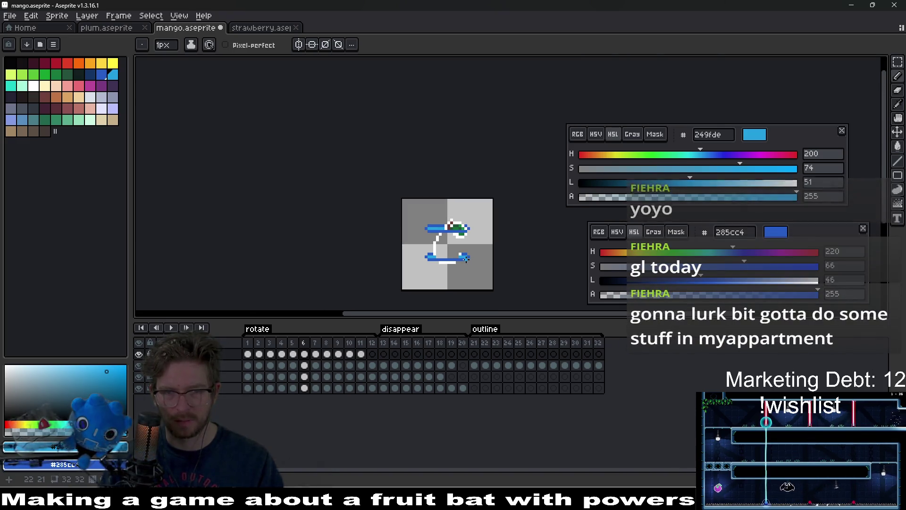
pyautogui.scroll(5, 437, 245)
# Place a light-blue pixel beside the white stem and recolour a lower ring pixel dark blue
pyautogui.click(438, 245)
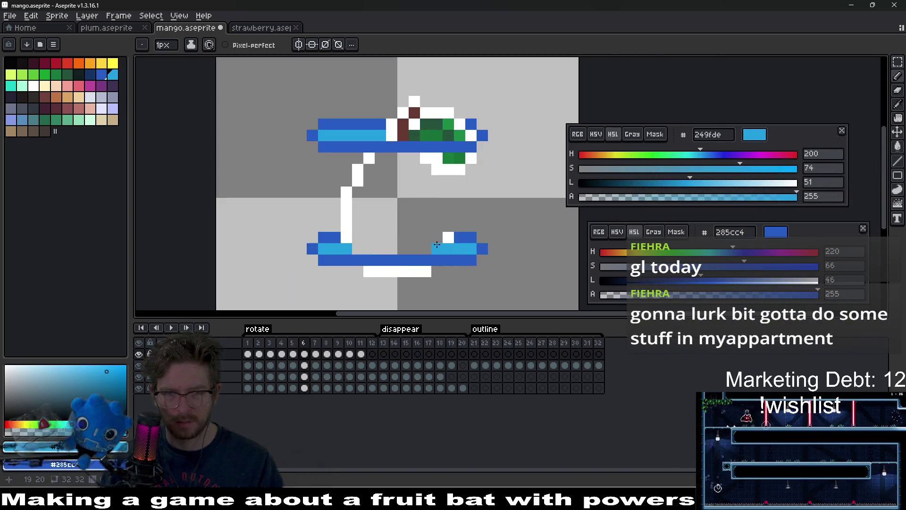
pyautogui.hotkey('ctrl', 'z')
pyautogui.click(340, 229)
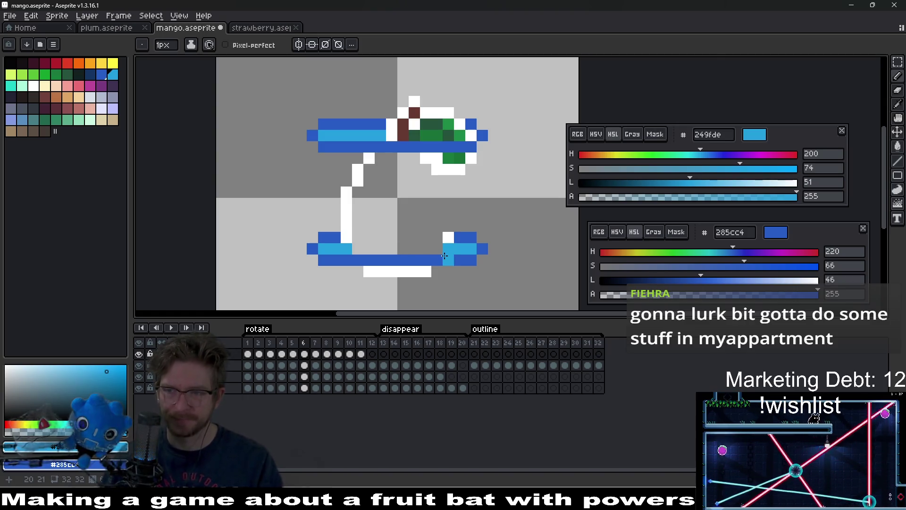
pyautogui.hotkey('ctrl', 'z')
pyautogui.moveTo(445, 256)
pyautogui.mouseDown()
pyautogui.moveTo(419, 250)
pyautogui.moveTo(404, 229)
pyautogui.moveTo(332, 223)
pyautogui.mouseUp()
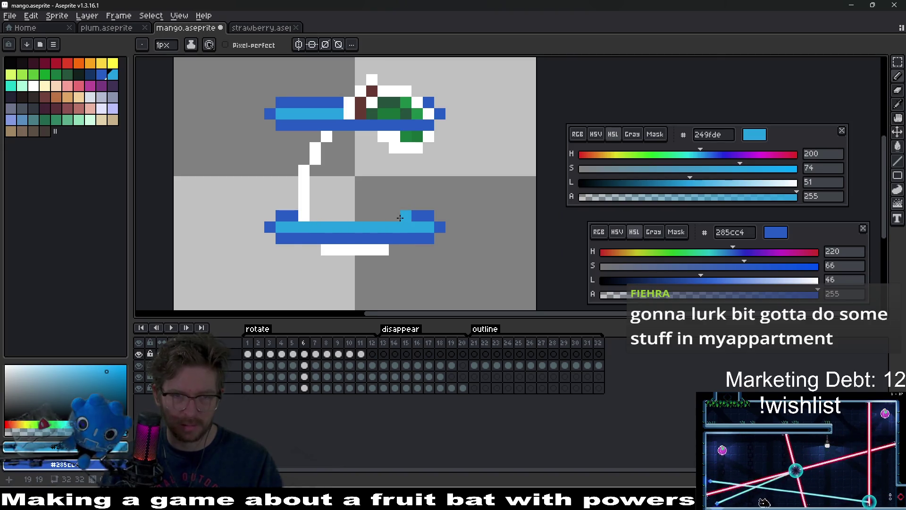
pyautogui.scroll(-4, 448, 242)
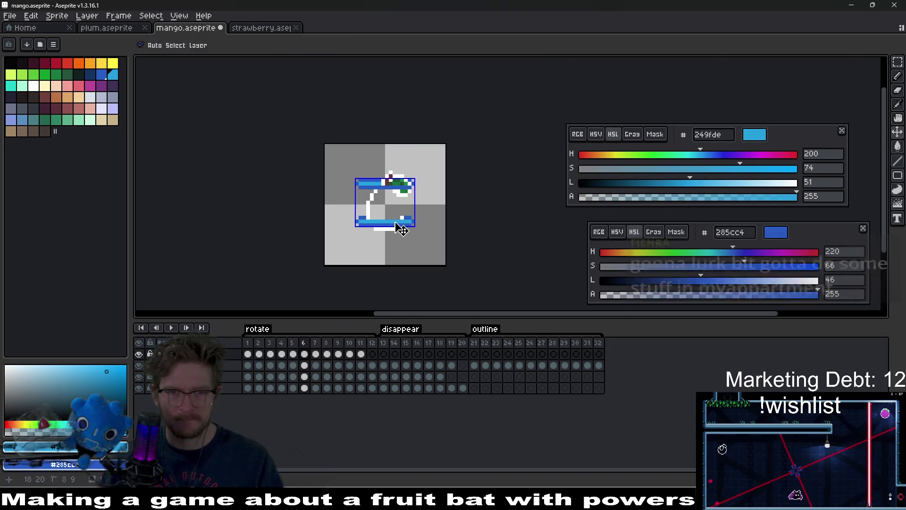
pyautogui.scroll(1, 398, 206)
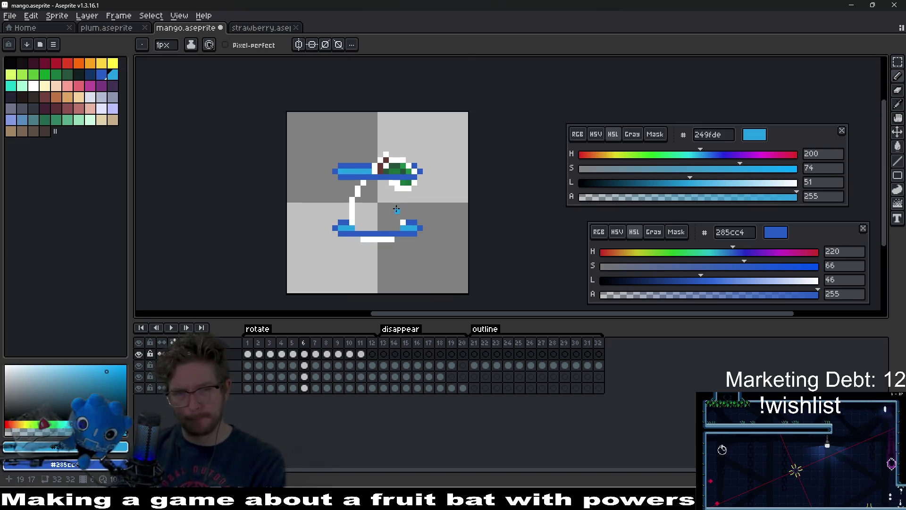
# On frame 5, roll back pencil edits and retry a light-blue pixel on the mango's lower edge
pyautogui.press('Left')
pyautogui.scroll(3, 441, 228)
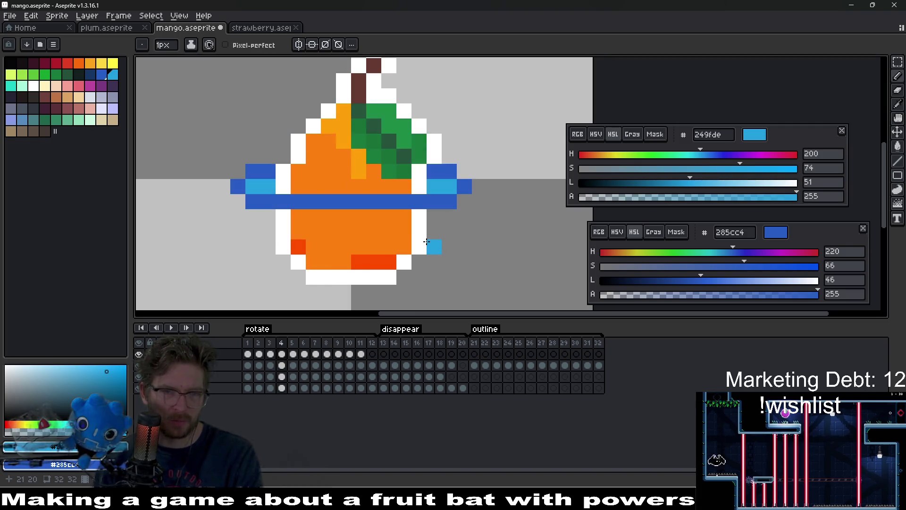
pyautogui.moveTo(397, 230); pyautogui.dragTo(447, 228)
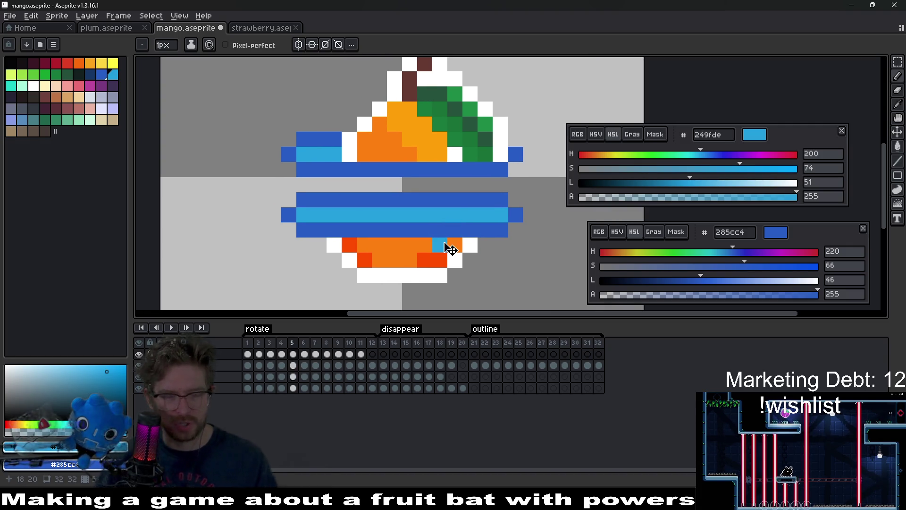
pyautogui.hotkey('ctrl', 'z')
pyautogui.hotkey('ctrl', 'z')
pyautogui.hotkey('ctrl', 'z')
pyautogui.hotkey('ctrl', 'z')
pyautogui.hotkey('ctrl', 'z')
pyautogui.hotkey('ctrl', 'z')
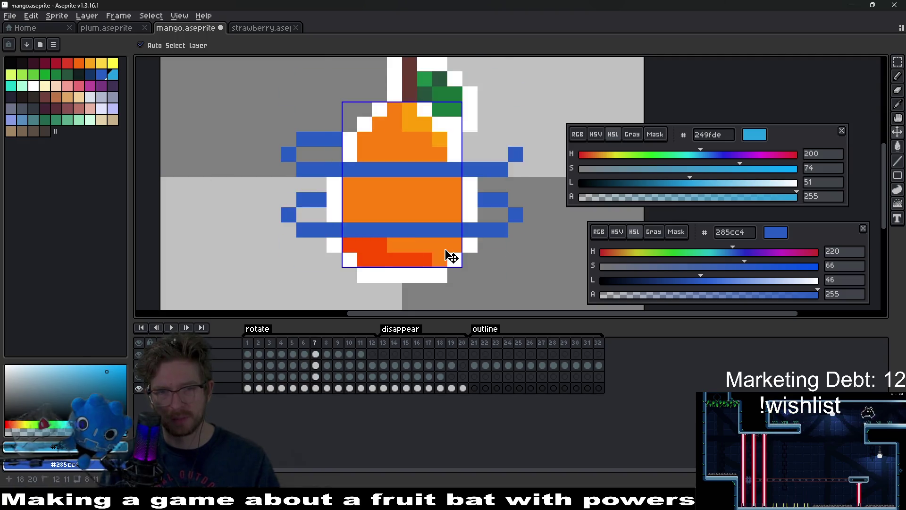
pyautogui.hotkey('ctrl', 'z')
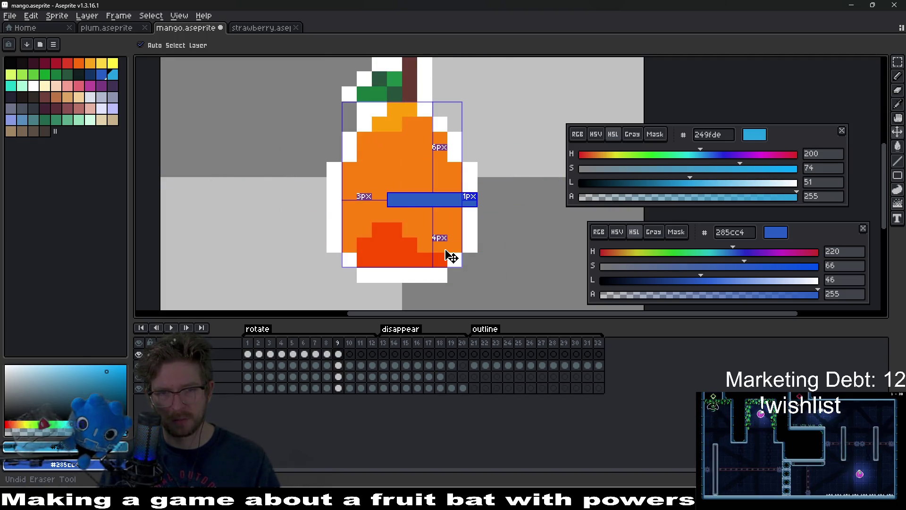
pyautogui.click(444, 249)
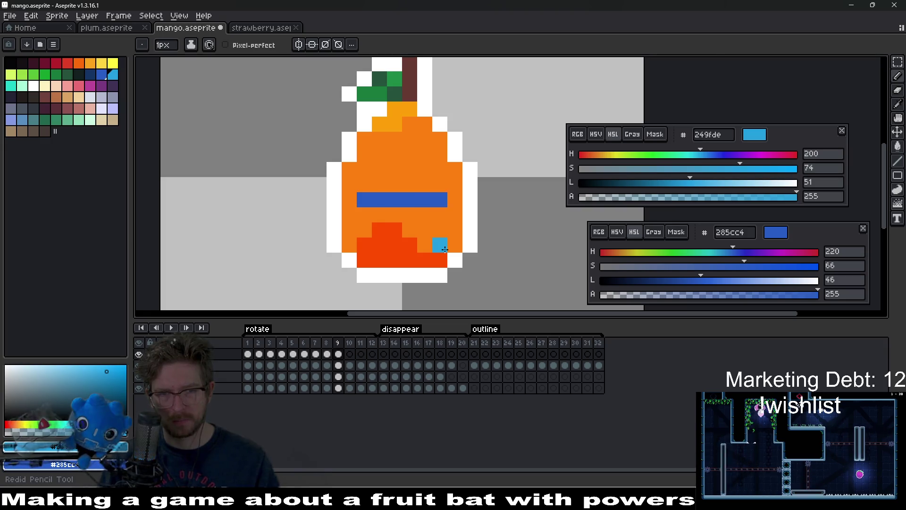
pyautogui.hotkey('ctrl', 'z')
pyautogui.hotkey('ctrl', 'z')
pyautogui.hotkey('ctrl', 'z')
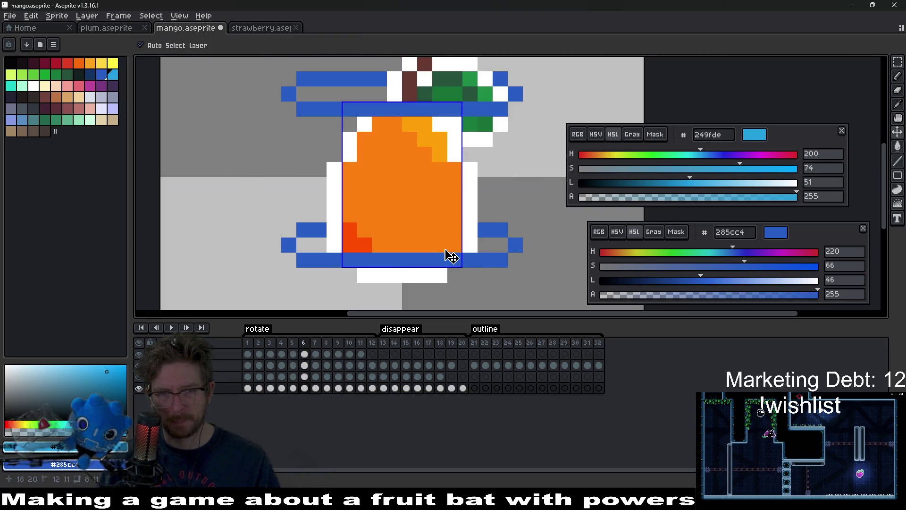
# Undo more edits on frame 5 and re-add a light-blue pixel at the sprite's lower edge
pyautogui.hotkey('ctrl', 'z')
pyautogui.hotkey('ctrl', 'z')
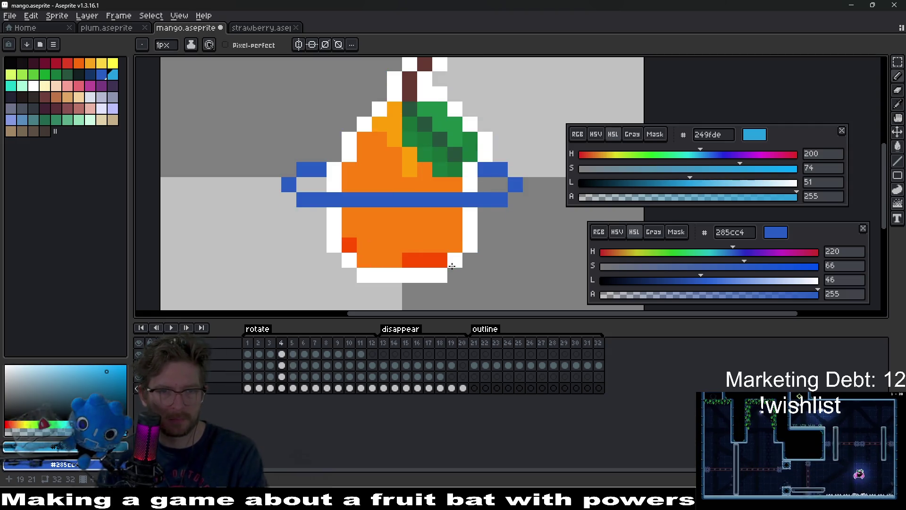
pyautogui.press('.')
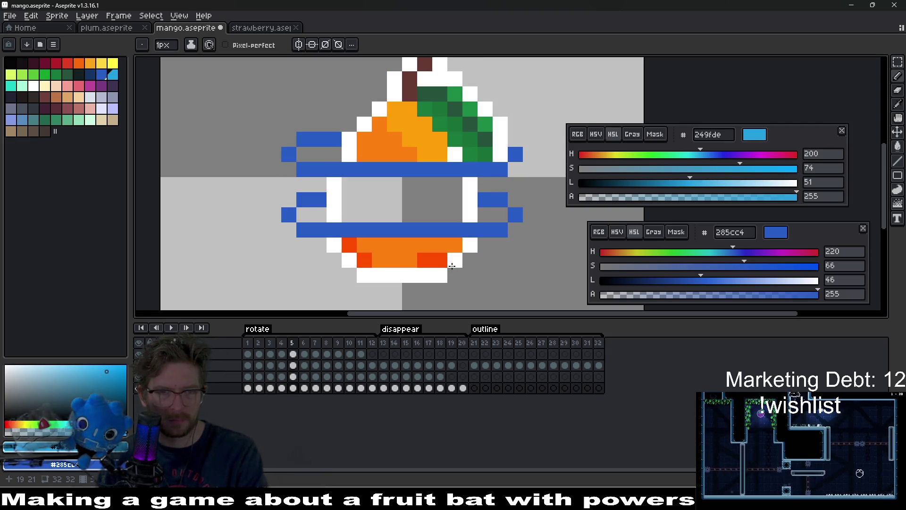
pyautogui.hotkey('ctrl', 'z')
pyautogui.hotkey('ctrl', 'z')
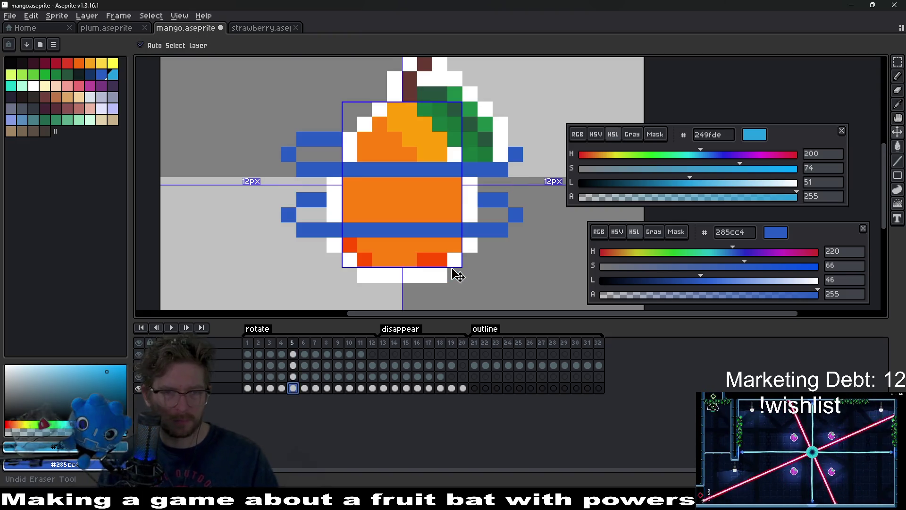
pyautogui.click(452, 268)
pyautogui.press(',')
pyautogui.press(',')
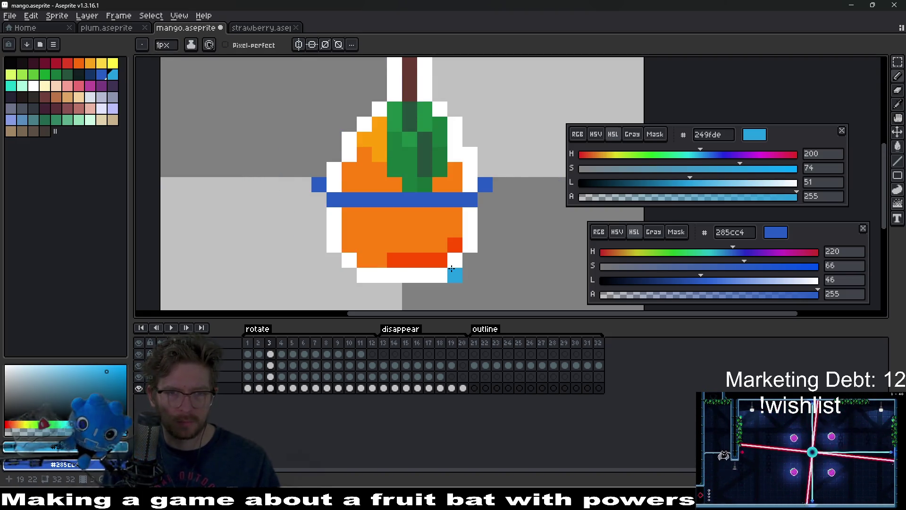
pyautogui.press('.')
pyautogui.press('.')
pyautogui.press('v')
pyautogui.press('b')
pyautogui.click(452, 269)
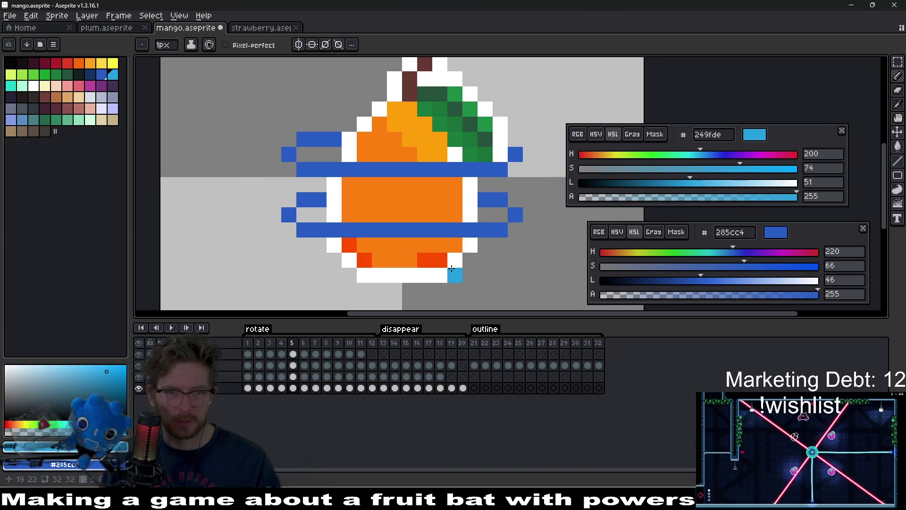
# With light blue 249fde, add highlight pixels to the ring on frames 4 and 5
pyautogui.press('i')
pyautogui.hotkey('ctrl', 'z')
pyautogui.click(113, 75)
pyautogui.press('b')
pyautogui.click(319, 155)
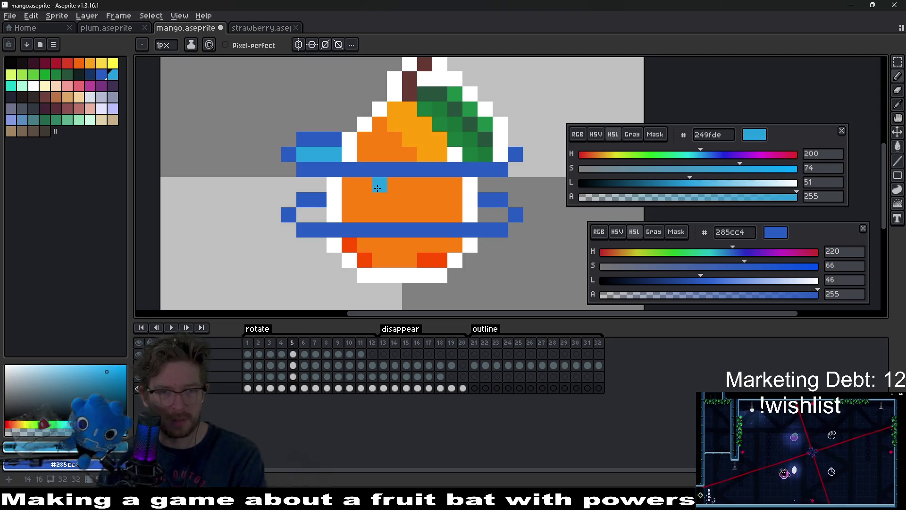
pyautogui.press('Left')
pyautogui.press('Left')
pyautogui.press('Right')
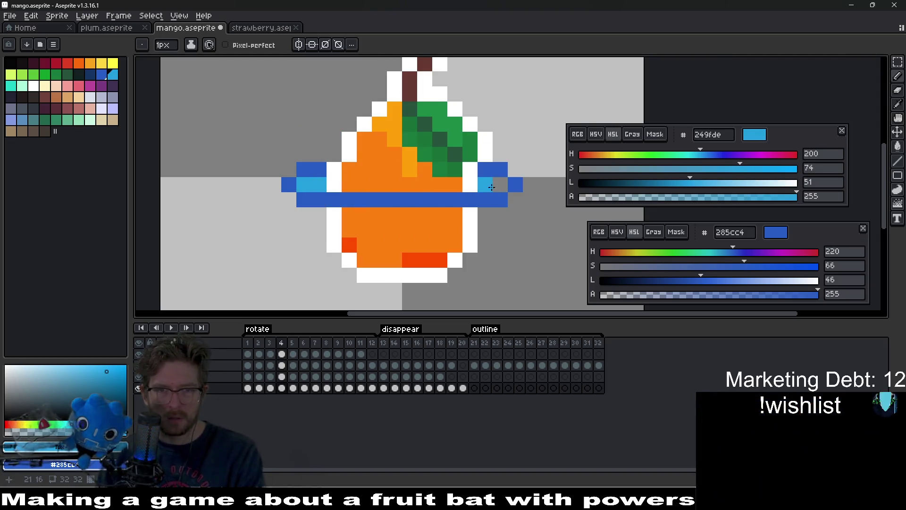
pyautogui.press('Right')
pyautogui.click(509, 197)
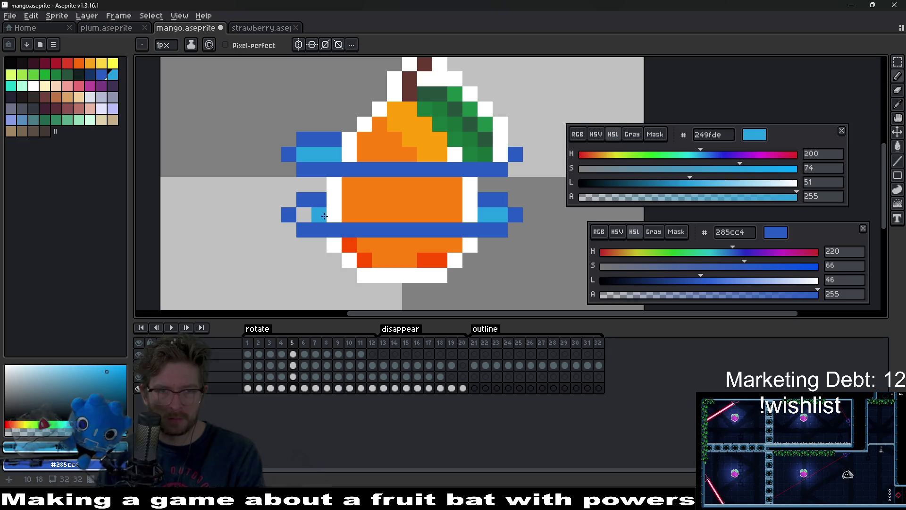
# On frame 6, draw a light-blue line along the upper ring band and a pixel at the lower-left end
pyautogui.press('Right')
pyautogui.click(306, 95)
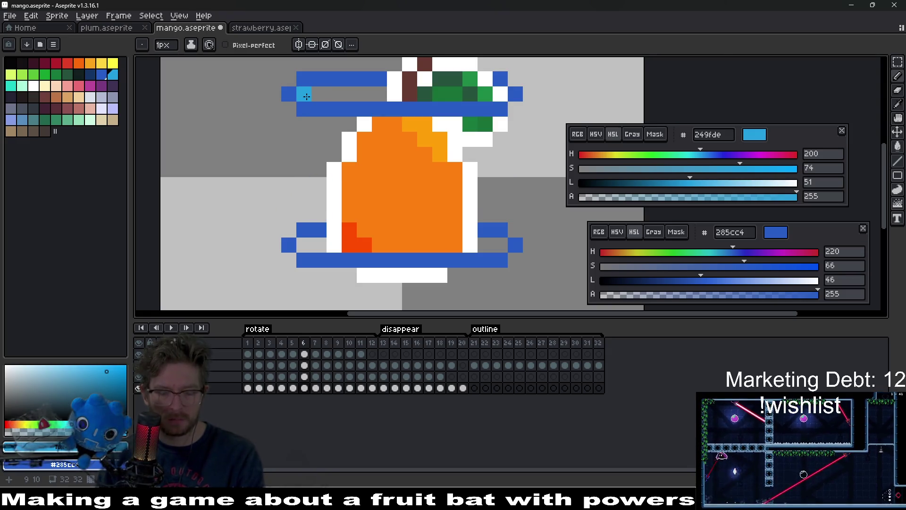
pyautogui.press('l')
pyautogui.moveTo(306, 96); pyautogui.dragTo(380, 96)
pyautogui.click(311, 245)
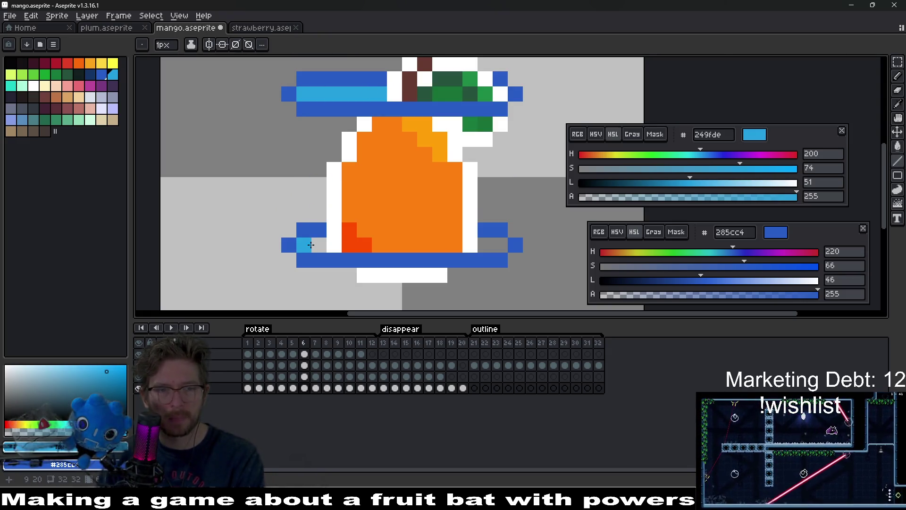
pyautogui.hotkey('ctrl', 'z')
pyautogui.hotkey('ctrl', 'z')
pyautogui.hotkey('ctrl', 'z')
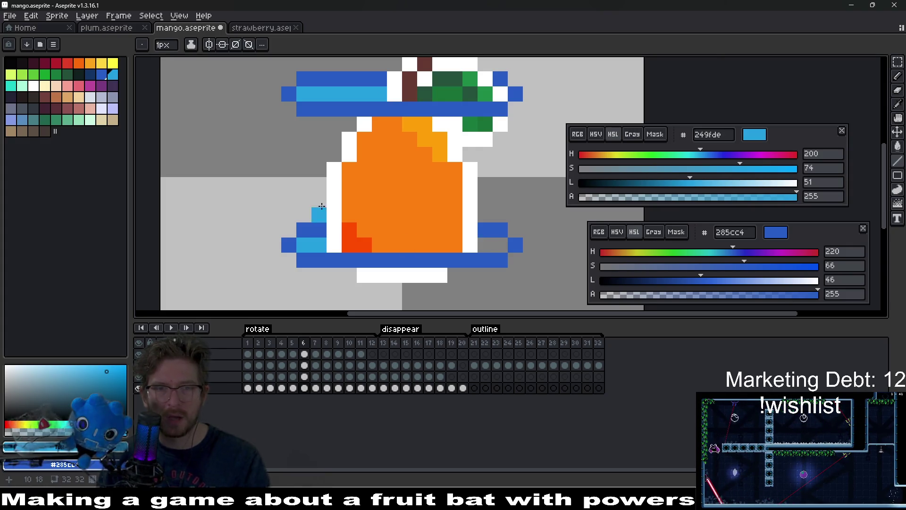
pyautogui.scroll(-4, 440, 198)
pyautogui.hotkey('ctrl', 'z')
pyautogui.hotkey('ctrl', 'z')
pyautogui.hotkey('ctrl', 'z')
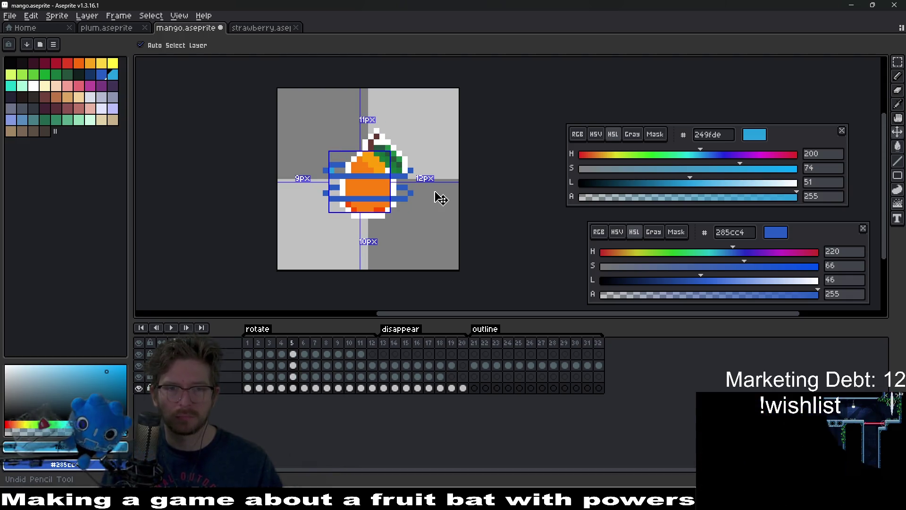
pyautogui.hotkey('ctrl', 'y')
pyautogui.hotkey('ctrl', 'y')
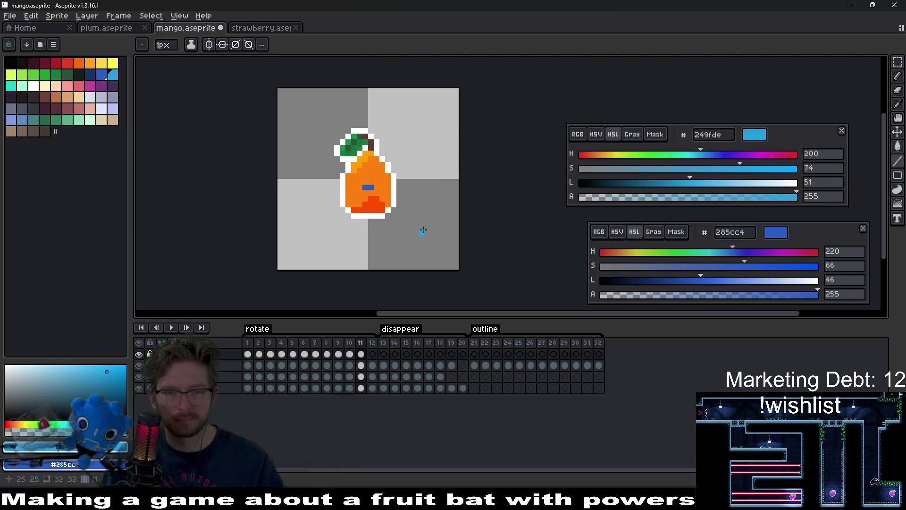
pyautogui.hotkey('ctrl', 'y')
pyautogui.hotkey('ctrl', 'y')
pyautogui.hotkey('ctrl', 'y')
pyautogui.hotkey('ctrl', 'y')
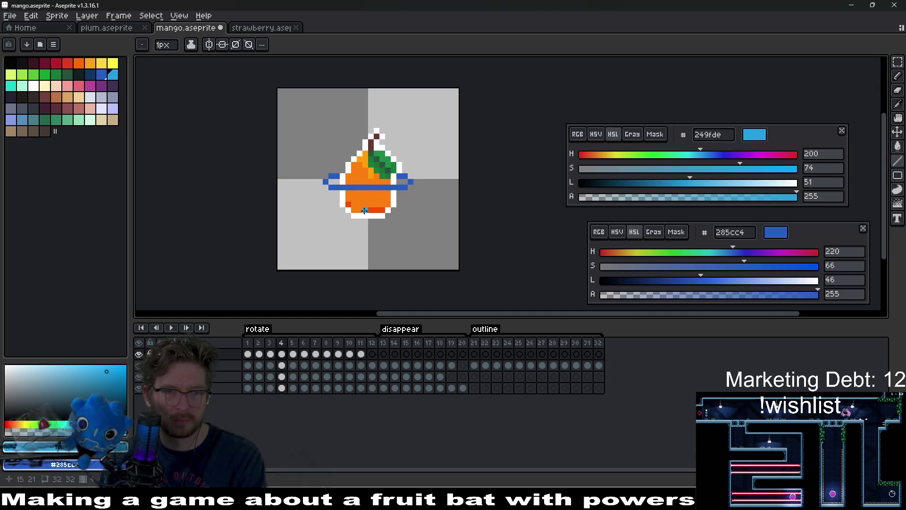
pyautogui.scroll(5, 335, 179)
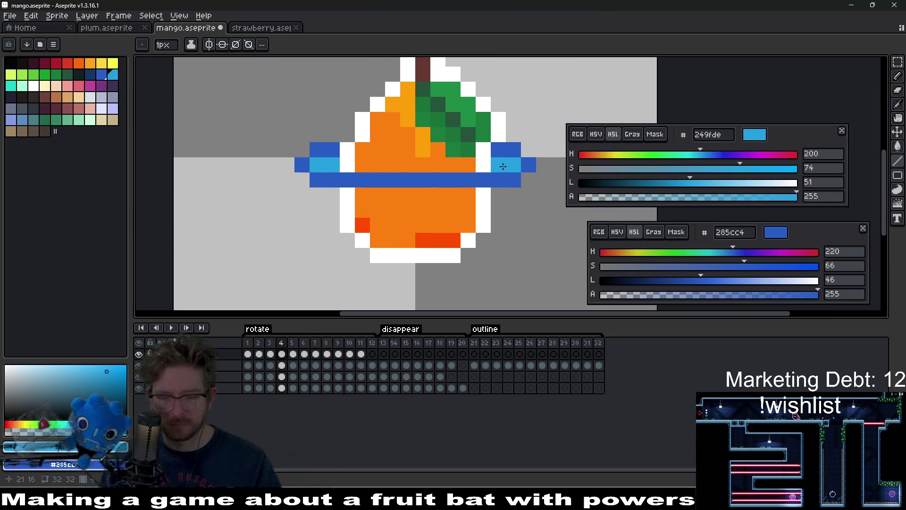
# Fill a grey ring gap on frame 5, remove two pixels, and paint frame 6's upper ring row light blue
pyautogui.press('.')
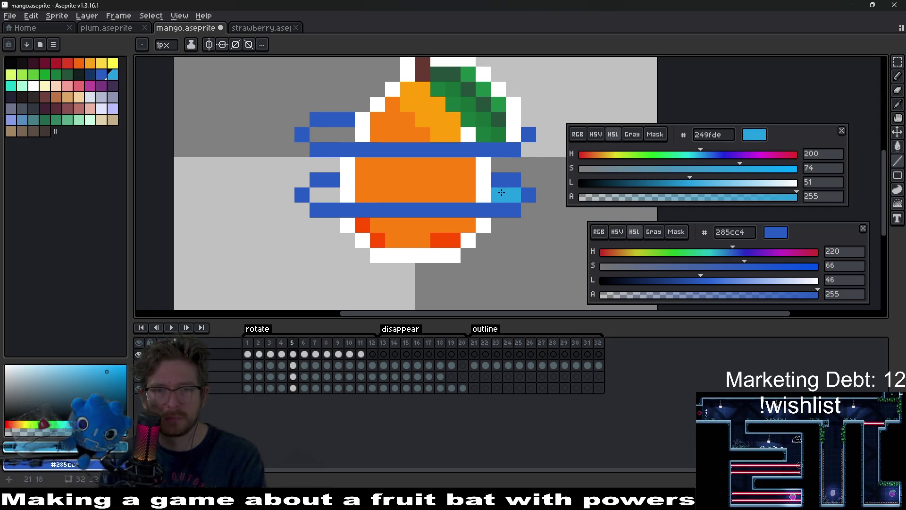
pyautogui.click(333, 195)
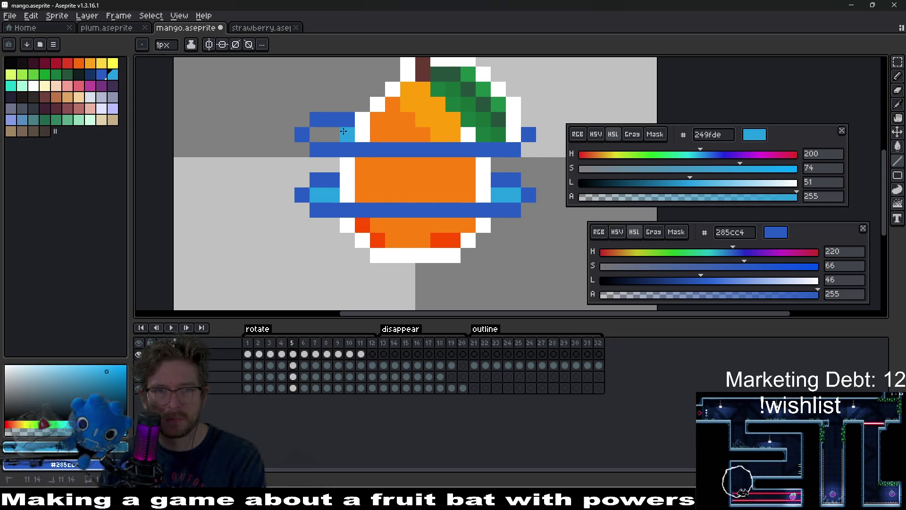
pyautogui.rightClick(321, 134)
pyautogui.rightClick(332, 135)
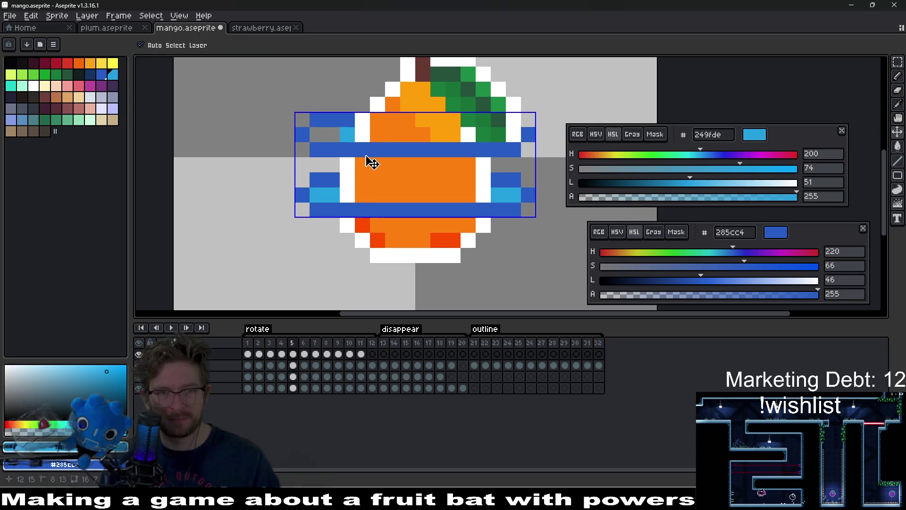
pyautogui.press('.')
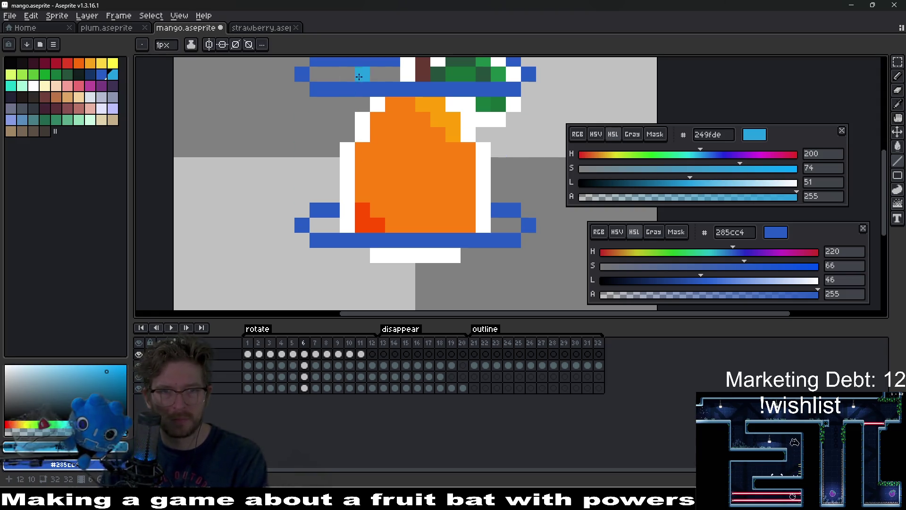
pyautogui.moveTo(397, 77); pyautogui.dragTo(318, 72)
pyautogui.scroll(-4, 434, 249)
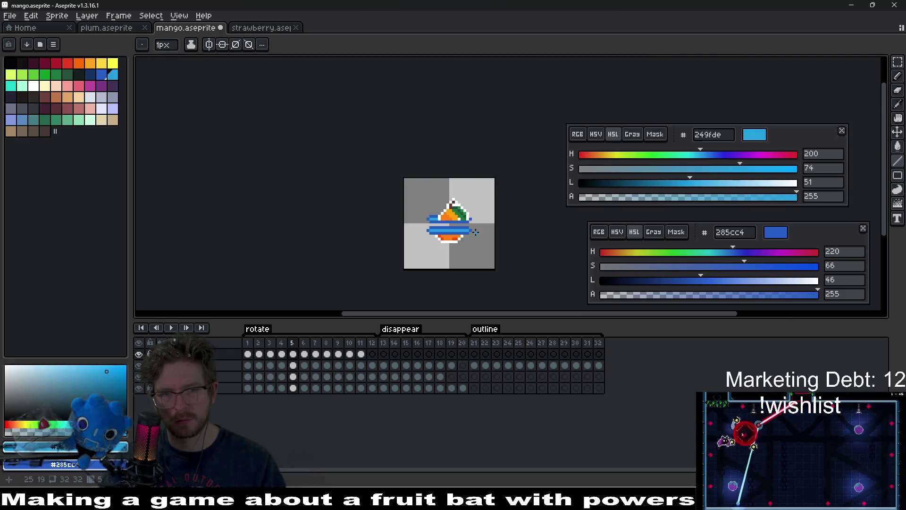
# Back on frame 5, undo recent edits to restore the orange row above the lower band
pyautogui.press(',')
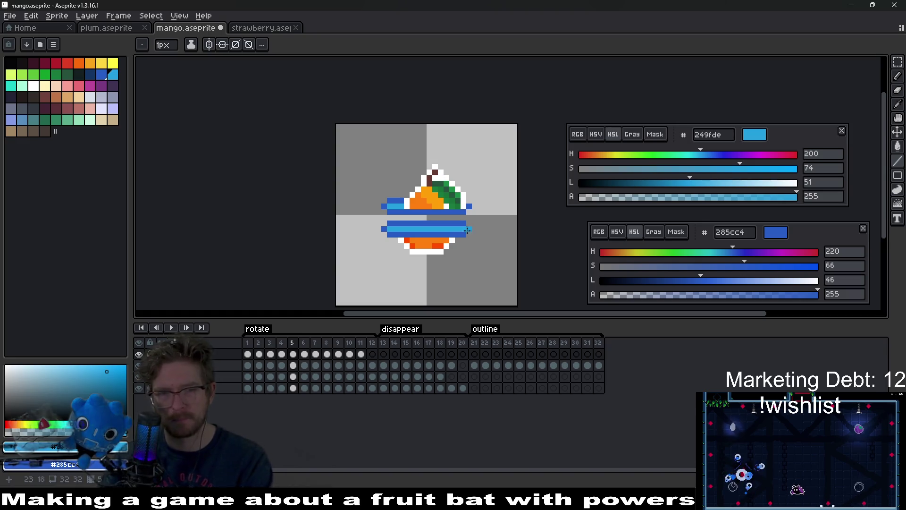
pyautogui.press('v')
pyautogui.press('b')
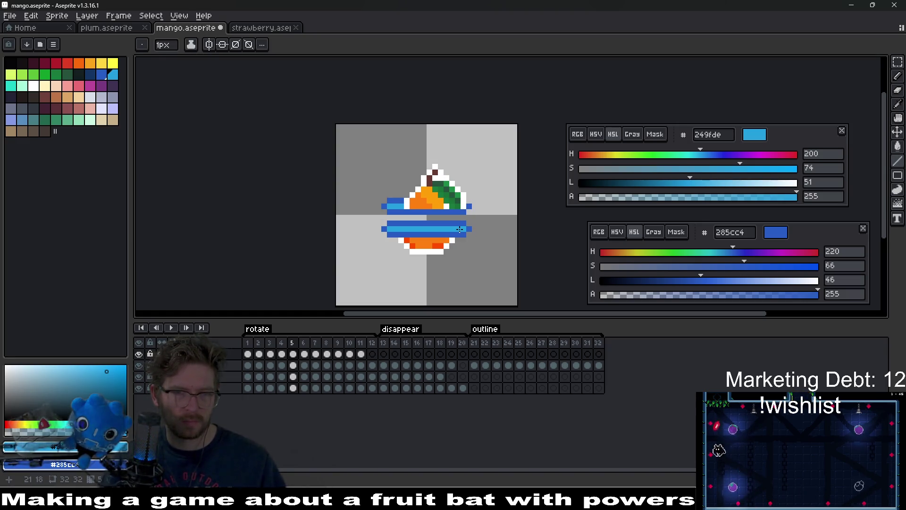
pyautogui.scroll(3, 460, 230)
pyautogui.press('Right')
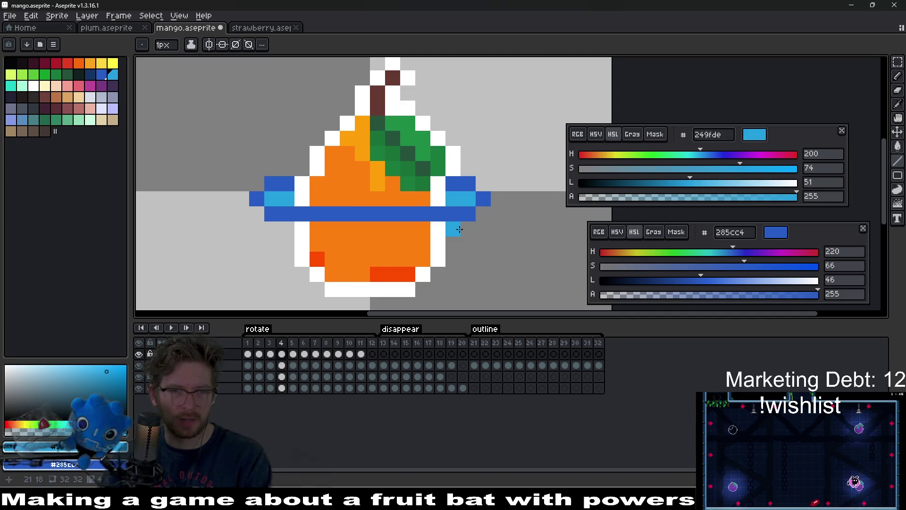
pyautogui.press('Left')
pyautogui.press('v')
pyautogui.hotkey('ctrl', 'z')
pyautogui.hotkey('ctrl', 'z')
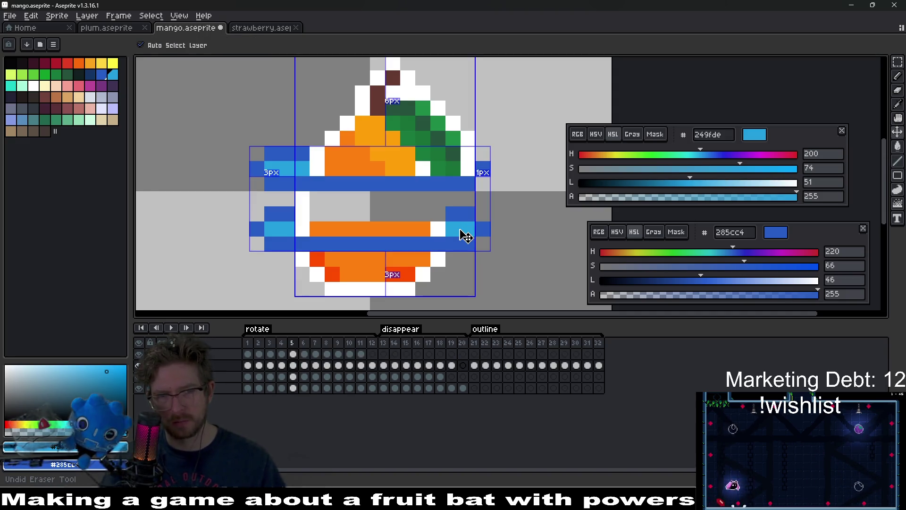
pyautogui.hotkey('ctrl', 'z')
# Place a light-blue pixel on the ring and nudge the lower orange stripe, then undo those edits
pyautogui.press('b')
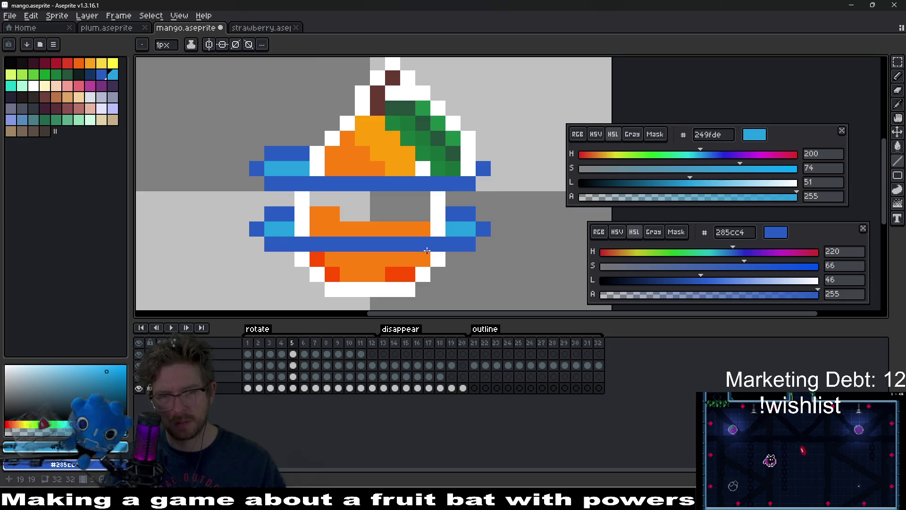
pyautogui.click(423, 259)
pyautogui.moveTo(431, 259); pyautogui.dragTo(423, 259)
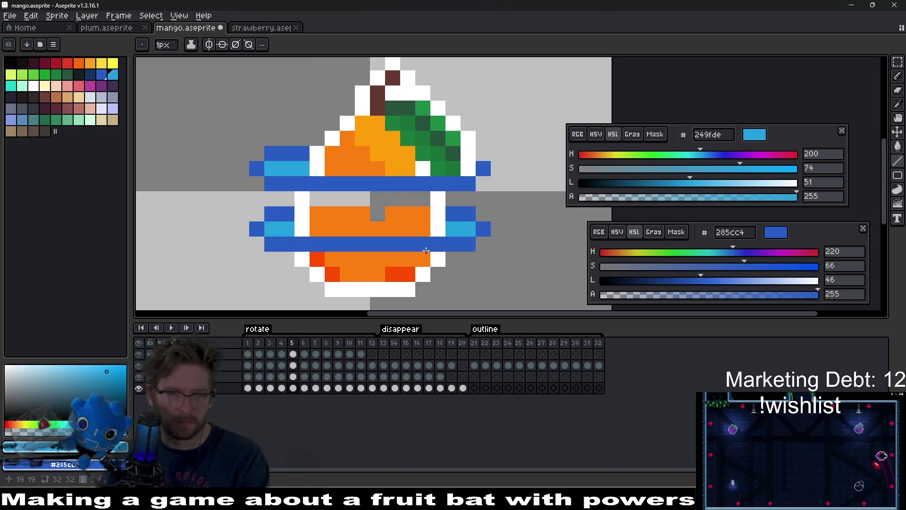
pyautogui.hotkey('ctrl', 'z')
pyautogui.hotkey('ctrl', 'z')
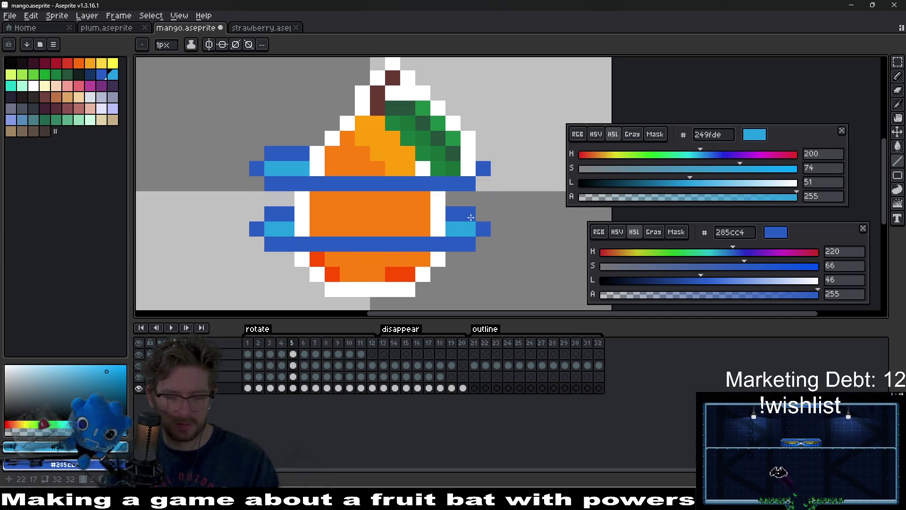
# Draw a dark-blue line across the orange middle and a light-blue line across the lower row
pyautogui.keyDown('alt'); pyautogui.click(461, 211); pyautogui.keyUp('alt')
pyautogui.moveTo(452, 217); pyautogui.dragTo(314, 216)
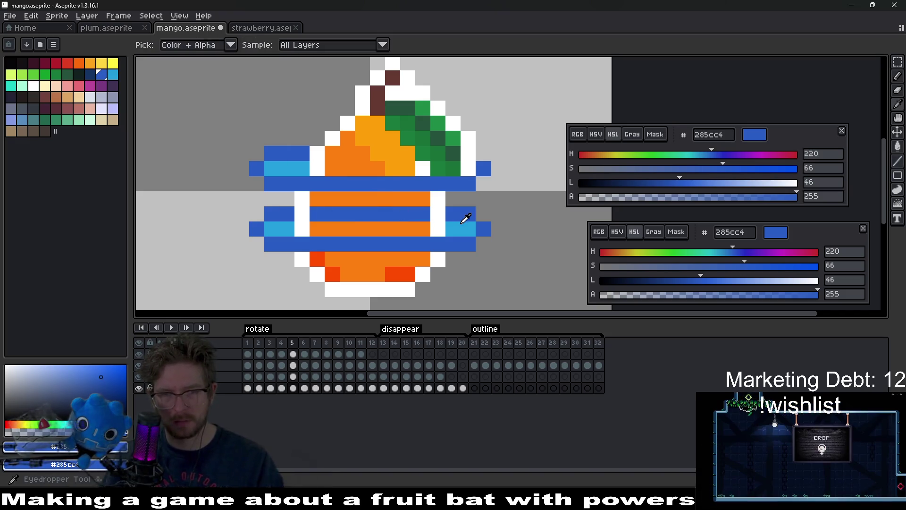
pyautogui.keyDown('alt'); pyautogui.click(454, 226); pyautogui.keyUp('alt')
pyautogui.moveTo(425, 228); pyautogui.dragTo(303, 227)
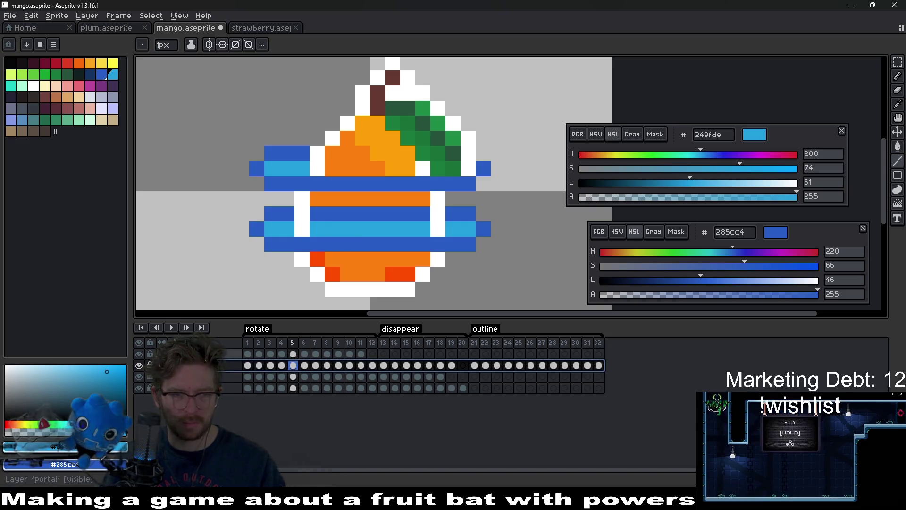
# On the portal layer, undo the stray outline pixel and the last blue line, then redo the line
pyautogui.click(293, 353)
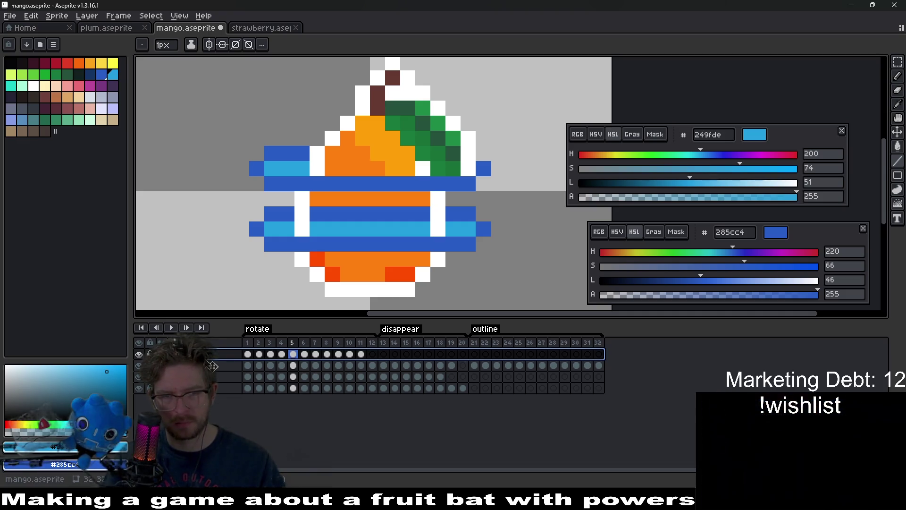
pyautogui.click(356, 233)
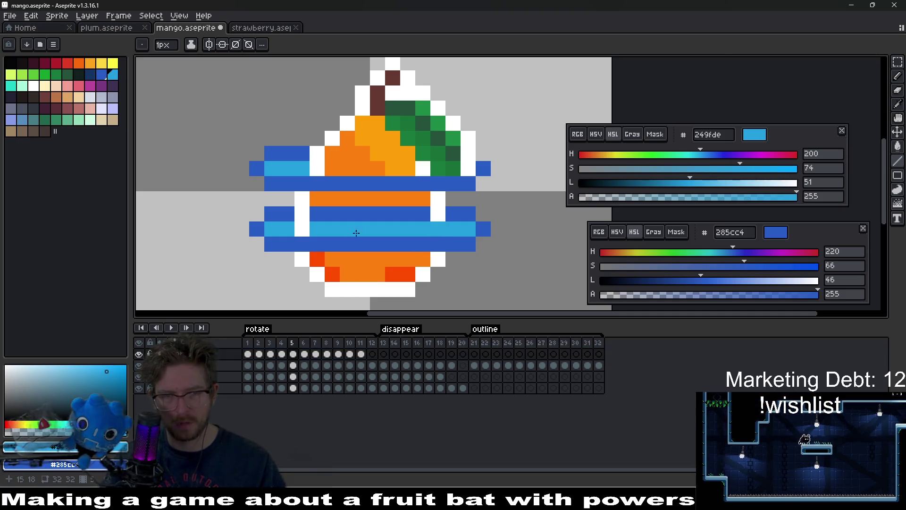
pyautogui.click(307, 214)
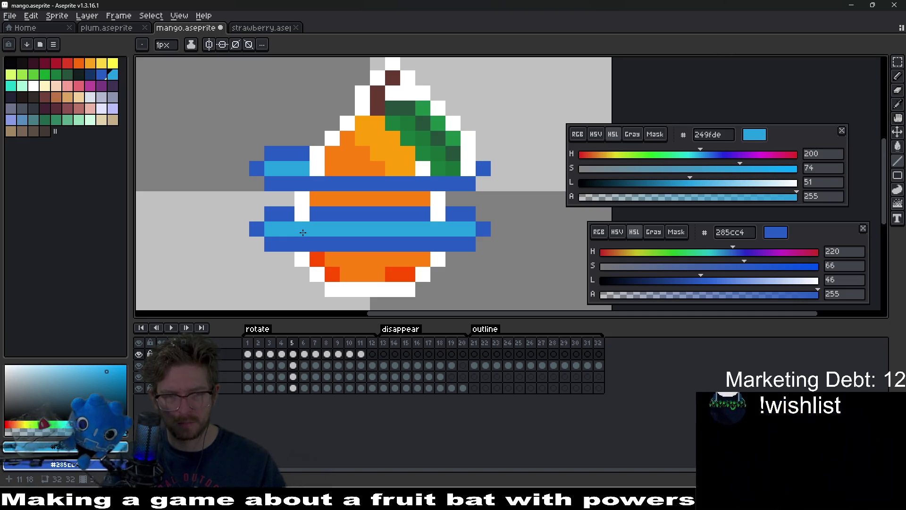
pyautogui.hotkey('ctrl', 'z')
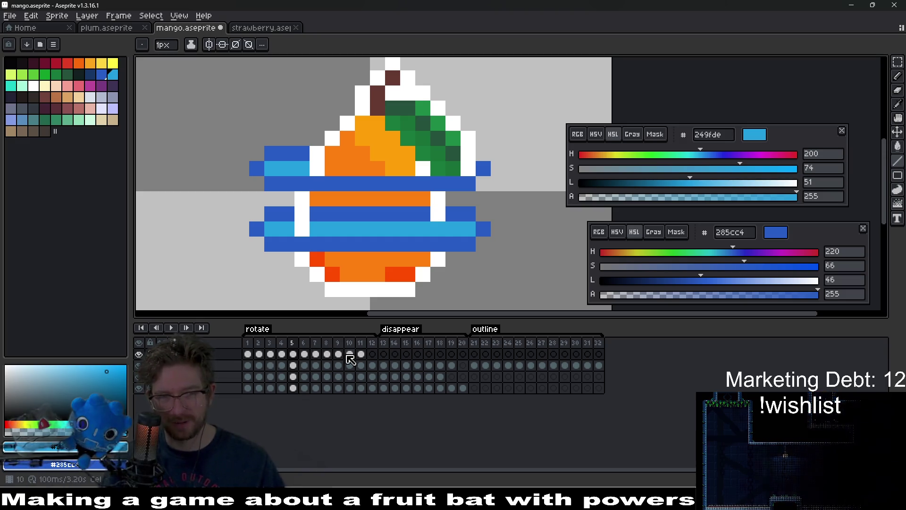
pyautogui.hotkey('ctrl', 'z')
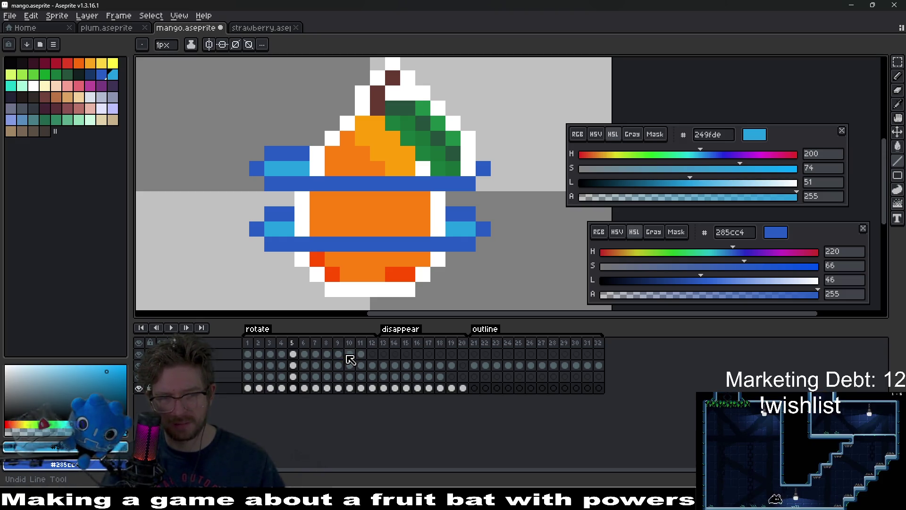
pyautogui.hotkey('ctrl', 'z')
pyautogui.hotkey('ctrl', 'y')
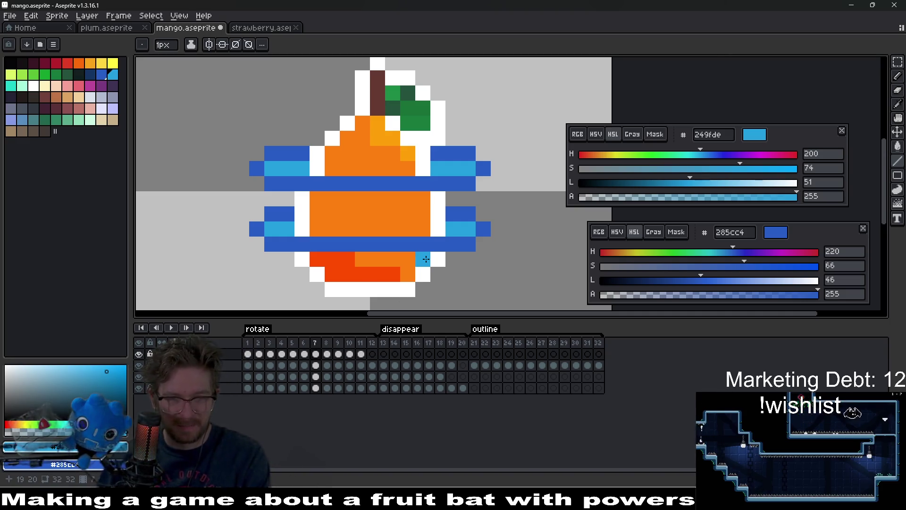
# On the portal layer, paint the ring's upper band in dark blue sampled from the ring
pyautogui.keyDown('ctrl'); pyautogui.click(453, 216); pyautogui.keyUp('ctrl')
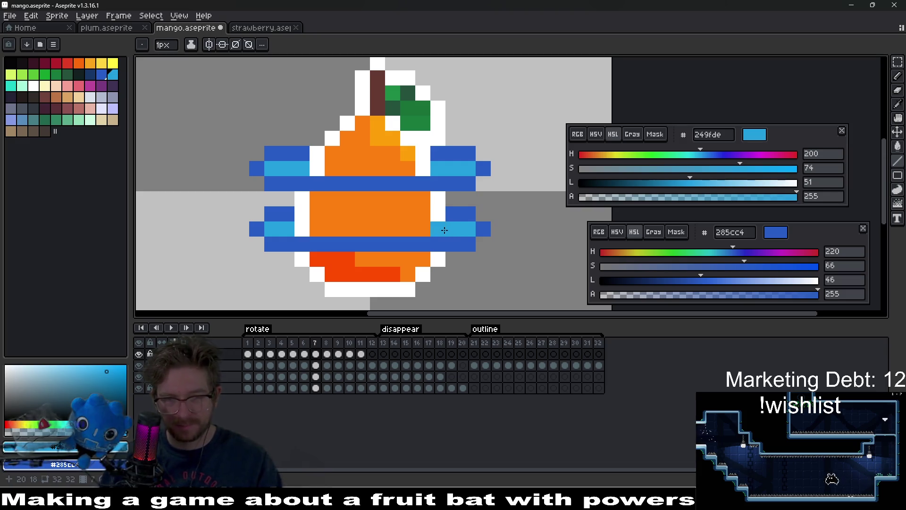
pyautogui.keyDown('alt'); pyautogui.click(461, 214); pyautogui.keyUp('alt')
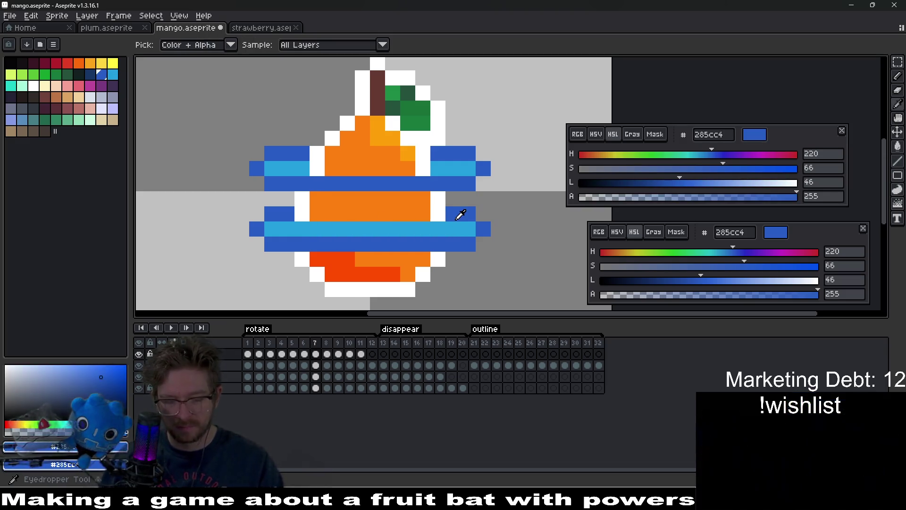
pyautogui.moveTo(461, 214); pyautogui.dragTo(301, 215)
pyautogui.scroll(-5, 301, 214)
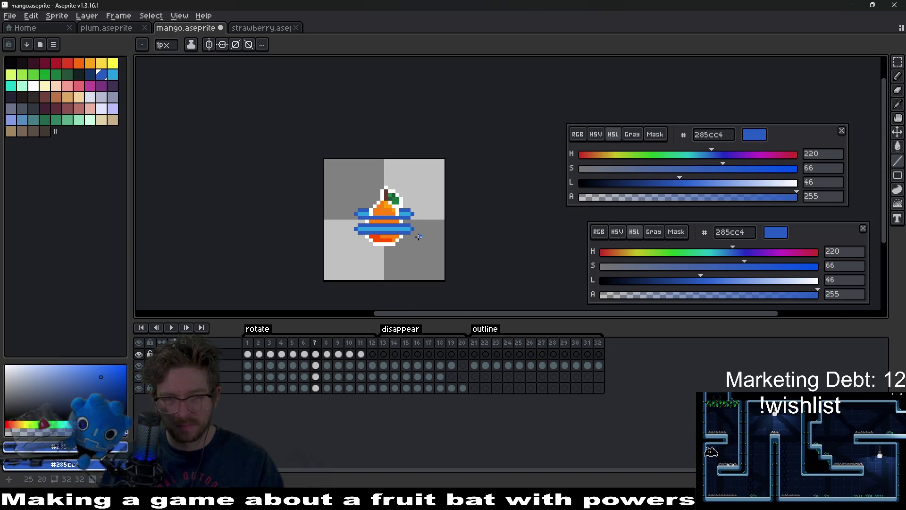
pyautogui.scroll(5, 397, 215)
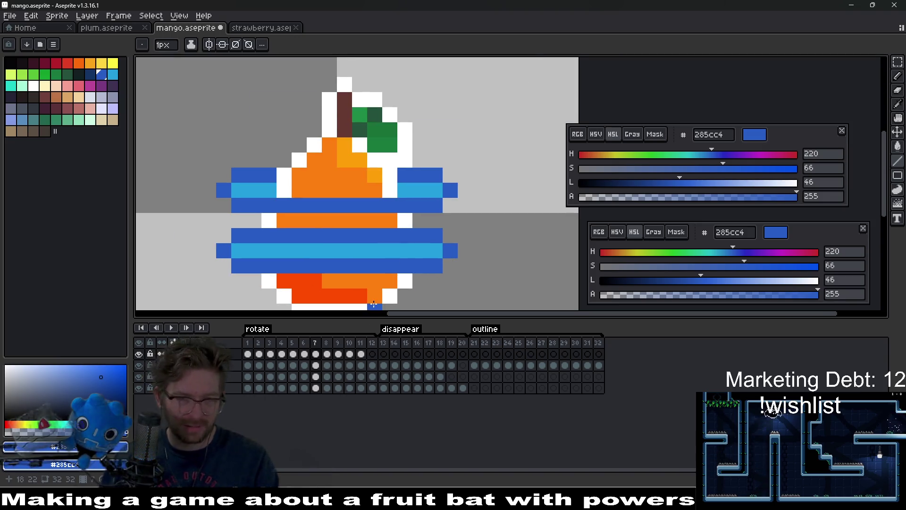
# On frame 5, paint a dark-blue band across the body and fill its middle row with light blue
pyautogui.press('Right')
pyautogui.press('Left')
pyautogui.press('Left')
pyautogui.press('Left')
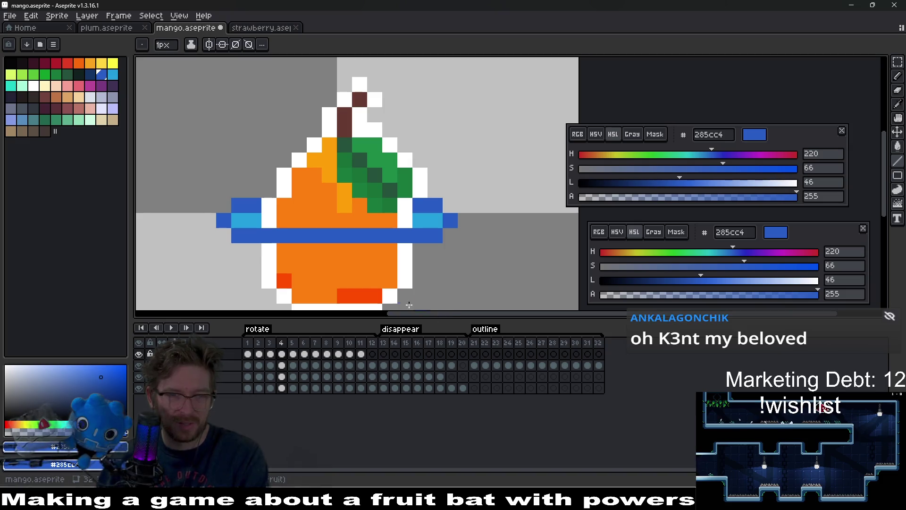
pyautogui.press('Right')
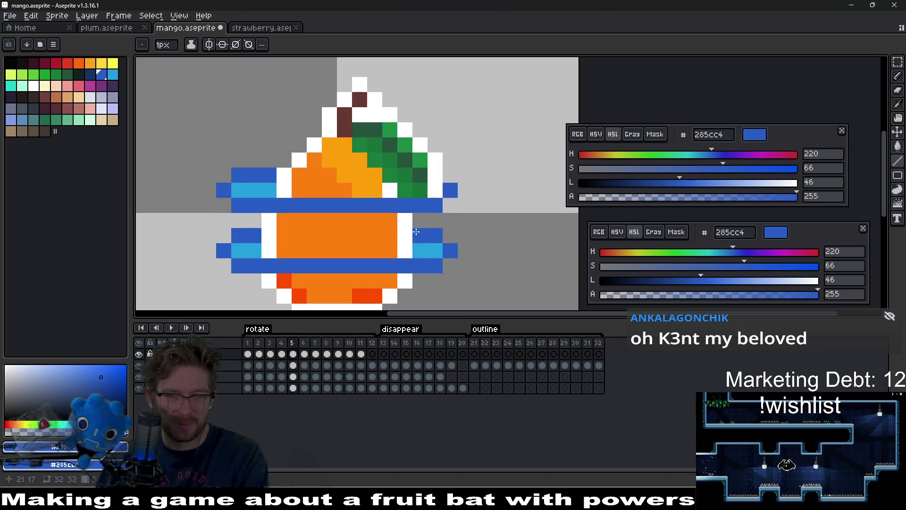
pyautogui.moveTo(416, 231); pyautogui.dragTo(277, 229)
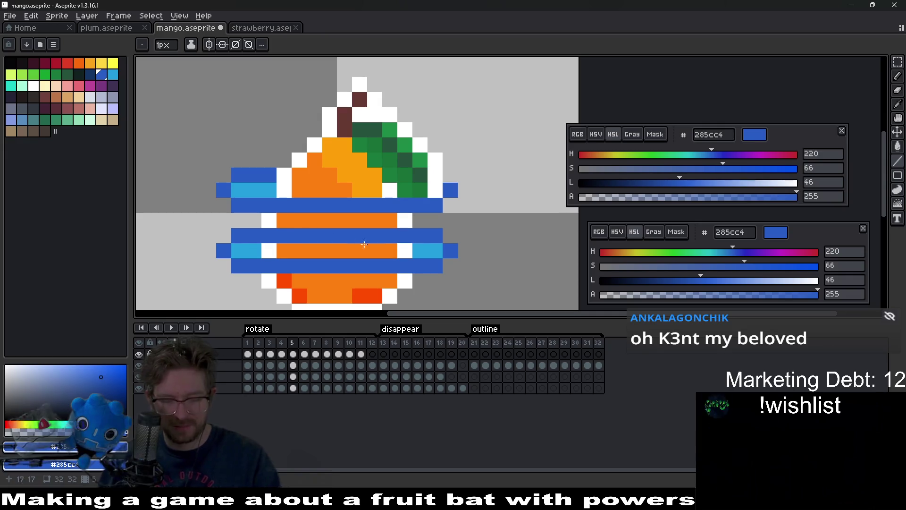
pyautogui.keyDown('alt'); pyautogui.click(428, 249); pyautogui.keyUp('alt')
pyautogui.click(400, 249)
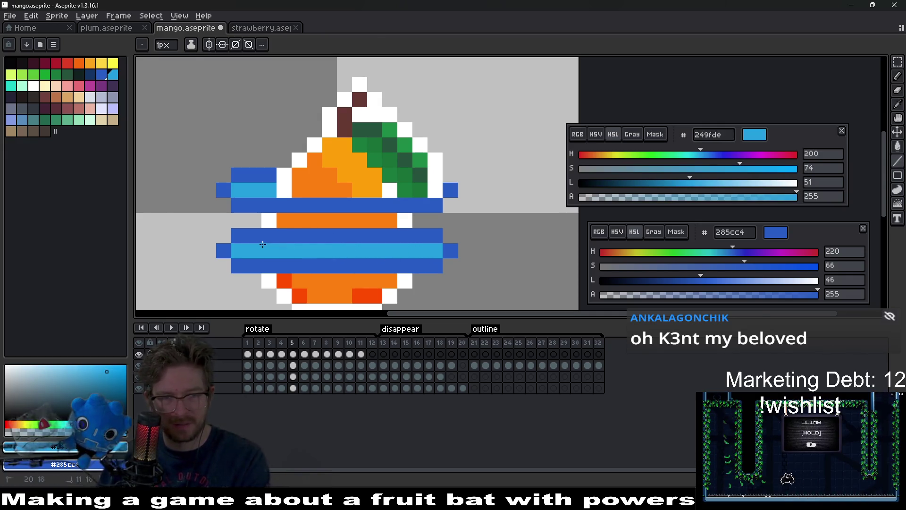
# Step through frames 6 and 7 and back to frame 5 to check the ring bands
pyautogui.press('.')
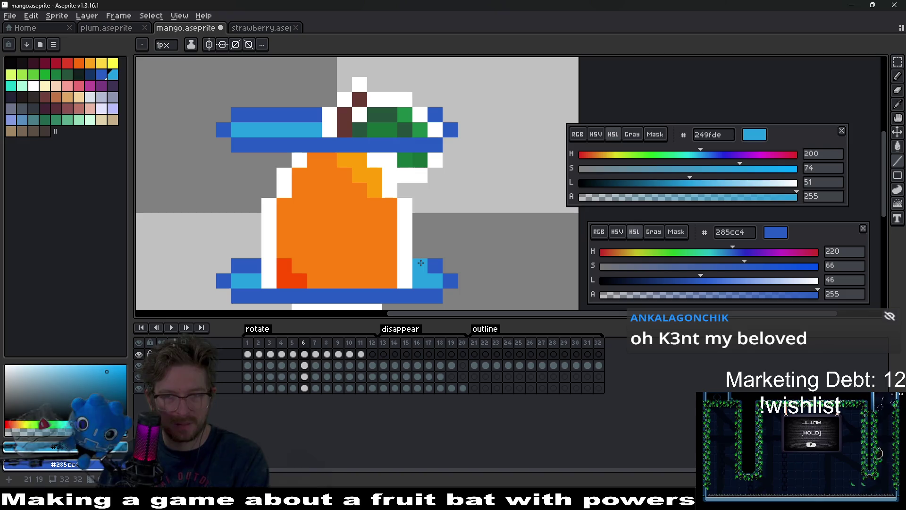
pyautogui.scroll(-2, 422, 273)
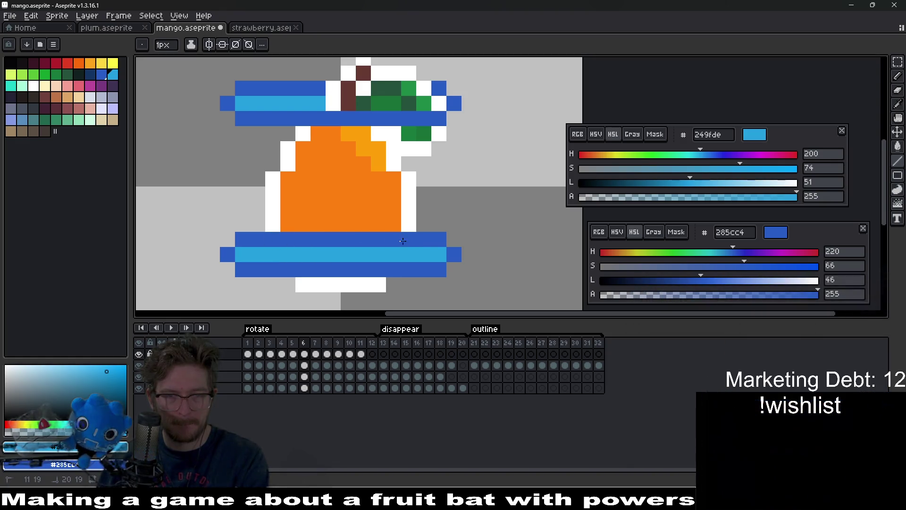
pyautogui.press('.')
pyautogui.press('.')
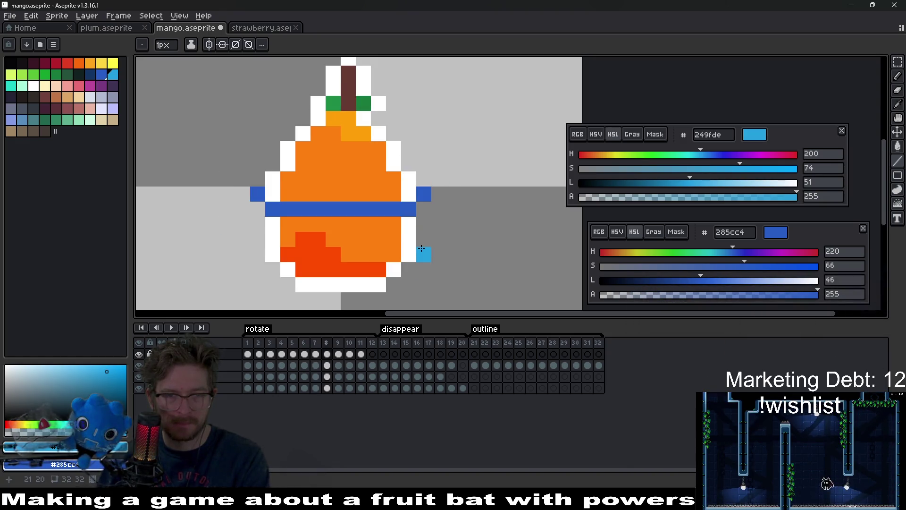
pyautogui.press(',')
pyautogui.press(',')
pyautogui.press(',')
pyautogui.scroll(-3, 383, 218)
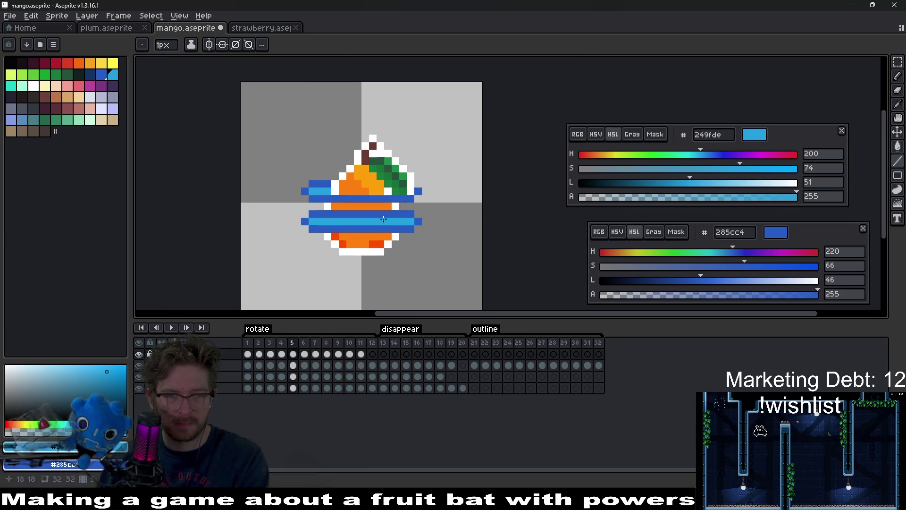
# Preview the rotation, then on frame 5 erase a white pixel and the orange strip between the bands
pyautogui.click(172, 329)
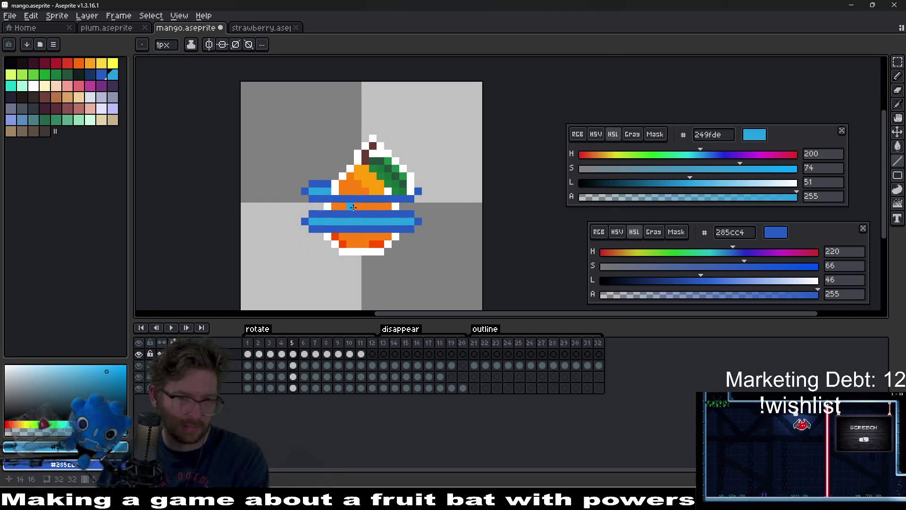
pyautogui.scroll(4, 353, 207)
pyautogui.scroll(-1, 392, 258)
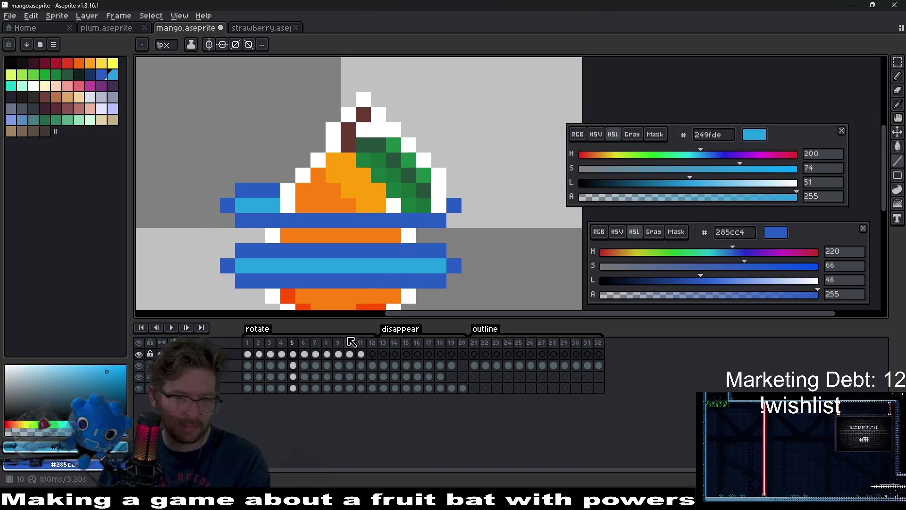
pyautogui.click(293, 365)
pyautogui.press('e')
pyautogui.click(408, 235)
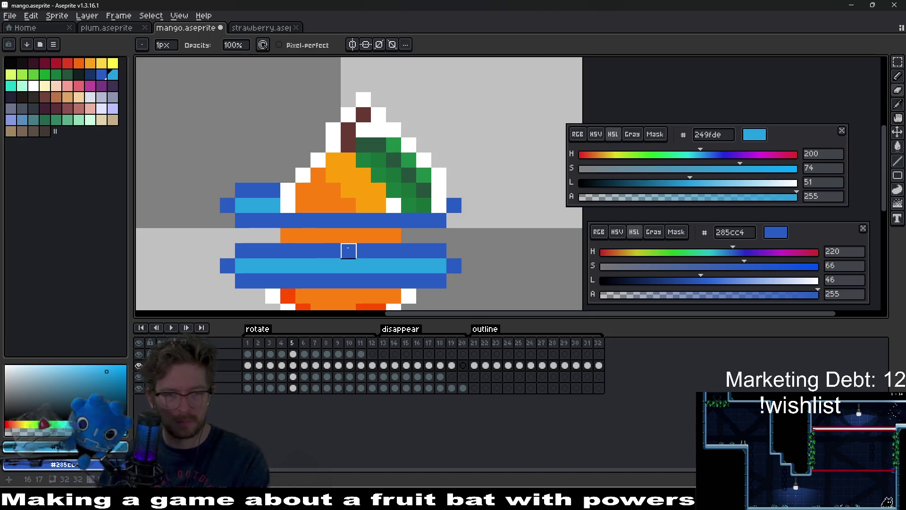
pyautogui.hotkey('alt', 'Down')
pyautogui.hotkey('alt', 'Down')
pyautogui.moveTo(393, 235); pyautogui.dragTo(290, 234)
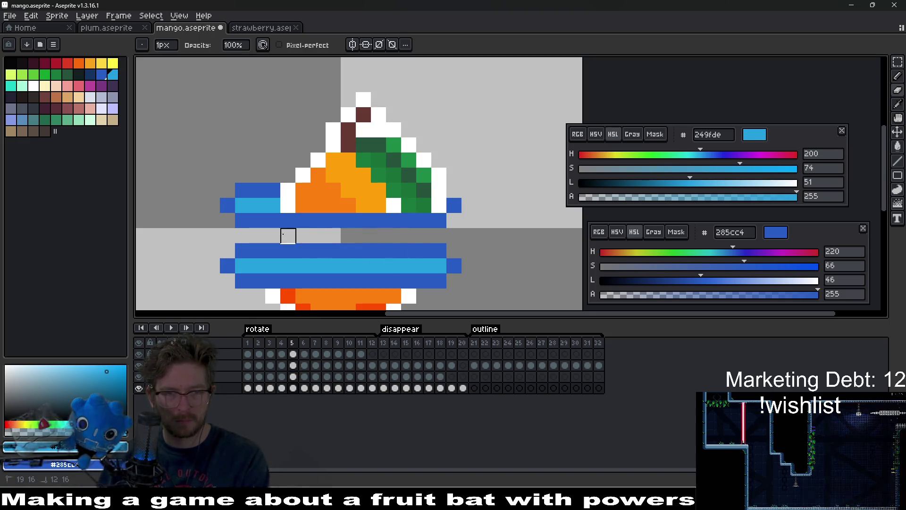
# On frame 6, erase the orange body below the top band plus white outline and leaf pixels
pyautogui.press('Right')
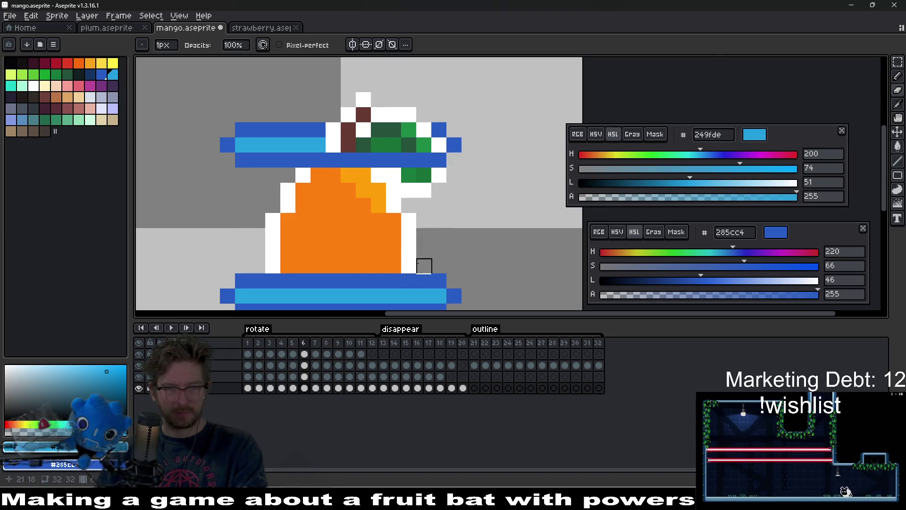
pyautogui.moveTo(423, 265)
pyautogui.mouseDown()
pyautogui.moveTo(301, 251)
pyautogui.moveTo(333, 176)
pyautogui.moveTo(378, 188)
pyautogui.moveTo(395, 236)
pyautogui.moveTo(303, 249)
pyautogui.moveTo(288, 236)
pyautogui.moveTo(286, 266)
pyautogui.mouseUp()
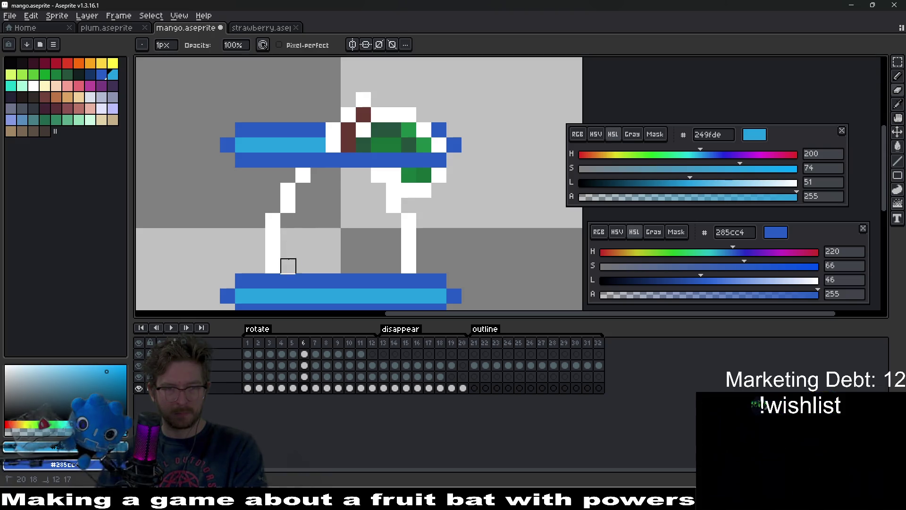
pyautogui.press('Up')
pyautogui.press('Up')
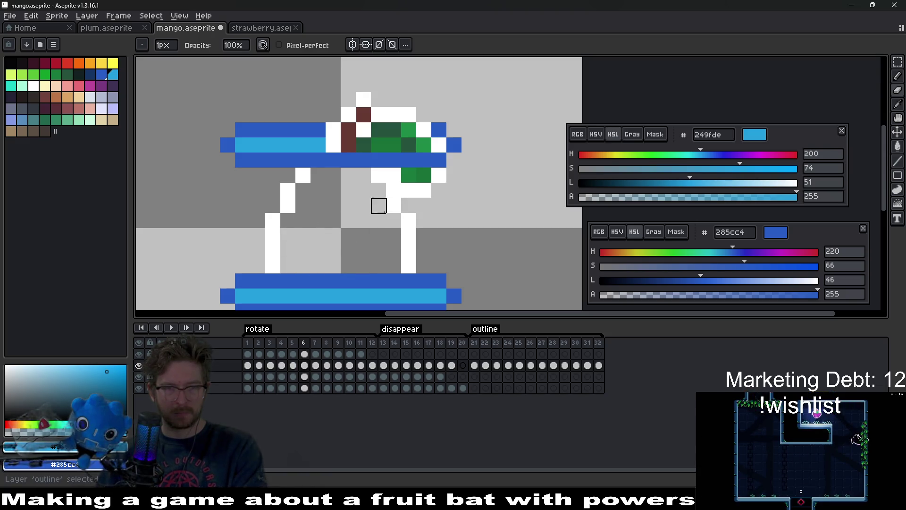
pyautogui.moveTo(409, 235); pyautogui.dragTo(424, 191)
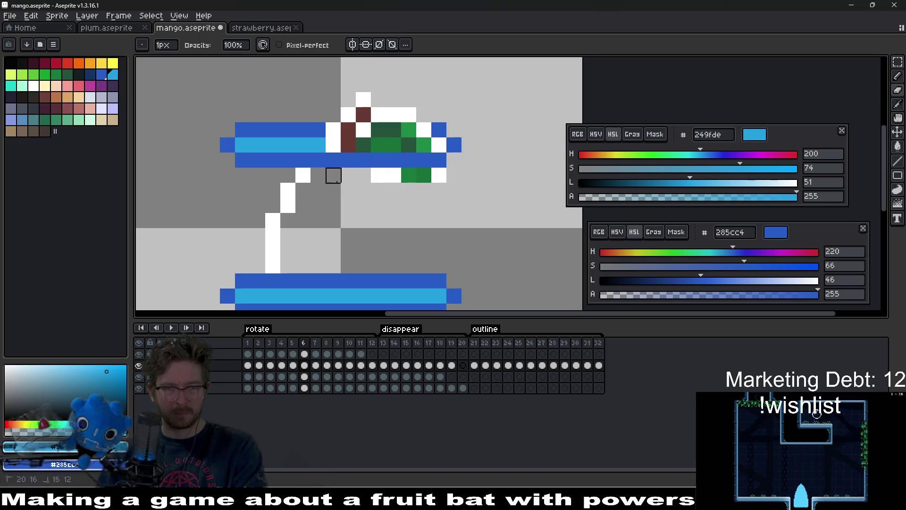
pyautogui.moveTo(333, 175)
pyautogui.mouseDown()
pyautogui.moveTo(272, 221)
pyautogui.moveTo(287, 190)
pyautogui.mouseUp()
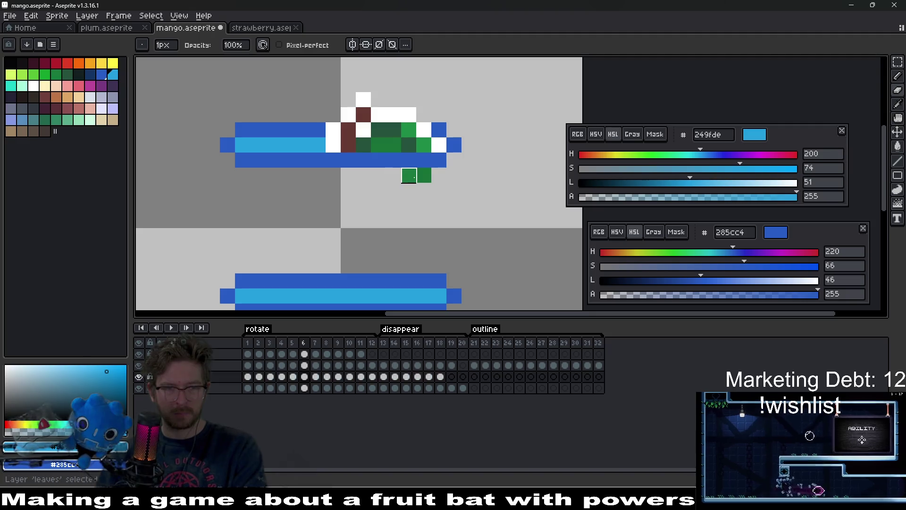
pyautogui.moveTo(409, 175); pyautogui.dragTo(424, 175)
pyautogui.press('Down')
# On frame 7, erase the orange strip between the ring bands on the lower layer
pyautogui.press('Right')
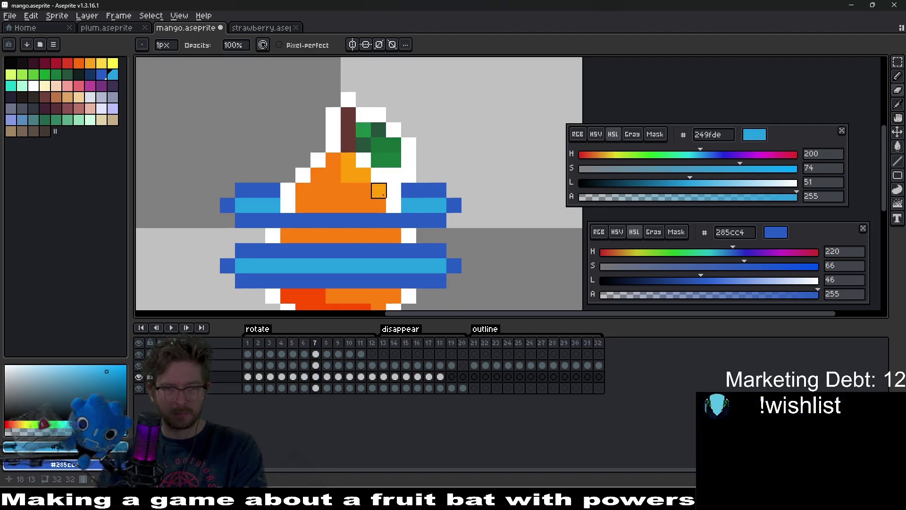
pyautogui.press('Down')
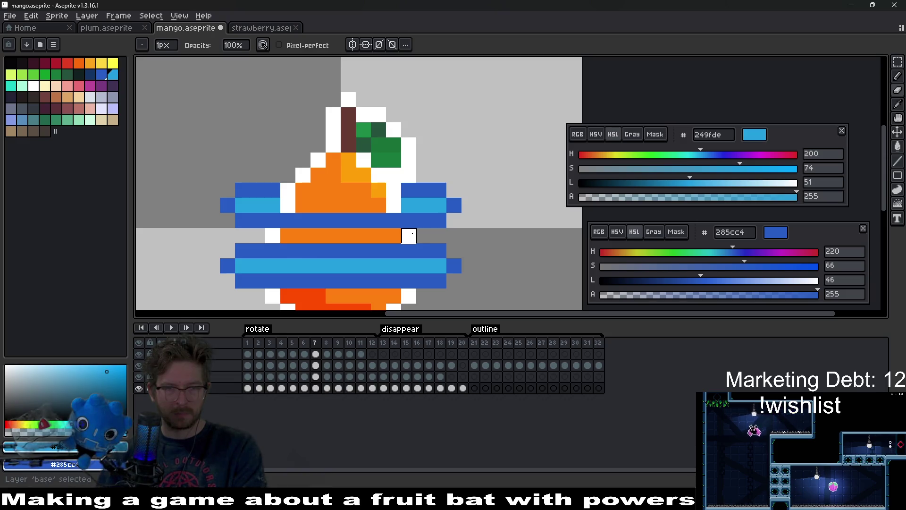
pyautogui.moveTo(409, 236); pyautogui.dragTo(258, 236)
pyautogui.press('Up')
pyautogui.press('Up')
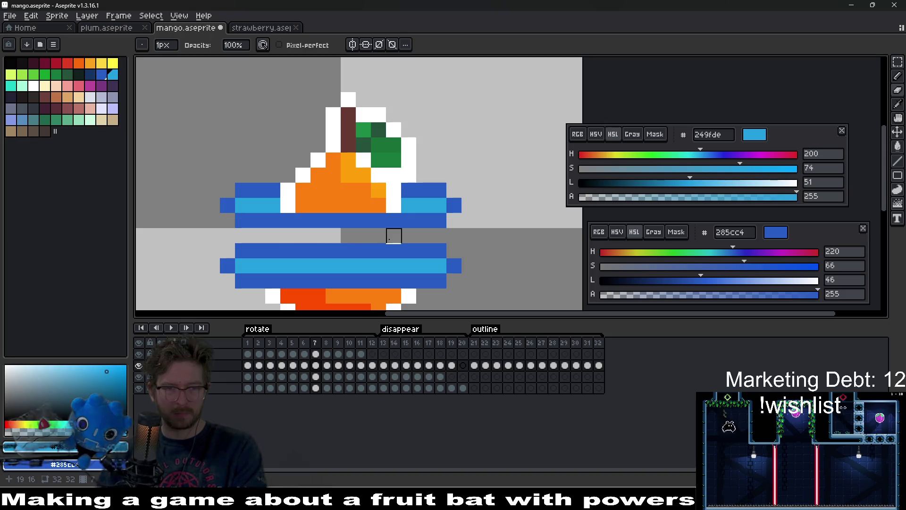
pyautogui.press('Right')
pyautogui.scroll(-3, 408, 236)
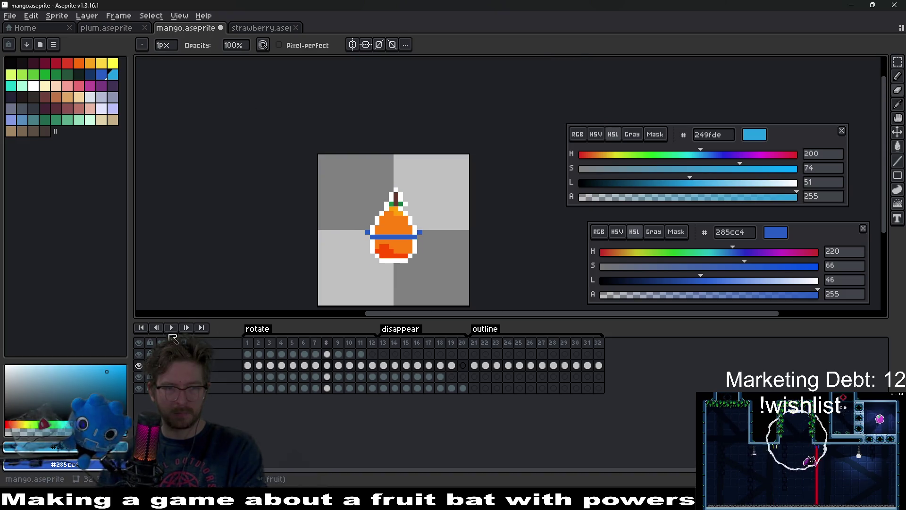
# Play the animation preview, then stop it and zoom in on frame 2 of the rotation
pyautogui.press('Return')
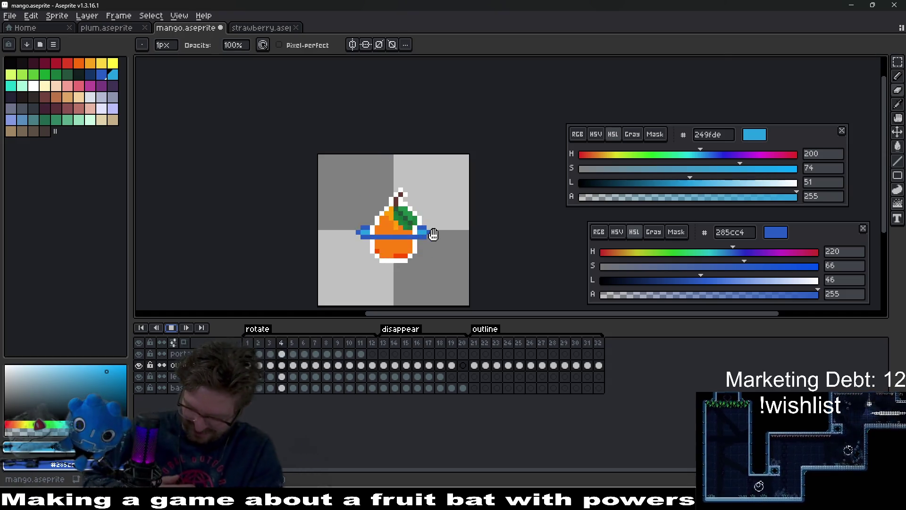
pyautogui.scroll(-6, 483, 249)
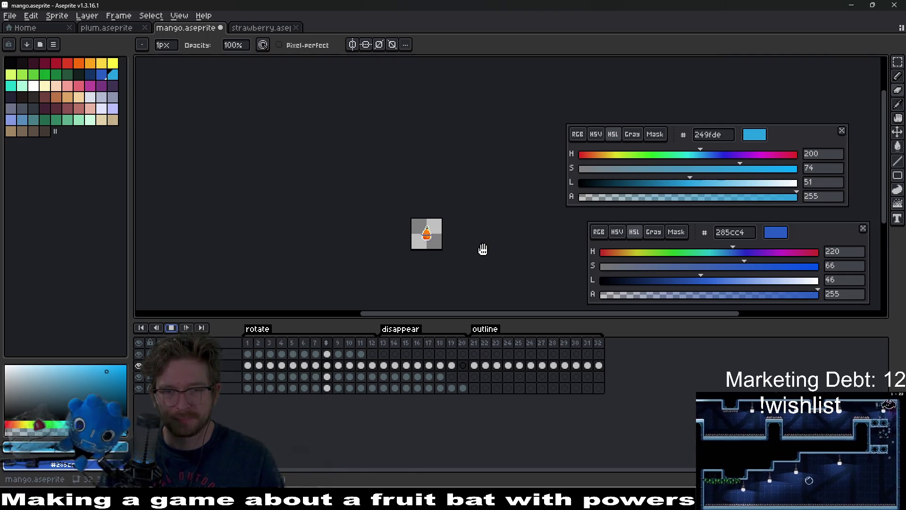
pyautogui.scroll(5, 482, 249)
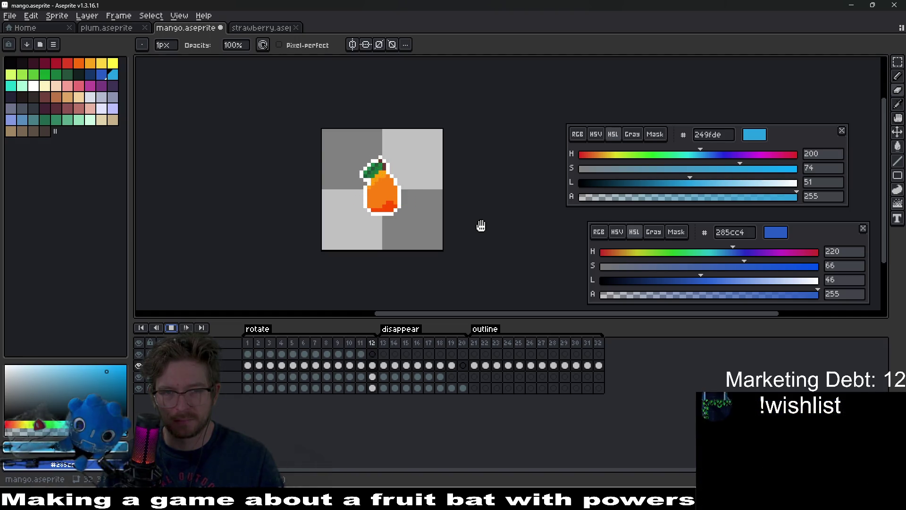
pyautogui.click(178, 329)
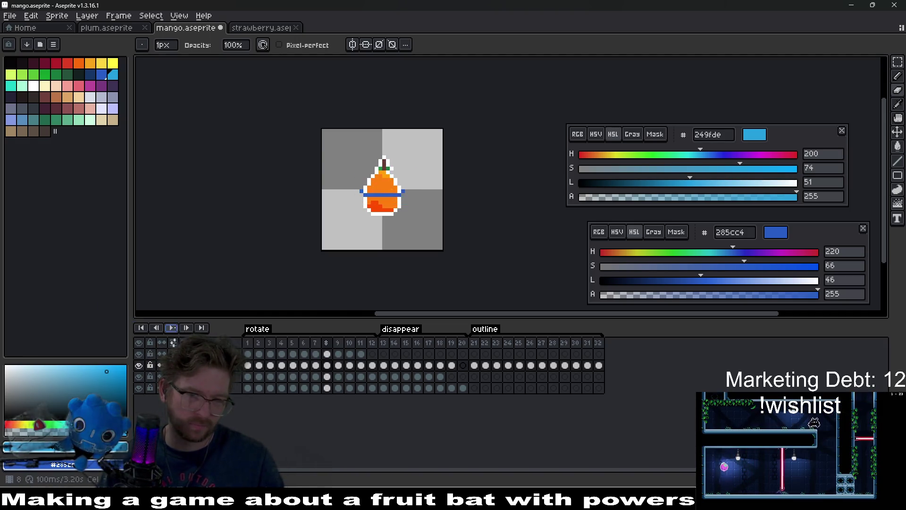
pyautogui.scroll(2, 342, 191)
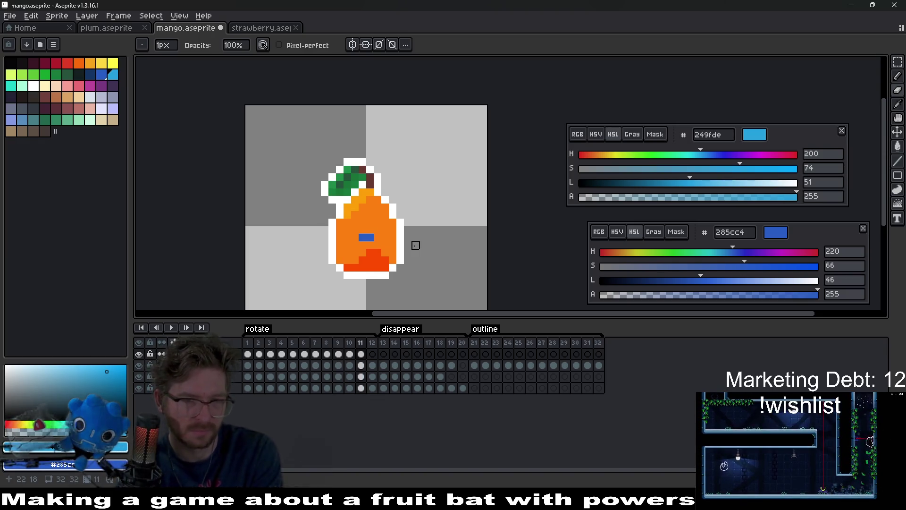
pyautogui.click(262, 356)
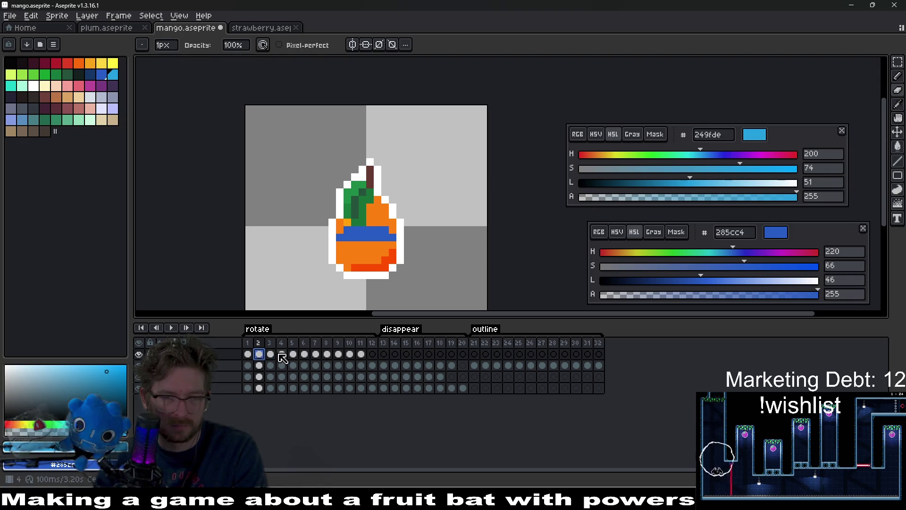
# Compare the ring on frames 1 and 2, settling on frame 2 zoomed in
pyautogui.press('Left')
pyautogui.press('Right')
pyautogui.press('Right')
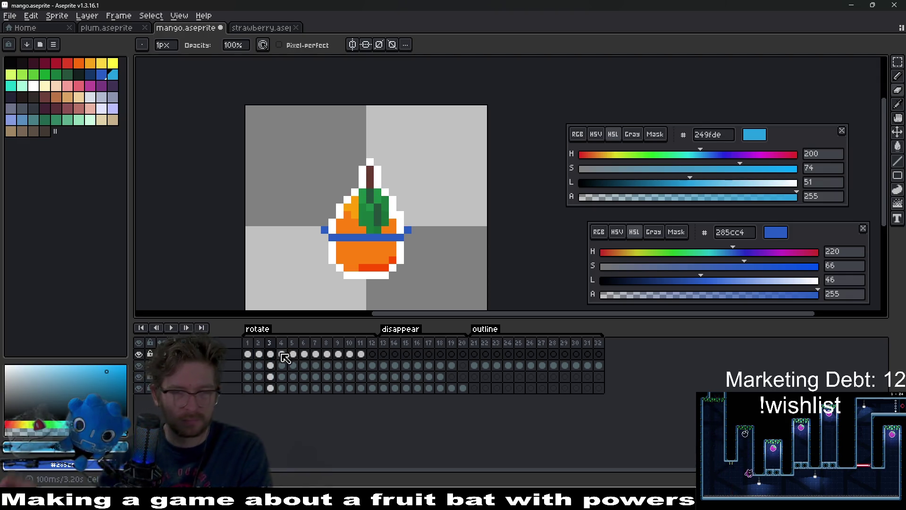
pyautogui.press('Left')
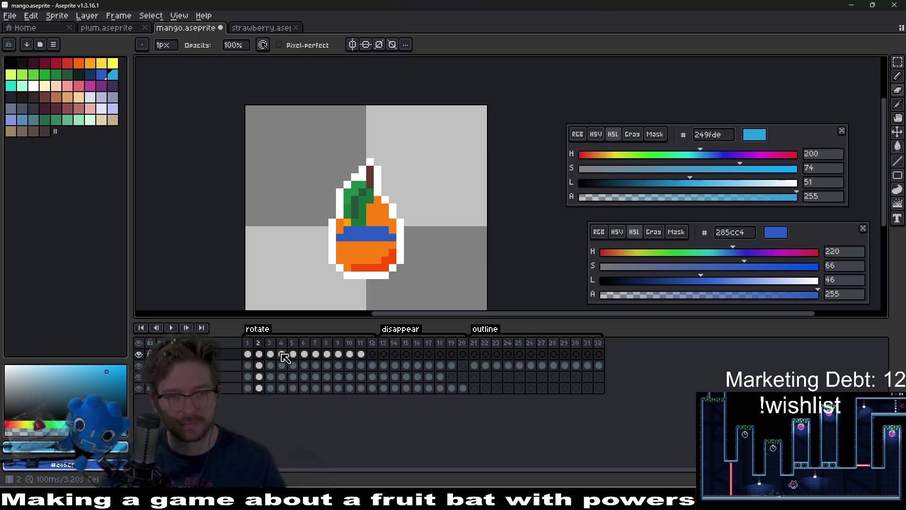
pyautogui.click(248, 355)
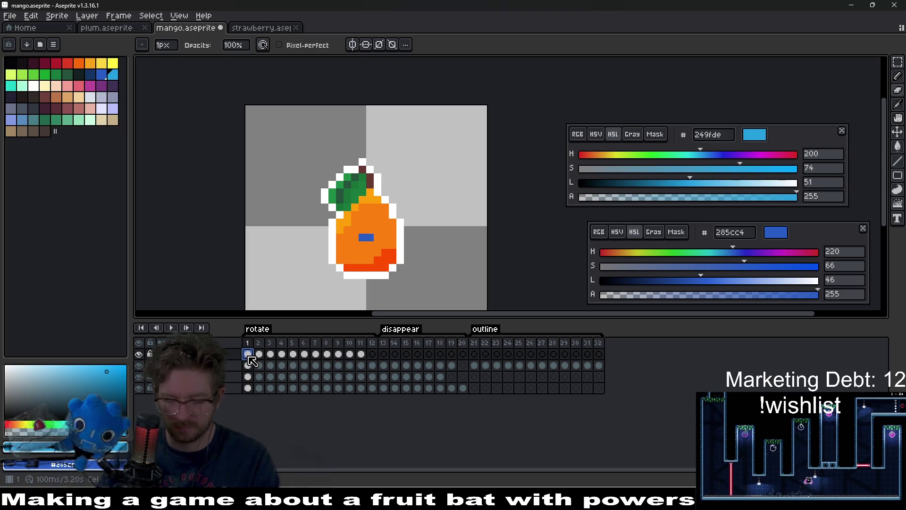
pyautogui.click(259, 355)
pyautogui.press('e')
pyautogui.scroll(2, 372, 204)
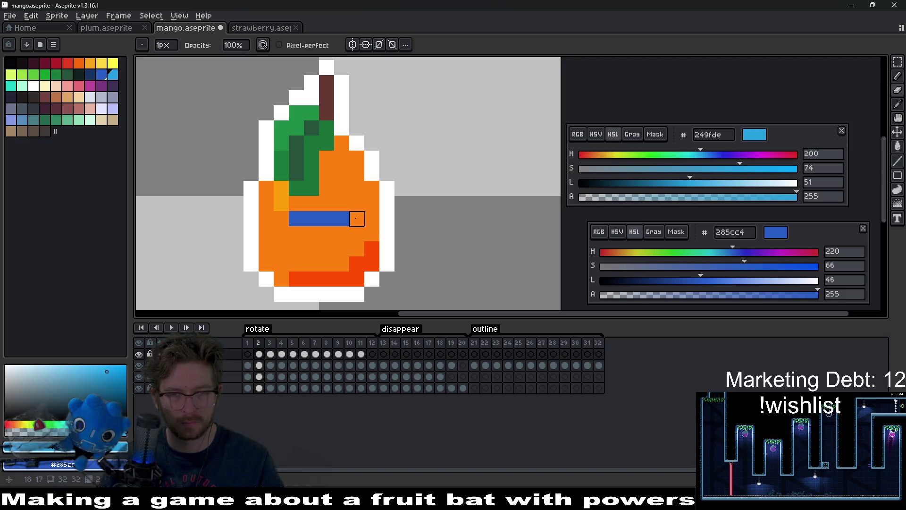
# Repaint the frame 2 ring pixels in the darker blue 285cc4 and play the animation
pyautogui.press('b')
pyautogui.click(320, 204)
pyautogui.keyDown('alt'); pyautogui.click(319, 217); pyautogui.keyUp('alt')
pyautogui.moveTo(326, 204); pyautogui.dragTo(314, 204)
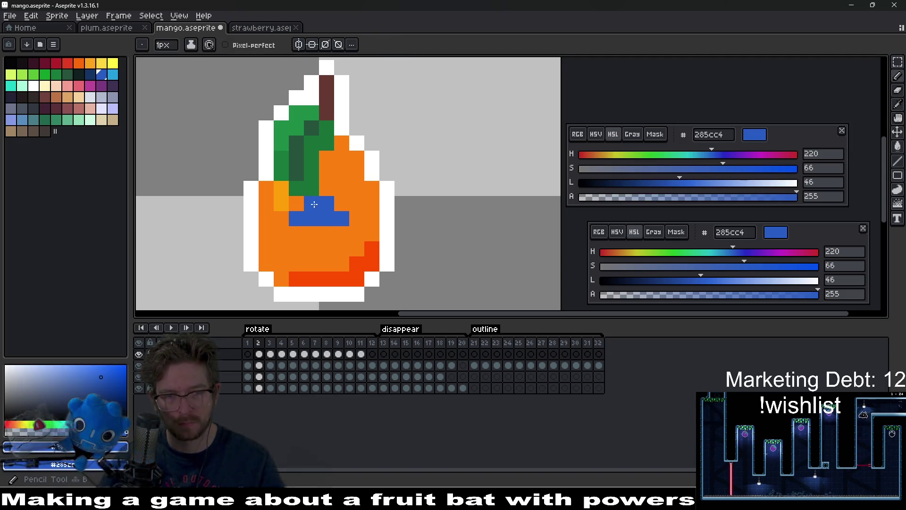
pyautogui.scroll(-5, 372, 222)
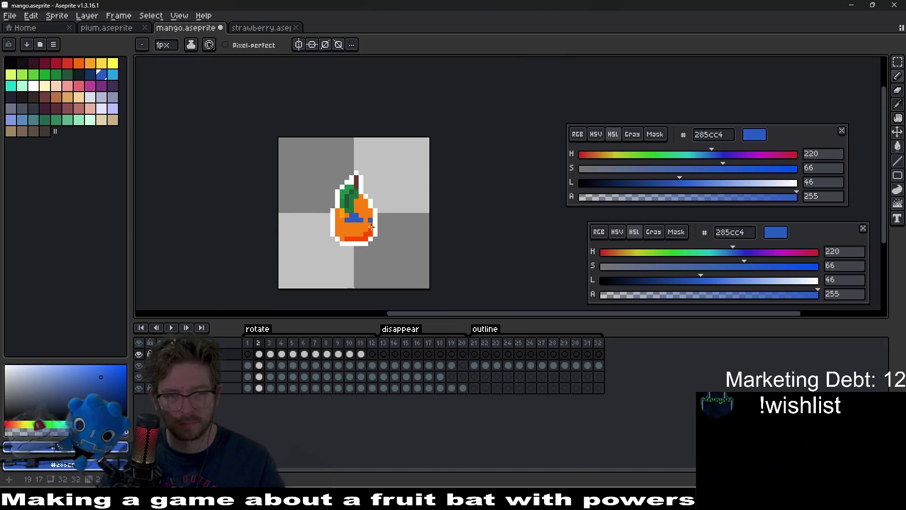
pyautogui.click(170, 328)
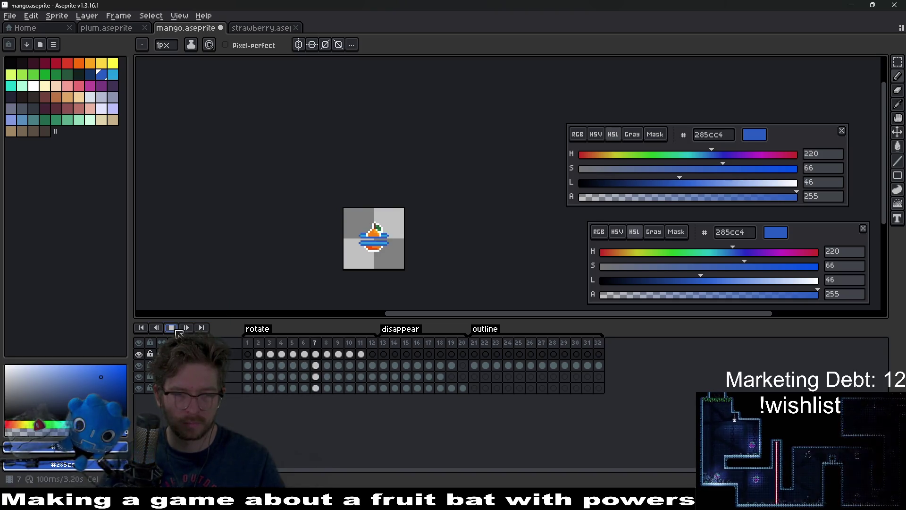
# Stop and replay the ring animation to review it, then bring up Hue/Saturation with Ctrl+U
pyautogui.click(173, 329)
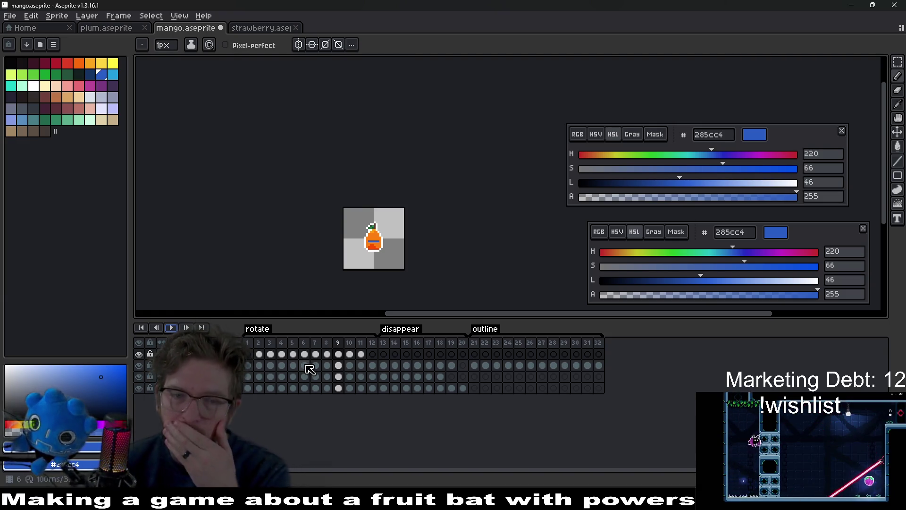
pyautogui.click(168, 327)
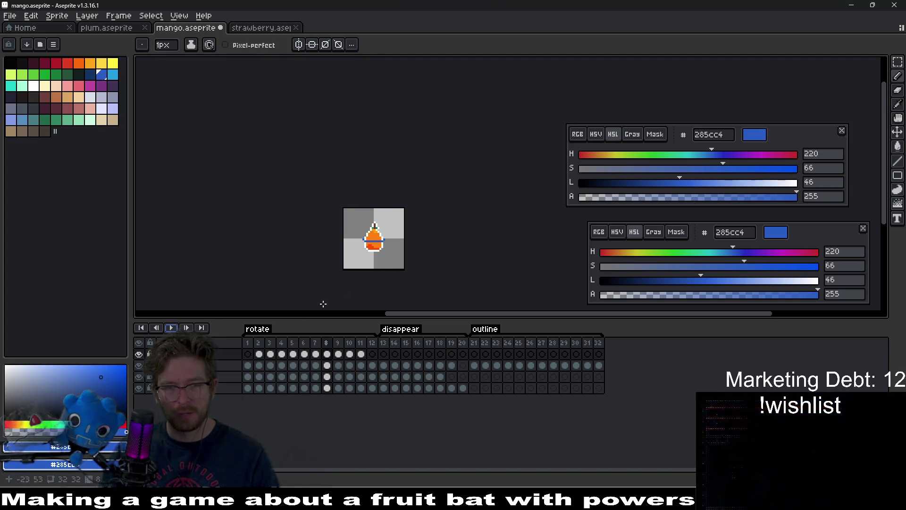
pyautogui.scroll(1, 391, 269)
pyautogui.hotkey('ctrl', 'u')
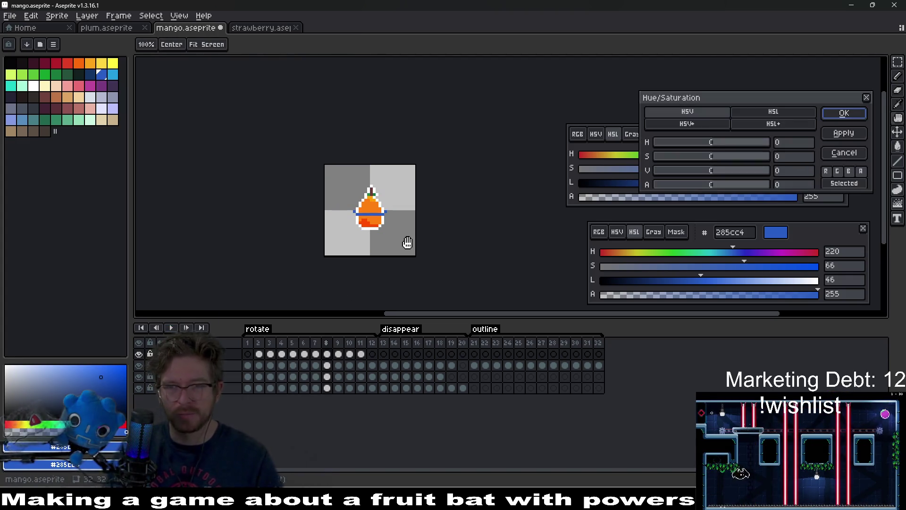
# Cancel Hue/Saturation, export all frames as the mango-Sheet.png sprite sheet, and switch to Godot
pyautogui.press('Escape')
pyautogui.hotkey('ctrl', 'e')
pyautogui.press('Return')
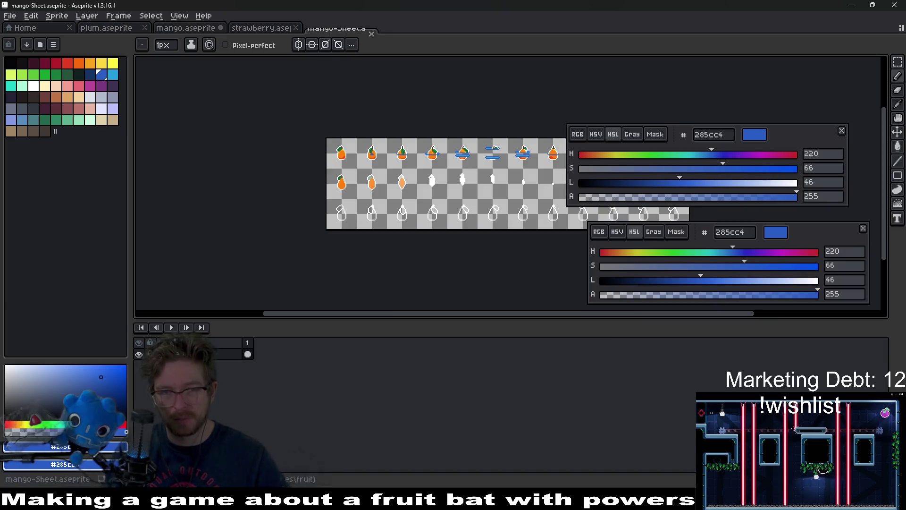
pyautogui.hotkey('ctrl', 'alt', 'shift', 's')
pyautogui.press('Return')
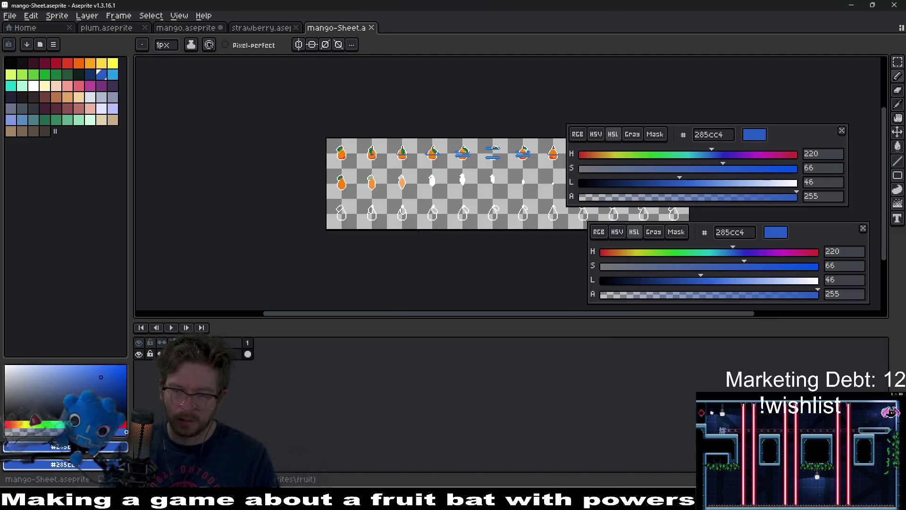
pyautogui.hotkey('alt', 'Tab')
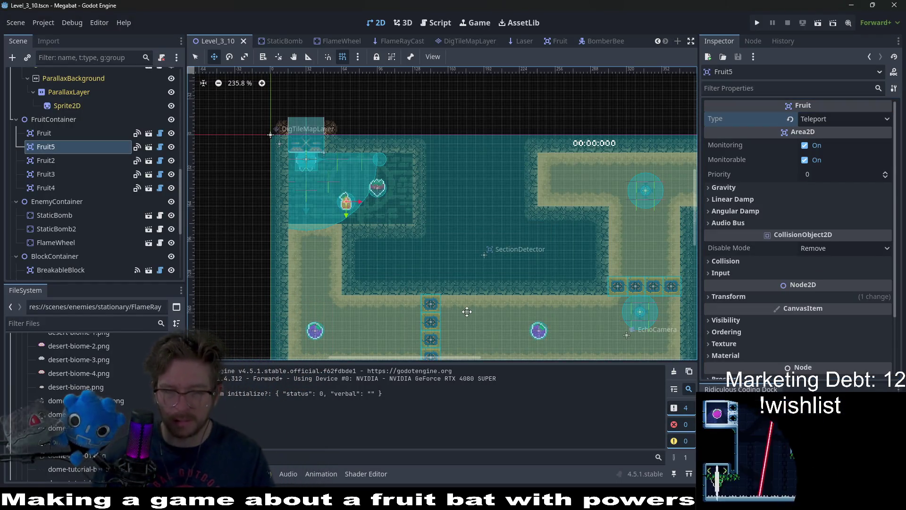
# Delete the Fruit5 node from Level_3_10 and save the scene
pyautogui.press('Delete')
pyautogui.press('Return')
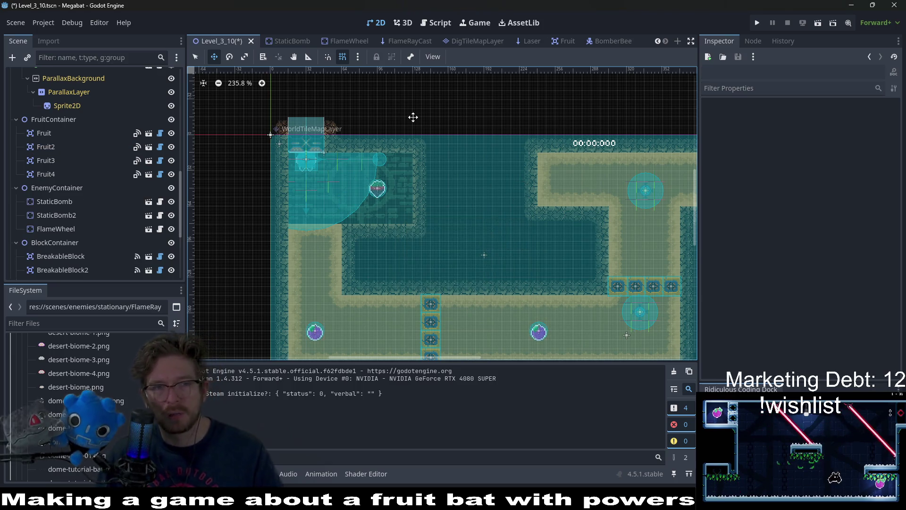
pyautogui.hotkey('ctrl', 's')
pyautogui.scroll(8, 403, 41)
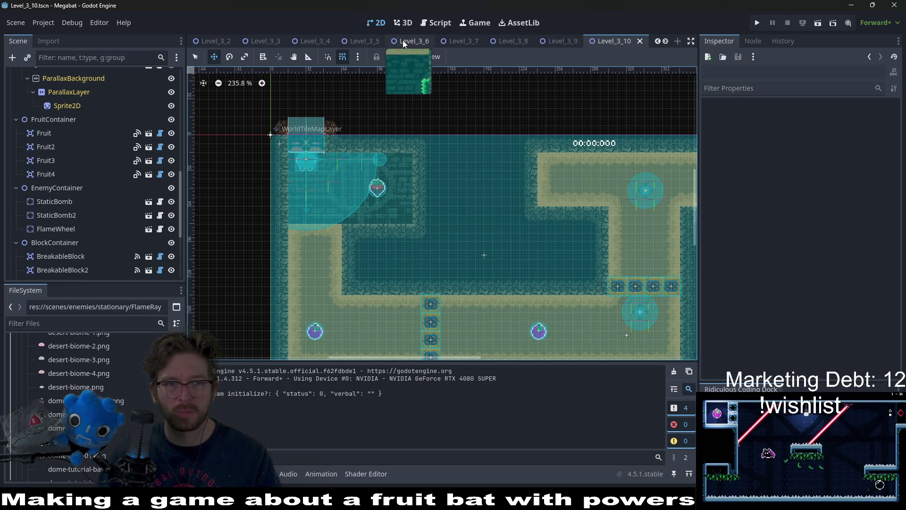
pyautogui.scroll(4, 403, 41)
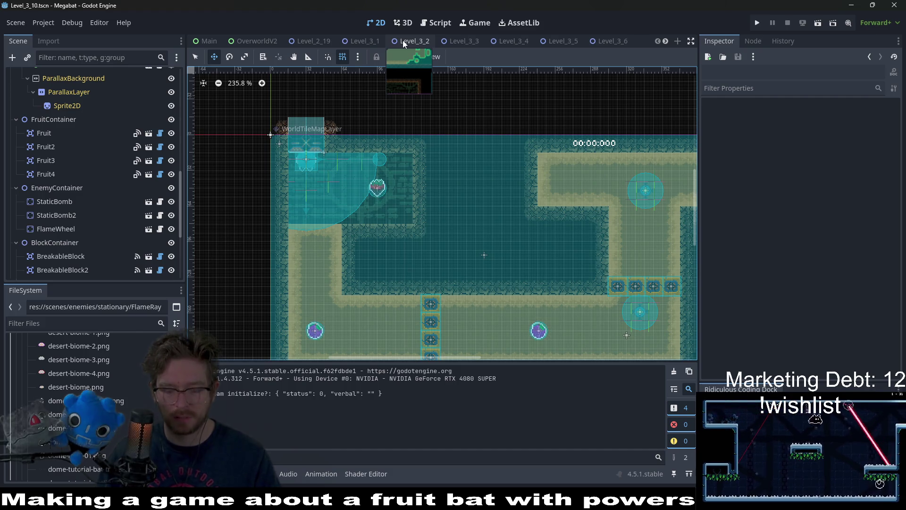
# Find and open the Level_2_1 scene via quick search, then run it with F6
pyautogui.hotkey('alt', 'shift', 'o')
pyautogui.write('level_')
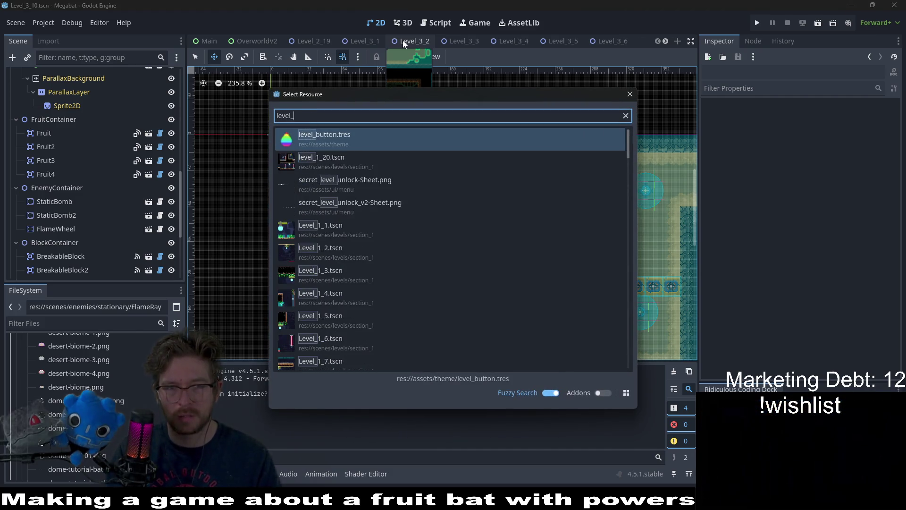
pyautogui.write('1')
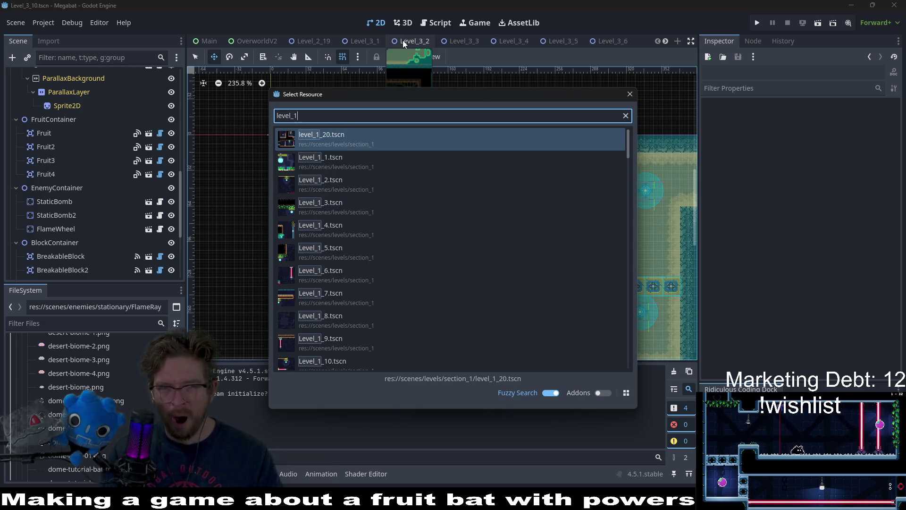
pyautogui.press('BackSpace')
pyautogui.write('2_1')
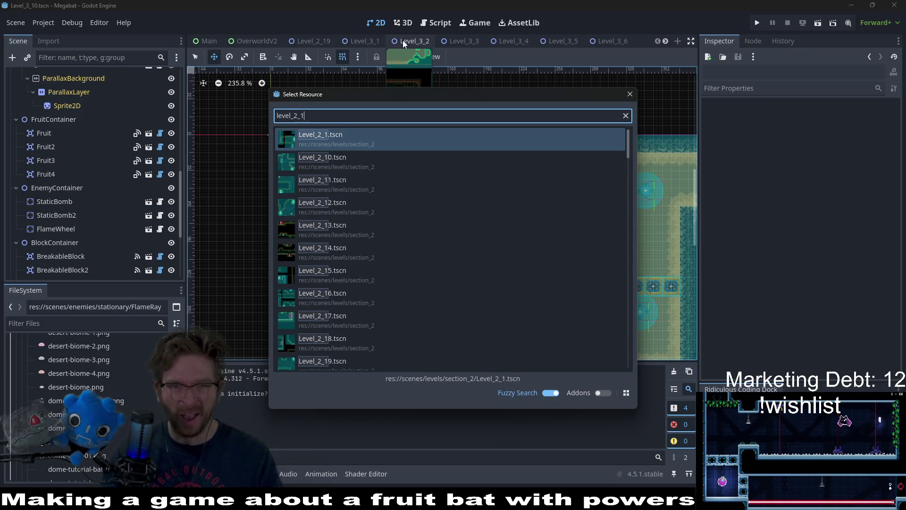
pyautogui.press('Return')
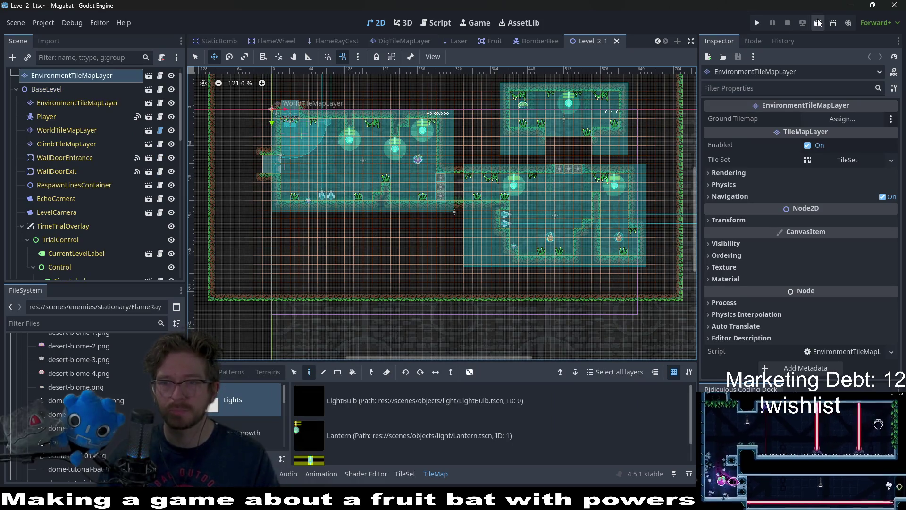
pyautogui.press('F6')
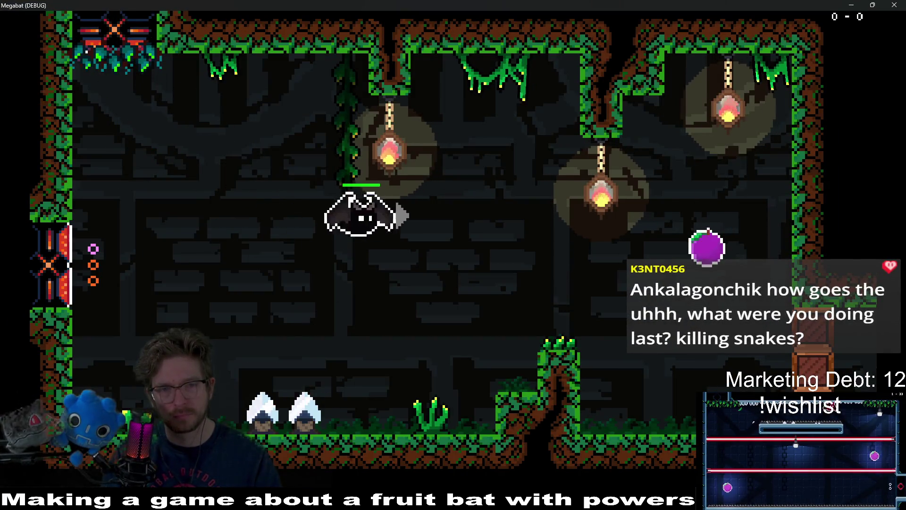
# Fly the bat around Level_2_1 collecting the plum and mangoes, then close the game with F8
pyautogui.press('Right')
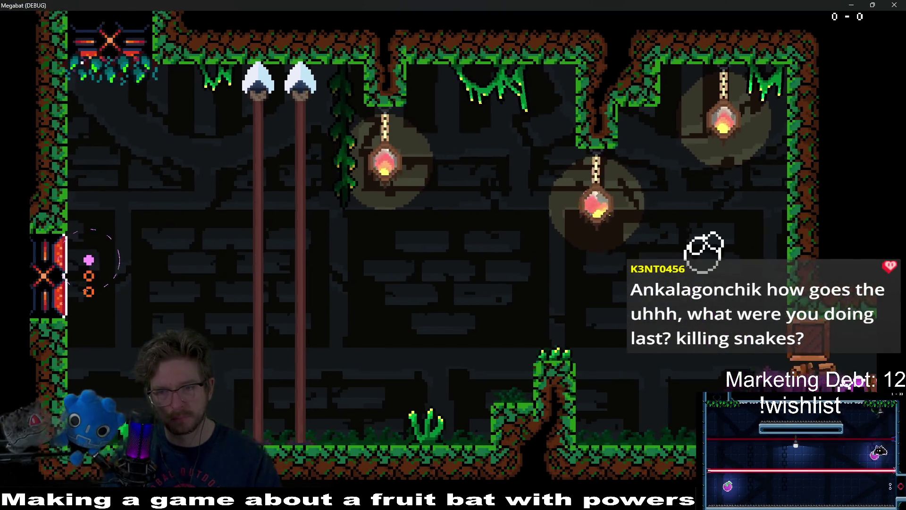
pyautogui.press('Right')
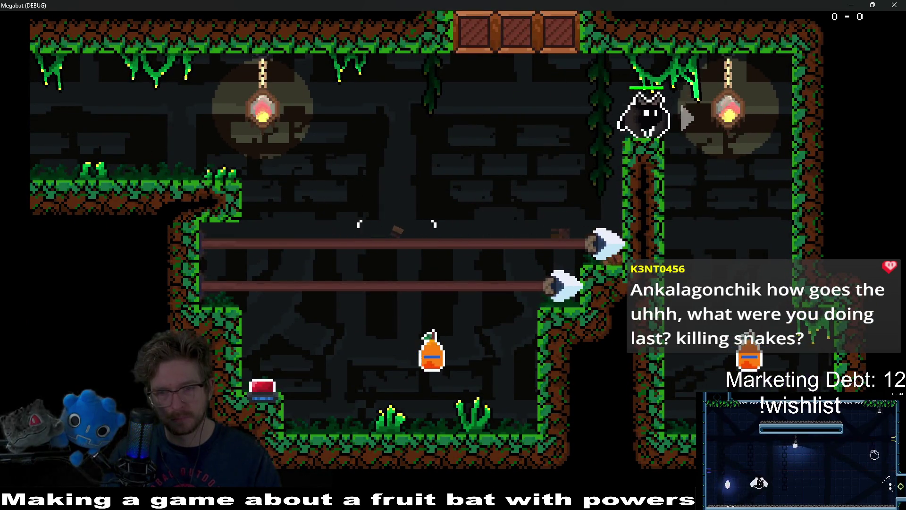
pyautogui.press('Left')
pyautogui.press('Right')
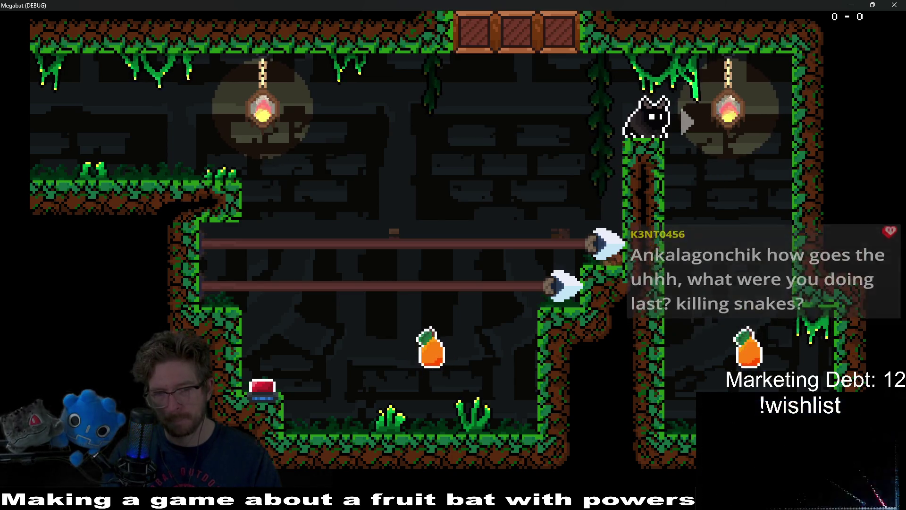
pyautogui.press('Down')
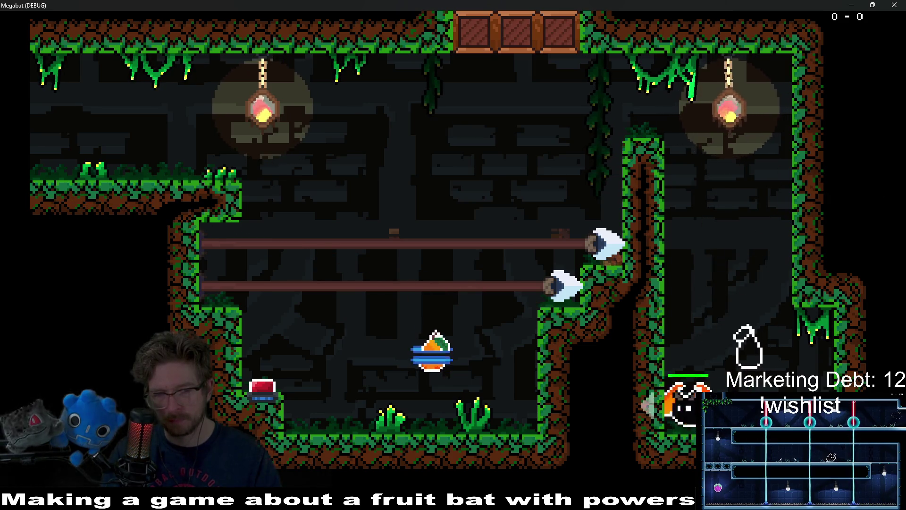
pyautogui.press('Left')
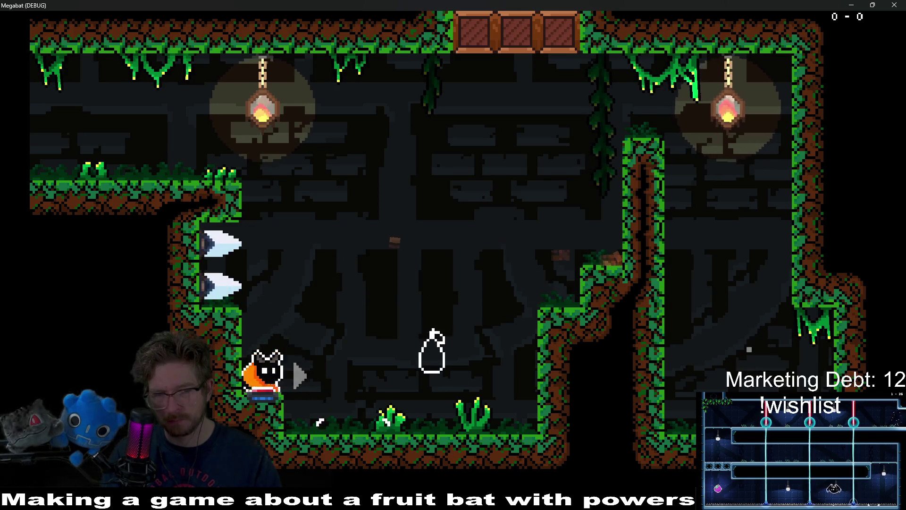
pyautogui.press('Up')
pyautogui.press('Left')
pyautogui.press('Right')
pyautogui.press('Down')
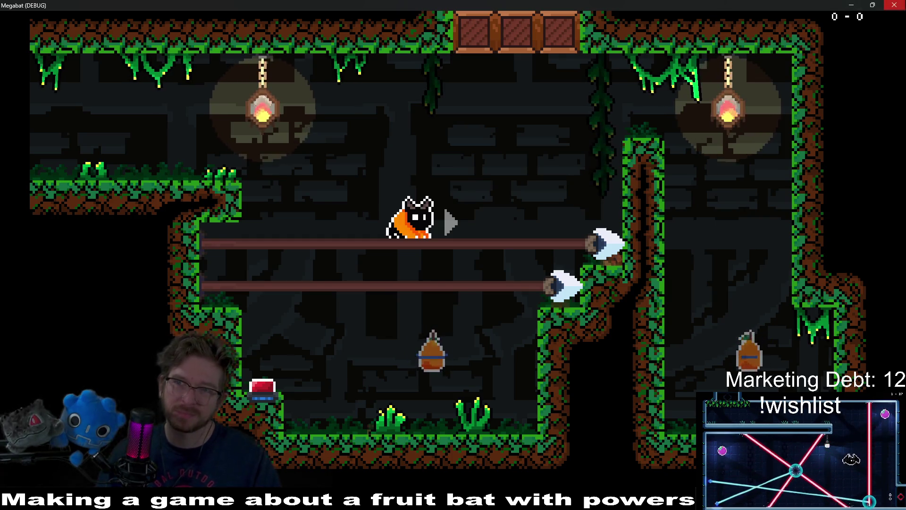
pyautogui.press('F8')
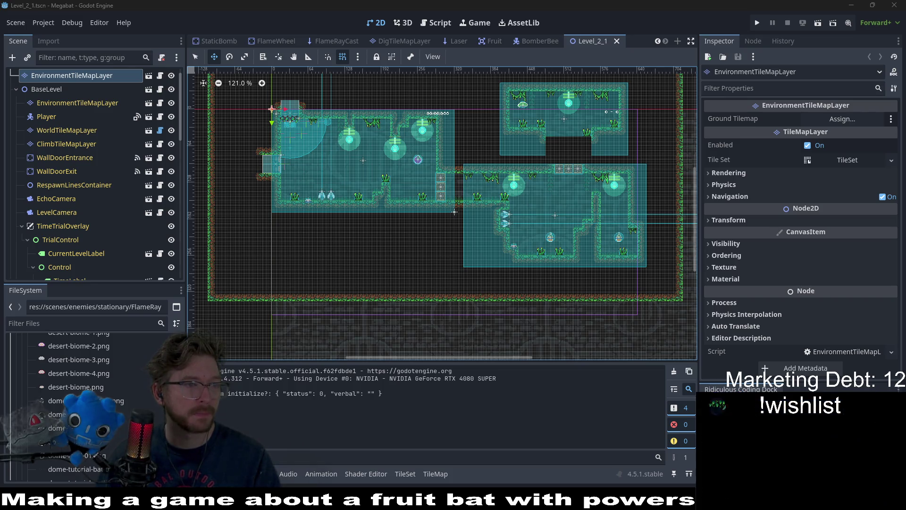
# In Microscape, dismiss the level-up notice and open the Activity & Loot panel
pyautogui.hotkey('alt', 'Tab')
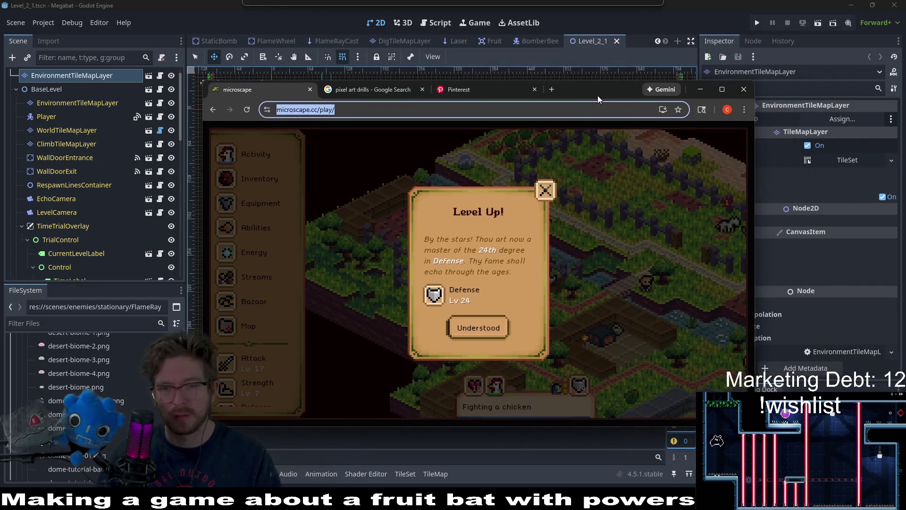
pyautogui.click(481, 328)
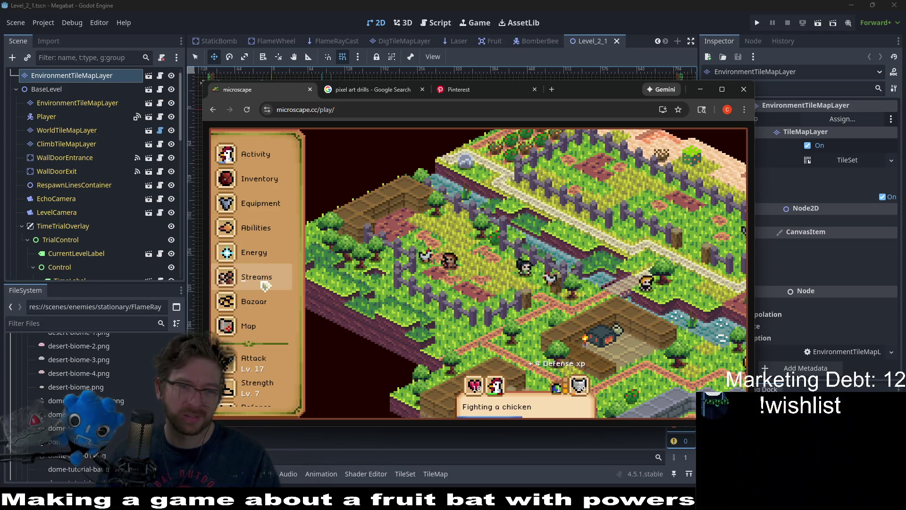
pyautogui.click(252, 178)
pyautogui.click(255, 154)
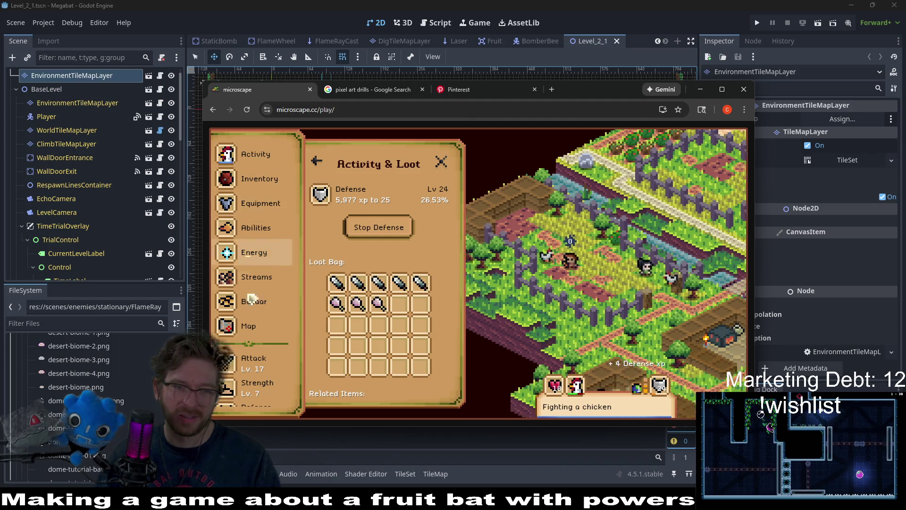
pyautogui.scroll(-10, 257, 373)
pyautogui.scroll(5, 262, 364)
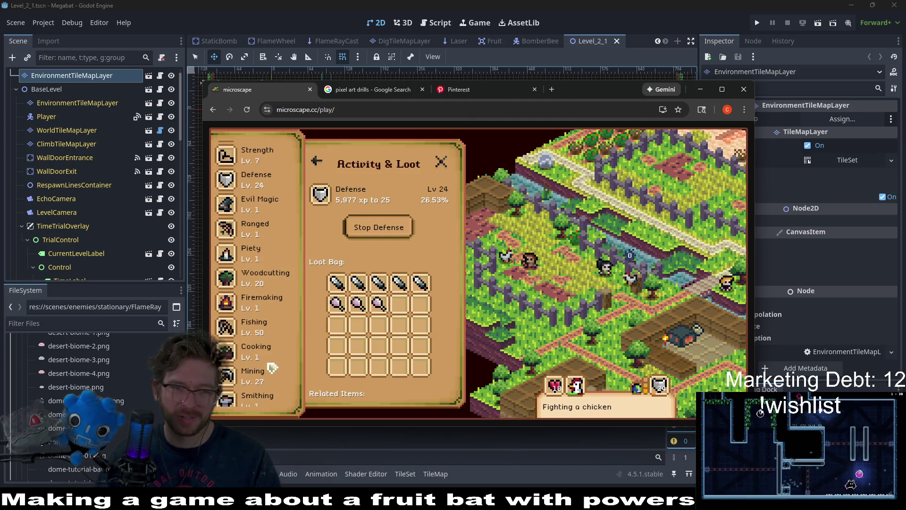
# Start fighting chickens from the Ranged guidebook, then drag the game window aside
pyautogui.click(271, 229)
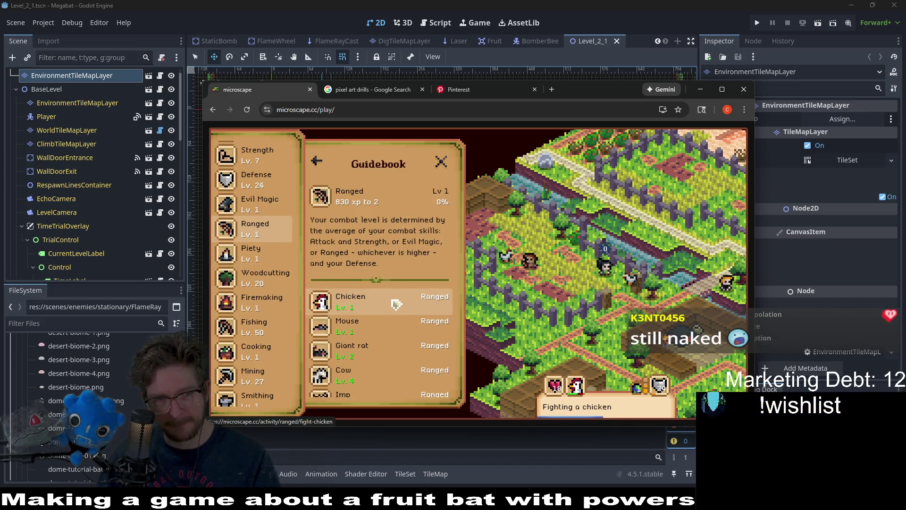
pyautogui.click(395, 304)
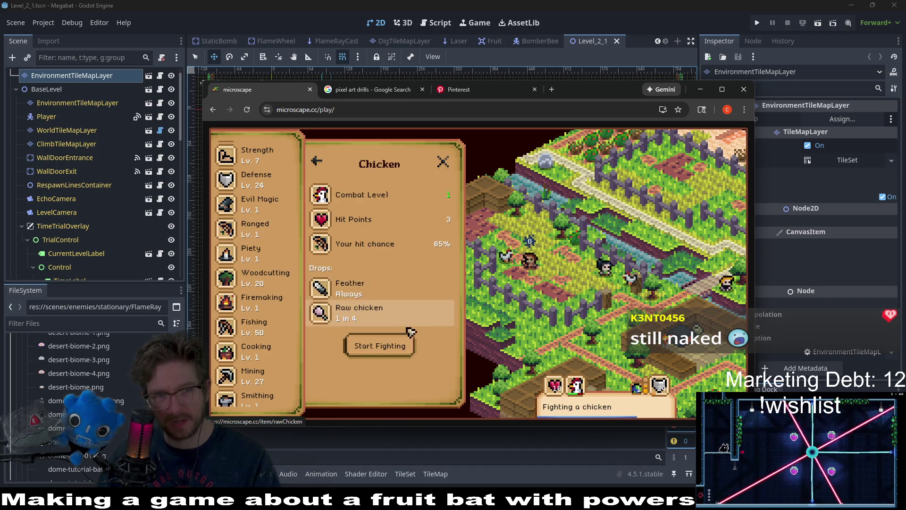
pyautogui.click(392, 341)
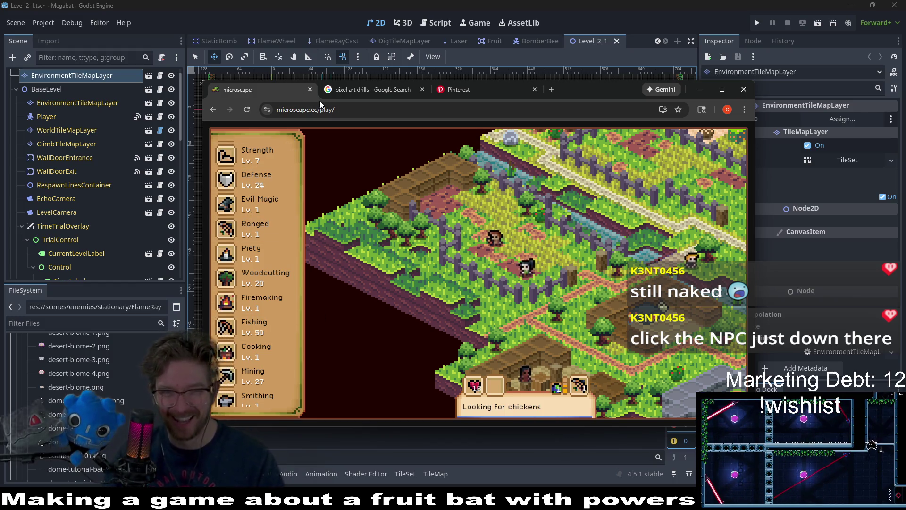
pyautogui.moveTo(575, 91); pyautogui.dragTo(0, 137)
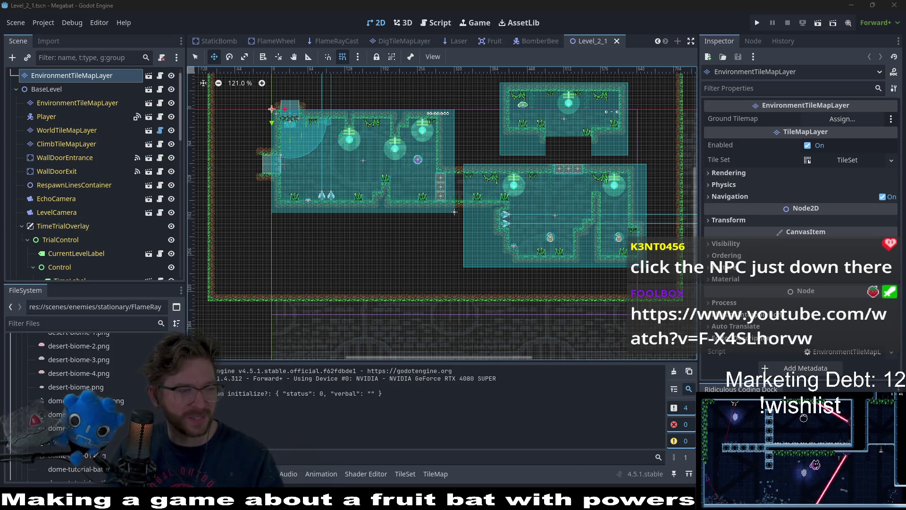
pyautogui.hotkey('alt', 'Tab')
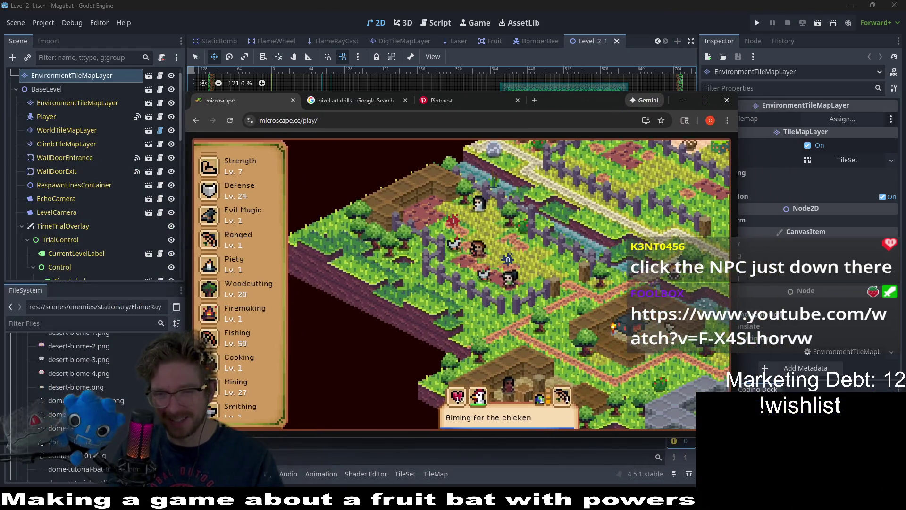
pyautogui.rightClick(581, 302)
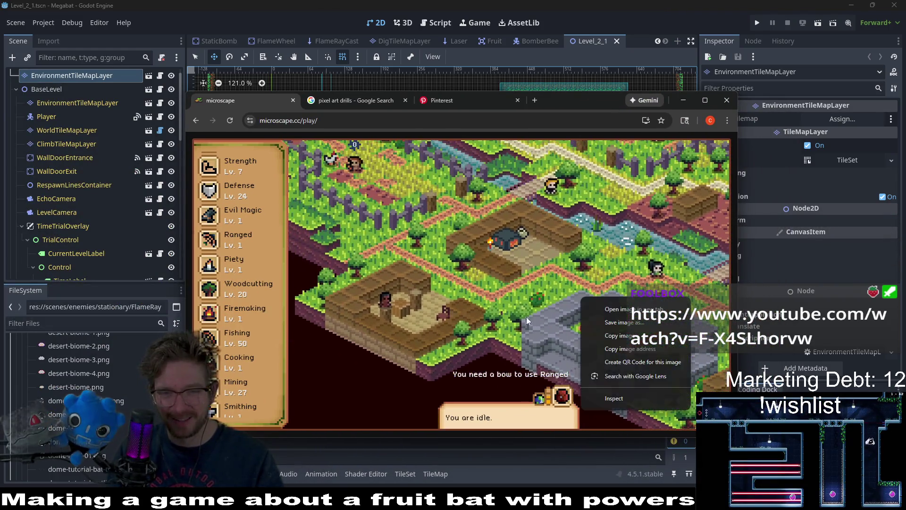
pyautogui.click(386, 306)
pyautogui.click(386, 305)
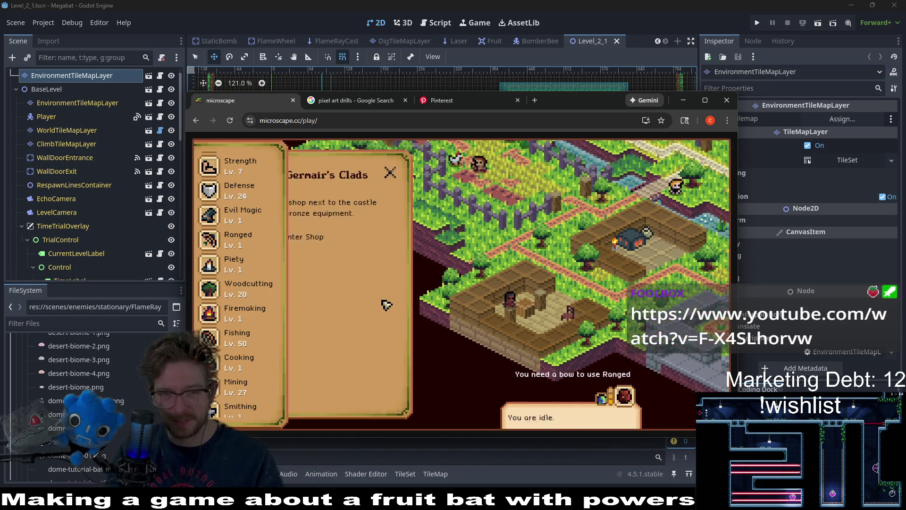
pyautogui.click(356, 237)
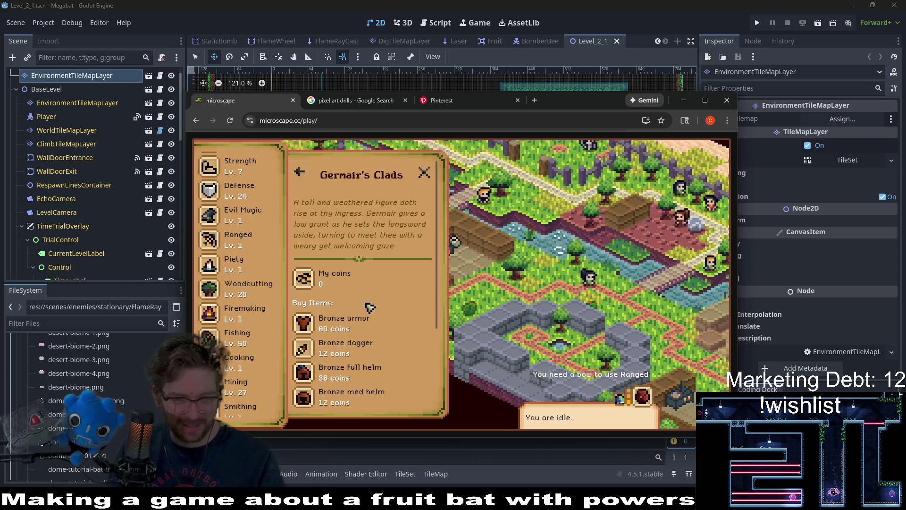
pyautogui.scroll(-5, 396, 330)
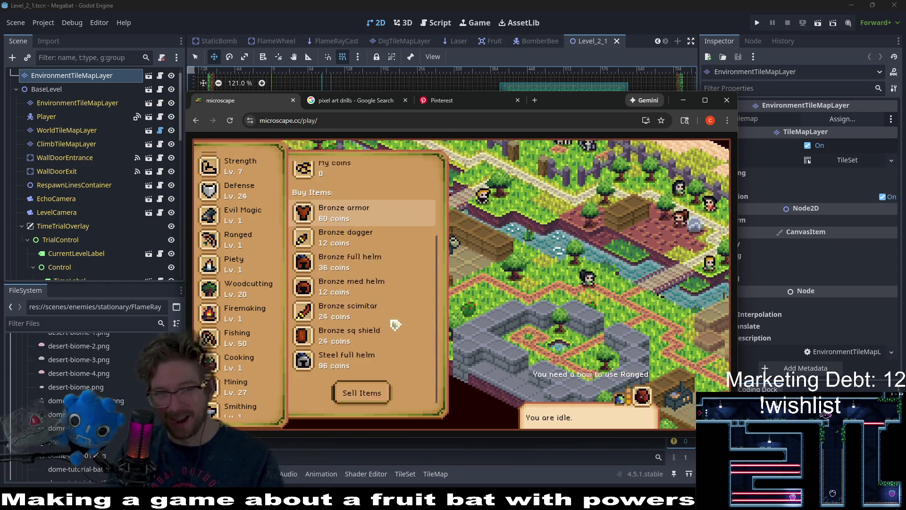
pyautogui.scroll(5, 395, 325)
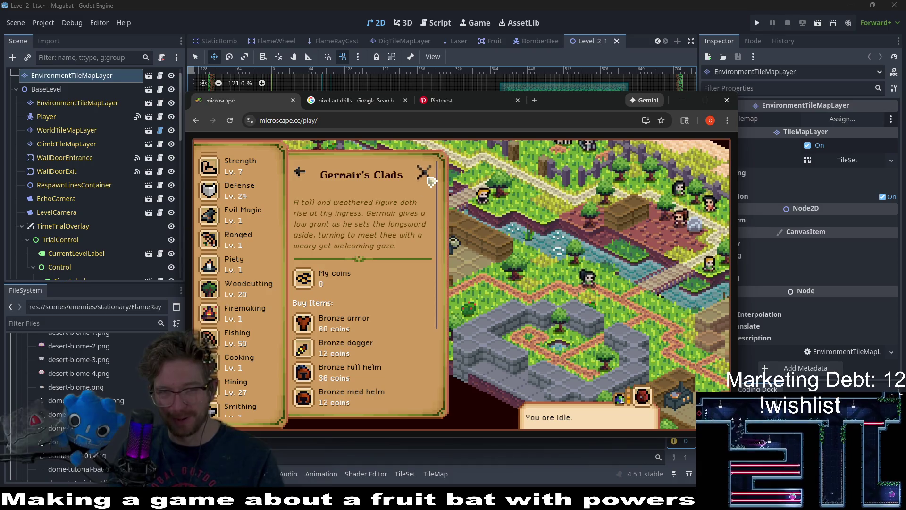
pyautogui.click(423, 172)
pyautogui.moveTo(563, 104); pyautogui.dragTo(0, 94)
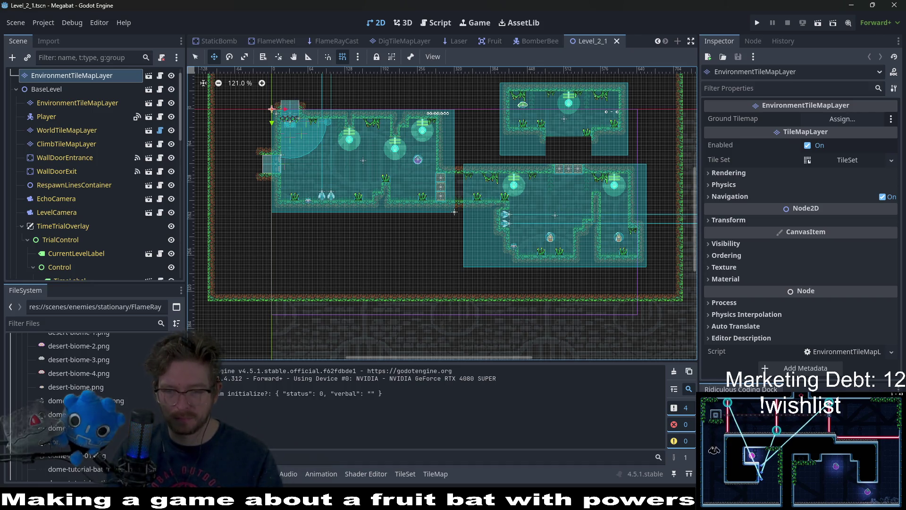
pyautogui.hotkey('alt', 'Tab')
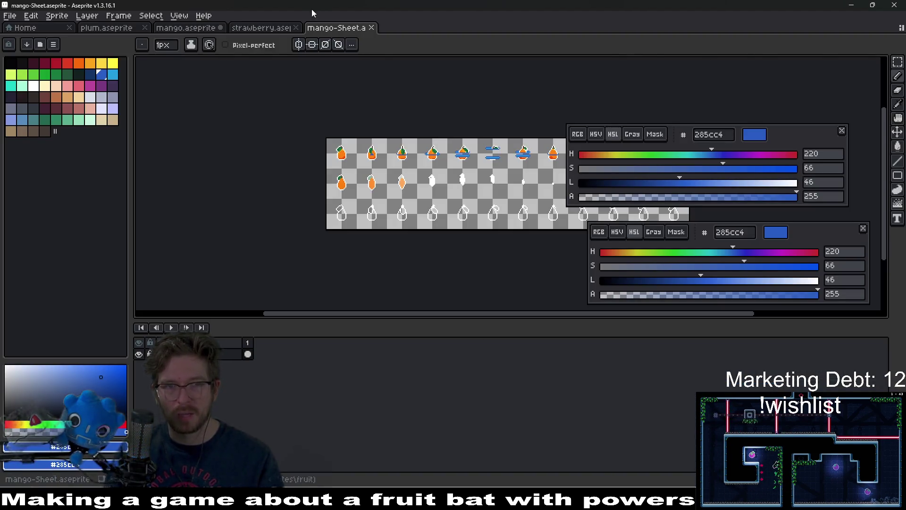
# Close mango-Sheet, undo the last two strokes on mango.aseprite, and save it
pyautogui.middleClick(325, 30)
pyautogui.click(203, 30)
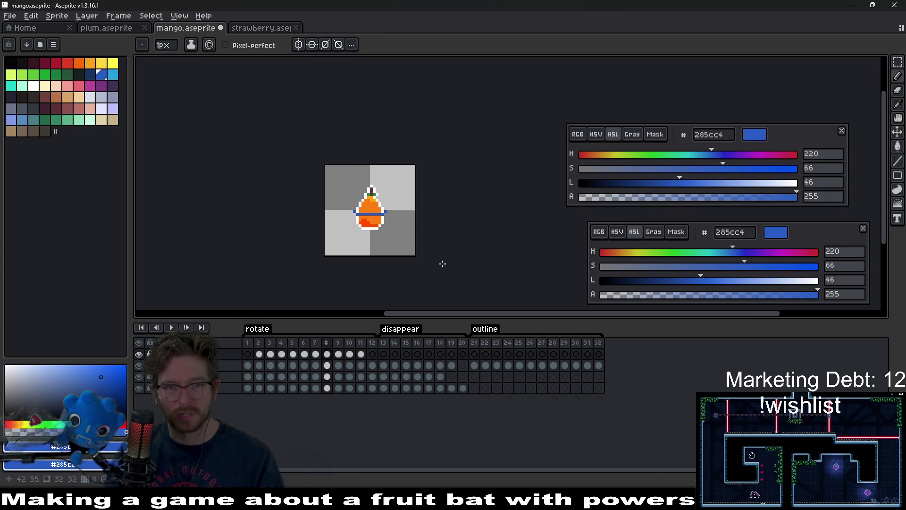
pyautogui.scroll(-2, 443, 264)
pyautogui.scroll(2, 433, 213)
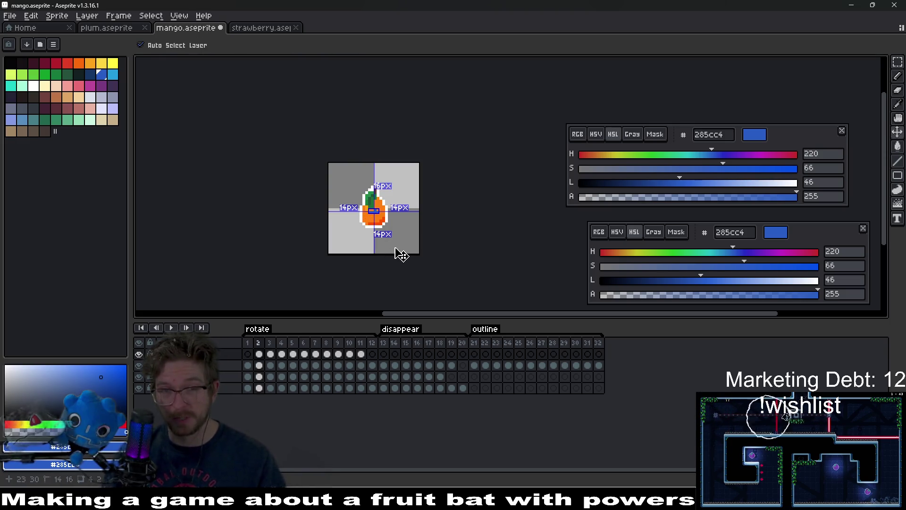
pyautogui.hotkey('ctrl', 'z')
pyautogui.hotkey('ctrl', 'z')
pyautogui.hotkey('ctrl', 'z')
pyautogui.hotkey('ctrl', 'z')
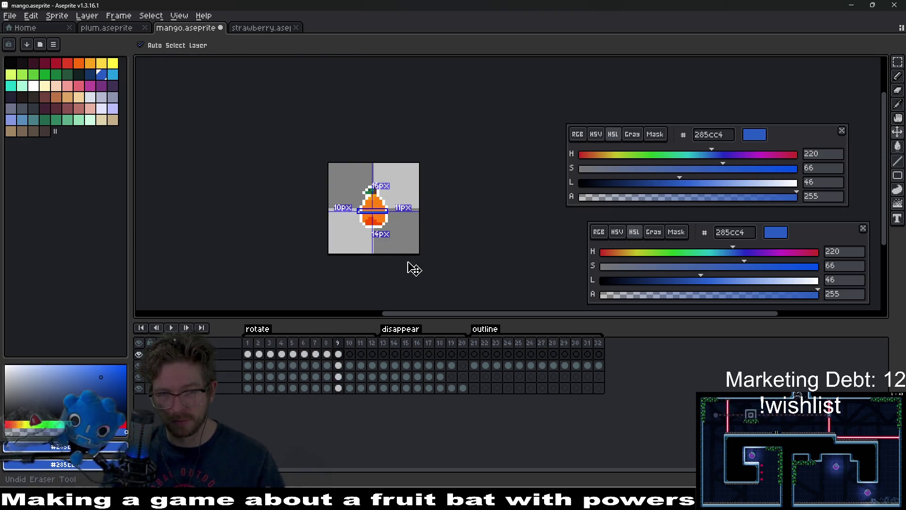
pyautogui.hotkey('ctrl', 'z')
pyautogui.hotkey('ctrl', 'z')
pyautogui.hotkey('ctrl', 'z')
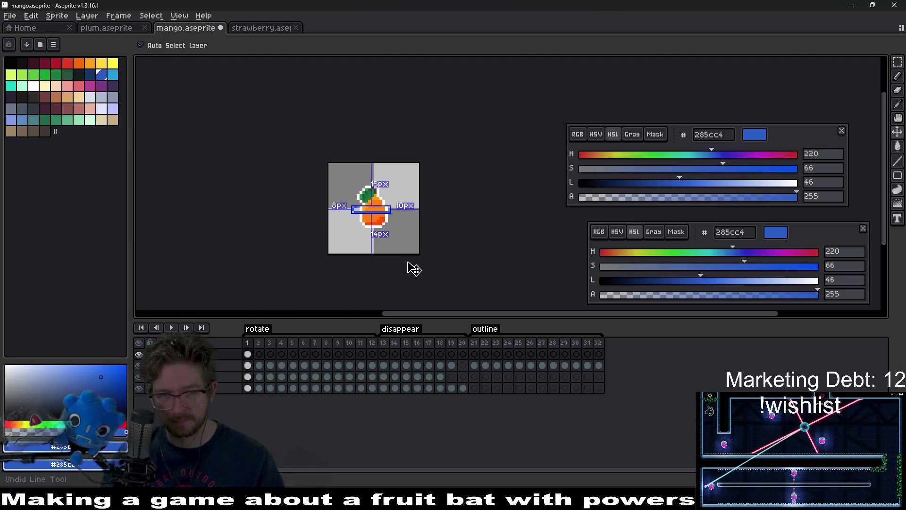
pyautogui.hotkey('ctrl', 's')
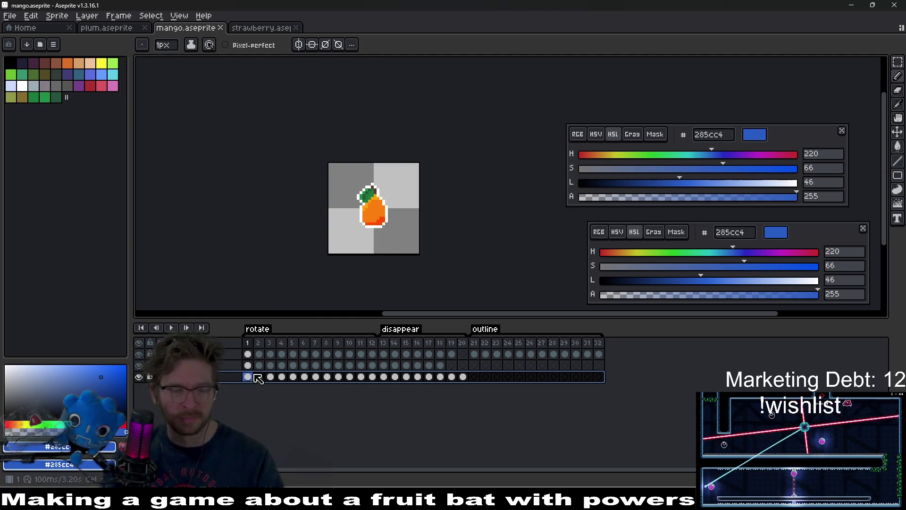
# Add a new empty layer and move it to the top of the layer stack
pyautogui.hotkey('shift', 'n')
pyautogui.hotkey('ctrl', 'y')
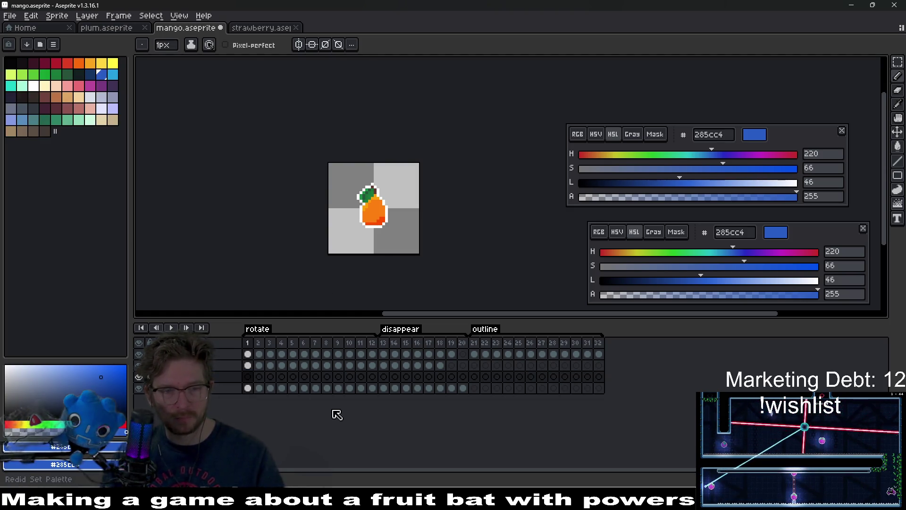
pyautogui.hotkey('ctrl', 'y')
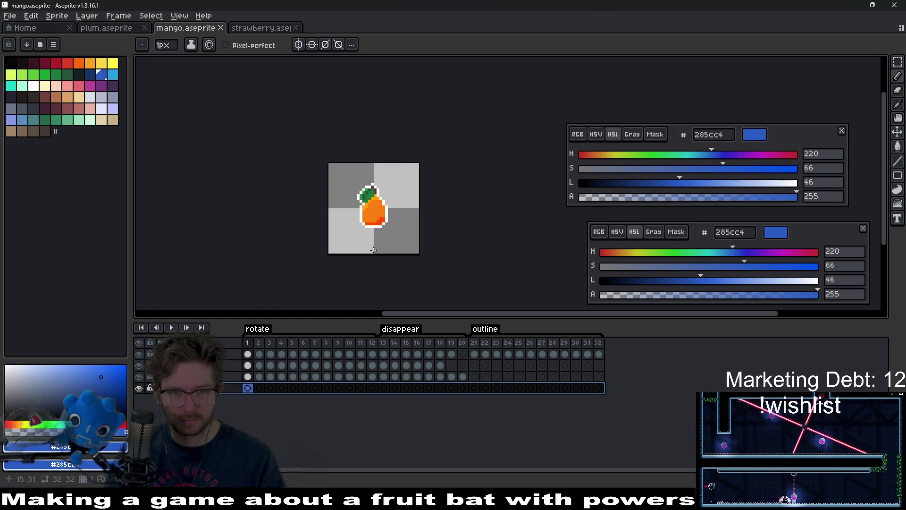
pyautogui.scroll(4, 414, 163)
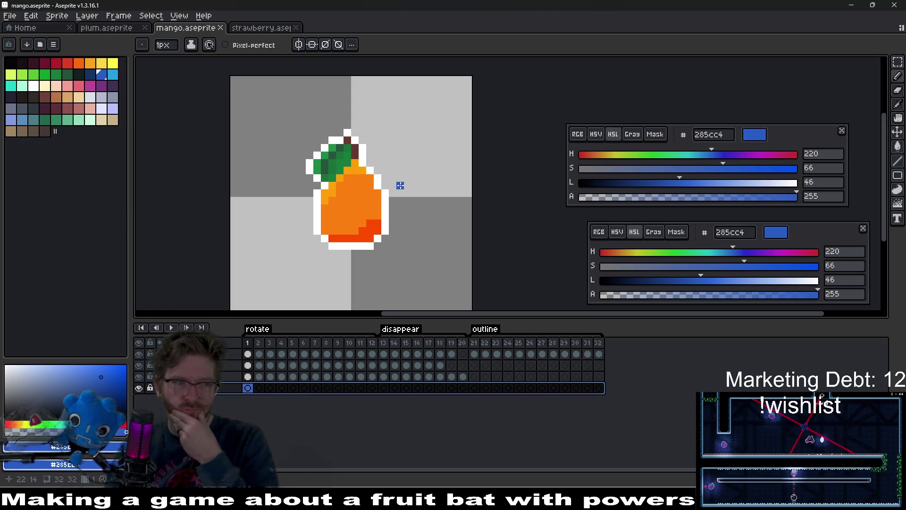
pyautogui.hotkey('ctrl', 'z')
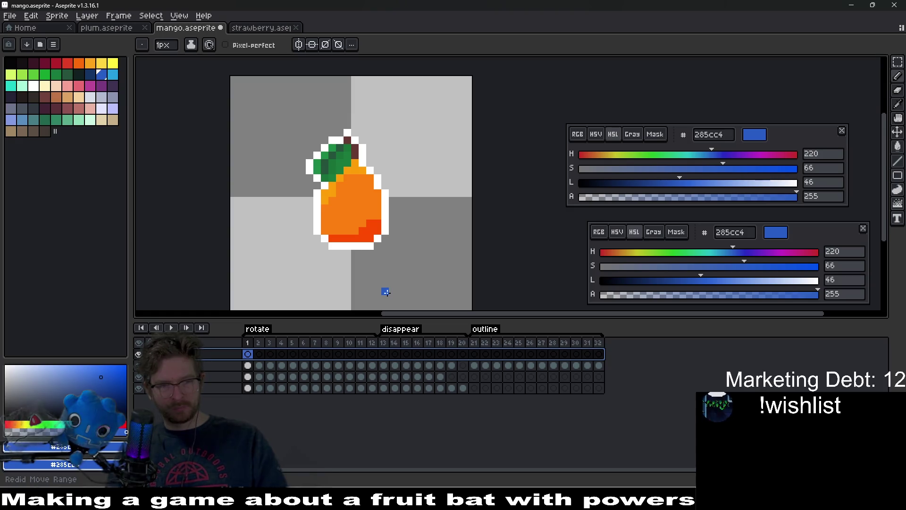
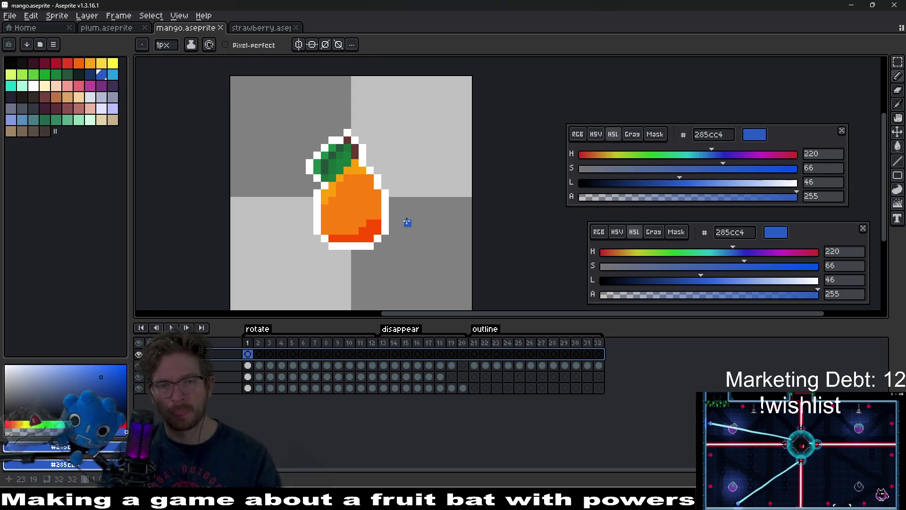
# Draw a straight blue line across the mango's middle and add a blue pixel on it
pyautogui.scroll(3, 407, 223)
pyautogui.press('l')
pyautogui.moveTo(401, 217); pyautogui.dragTo(384, 229)
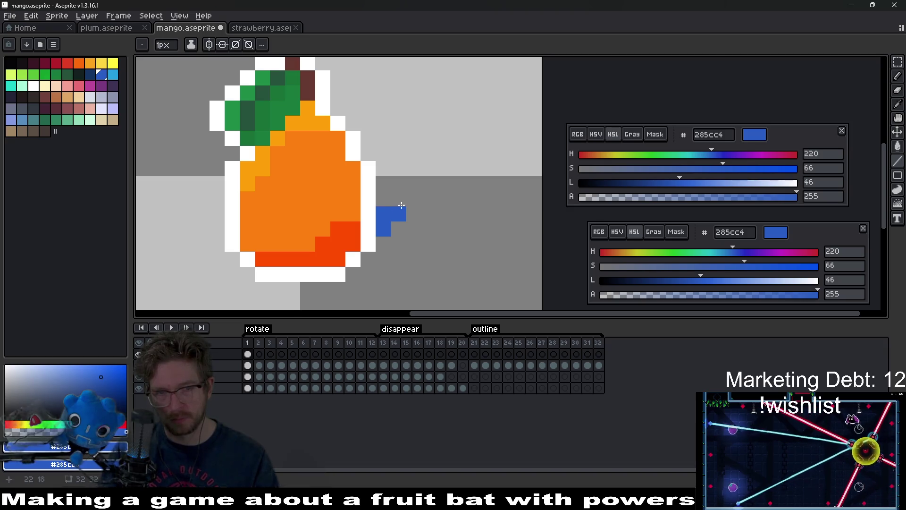
pyautogui.moveTo(409, 202)
pyautogui.mouseDown()
pyautogui.moveTo(435, 203)
pyautogui.moveTo(425, 214)
pyautogui.moveTo(439, 196)
pyautogui.moveTo(438, 169)
pyautogui.moveTo(425, 185)
pyautogui.moveTo(409, 185)
pyautogui.moveTo(534, 210)
pyautogui.moveTo(355, 209)
pyautogui.mouseUp()
pyautogui.hotkey('ctrl', 'z')
pyautogui.press('b')
pyautogui.click(435, 210)
# Erase stray blue pixels, extend the ring's ends and raise short tips at both sides
pyautogui.press('e')
pyautogui.click(439, 184)
pyautogui.click(515, 231)
pyautogui.press('b')
pyautogui.click(521, 217)
pyautogui.click(335, 217)
pyautogui.click(319, 202)
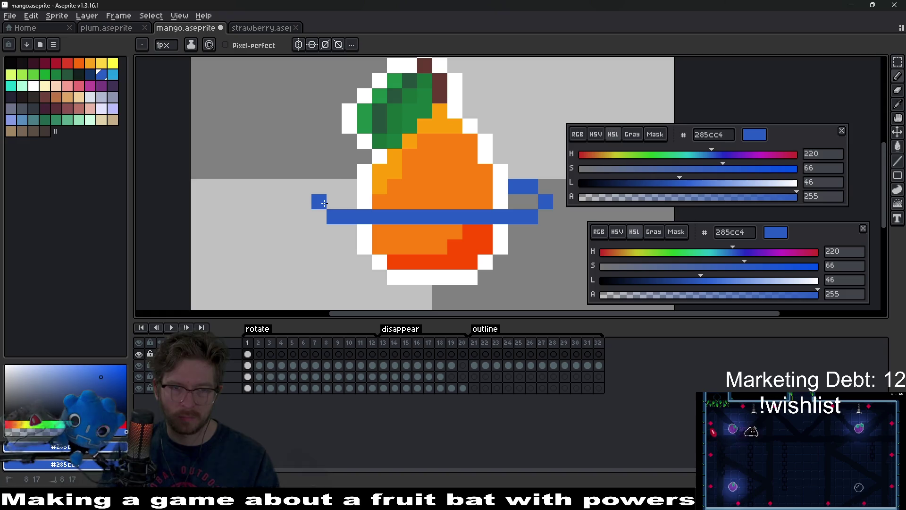
pyautogui.click(333, 185)
# Recentre on the mango and nudge the blue ring band up one pixel
pyautogui.scroll(-6, 457, 214)
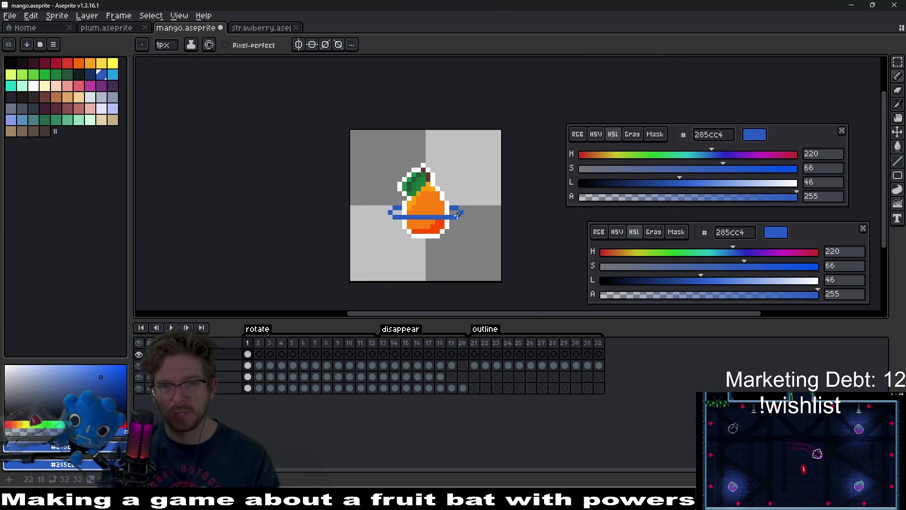
pyautogui.scroll(3, 460, 216)
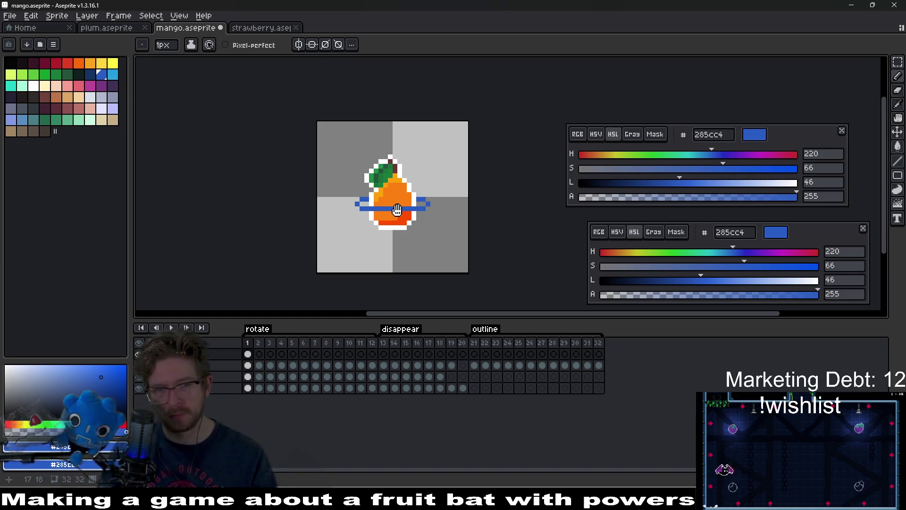
pyautogui.moveTo(413, 283); pyautogui.dragTo(402, 309)
pyautogui.scroll(1, 382, 244)
pyautogui.moveTo(431, 268); pyautogui.dragTo(417, 289)
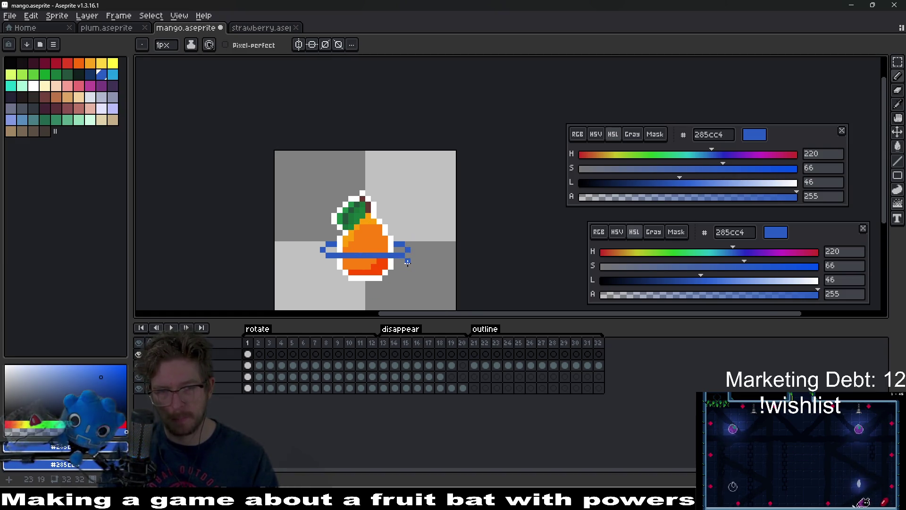
pyautogui.press('v')
pyautogui.moveTo(379, 260); pyautogui.dragTo(380, 255)
# Bring the browser window with the video over the editor
pyautogui.scroll(-1, 386, 253)
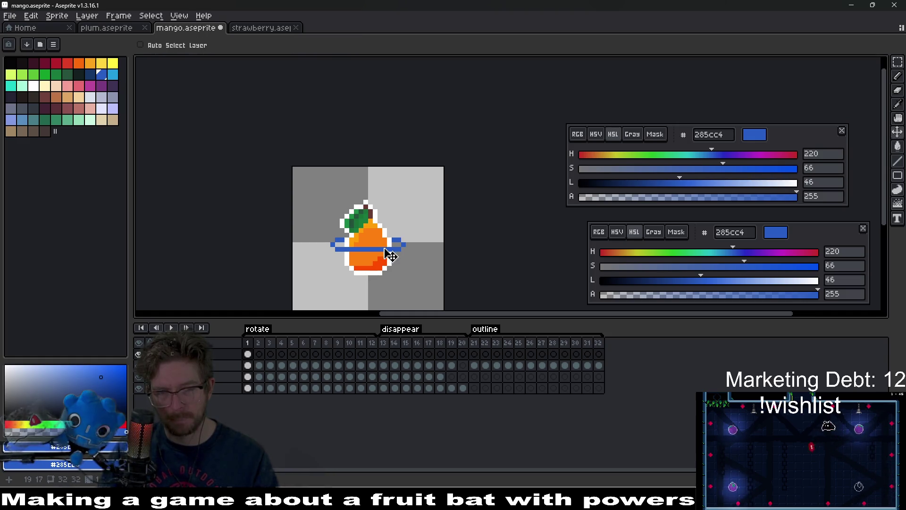
pyautogui.scroll(-4, 386, 254)
pyautogui.scroll(6, 387, 255)
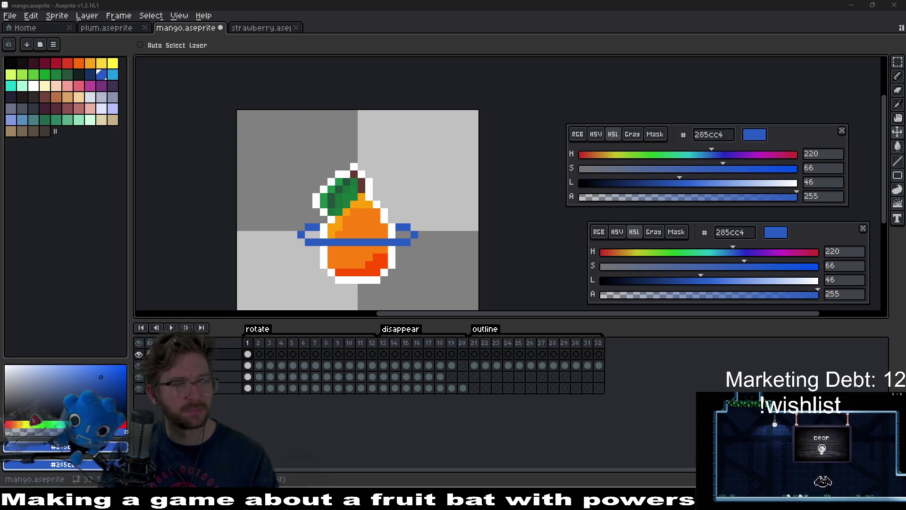
pyautogui.moveTo(0, 142)
pyautogui.mouseDown()
pyautogui.moveTo(444, 141)
pyautogui.moveTo(575, 73)
pyautogui.mouseUp()
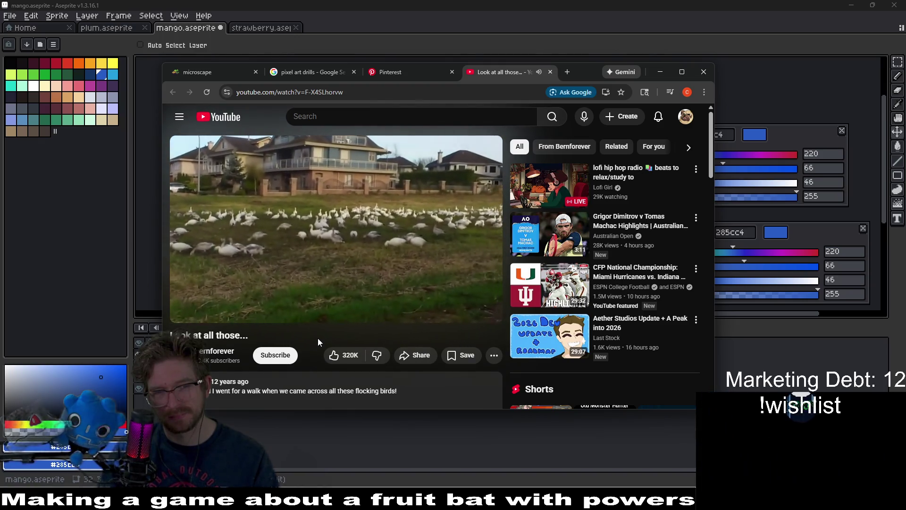
# Watch the geese video, close its tab and slide the browser off screen
pyautogui.moveTo(387, 228)
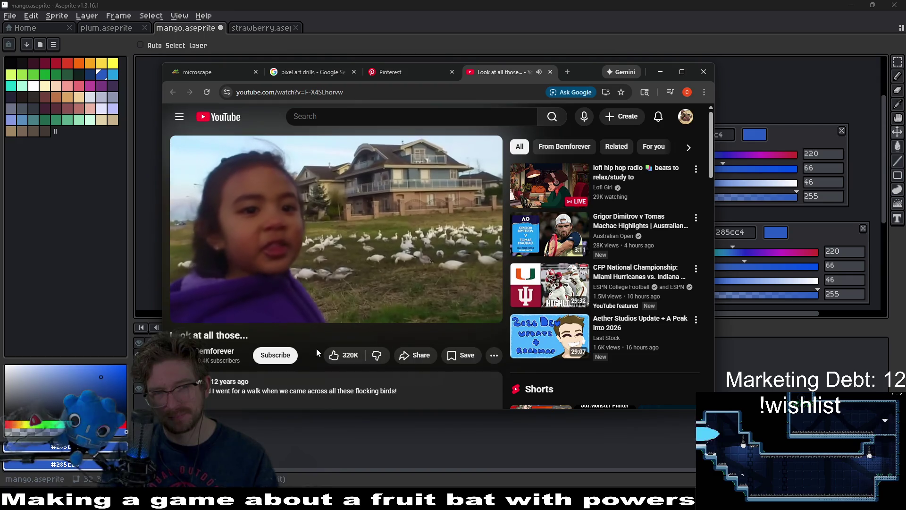
pyautogui.moveTo(378, 209)
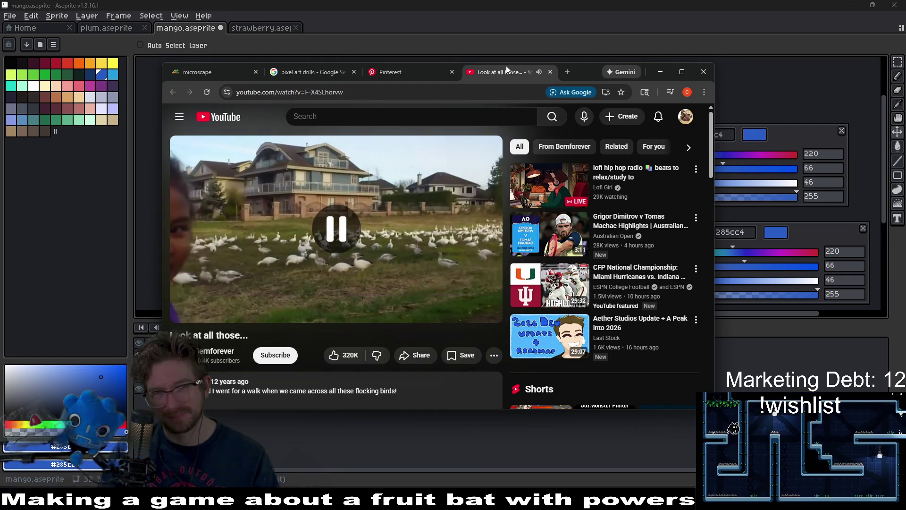
pyautogui.hotkey('ctrl', 'w')
pyautogui.moveTo(540, 69); pyautogui.dragTo(0, 69)
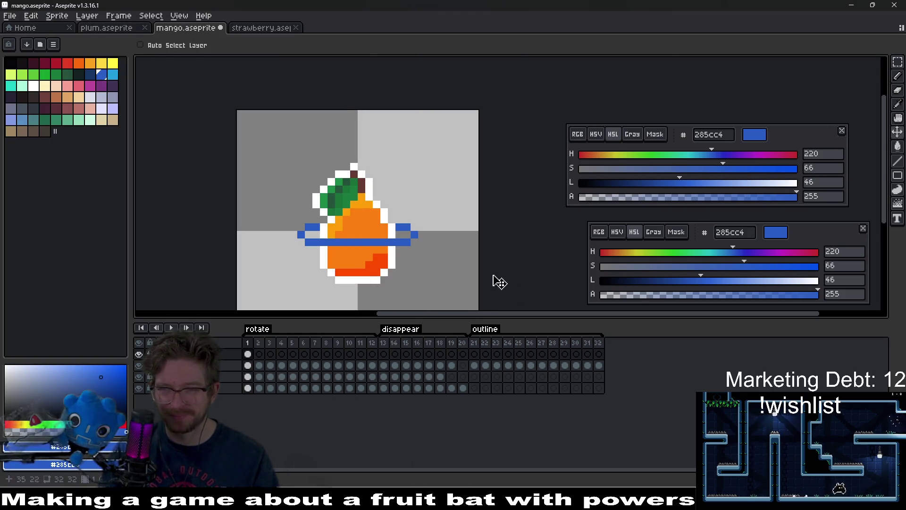
# Add blue pixels at the ring's left and right ends
pyautogui.scroll(3, 499, 282)
pyautogui.press('b')
pyautogui.moveTo(398, 239); pyautogui.dragTo(491, 238)
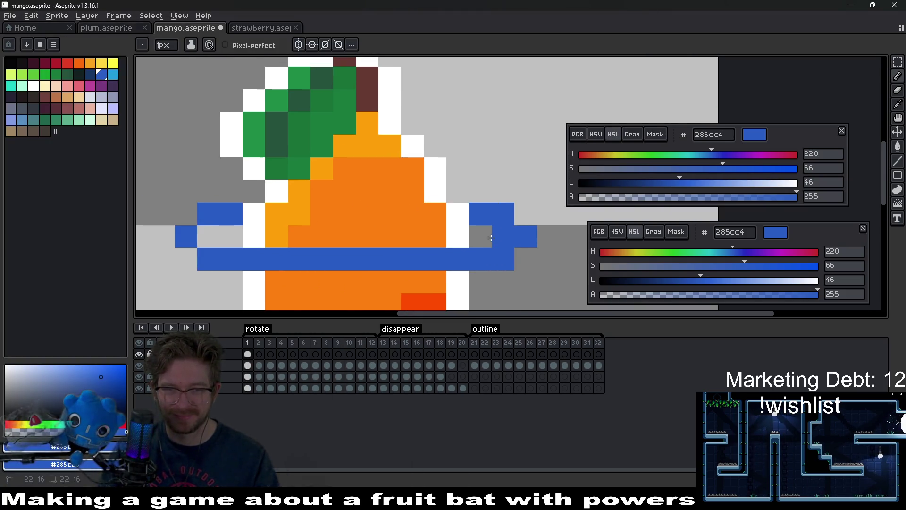
pyautogui.click(491, 237)
pyautogui.click(277, 236)
pyautogui.scroll(-4, 284, 218)
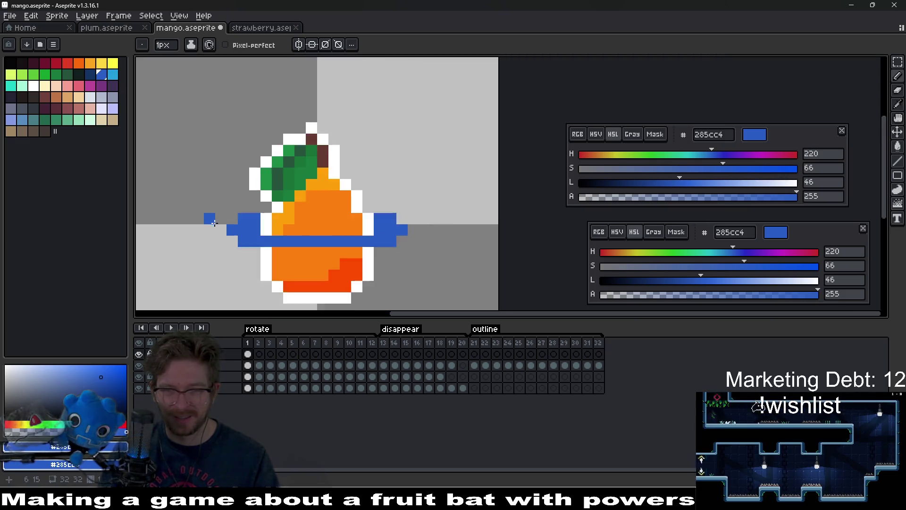
pyautogui.scroll(3, 283, 234)
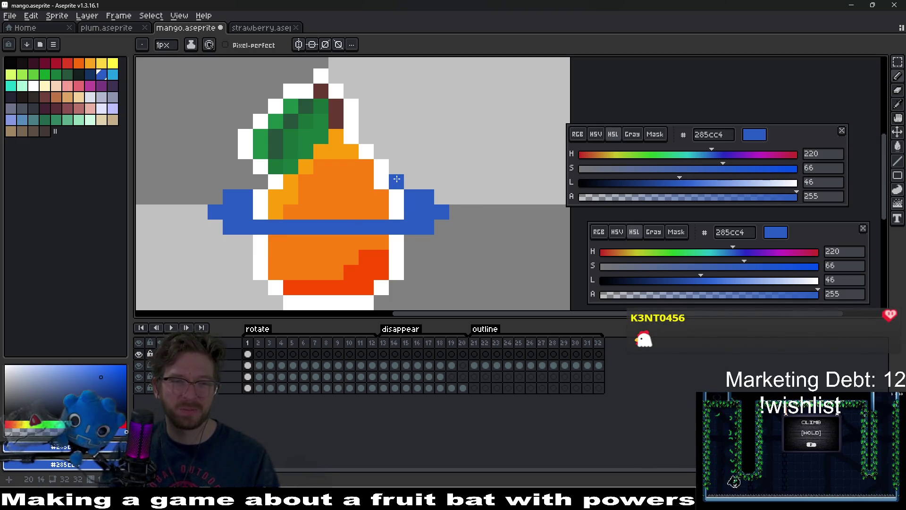
# Extend a blue row under the ring and add pixels at its top corners
pyautogui.moveTo(252, 236); pyautogui.dragTo(386, 232)
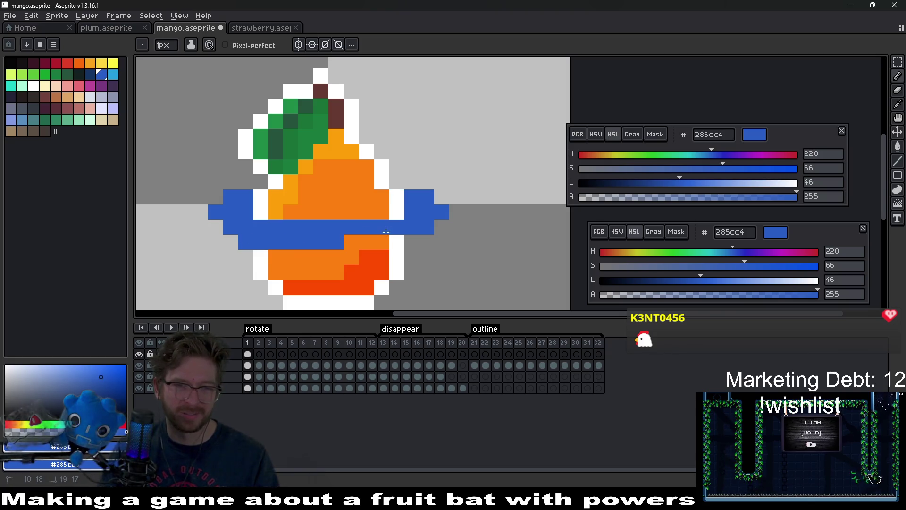
pyautogui.click(397, 182)
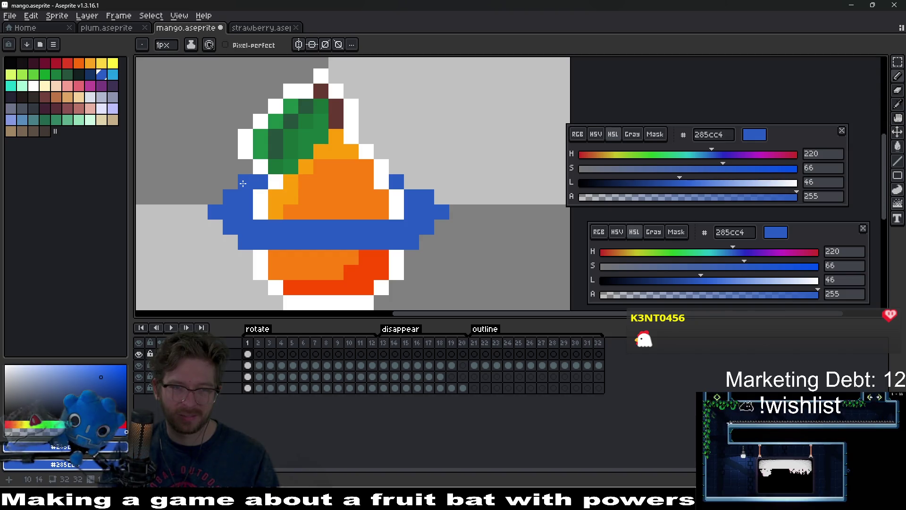
pyautogui.click(246, 181)
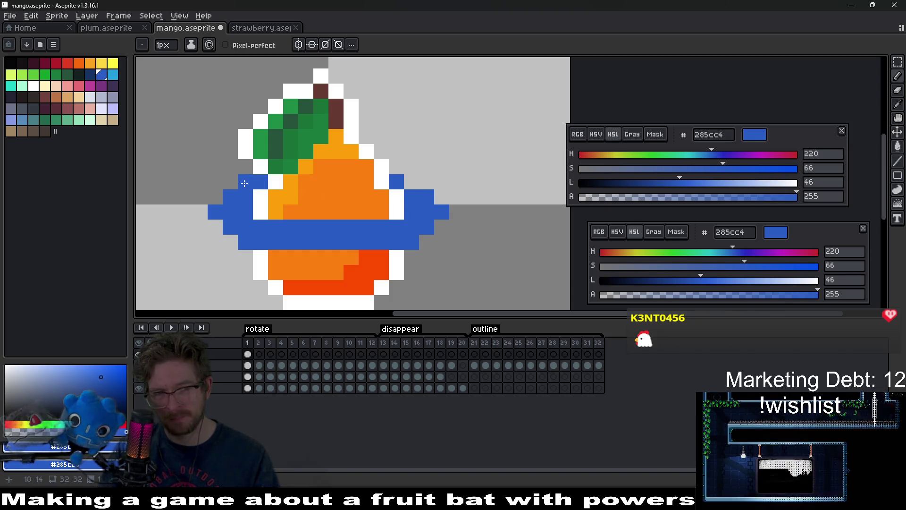
pyautogui.click(411, 183)
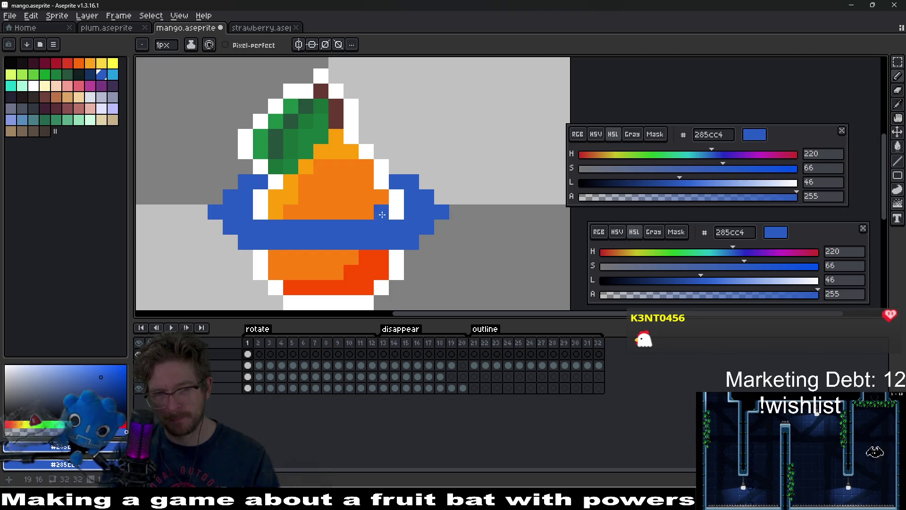
# Paint extra rows to thicken the blue band, then undo the thickening
pyautogui.moveTo(400, 195); pyautogui.dragTo(252, 196)
pyautogui.moveTo(401, 212); pyautogui.dragTo(269, 212)
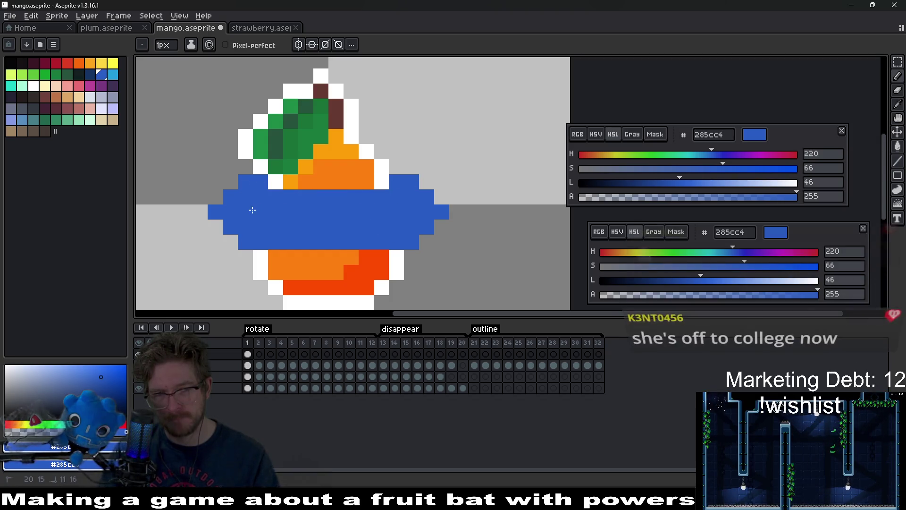
pyautogui.scroll(-5, 392, 216)
pyautogui.scroll(-1, 392, 216)
pyautogui.hotkey('ctrl', 'z')
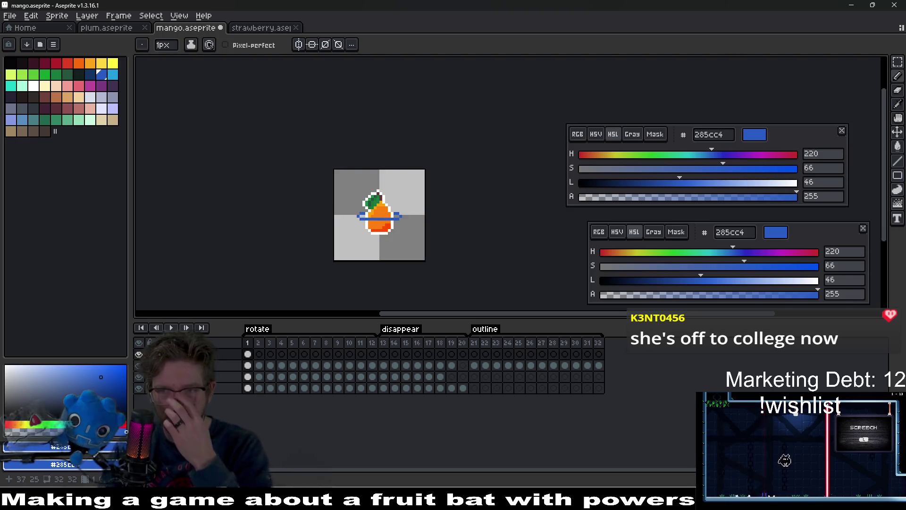
# Recentre the mango in the view and take up the Eyedropper
pyautogui.scroll(4, 396, 236)
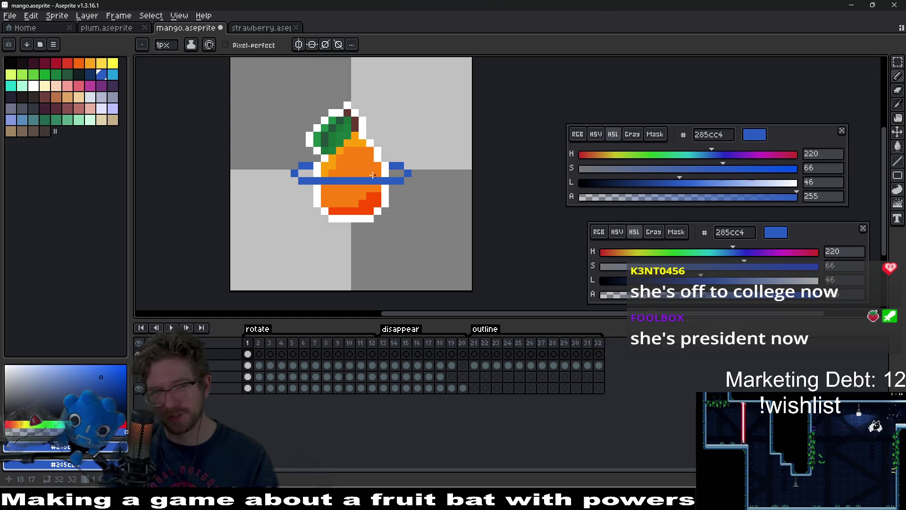
pyautogui.moveTo(413, 173)
pyautogui.mouseDown()
pyautogui.moveTo(468, 198)
pyautogui.moveTo(494, 227)
pyautogui.moveTo(461, 202)
pyautogui.mouseUp()
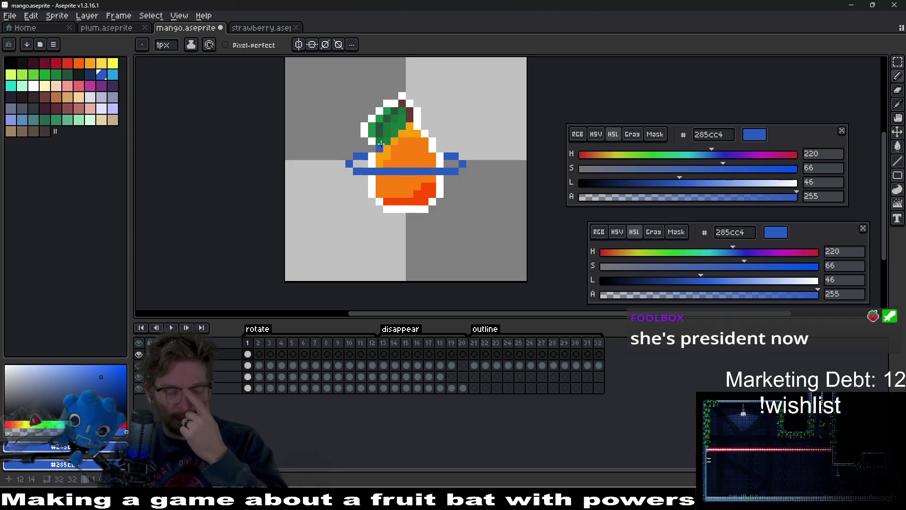
pyautogui.scroll(2, 461, 202)
pyautogui.press('i')
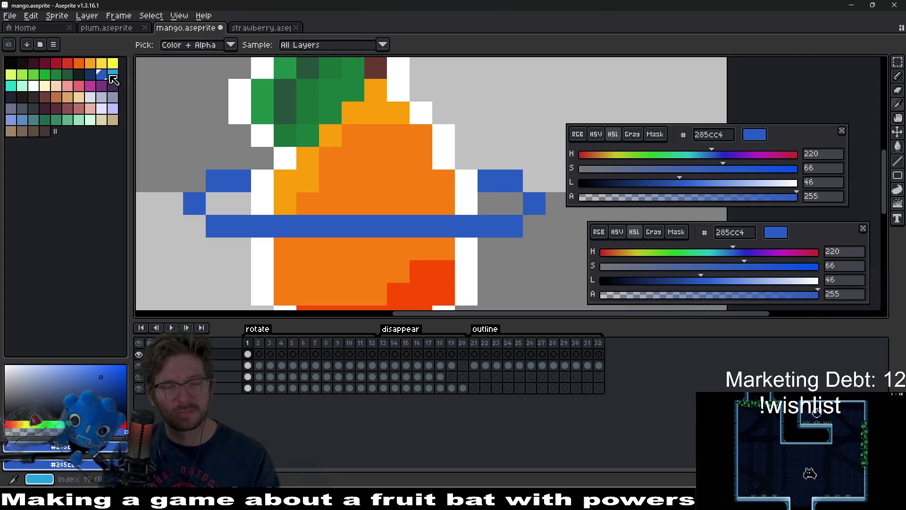
# Bucket-fill the blue ring with light orange f9a31b
pyautogui.press('b')
pyautogui.scroll(-5, 263, 201)
pyautogui.keyDown('alt'); pyautogui.click(285, 201); pyautogui.keyUp('alt')
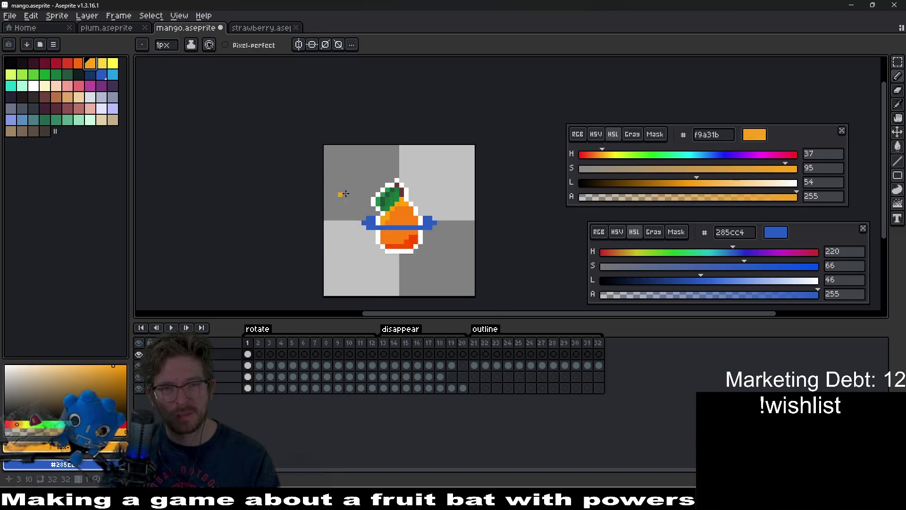
pyautogui.press('g')
pyautogui.click(455, 227)
# Tidy the orange ring's arms, undoing an accidental background fill
pyautogui.scroll(2, 446, 242)
pyautogui.scroll(2, 446, 242)
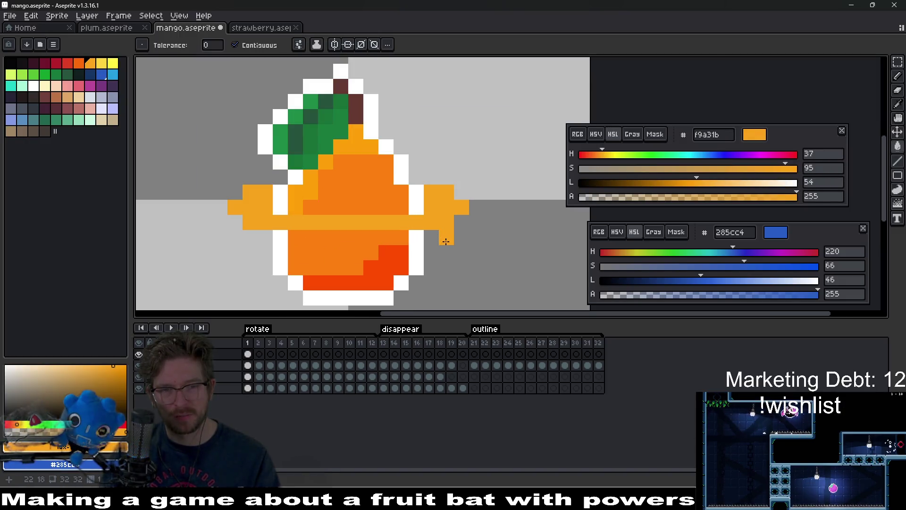
pyautogui.rightClick(448, 232)
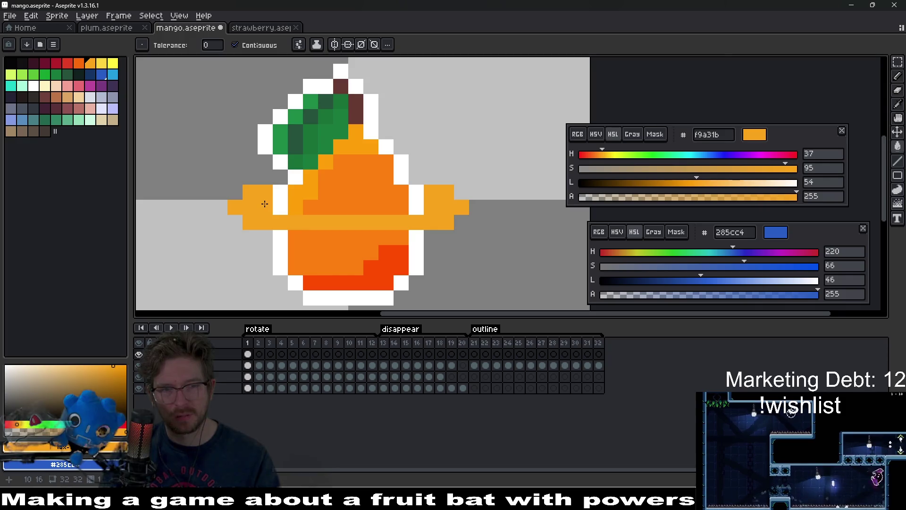
pyautogui.click(238, 218)
pyautogui.click(254, 235)
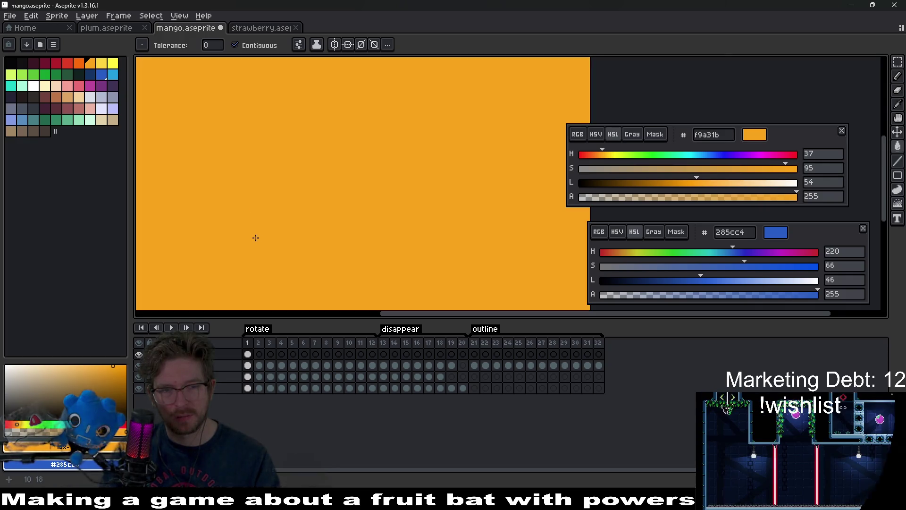
pyautogui.hotkey('ctrl', 'z')
pyautogui.press('b')
pyautogui.hotkey('ctrl', 'z')
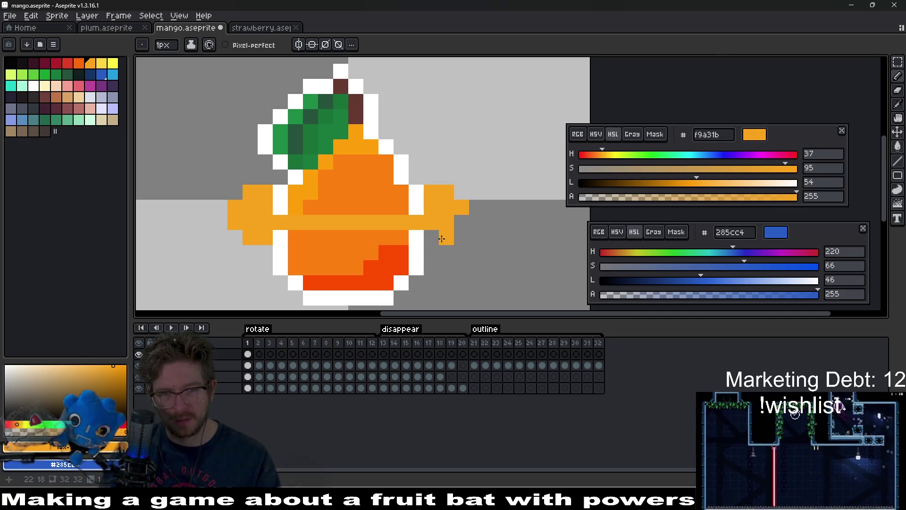
# Add orange pixels under the right arm and along the band, undoing the last stroke
pyautogui.moveTo(431, 237); pyautogui.dragTo(446, 238)
pyautogui.click(457, 223)
pyautogui.scroll(-6, 454, 226)
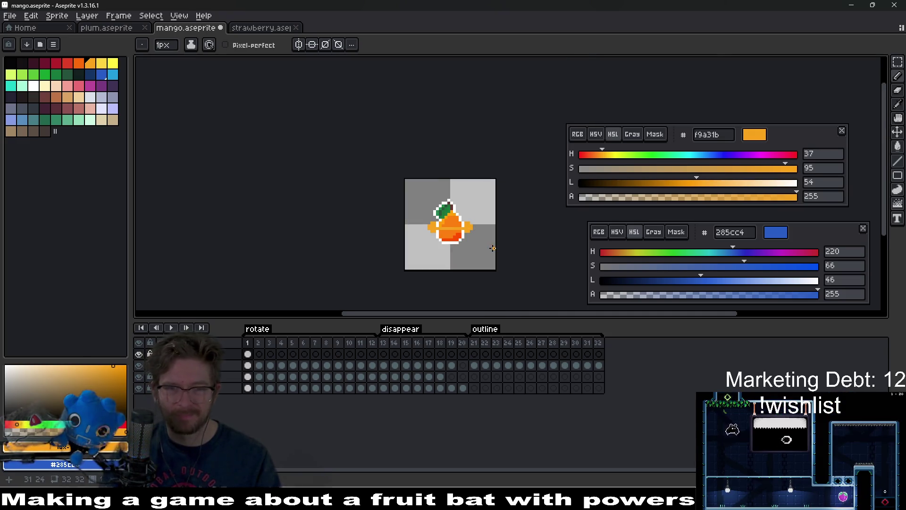
pyautogui.scroll(5, 474, 236)
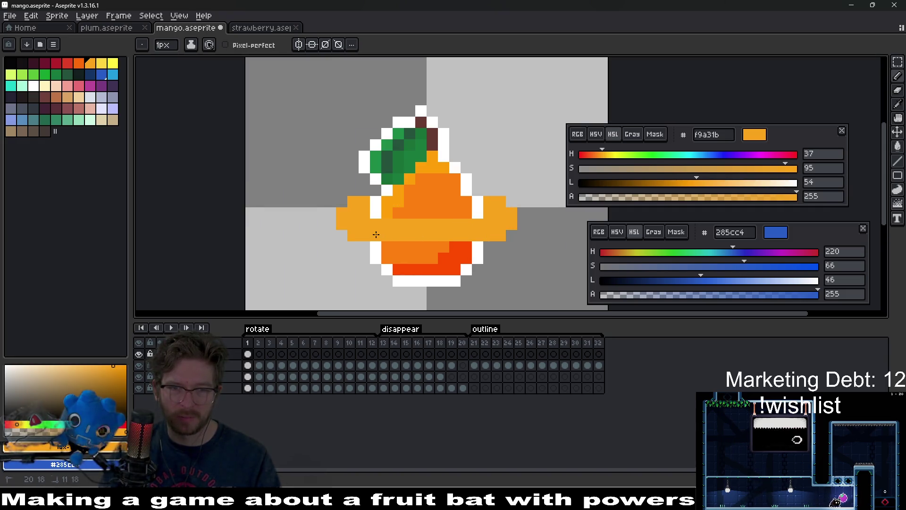
pyautogui.click(376, 212)
pyautogui.moveTo(409, 213)
pyautogui.mouseDown()
pyautogui.moveTo(477, 213)
pyautogui.moveTo(376, 202)
pyautogui.mouseUp()
pyautogui.scroll(-8, 479, 231)
pyautogui.scroll(6, 480, 232)
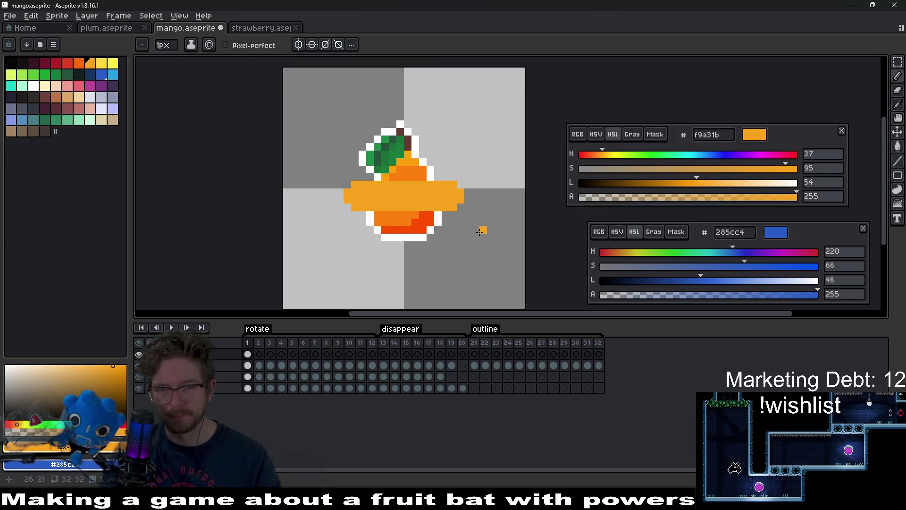
pyautogui.hotkey('ctrl', 'z')
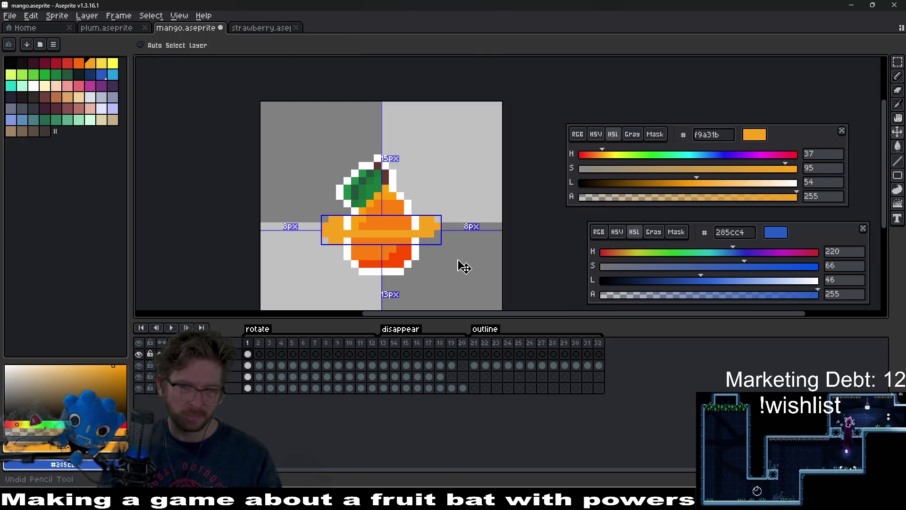
# Fill the light-orange band with solid orange from the palette
pyautogui.scroll(3, 425, 228)
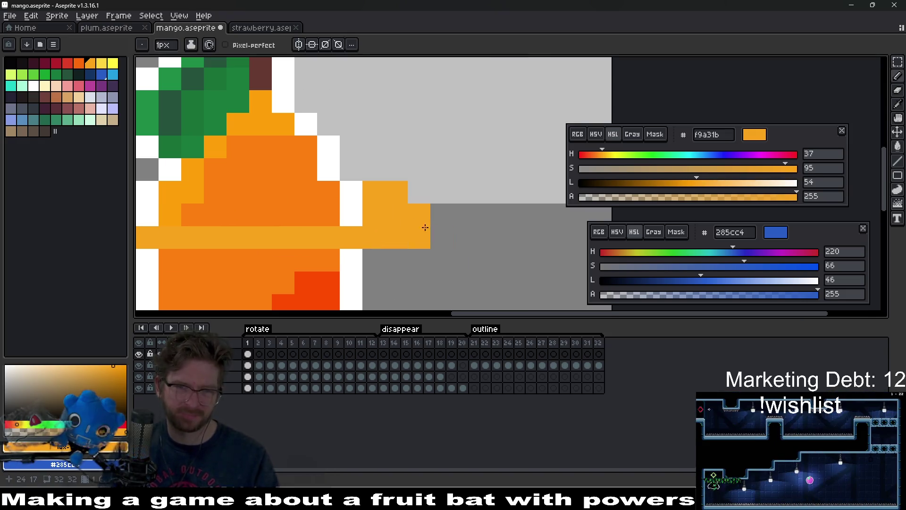
pyautogui.hscroll(-5, 425, 222)
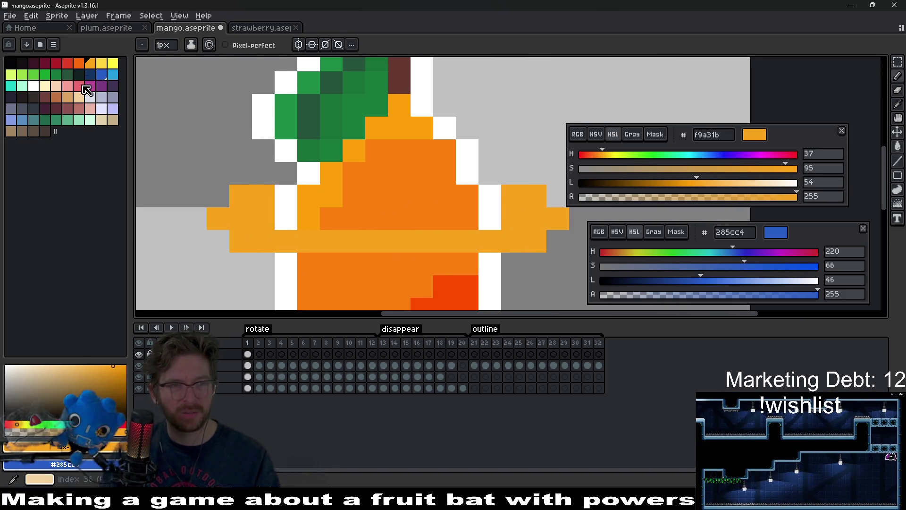
pyautogui.click(79, 62)
pyautogui.press('g')
pyautogui.click(243, 207)
pyautogui.scroll(-4, 398, 228)
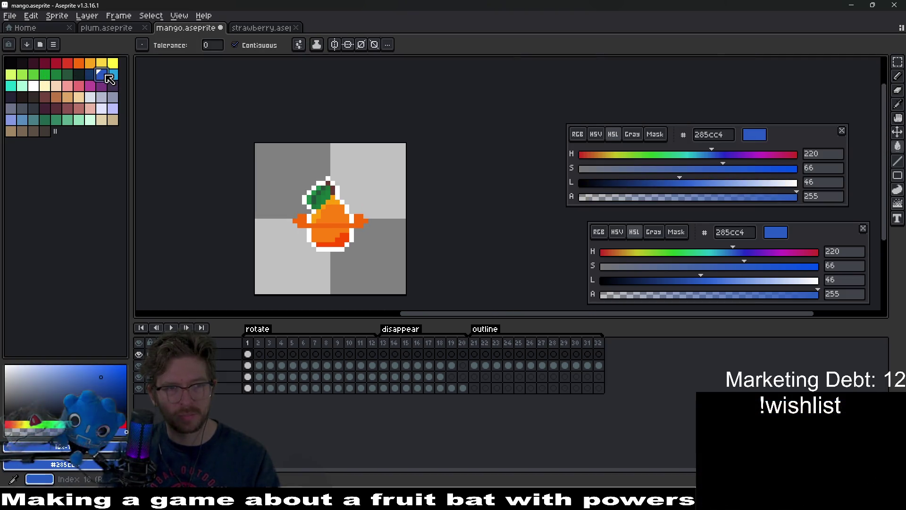
# Try dark blue on the band, then fill it with blue 285cc4
pyautogui.click(90, 74)
pyautogui.scroll(4, 299, 208)
pyautogui.click(344, 238)
pyautogui.scroll(-2, 345, 238)
pyautogui.scroll(-3, 337, 240)
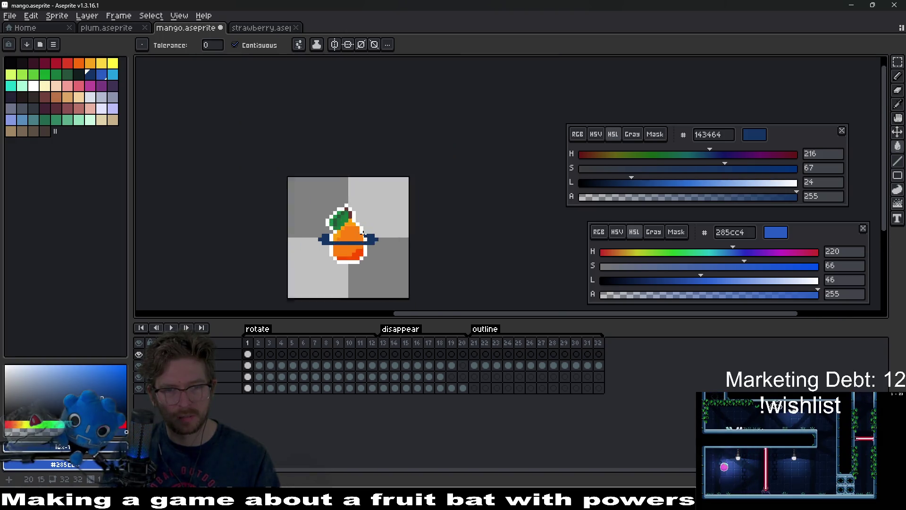
pyautogui.scroll(5, 358, 231)
pyautogui.click(102, 74)
pyautogui.click(254, 253)
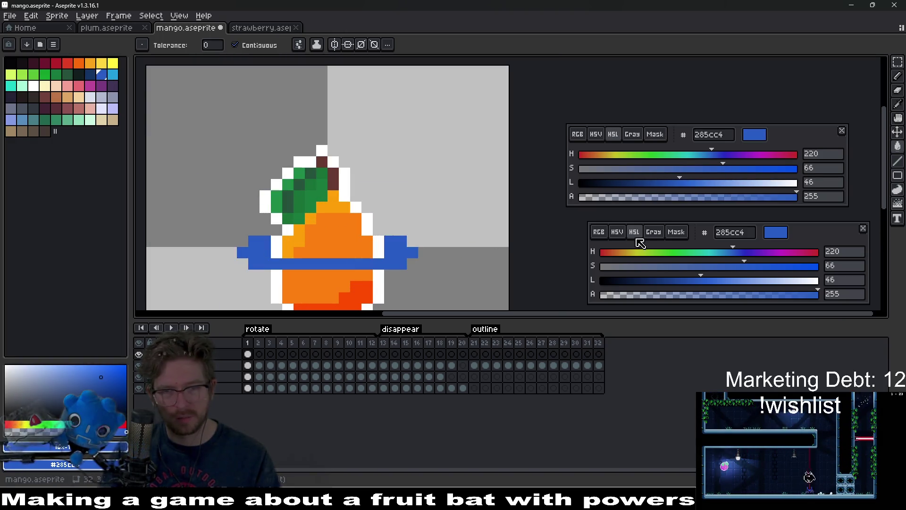
# Darken the blue slightly and refill the band with it
pyautogui.click(670, 183)
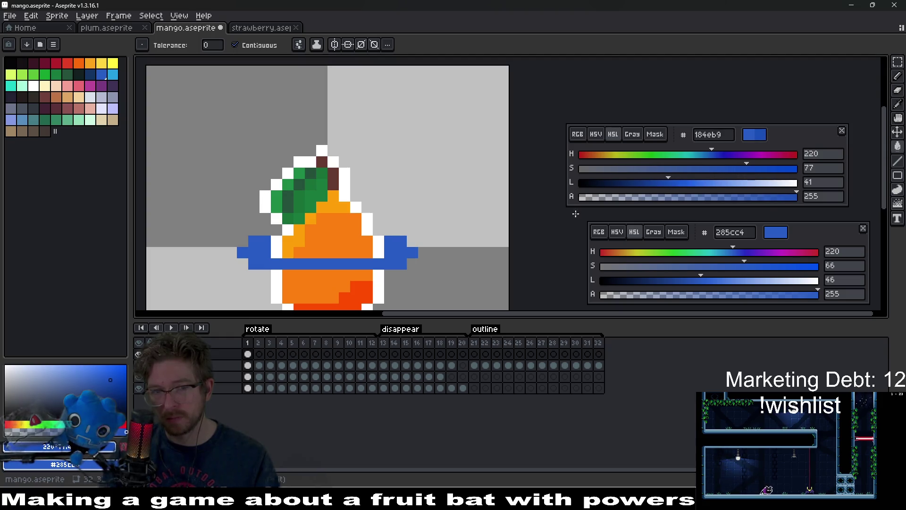
pyautogui.click(403, 254)
pyautogui.scroll(-5, 432, 271)
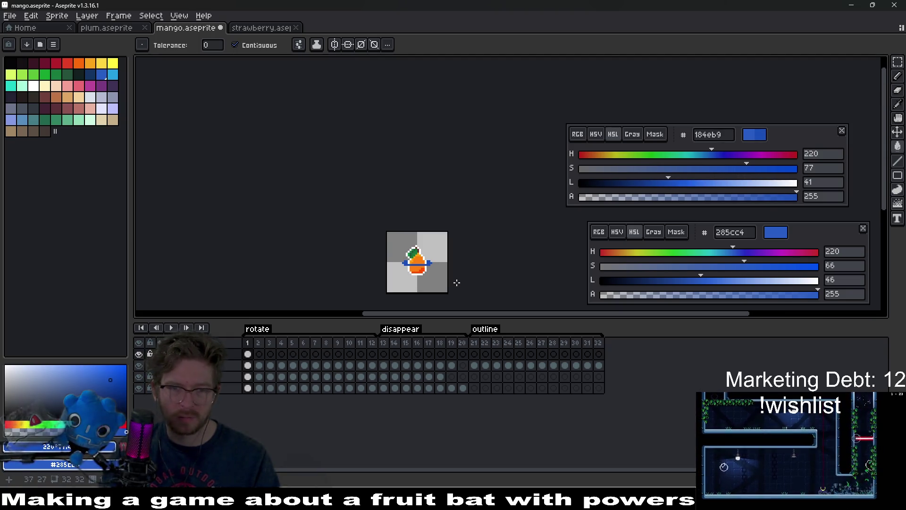
pyautogui.scroll(4, 441, 281)
pyautogui.scroll(3, 416, 225)
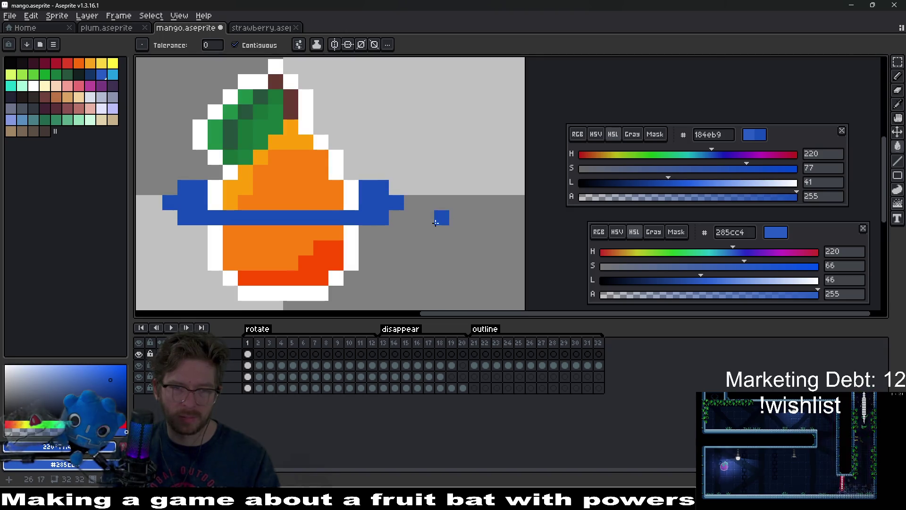
# Shift the blue band down one pixel, then go to frame 2
pyautogui.press('v')
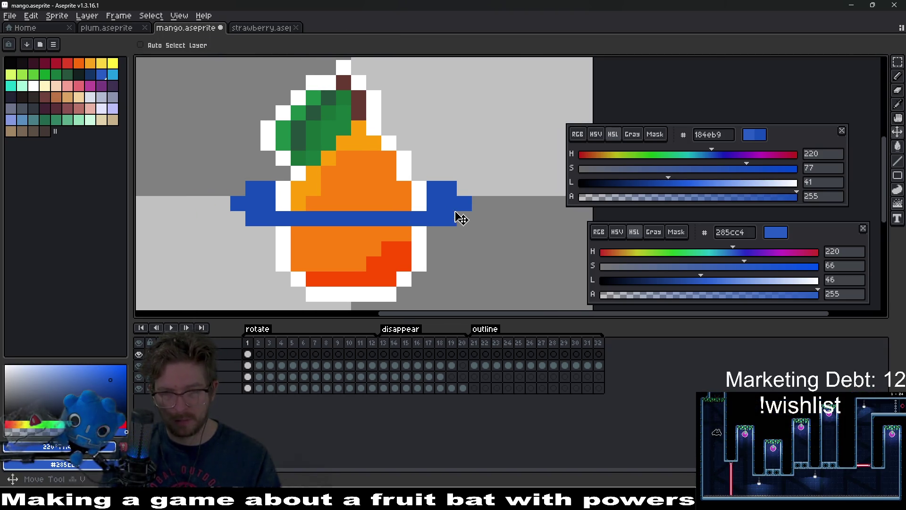
pyautogui.moveTo(455, 212); pyautogui.dragTo(445, 223)
pyautogui.scroll(-1, 464, 215)
pyautogui.scroll(-5, 481, 219)
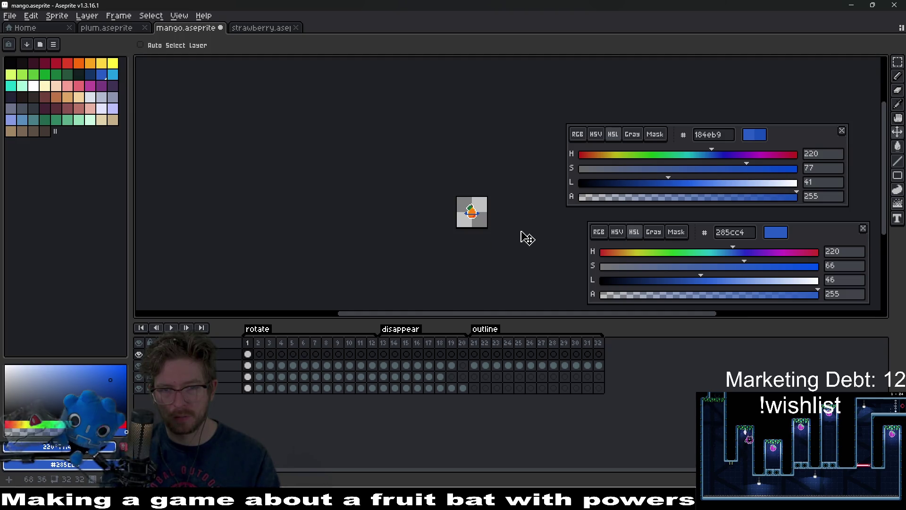
pyautogui.scroll(5, 486, 219)
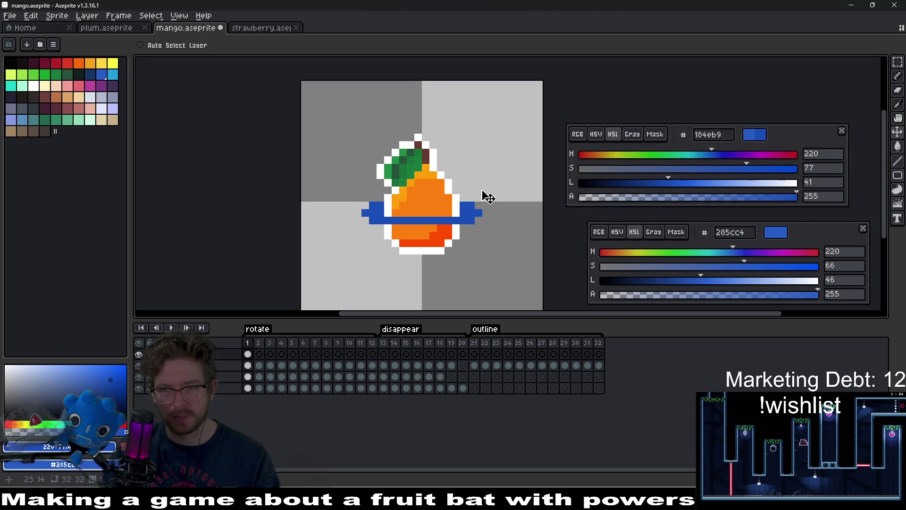
pyautogui.moveTo(482, 191); pyautogui.dragTo(461, 221)
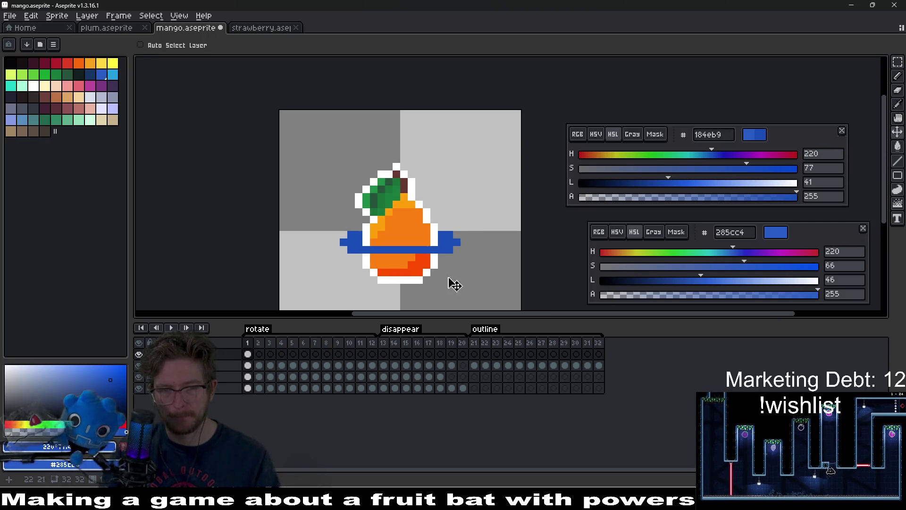
pyautogui.click(248, 354)
pyautogui.click(260, 355)
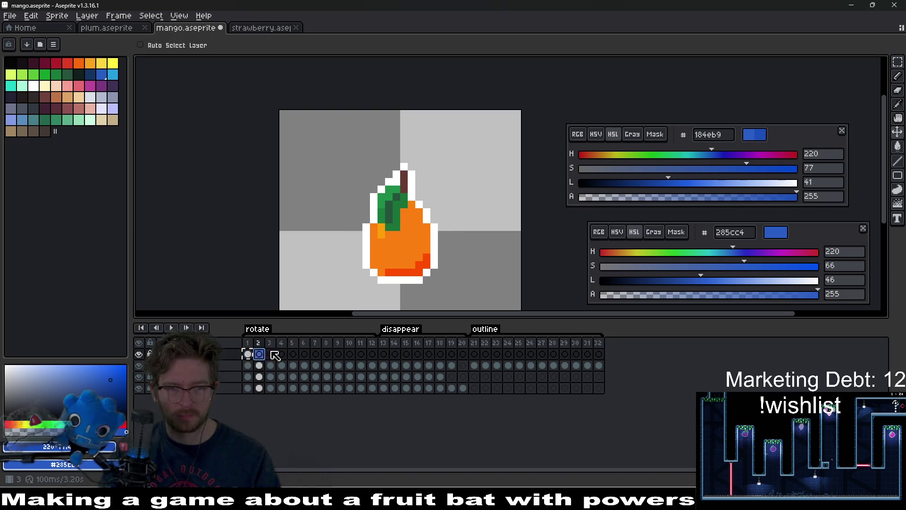
# Marquee the blue ring, move it four pixels down and commit it
pyautogui.press('m')
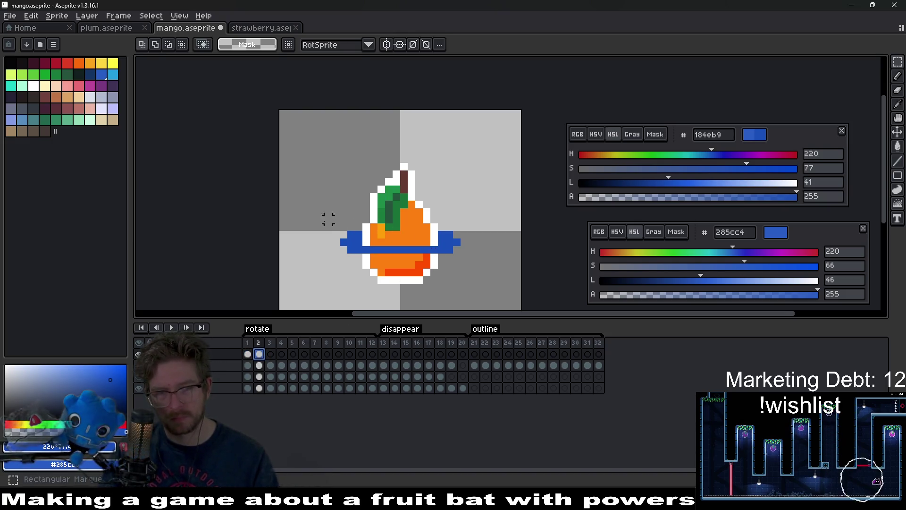
pyautogui.moveTo(317, 208)
pyautogui.mouseDown()
pyautogui.moveTo(471, 262)
pyautogui.moveTo(454, 244)
pyautogui.moveTo(454, 216)
pyautogui.mouseUp()
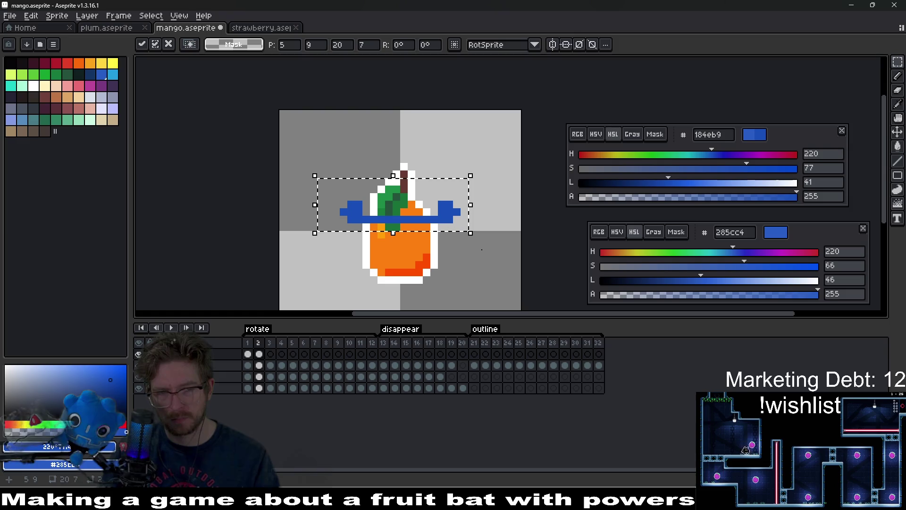
pyautogui.moveTo(446, 217); pyautogui.dragTo(444, 221)
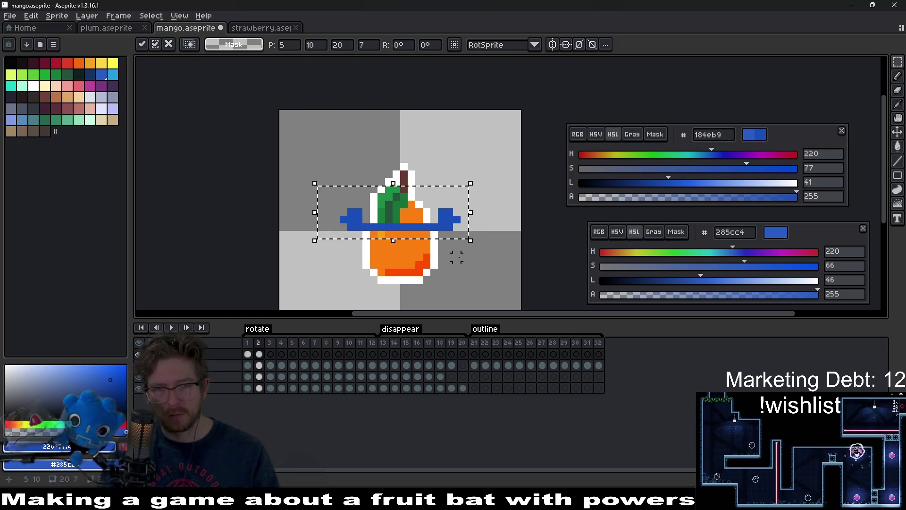
pyautogui.moveTo(462, 218)
pyautogui.mouseDown()
pyautogui.moveTo(469, 247)
pyautogui.moveTo(457, 241)
pyautogui.moveTo(460, 248)
pyautogui.mouseUp()
pyautogui.click(501, 265)
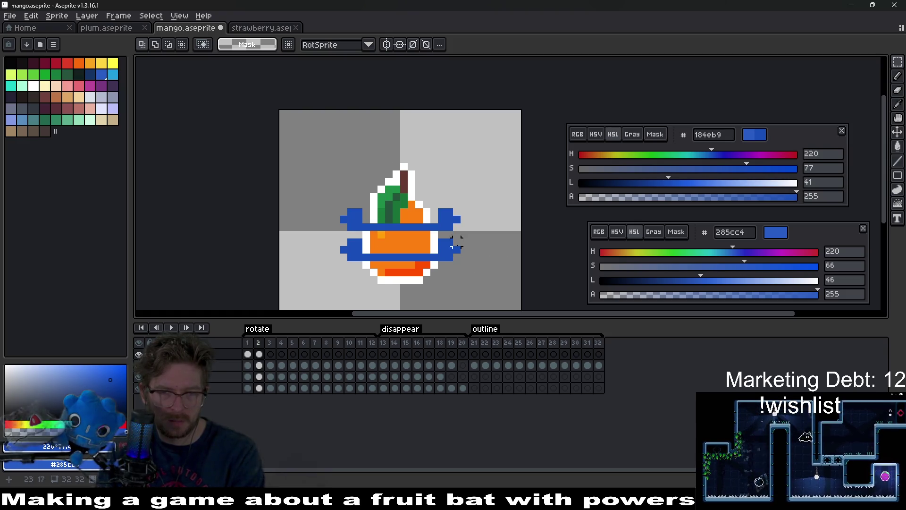
# Clear a stray selection and flip between frames 1 and 2 to compare the rings
pyautogui.scroll(-2, 373, 229)
pyautogui.moveTo(344, 208)
pyautogui.mouseDown()
pyautogui.moveTo(471, 234)
pyautogui.moveTo(486, 253)
pyautogui.mouseUp()
pyautogui.click(491, 252)
pyautogui.press('Left')
pyautogui.press('Right')
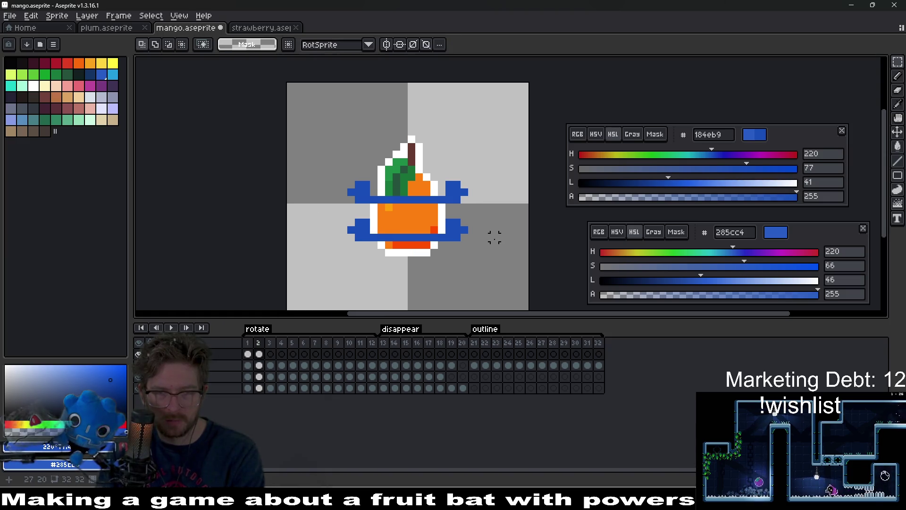
pyautogui.press('Left')
pyautogui.press('Right')
pyautogui.moveTo(487, 215); pyautogui.dragTo(477, 256)
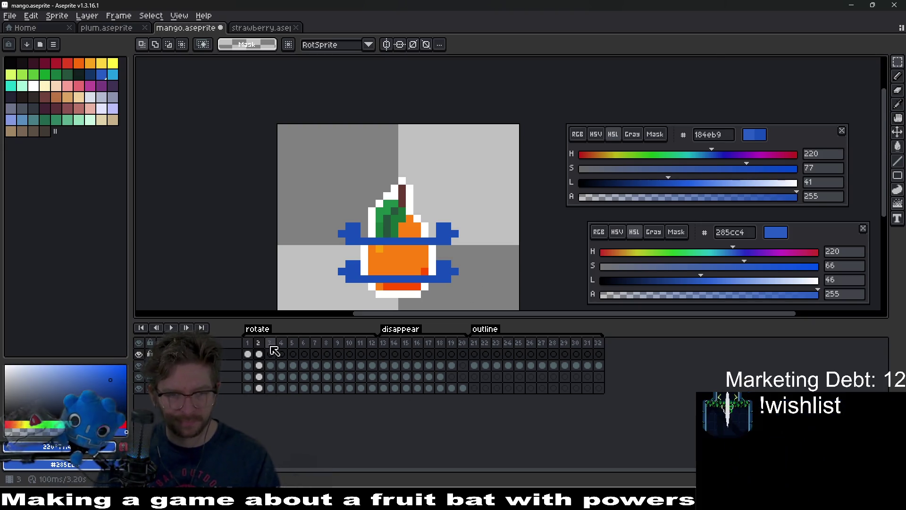
# Paint blue into the two gap pixels of frame 2's upper ring
pyautogui.click(247, 354)
pyautogui.click(259, 355)
pyautogui.scroll(4, 412, 227)
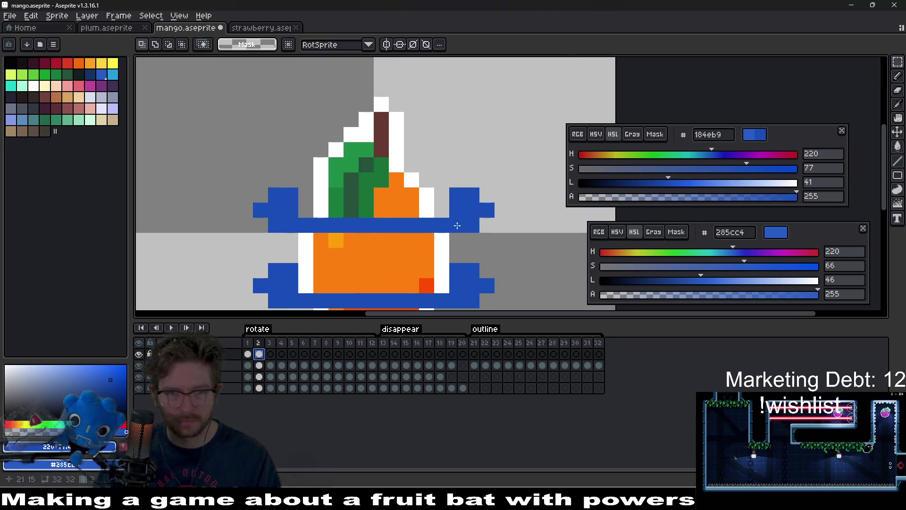
pyautogui.press('b')
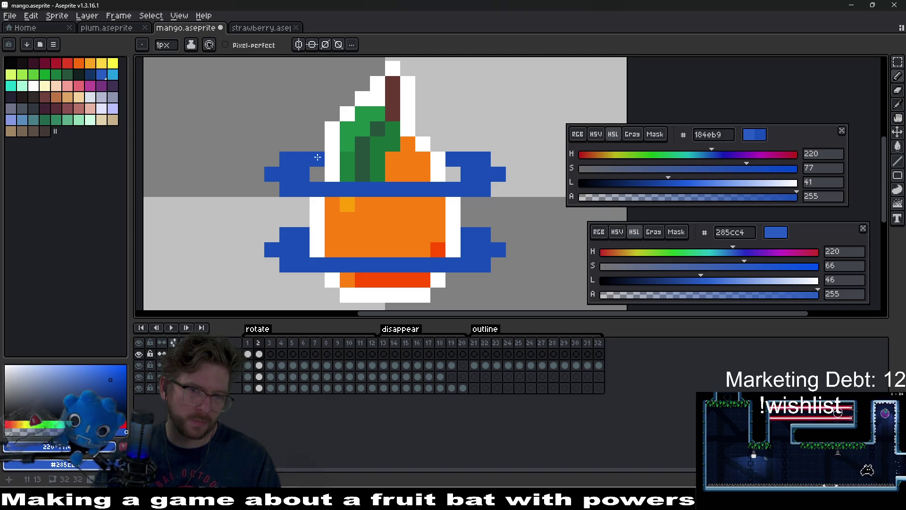
pyautogui.click(317, 174)
pyautogui.click(454, 175)
# Paint blue over the orange gaps in the lower ring
pyautogui.moveTo(475, 269); pyautogui.dragTo(482, 239)
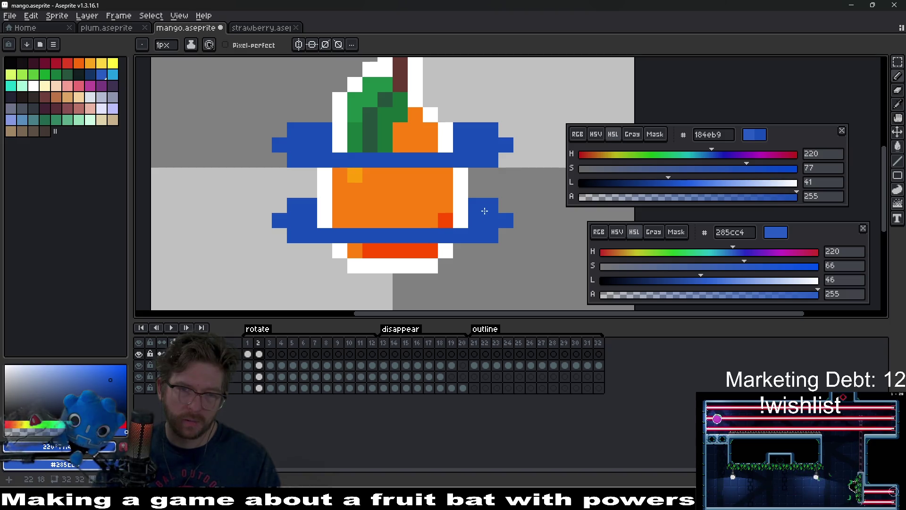
pyautogui.moveTo(395, 208)
pyautogui.mouseDown()
pyautogui.moveTo(325, 209)
pyautogui.moveTo(469, 220)
pyautogui.mouseUp()
pyautogui.scroll(-5, 482, 227)
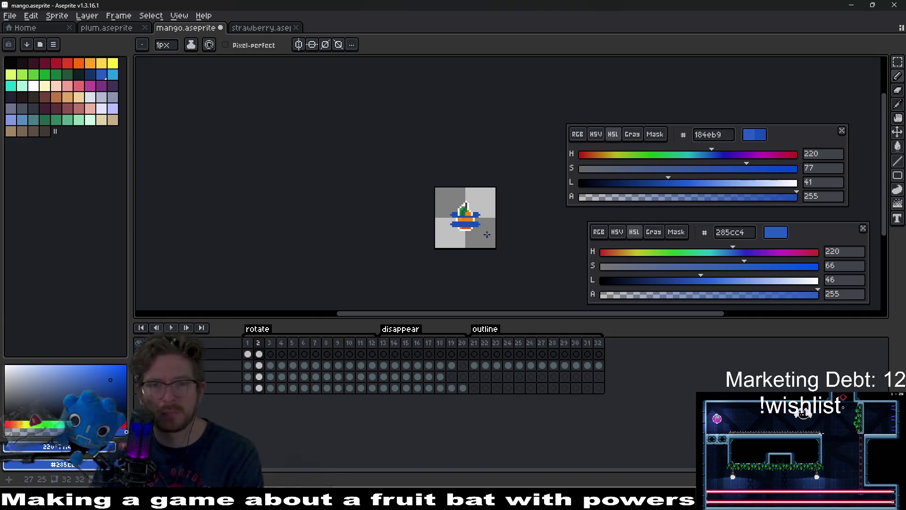
pyautogui.scroll(2, 473, 223)
pyautogui.scroll(2, 473, 223)
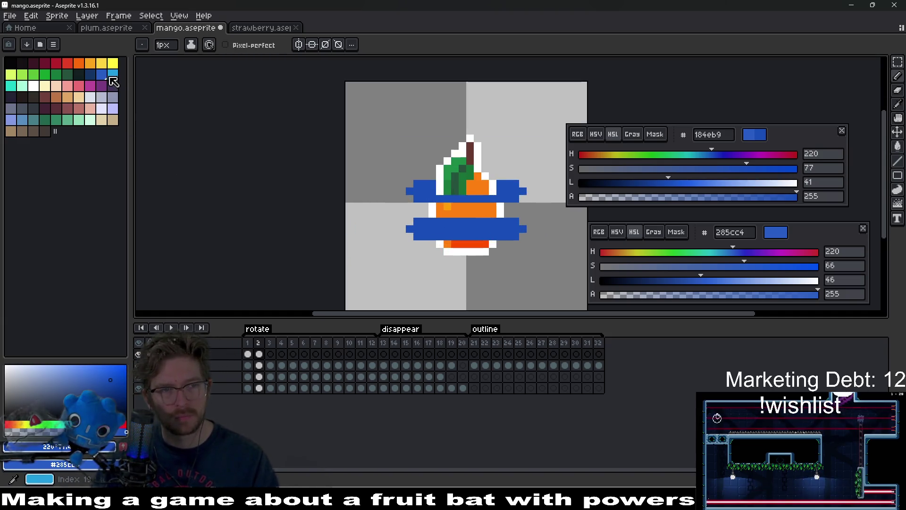
# Paint a dark-blue shading row across the lower blue ring
pyautogui.click(90, 75)
pyautogui.scroll(2, 496, 228)
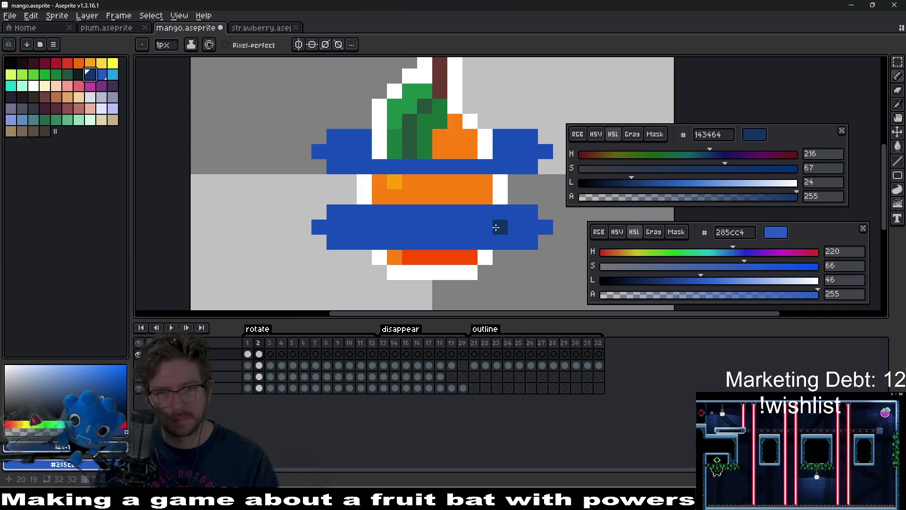
pyautogui.moveTo(528, 228); pyautogui.dragTo(397, 223)
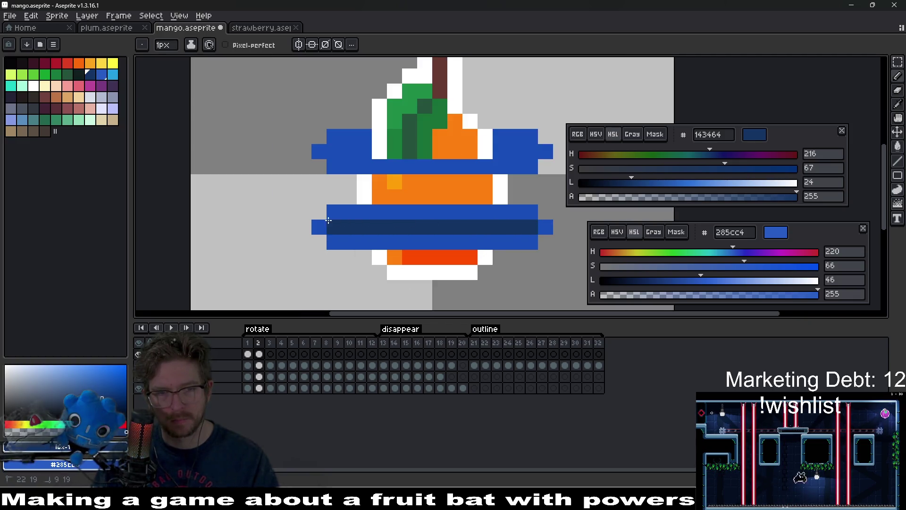
pyautogui.scroll(-7, 533, 245)
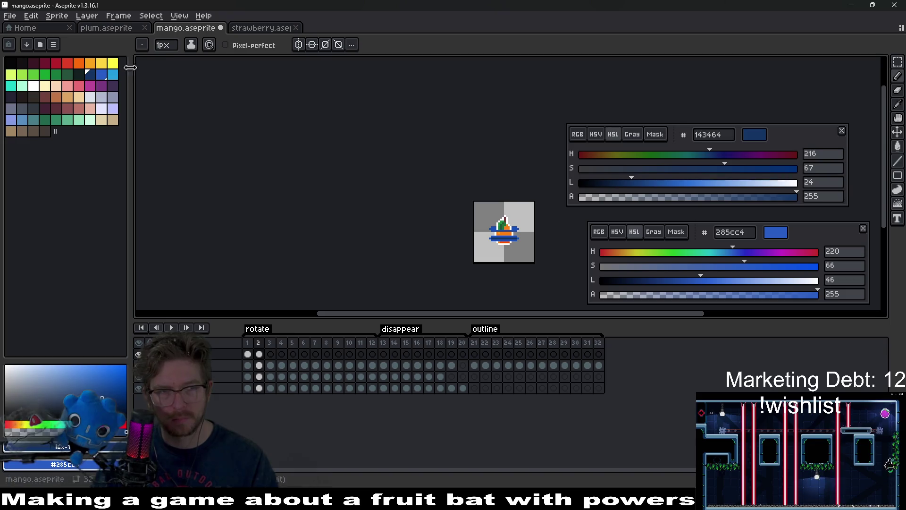
pyautogui.scroll(6, 406, 220)
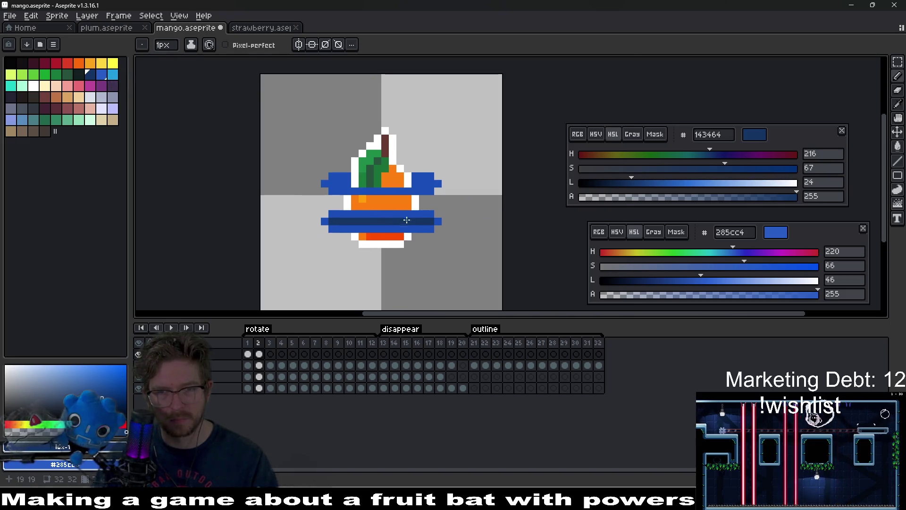
# Raise the L slider to a lighter blue and repaint the lower ring's middle row with it
pyautogui.moveTo(656, 189); pyautogui.dragTo(668, 185)
pyautogui.scroll(5, 399, 223)
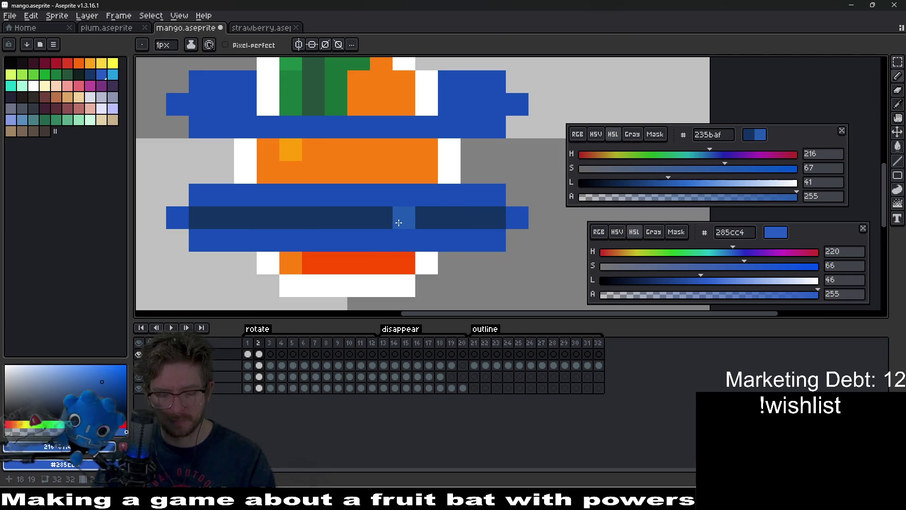
pyautogui.click(421, 222)
pyautogui.hotkey('ctrl', 'z')
pyautogui.press('i')
pyautogui.moveTo(704, 183); pyautogui.dragTo(723, 183)
pyautogui.press('b')
pyautogui.moveTo(493, 217); pyautogui.dragTo(198, 217)
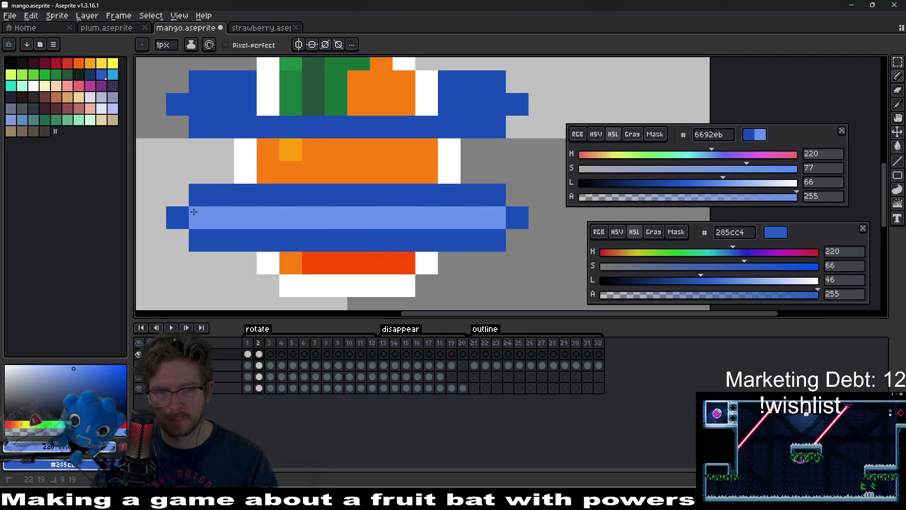
# Paint the light blue highlight across the upper ring's middle row
pyautogui.scroll(-1, 341, 208)
pyautogui.scroll(-3, 341, 208)
pyautogui.scroll(5, 390, 185)
pyautogui.click(390, 185)
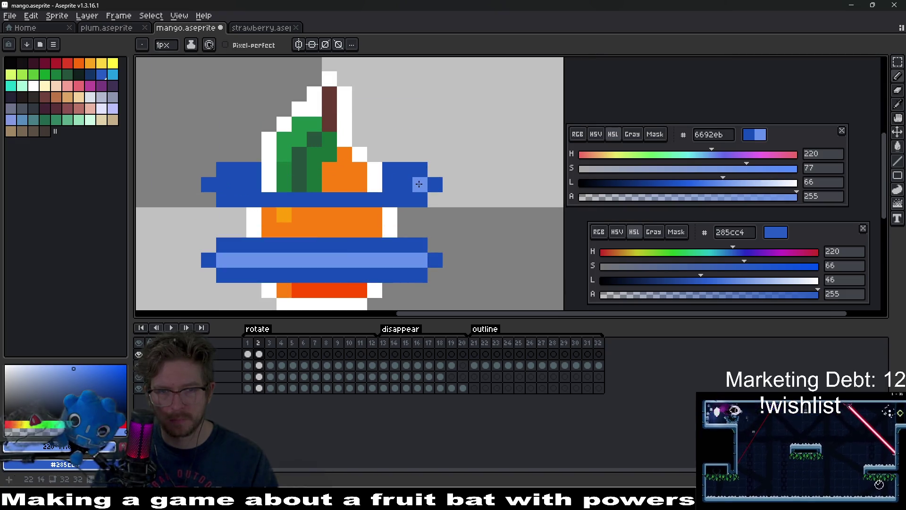
pyautogui.moveTo(420, 185); pyautogui.dragTo(395, 183)
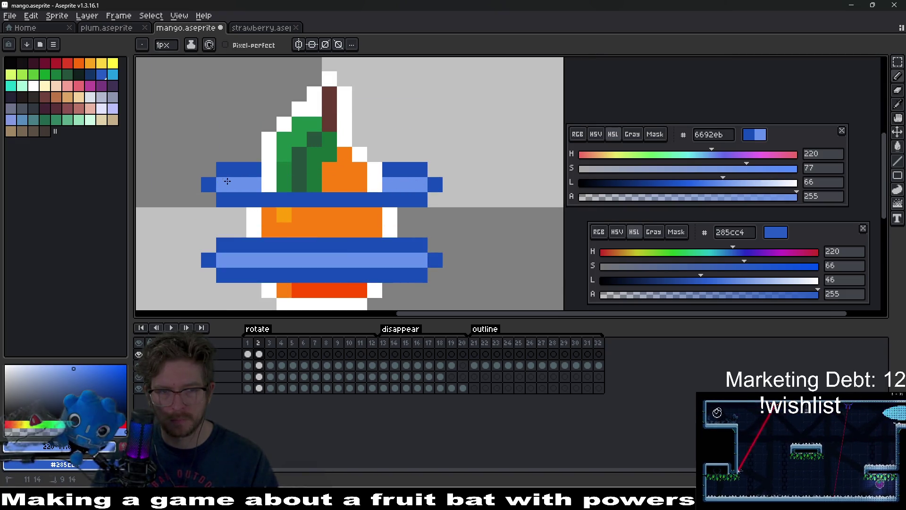
pyautogui.scroll(-5, 227, 182)
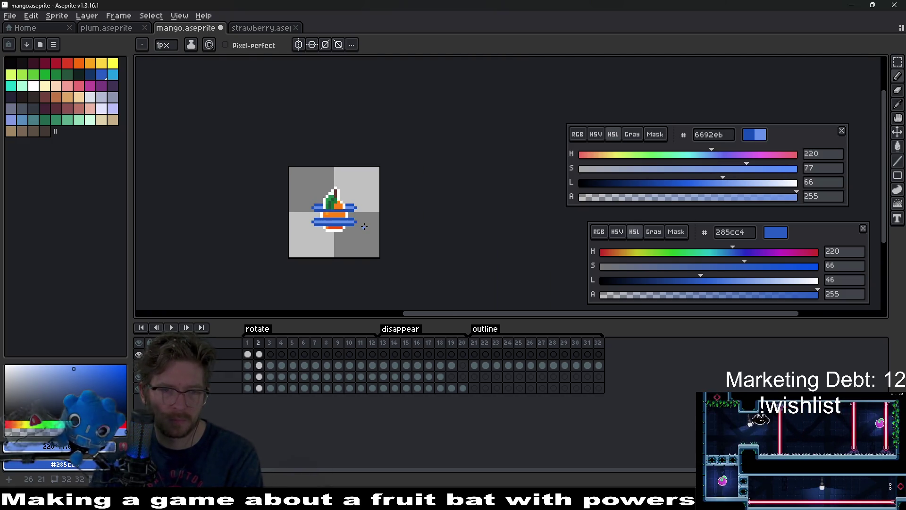
# On frame 1, darken the highlight blue slightly and select the ring cels on frames 1 and 2
pyautogui.press('Left')
pyautogui.scroll(5, 370, 219)
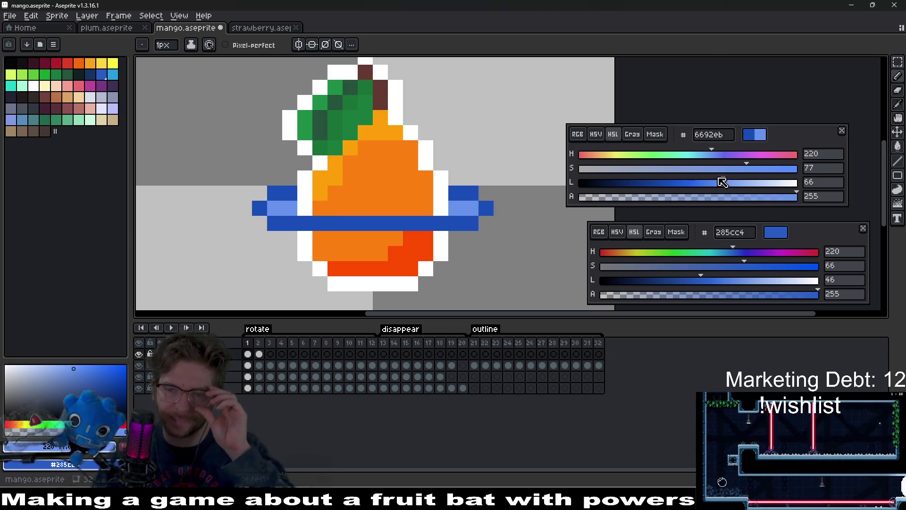
pyautogui.moveTo(722, 182); pyautogui.dragTo(712, 183)
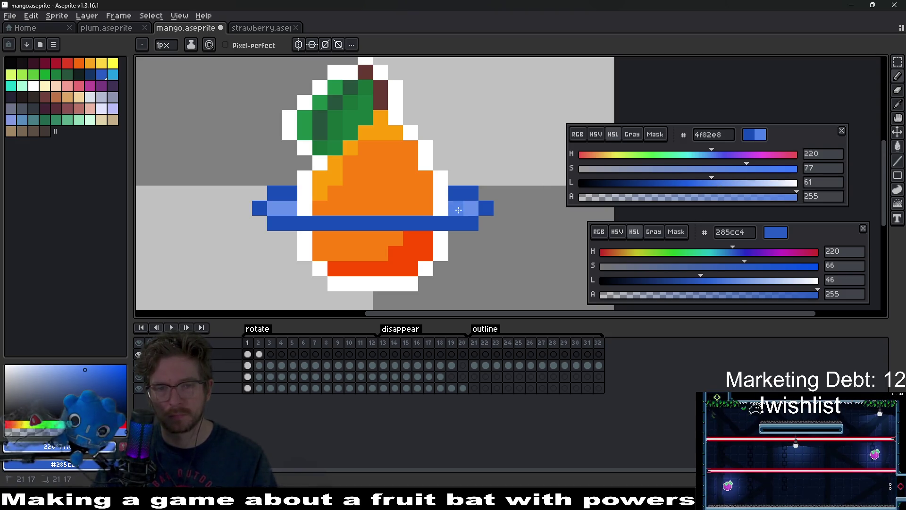
pyautogui.scroll(-5, 418, 217)
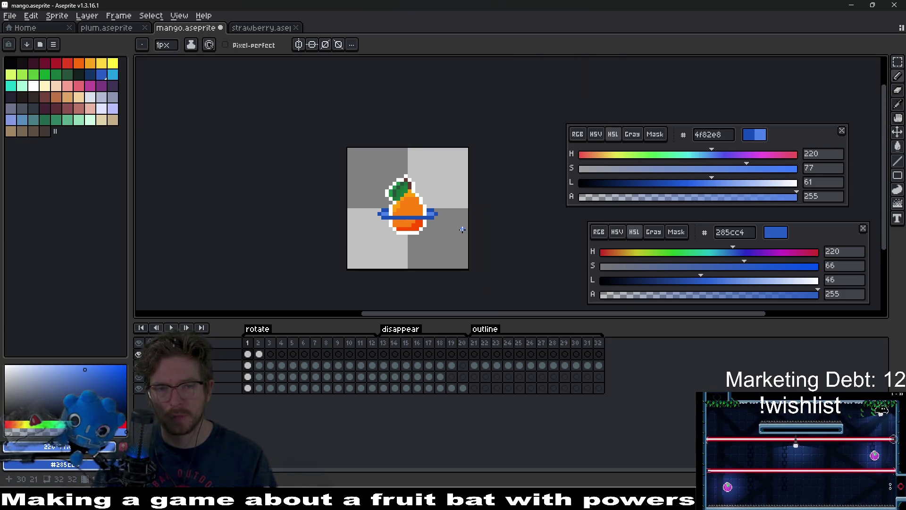
pyautogui.scroll(4, 462, 230)
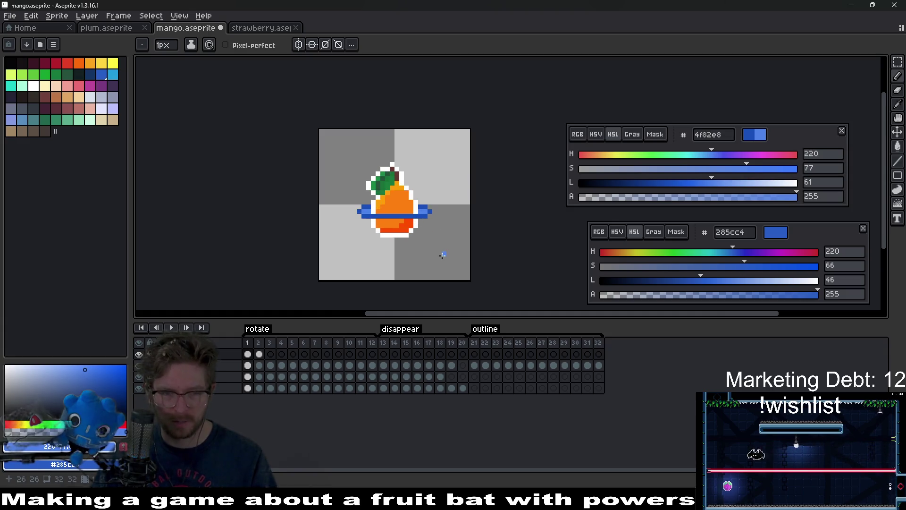
pyautogui.click(259, 353)
pyautogui.keyDown('shift'); pyautogui.click(247, 354); pyautogui.keyUp('shift')
# Drag the Hue/Saturation (Ctrl+U) H slider negative until frames 1–2's rings turn green, apply, then check the frames
pyautogui.hotkey('ctrl', 'u')
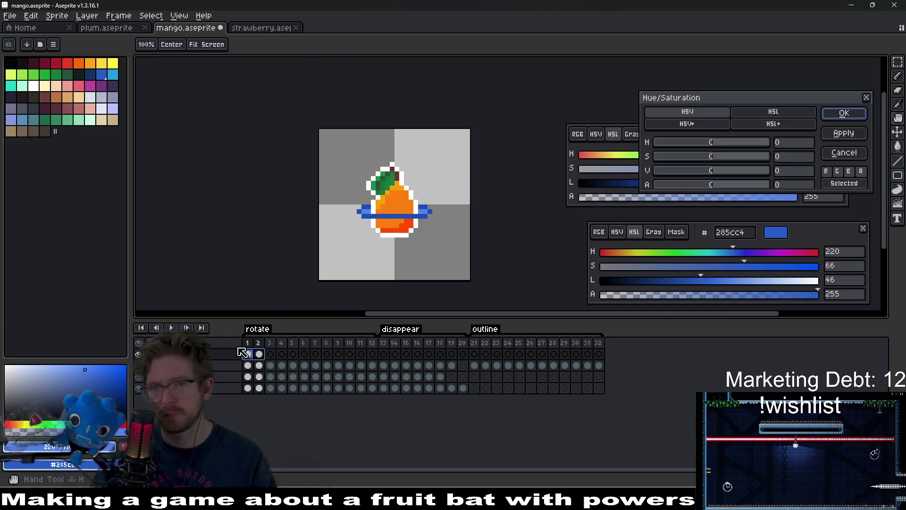
pyautogui.moveTo(712, 143)
pyautogui.mouseDown()
pyautogui.moveTo(684, 148)
pyautogui.moveTo(701, 151)
pyautogui.mouseUp()
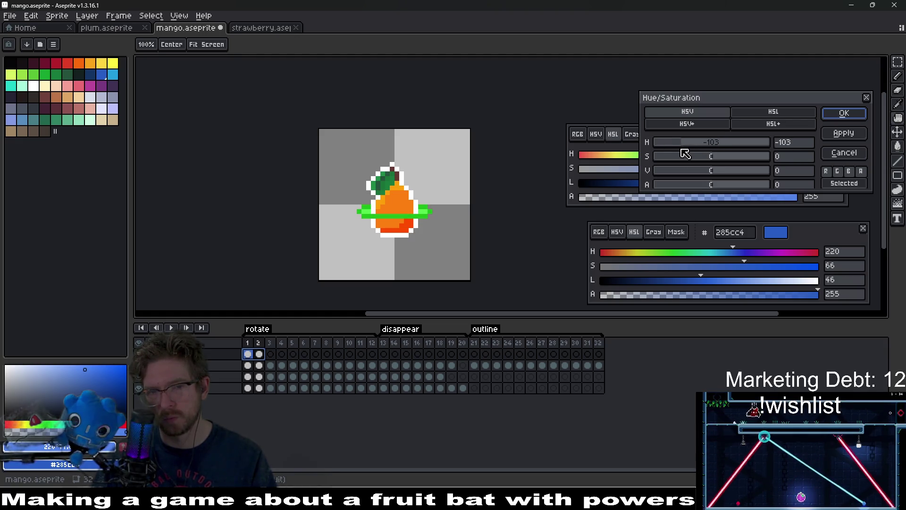
pyautogui.moveTo(684, 154)
pyautogui.mouseDown()
pyautogui.moveTo(670, 154)
pyautogui.moveTo(688, 155)
pyautogui.mouseUp()
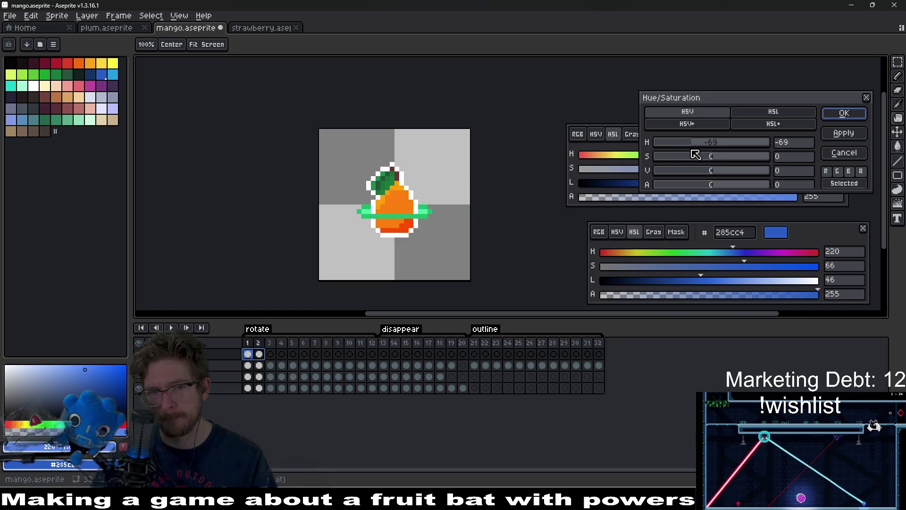
pyautogui.click(845, 137)
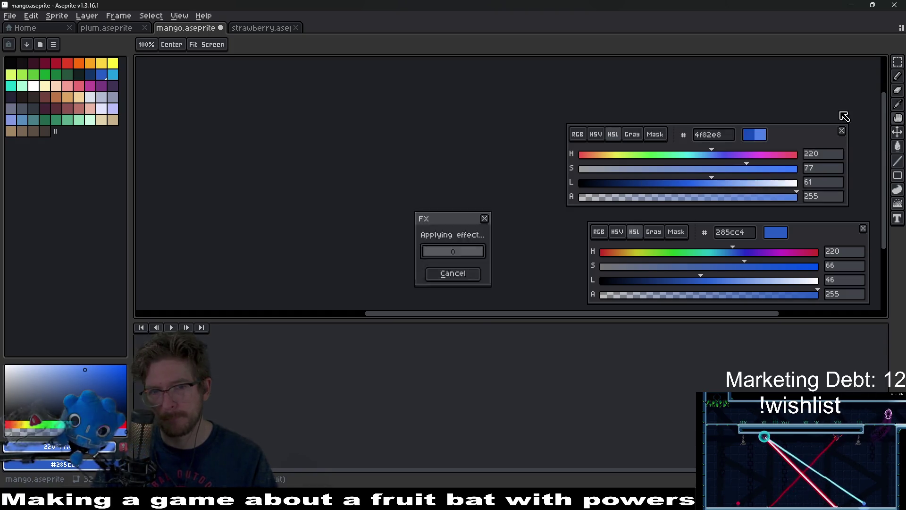
pyautogui.scroll(-4, 526, 243)
pyautogui.press('Right')
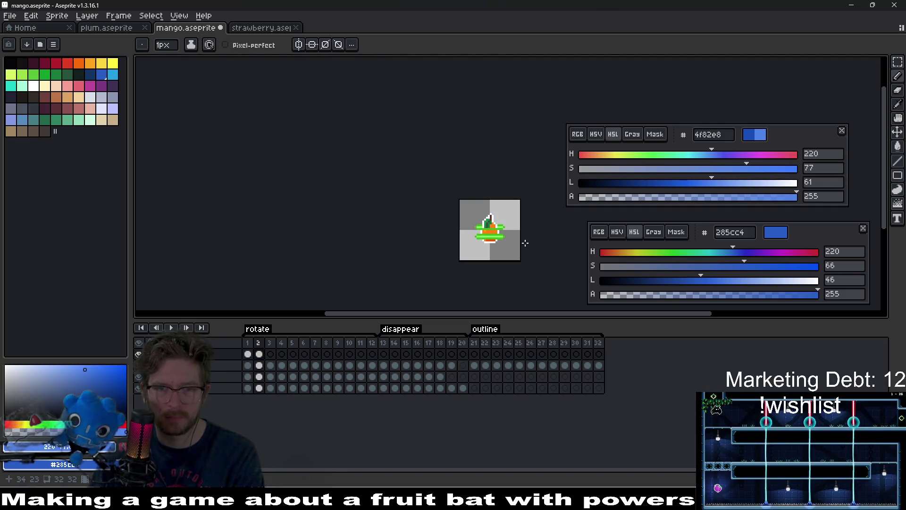
pyautogui.scroll(3, 434, 231)
pyautogui.press('Left')
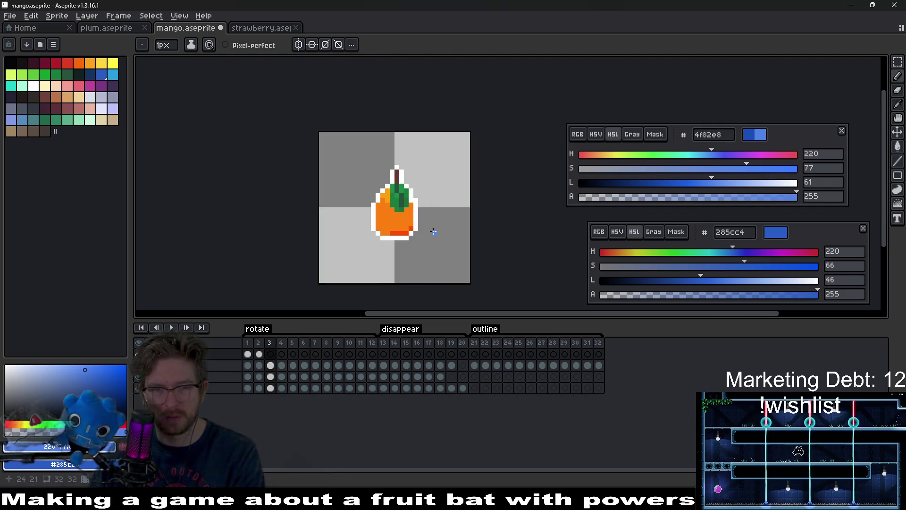
# Pick greens #3bb918 and #82eb66 from the ring and fill the missing pixel under the upper ring
pyautogui.press('Right')
pyautogui.press('Left')
pyautogui.press('Left')
pyautogui.press('Right')
pyautogui.press('Right')
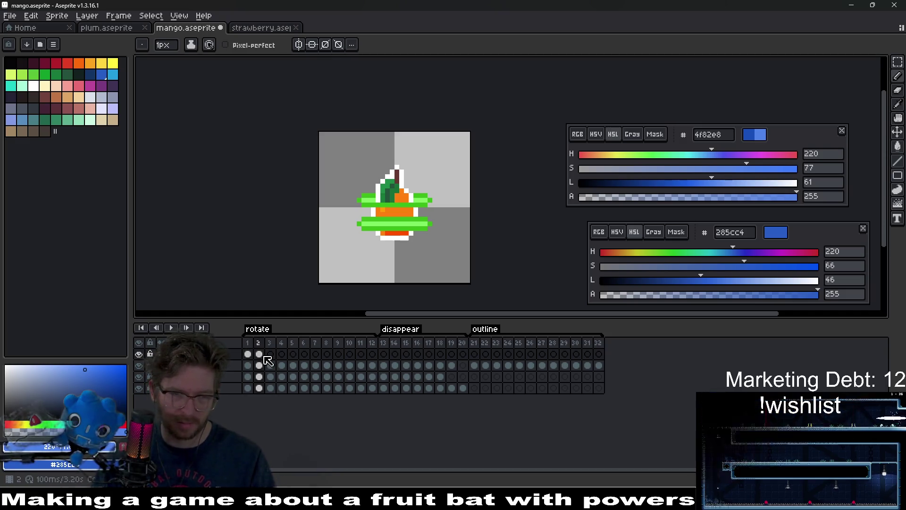
pyautogui.scroll(3, 388, 239)
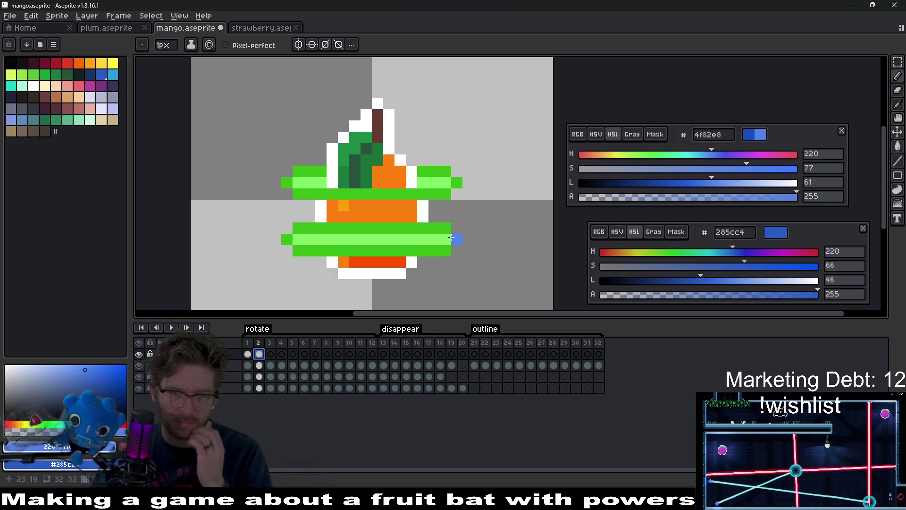
pyautogui.moveTo(388, 199); pyautogui.dragTo(377, 227)
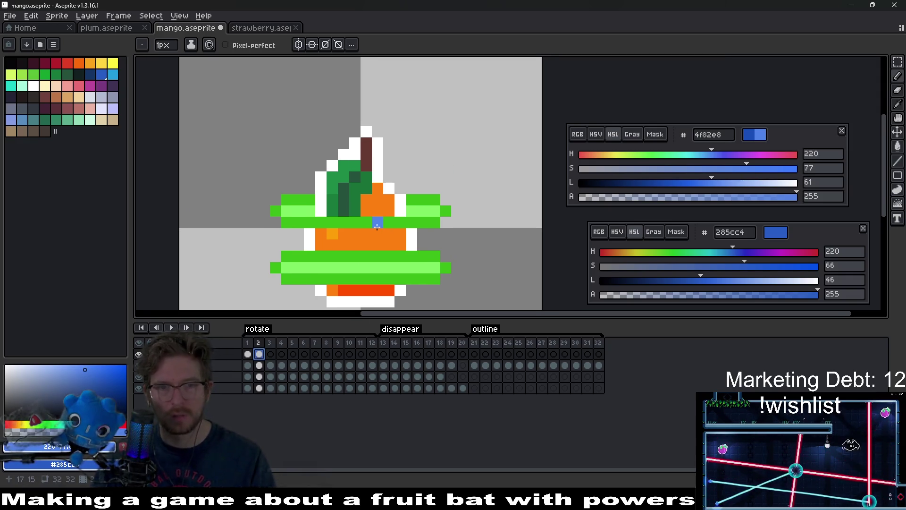
pyautogui.keyDown('alt'); pyautogui.click(435, 200); pyautogui.keyUp('alt')
pyautogui.keyDown('alt'); pyautogui.rightClick(432, 211); pyautogui.keyUp('alt')
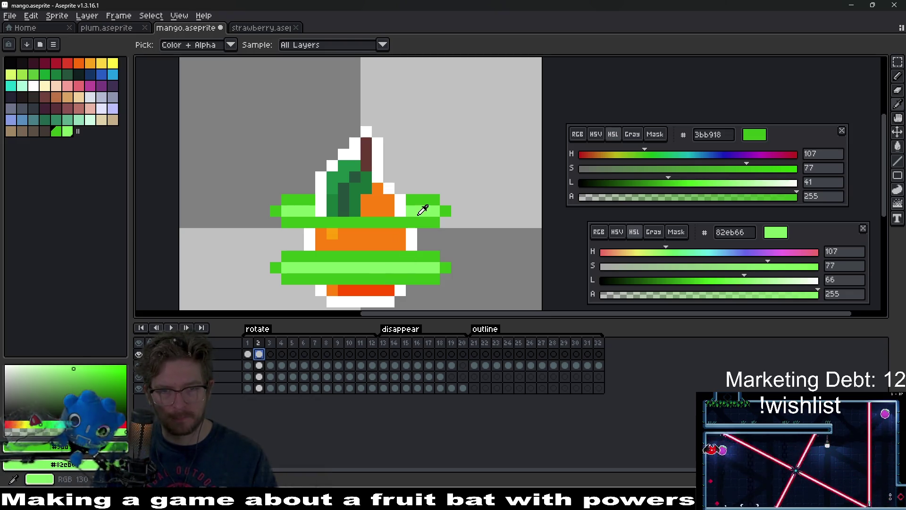
pyautogui.click(441, 225)
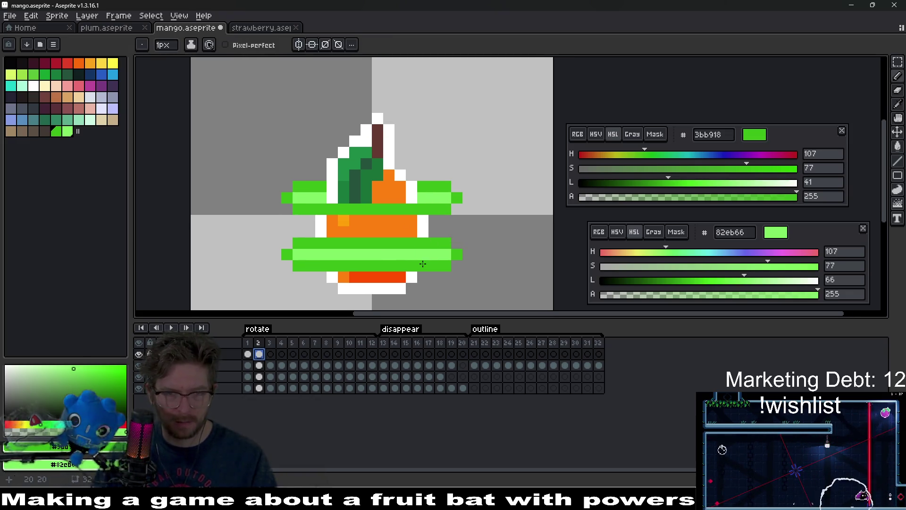
pyautogui.moveTo(423, 264); pyautogui.dragTo(438, 223)
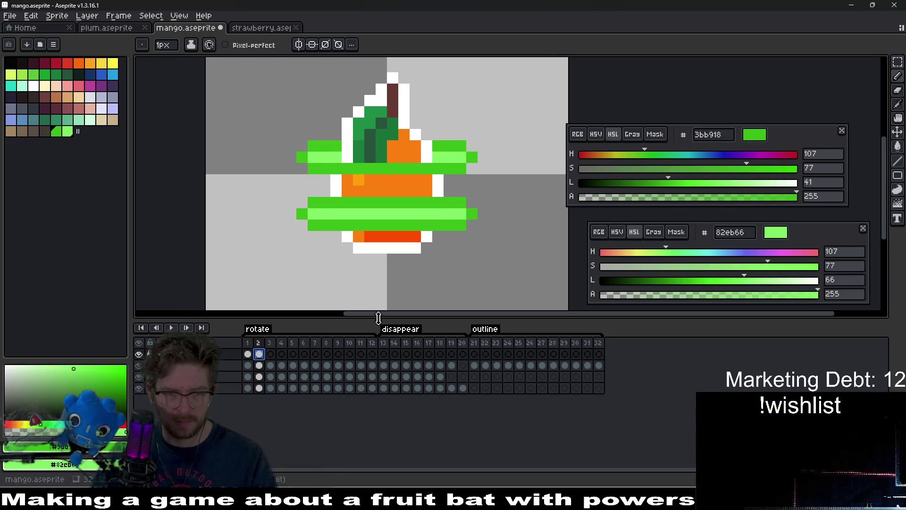
# Select the ring-layer cels on frames 2 and 3 in the timeline
pyautogui.press('.')
pyautogui.press(',')
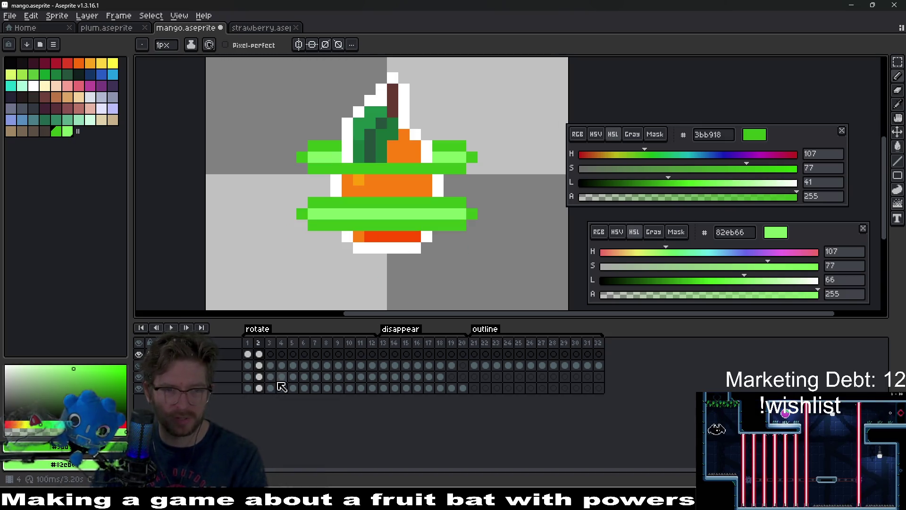
pyautogui.click(259, 355)
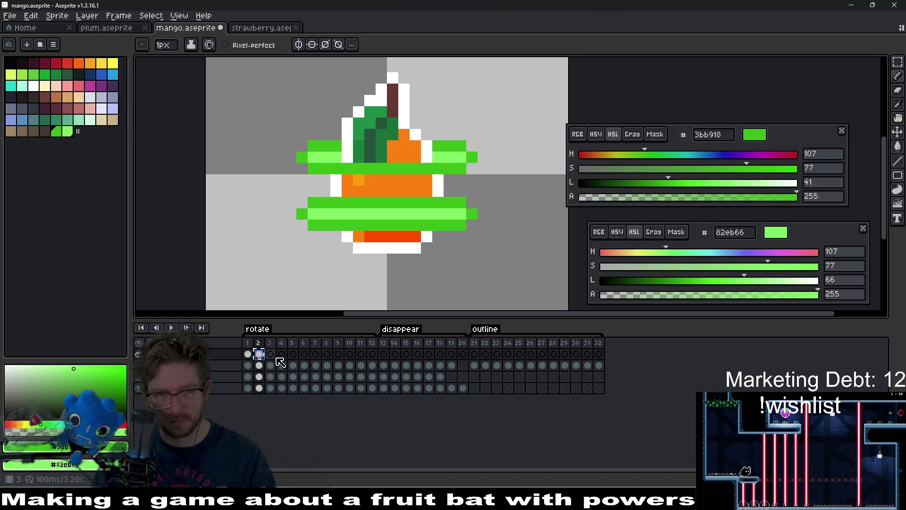
pyautogui.click(270, 354)
# Marquee-select and nudge the lower green ring down and the mango's upper part up
pyautogui.press('m')
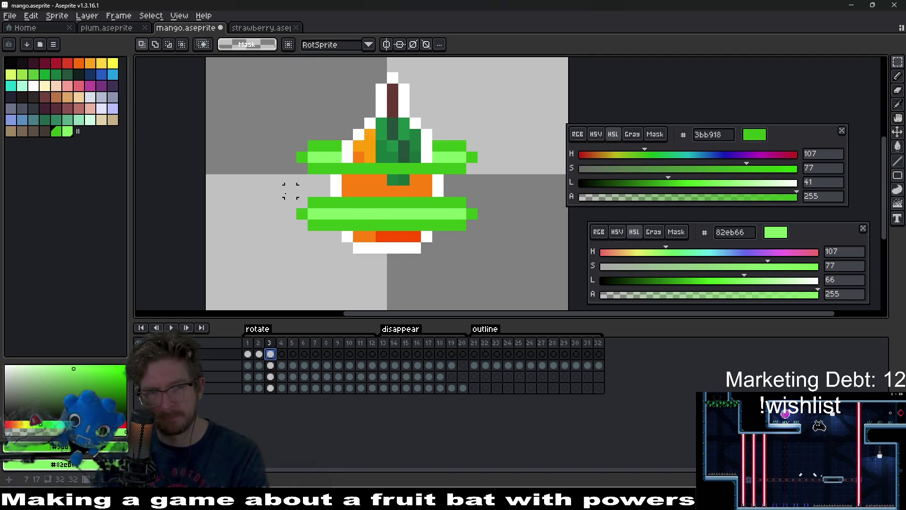
pyautogui.moveTo(279, 187)
pyautogui.mouseDown()
pyautogui.moveTo(469, 238)
pyautogui.moveTo(485, 260)
pyautogui.mouseUp()
pyautogui.press('Down')
pyautogui.press('Down')
pyautogui.hotkey('ctrl', 'd')
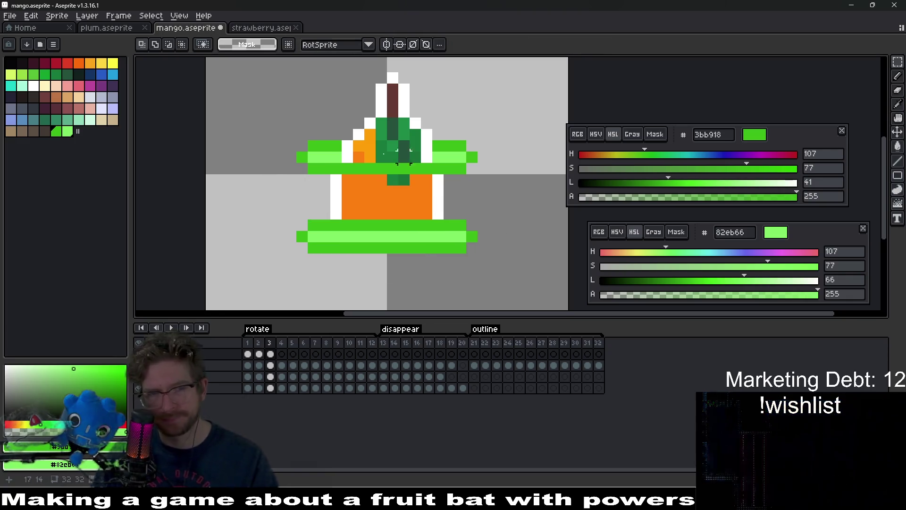
pyautogui.moveTo(260, 93); pyautogui.dragTo(535, 197)
pyautogui.press('Up')
pyautogui.press('Up')
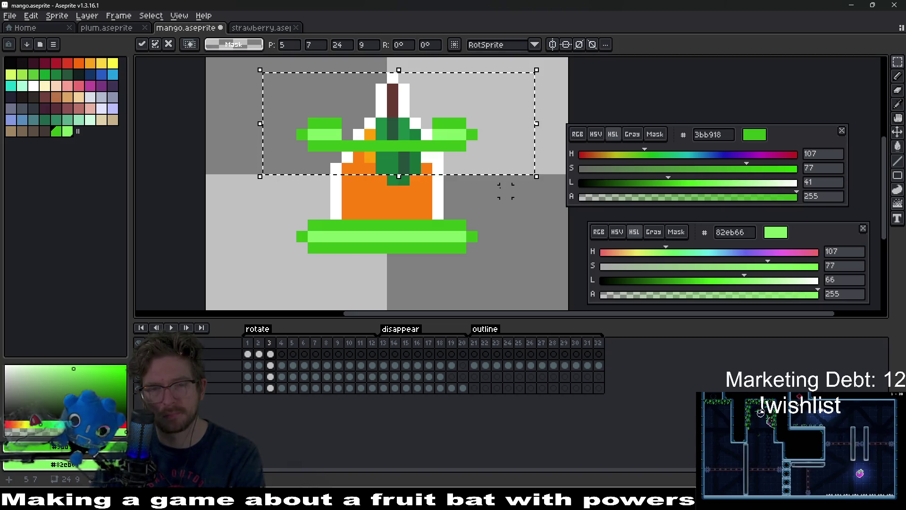
pyautogui.moveTo(503, 197); pyautogui.dragTo(495, 255)
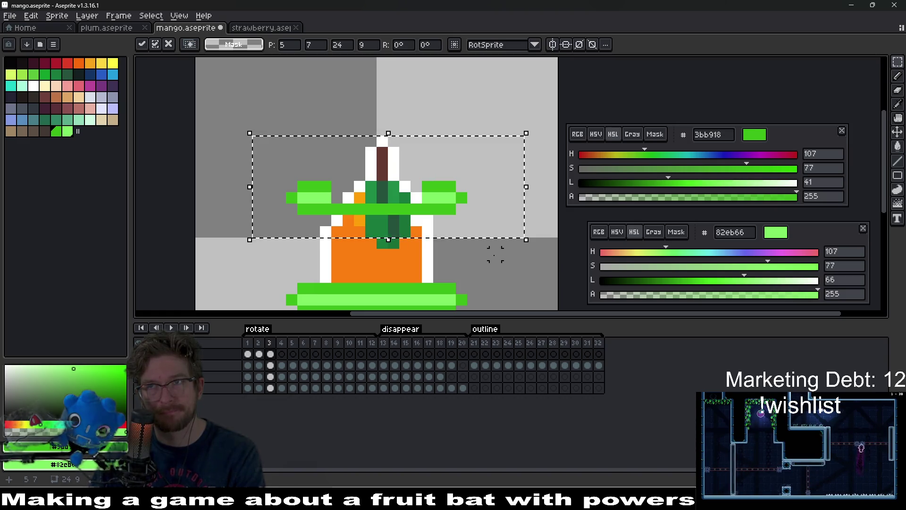
pyautogui.moveTo(495, 255); pyautogui.dragTo(500, 233)
pyautogui.hotkey('ctrl', 'd')
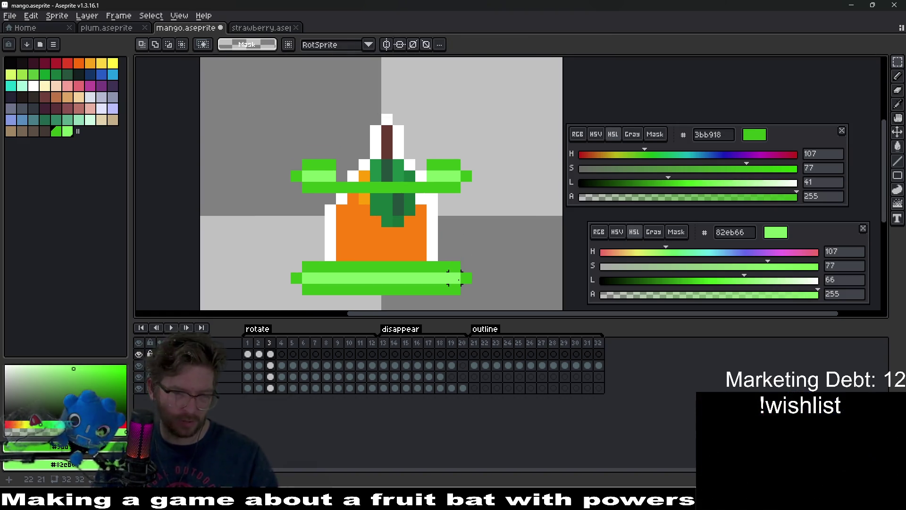
# On frame 2, pull the upper band's right tip and the lower band's tips one pixel inward
pyautogui.press('Left')
pyautogui.press('Left')
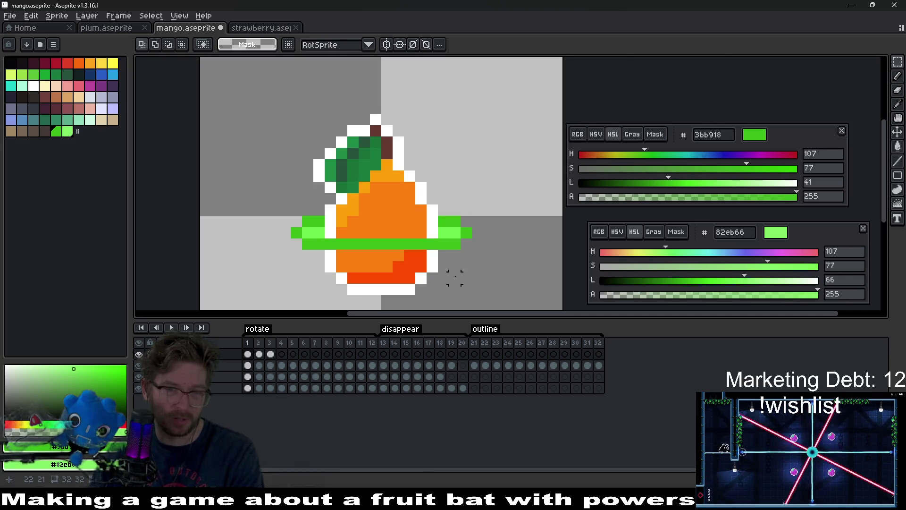
pyautogui.press('Right')
pyautogui.moveTo(455, 277); pyautogui.dragTo(480, 237)
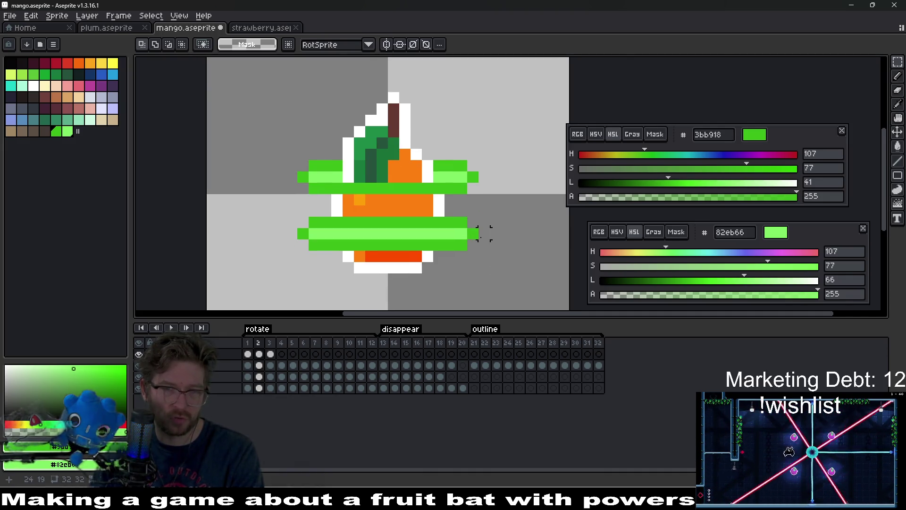
pyautogui.moveTo(448, 162); pyautogui.dragTo(495, 195)
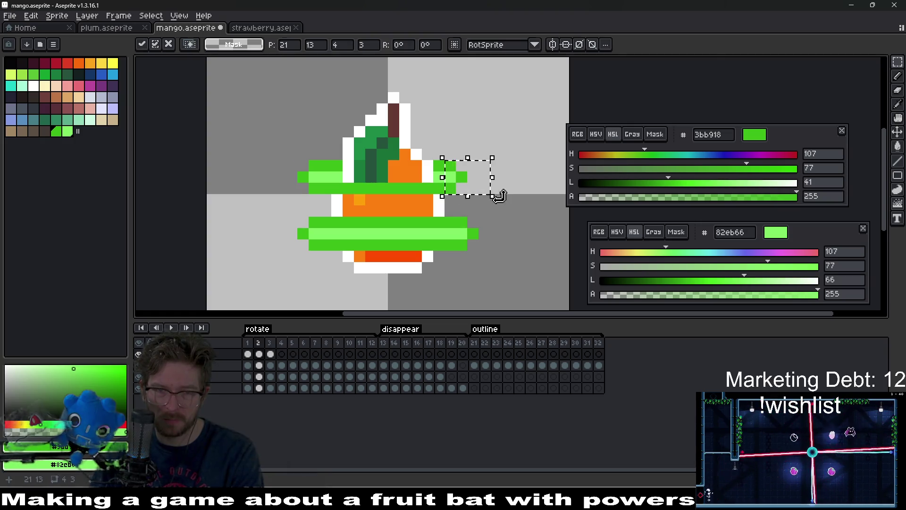
pyautogui.moveTo(286, 147)
pyautogui.mouseDown()
pyautogui.moveTo(323, 197)
pyautogui.moveTo(334, 198)
pyautogui.mouseUp()
pyautogui.press('Right')
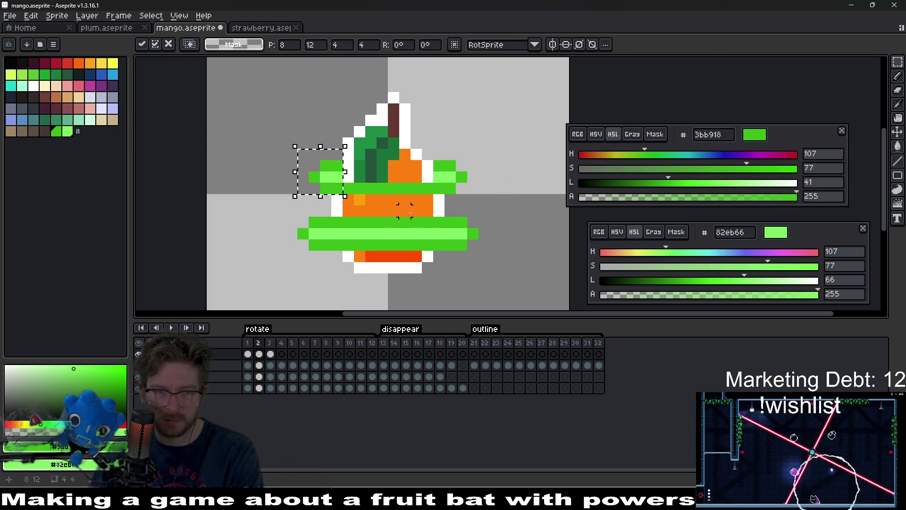
pyautogui.click(461, 222)
pyautogui.moveTo(453, 208); pyautogui.dragTo(490, 259)
pyautogui.press('Left')
pyautogui.moveTo(275, 217)
pyautogui.mouseDown()
pyautogui.moveTo(344, 255)
pyautogui.moveTo(321, 257)
pyautogui.moveTo(330, 259)
pyautogui.mouseUp()
pyautogui.click(492, 256)
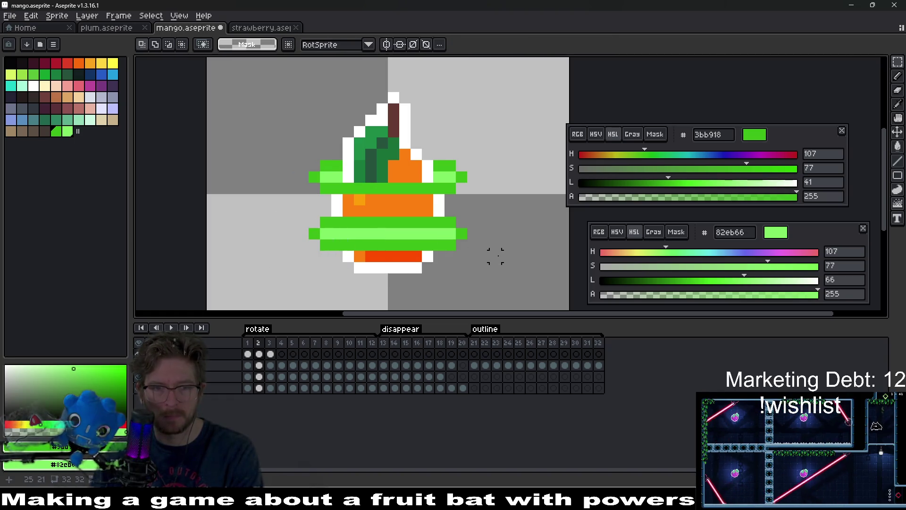
# On frame 3, nudge the lower band's right and left tips one pixel inward
pyautogui.press('Right')
pyautogui.moveTo(489, 226); pyautogui.dragTo(443, 283)
pyautogui.press('Left')
pyautogui.press('Left')
pyautogui.click(506, 265)
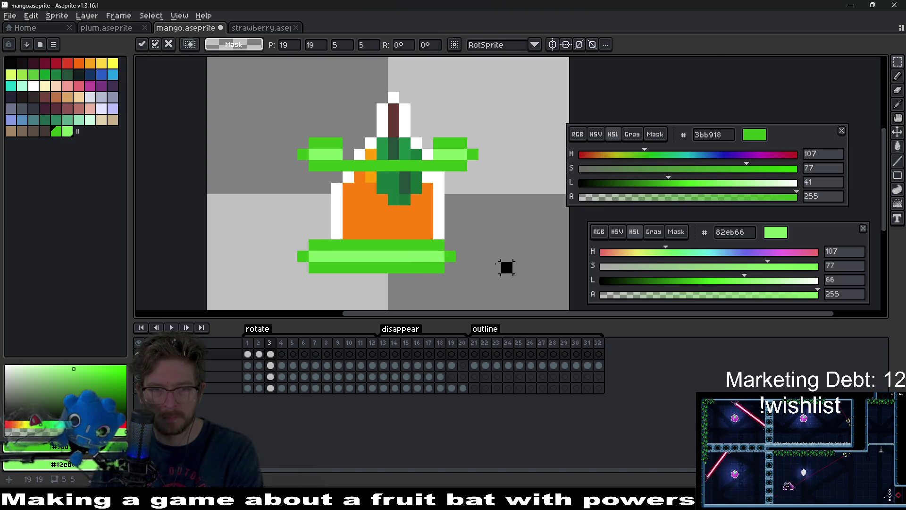
pyautogui.moveTo(253, 229); pyautogui.dragTo(320, 274)
pyautogui.press('Right')
pyautogui.click(489, 163)
# Pull frame 3's upper band right tip left two pixels and left tip two pixels right, checking frames 1–3
pyautogui.moveTo(453, 124); pyautogui.dragTo(496, 179)
pyautogui.press('Left')
pyautogui.press('Left')
pyautogui.click(492, 176)
pyautogui.moveTo(419, 112)
pyautogui.mouseDown()
pyautogui.moveTo(476, 162)
pyautogui.moveTo(492, 196)
pyautogui.mouseUp()
pyautogui.press('Left')
pyautogui.click(518, 199)
pyautogui.moveTo(262, 113); pyautogui.dragTo(378, 195)
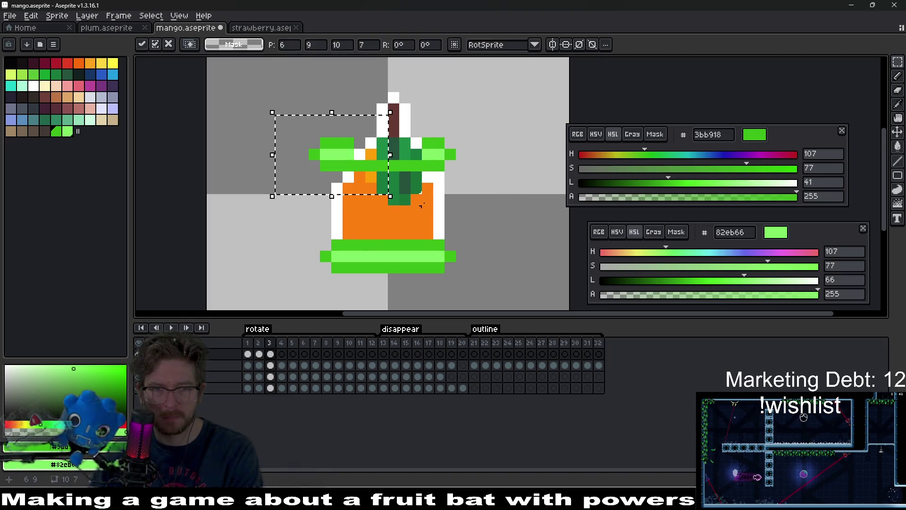
pyautogui.press('Right')
pyautogui.press('Right')
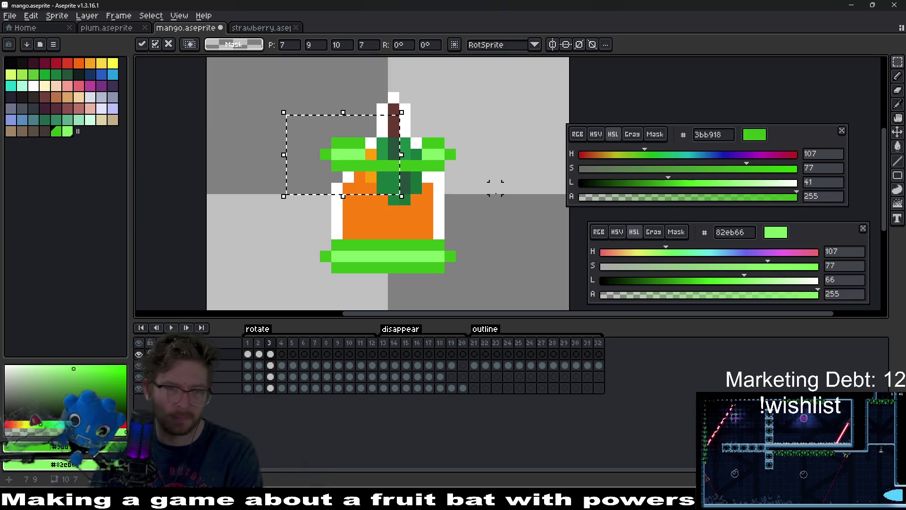
pyautogui.click(495, 188)
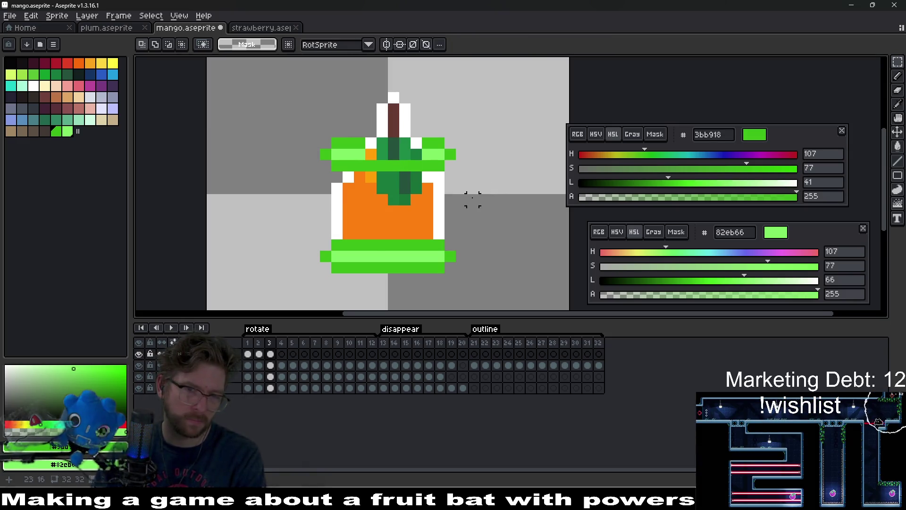
pyautogui.scroll(-3, 472, 200)
pyautogui.scroll(3, 469, 196)
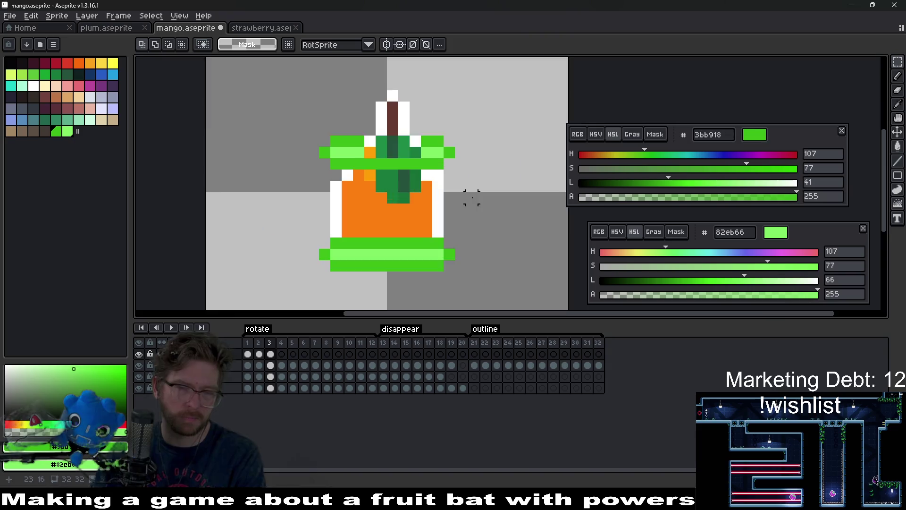
pyautogui.press('Left')
pyautogui.press('Left')
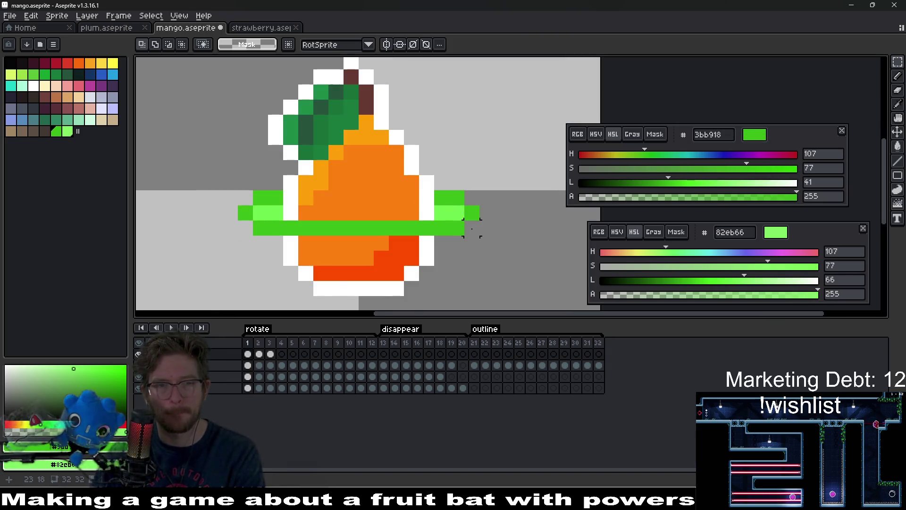
pyautogui.scroll(-4, 472, 229)
pyautogui.press('Right')
pyautogui.press('Right')
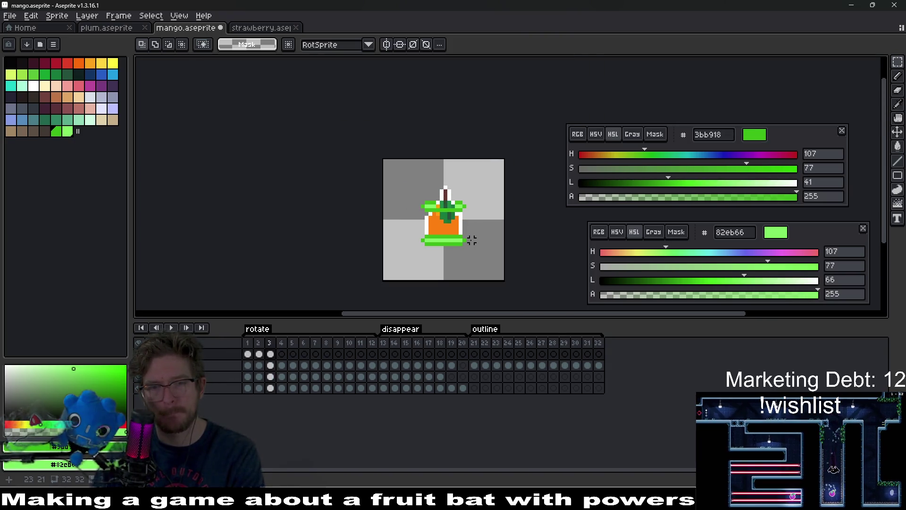
pyautogui.scroll(2, 471, 236)
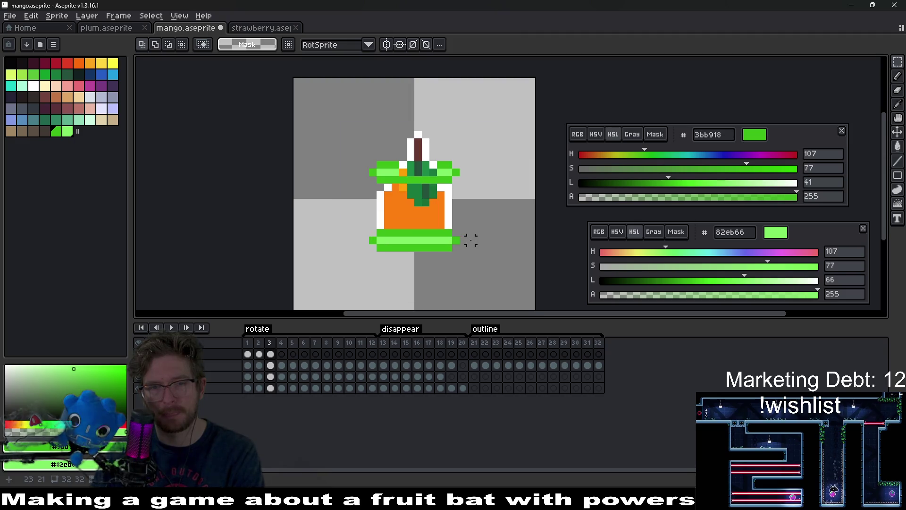
# On frame 4, lower the mango's bottom strip two pixels and raise its top half one pixel
pyautogui.click(270, 354)
pyautogui.click(282, 354)
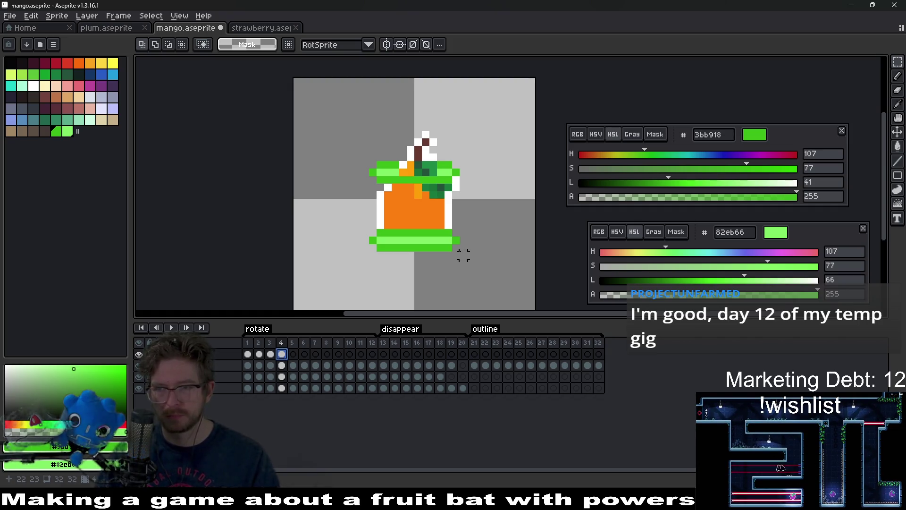
pyautogui.scroll(3, 381, 248)
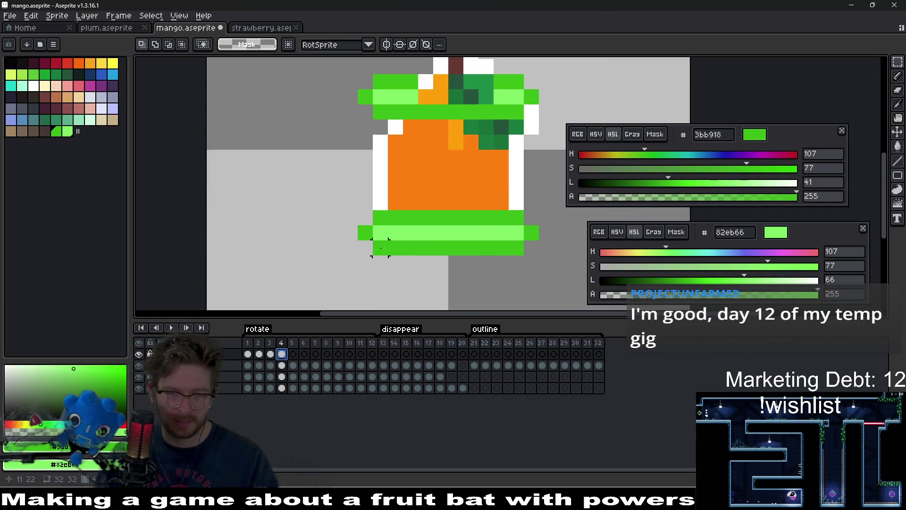
pyautogui.moveTo(335, 202); pyautogui.dragTo(550, 283)
pyautogui.press('Down')
pyautogui.press('Down')
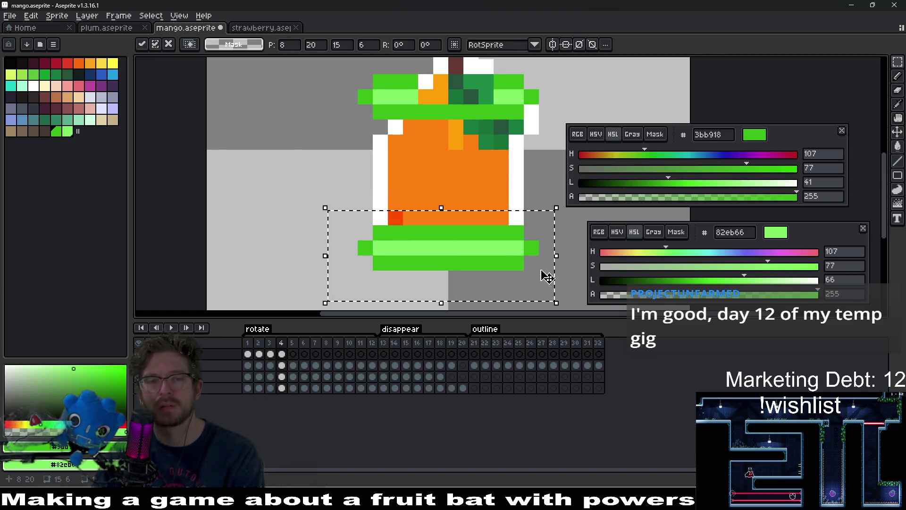
pyautogui.scroll(-3, 486, 210)
pyautogui.moveTo(397, 126); pyautogui.dragTo(514, 207)
pyautogui.press('Up')
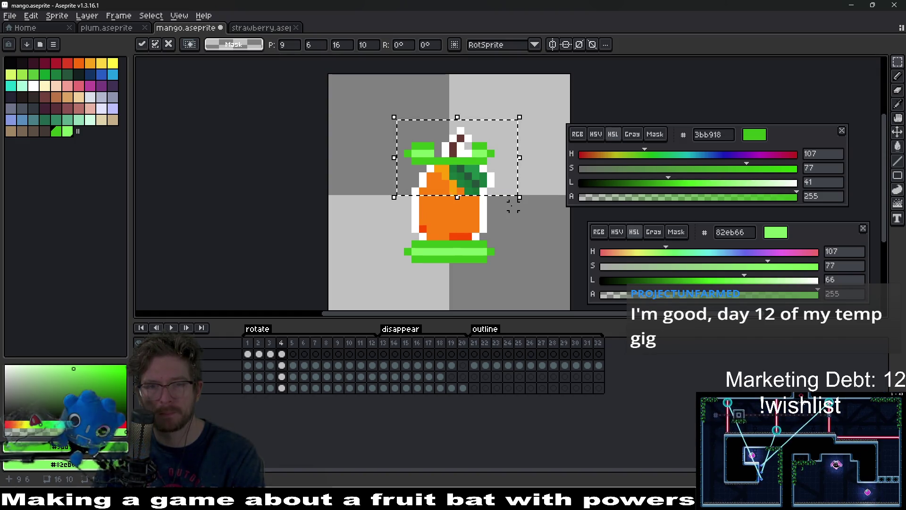
pyautogui.press('Return')
pyautogui.press('Return')
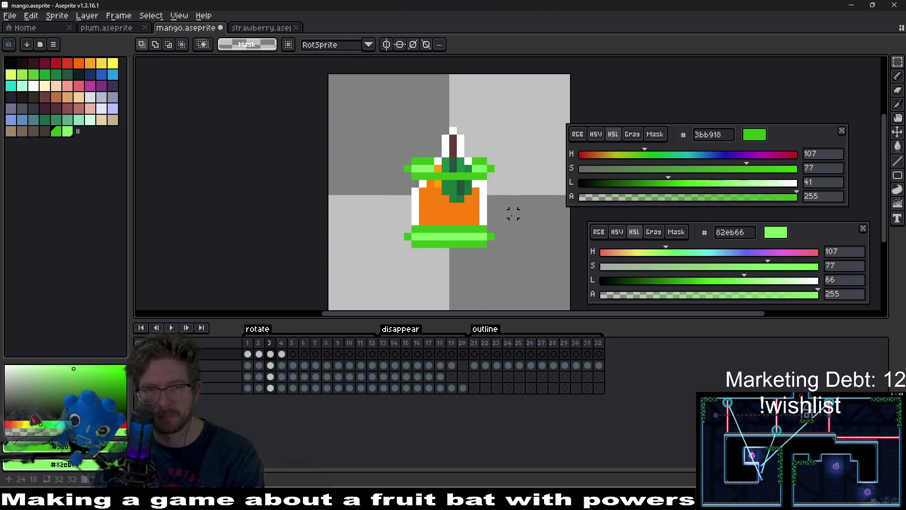
# Shift the lower-right patch one pixel left and the bottom green band right
pyautogui.moveTo(463, 231); pyautogui.dragTo(505, 271)
pyautogui.press('Left')
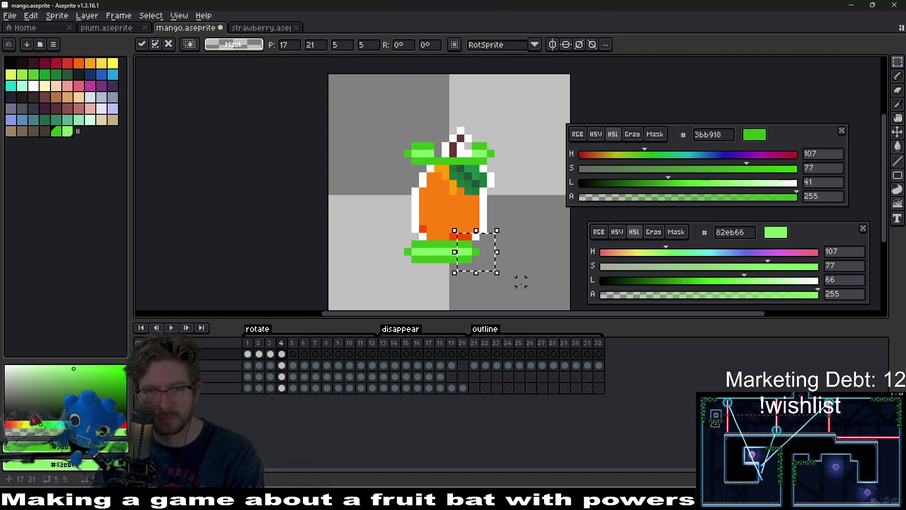
pyautogui.press('Return')
pyautogui.moveTo(384, 234); pyautogui.dragTo(437, 272)
pyautogui.press('Right')
pyautogui.press('Right')
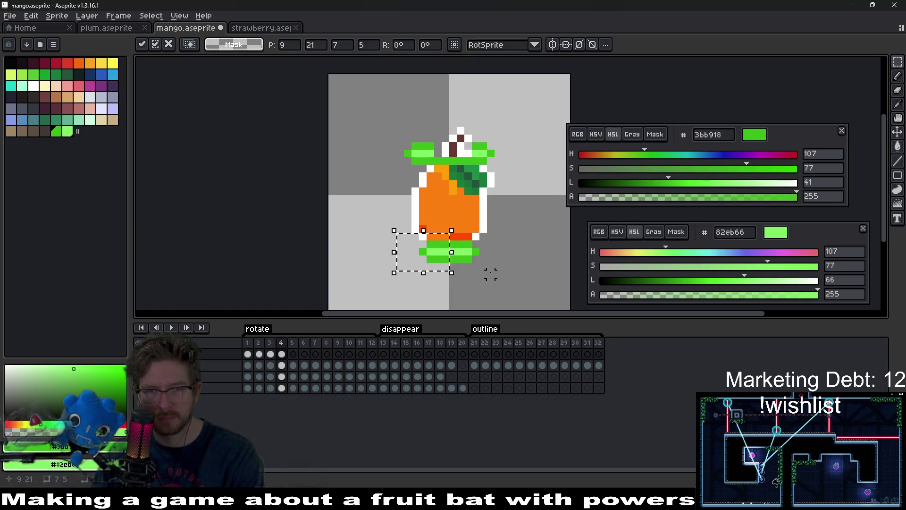
pyautogui.press('Return')
# Shift the two top leaves inward toward each other, then go to frame 5
pyautogui.moveTo(491, 193); pyautogui.dragTo(485, 231)
pyautogui.moveTo(454, 166); pyautogui.dragTo(517, 222)
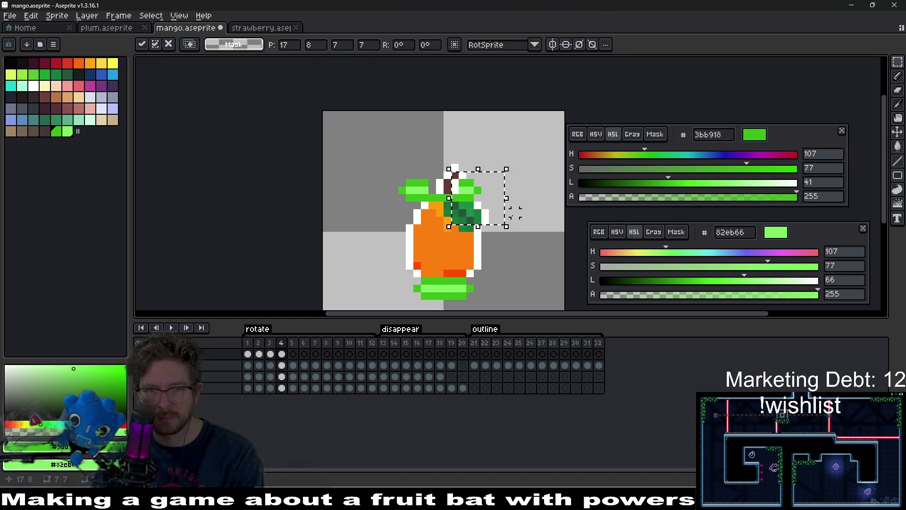
pyautogui.press('Left')
pyautogui.press('Left')
pyautogui.press('Return')
pyautogui.moveTo(374, 161)
pyautogui.mouseDown()
pyautogui.moveTo(439, 212)
pyautogui.moveTo(439, 226)
pyautogui.mouseUp()
pyautogui.press('Right')
pyautogui.press('Right')
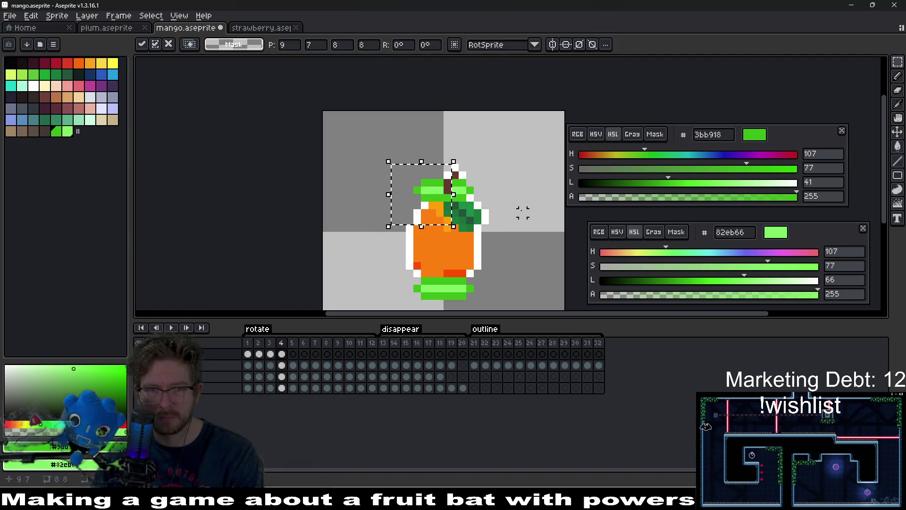
pyautogui.press('Return')
pyautogui.scroll(-3, 507, 208)
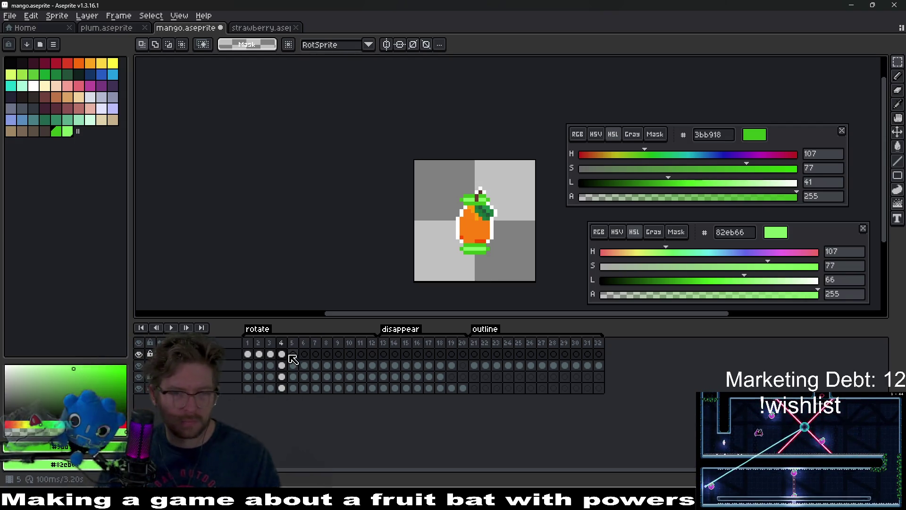
pyautogui.click(293, 354)
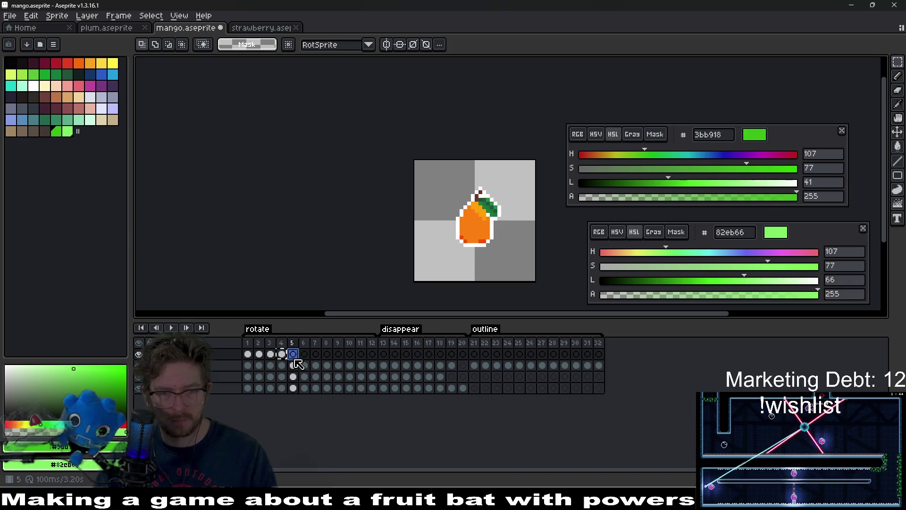
# Raise frame 5's green top piece about two pixels
pyautogui.scroll(3, 524, 227)
pyautogui.moveTo(465, 222); pyautogui.dragTo(377, 149)
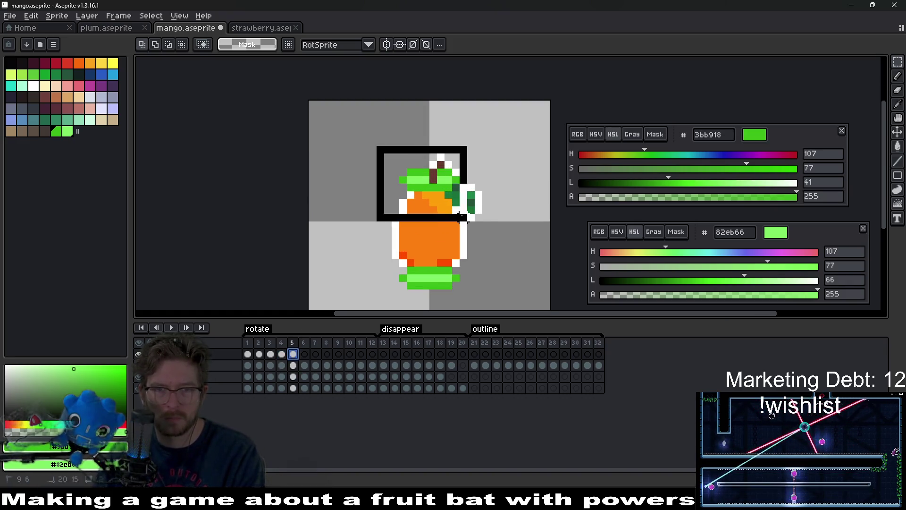
pyautogui.moveTo(453, 180); pyautogui.dragTo(459, 163)
pyautogui.hotkey('ctrl', 'd')
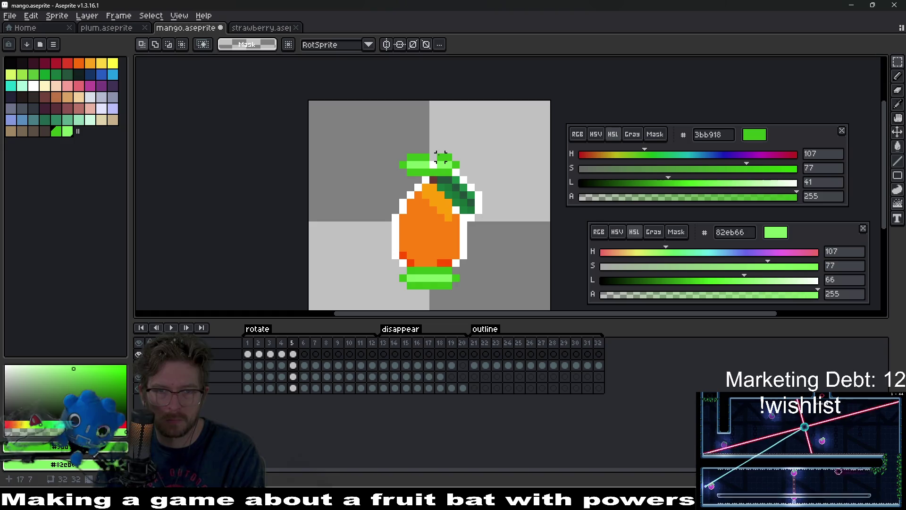
pyautogui.hotkey('ctrl', 'z')
pyautogui.hotkey('ctrl', 'z')
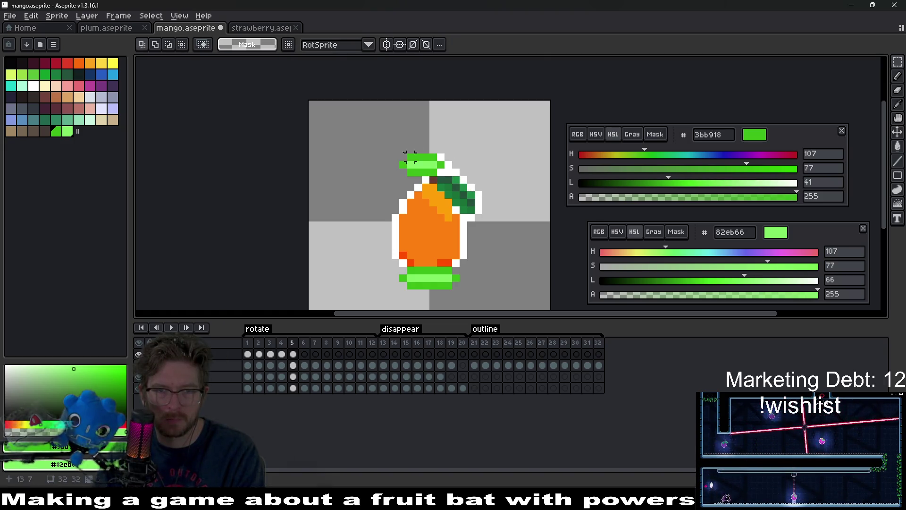
pyautogui.press('Right')
pyautogui.hotkey('ctrl', 'd')
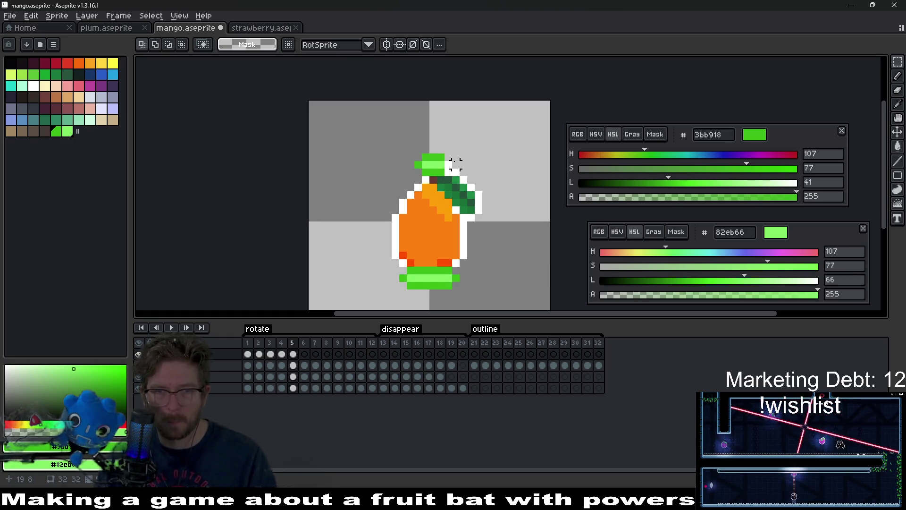
# Shift the green top piece two pixels right and refine its shape, comparing neighbouring frames
pyautogui.hotkey('ctrl', 'z')
pyautogui.hotkey('ctrl', 'z')
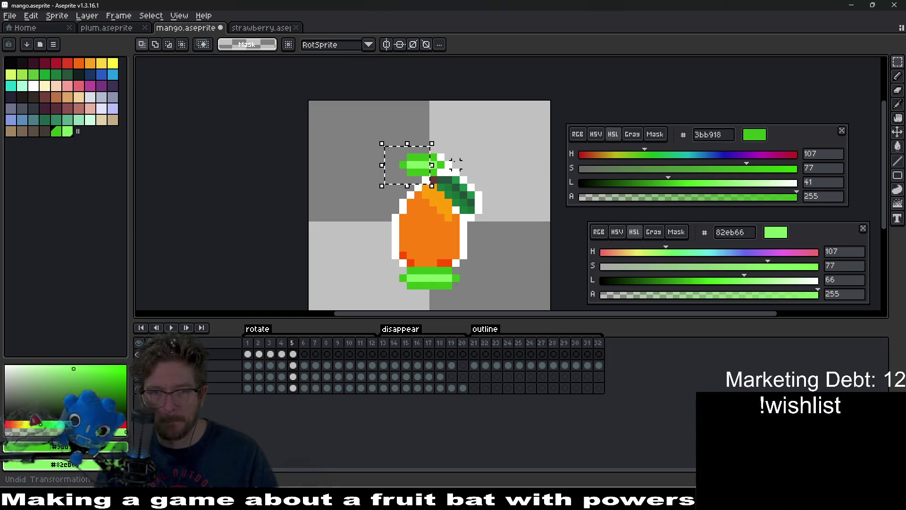
pyautogui.moveTo(455, 165); pyautogui.dragTo(470, 165)
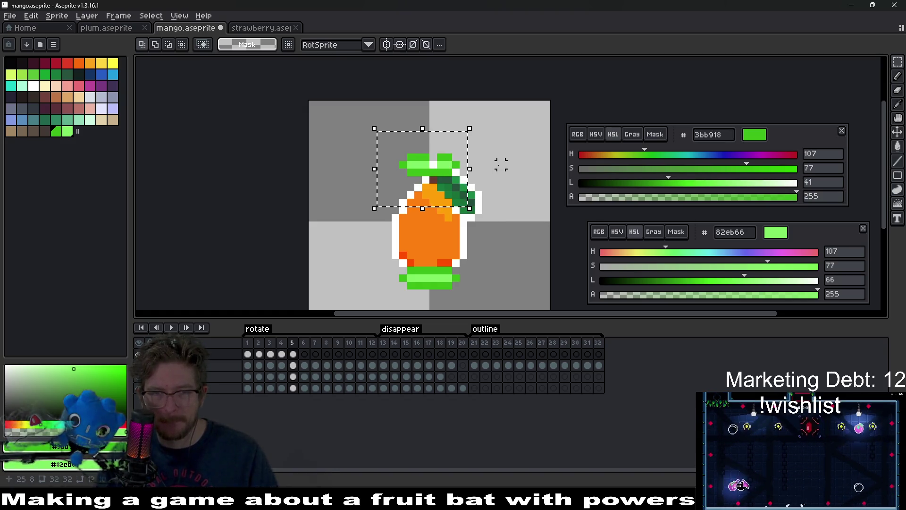
pyautogui.hotkey('ctrl', 'z')
pyautogui.hotkey('ctrl', 'y')
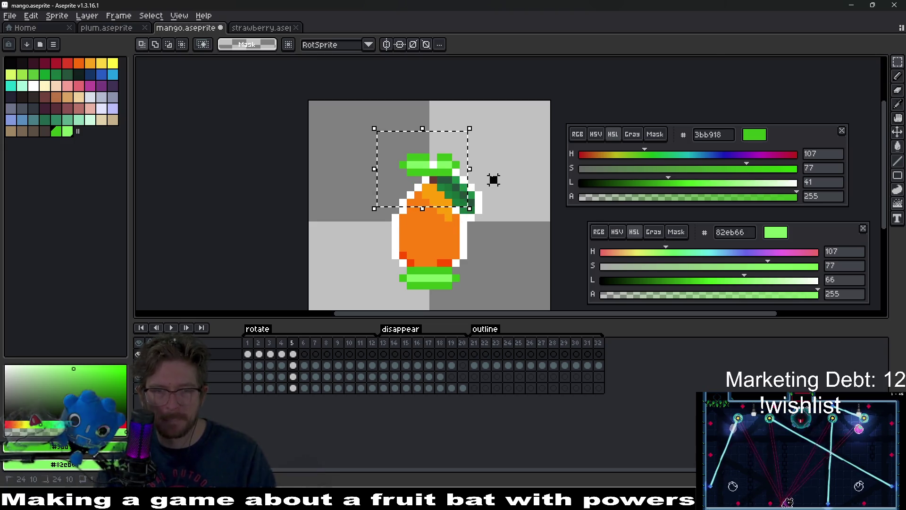
pyautogui.hotkey('ctrl', 'd')
pyautogui.press('Left')
pyautogui.press('Left')
pyautogui.press('Right')
pyautogui.press('Right')
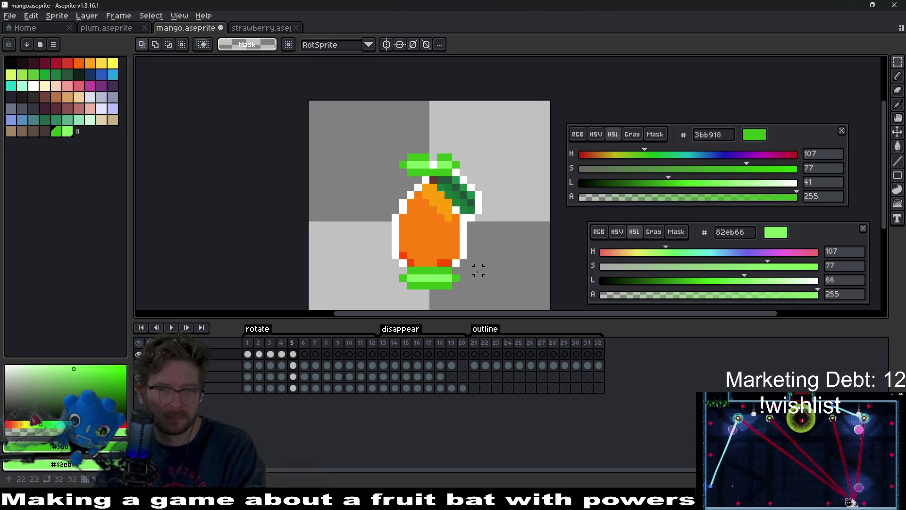
pyautogui.moveTo(433, 149); pyautogui.dragTo(502, 197)
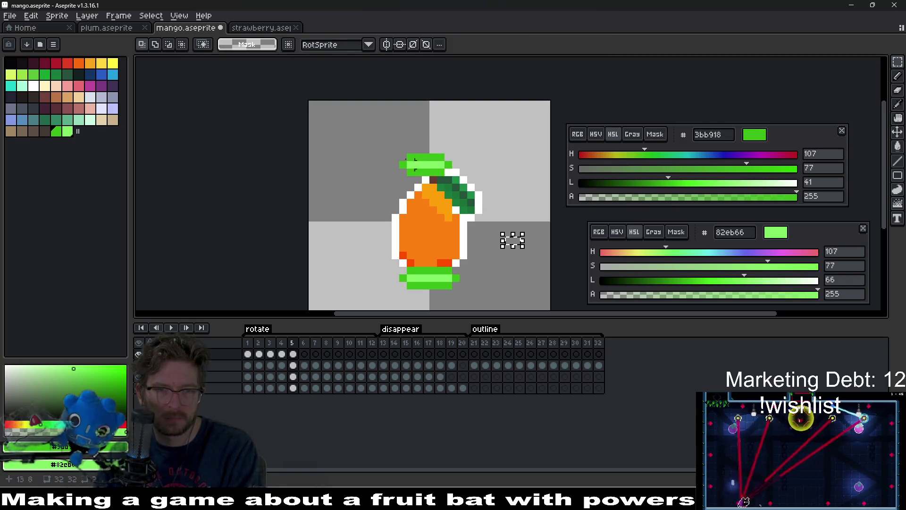
pyautogui.hotkey('ctrl', 'z')
pyautogui.hotkey('ctrl', 'd')
pyautogui.scroll(-2, 447, 208)
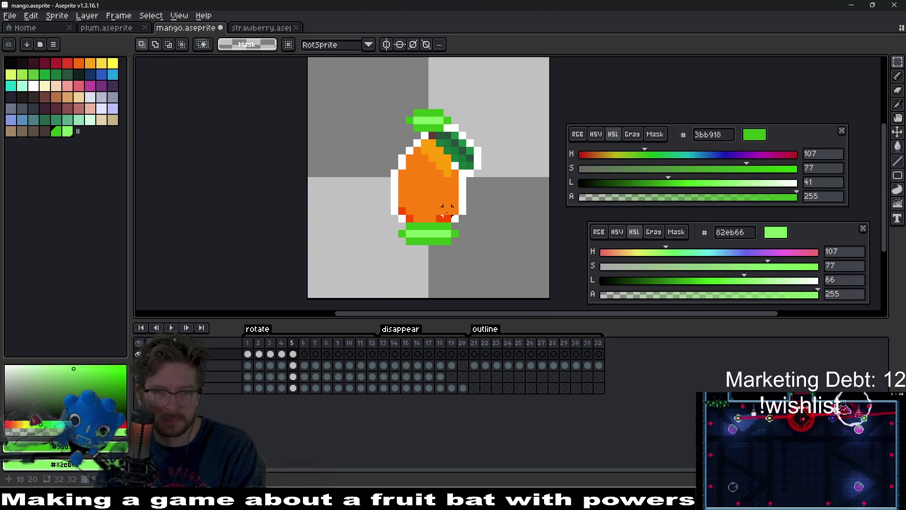
# Move the green ring under the mango down one pixel and scale it narrower
pyautogui.moveTo(387, 218); pyautogui.dragTo(516, 262)
pyautogui.hotkey('ctrl', 'd')
pyautogui.press('Left')
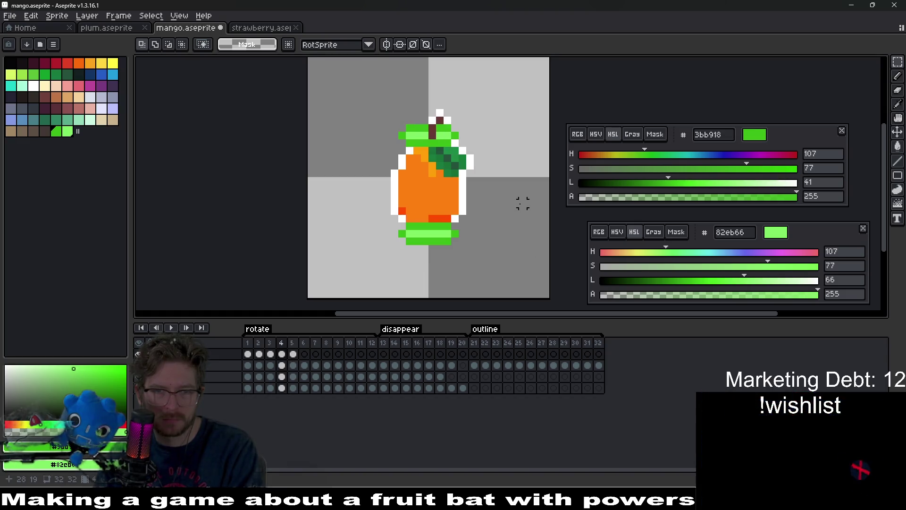
pyautogui.press('Right')
pyautogui.moveTo(376, 208); pyautogui.dragTo(491, 268)
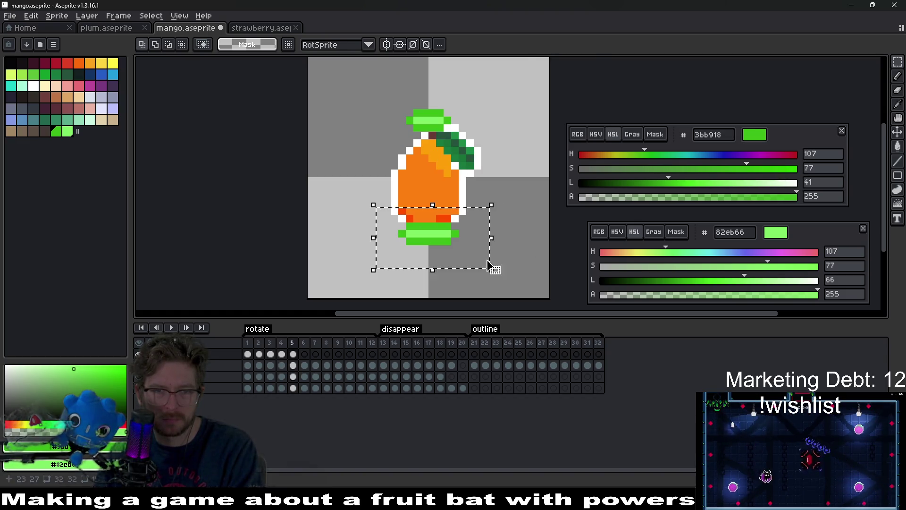
pyautogui.press('Down')
pyautogui.click(515, 216)
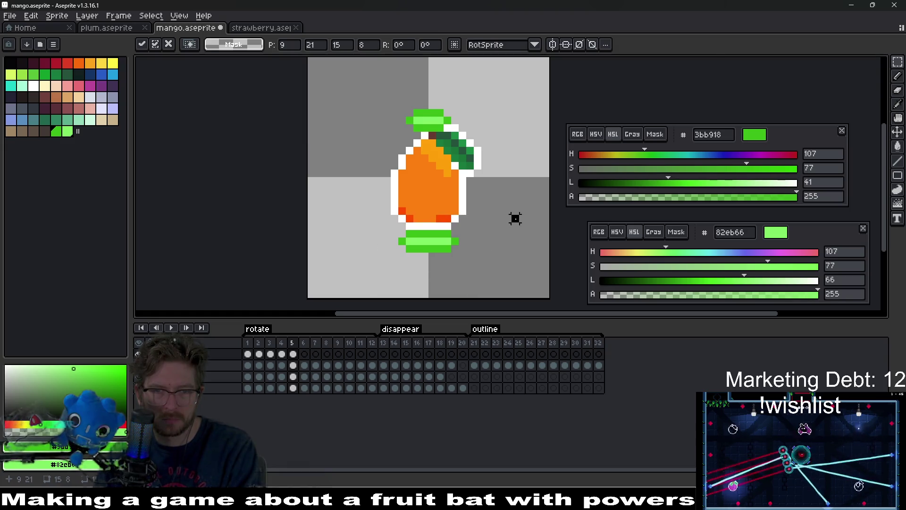
pyautogui.moveTo(508, 212); pyautogui.dragTo(432, 280)
pyautogui.moveTo(377, 216); pyautogui.dragTo(424, 279)
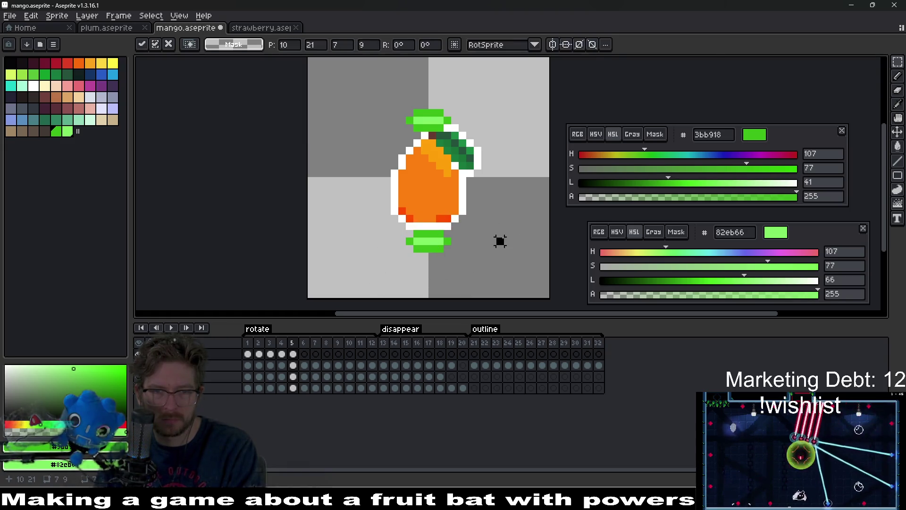
pyautogui.scroll(-3, 500, 243)
pyautogui.press('Left')
pyautogui.press('Left')
pyautogui.press('Left')
pyautogui.press('Left')
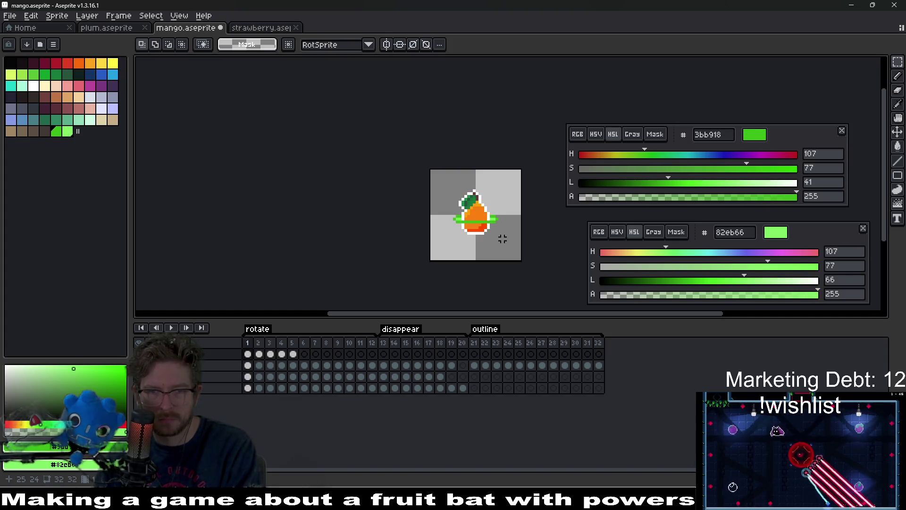
pyautogui.press('Right')
pyautogui.press('Right')
pyautogui.press('Right')
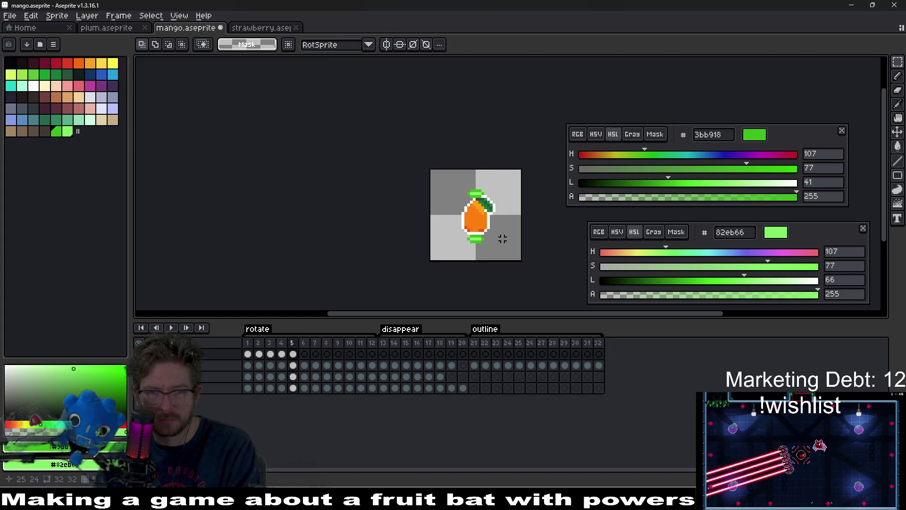
pyautogui.scroll(2, 503, 239)
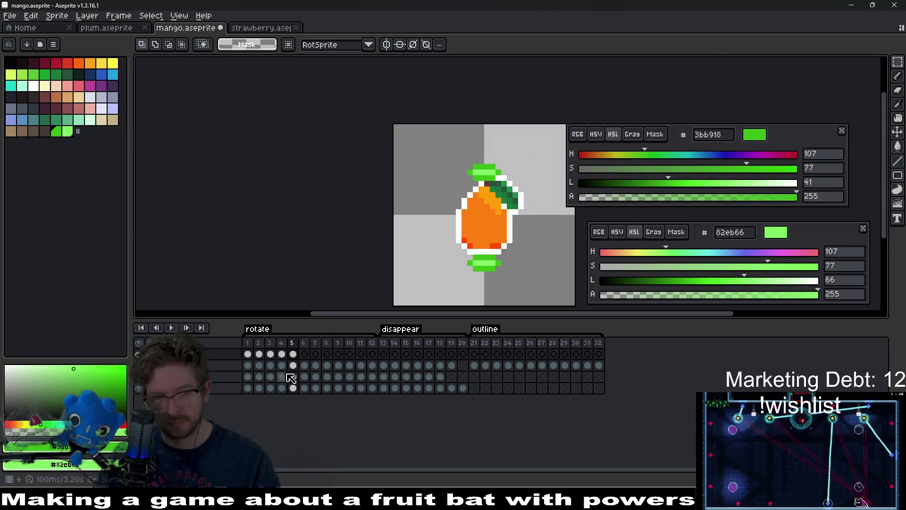
pyautogui.click(284, 354)
pyautogui.click(305, 355)
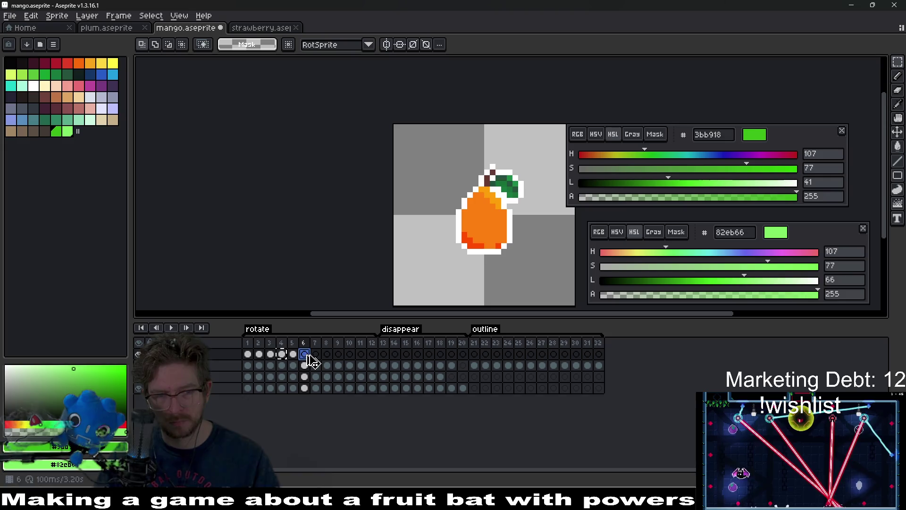
pyautogui.click(271, 355)
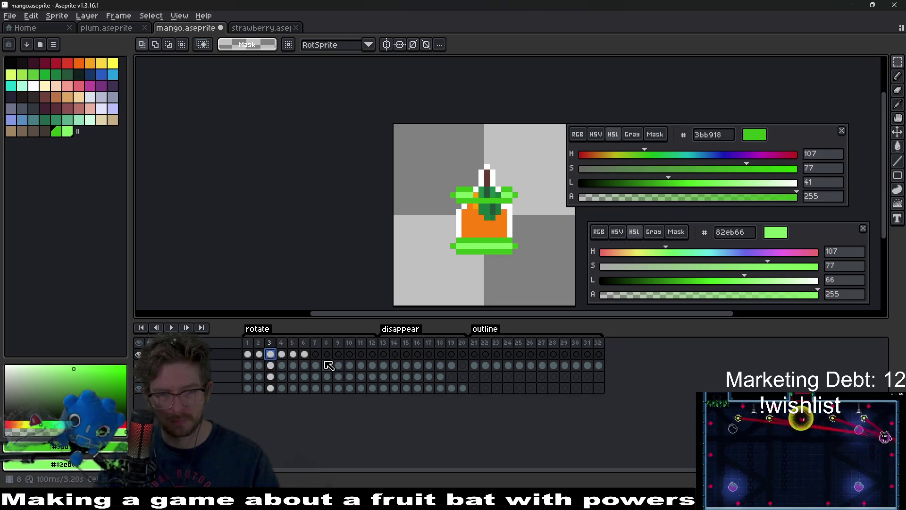
pyautogui.click(315, 355)
pyautogui.click(259, 356)
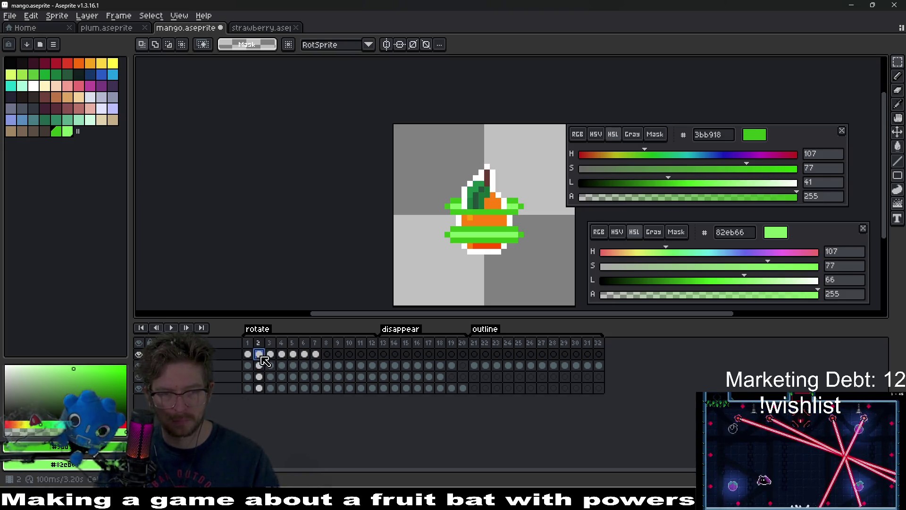
pyautogui.click(327, 355)
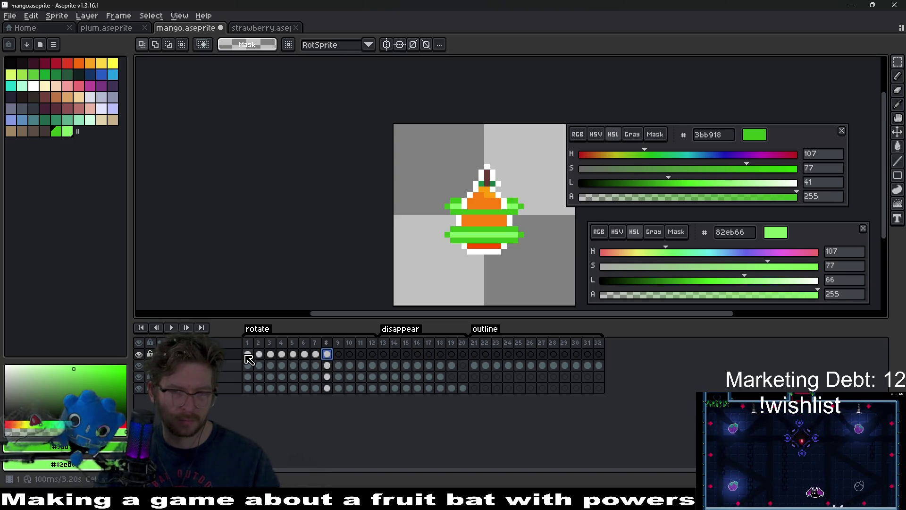
pyautogui.click(248, 355)
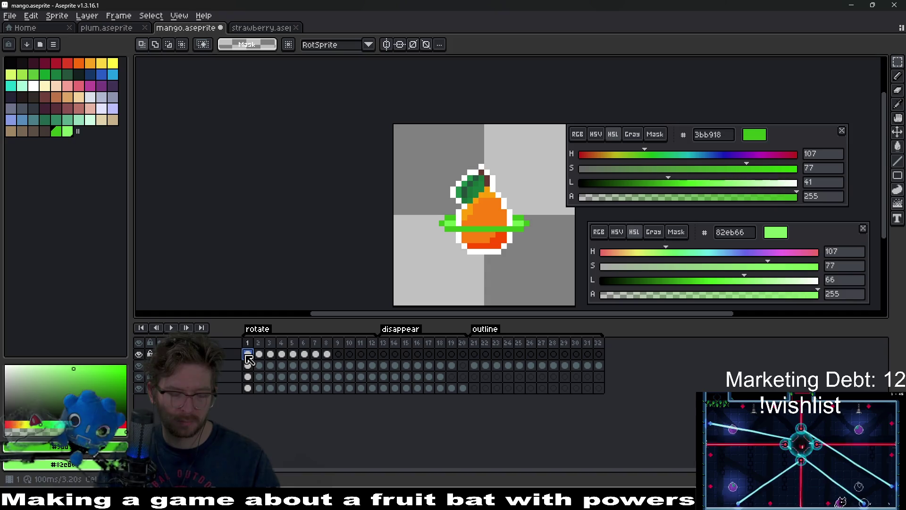
pyautogui.click(339, 354)
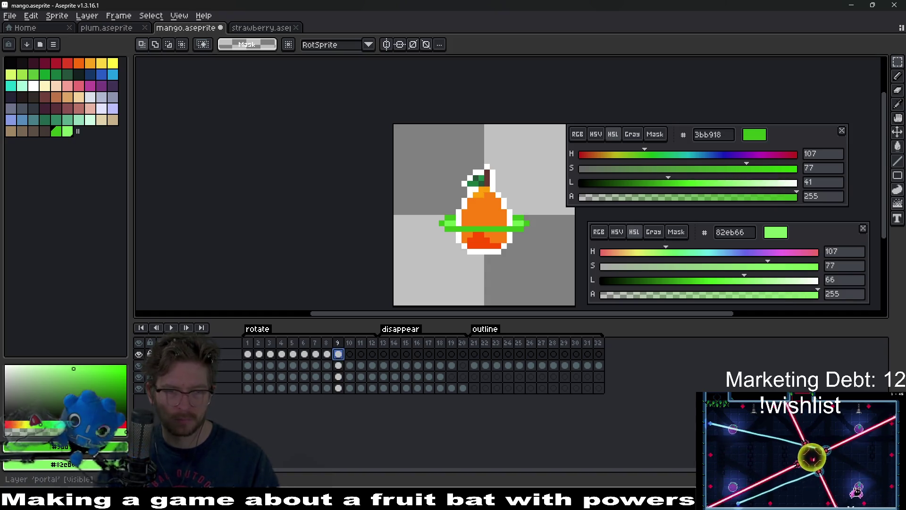
pyautogui.click(179, 328)
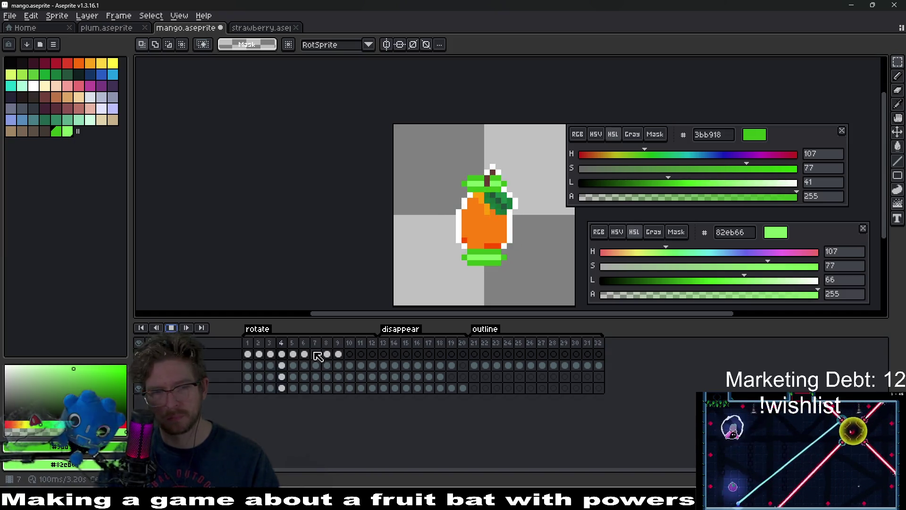
pyautogui.click(350, 354)
pyautogui.click(362, 355)
pyautogui.click(373, 355)
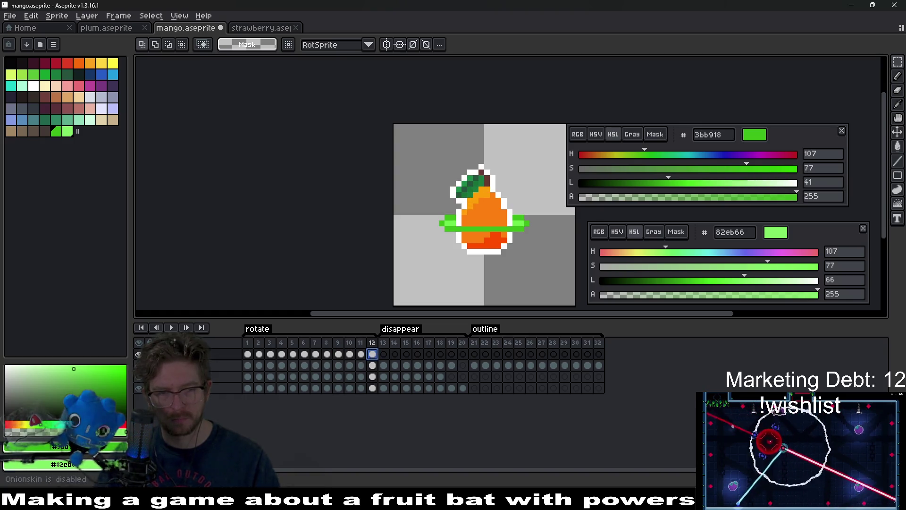
pyautogui.click(171, 328)
pyautogui.scroll(-3, 516, 269)
pyautogui.moveTo(515, 269)
pyautogui.mouseDown()
pyautogui.moveTo(526, 273)
pyautogui.moveTo(436, 259)
pyautogui.mouseUp()
pyautogui.scroll(-2, 435, 259)
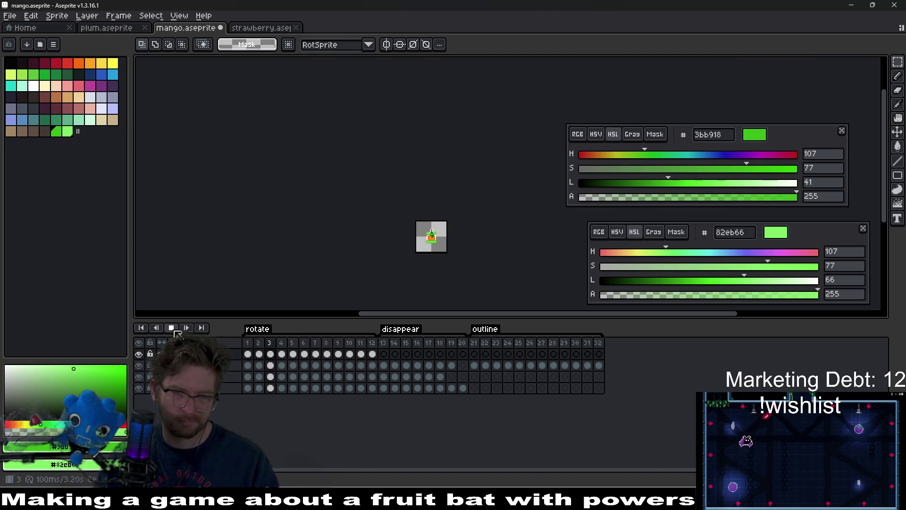
pyautogui.scroll(2, 454, 243)
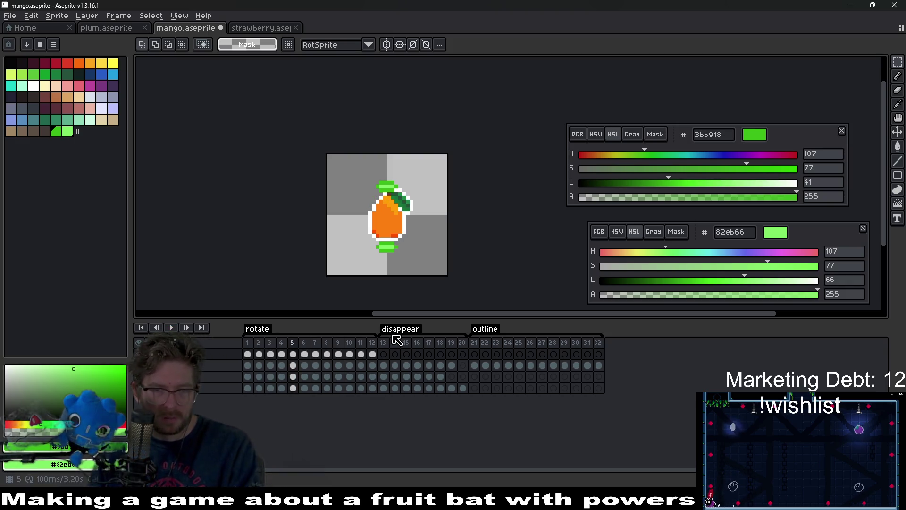
pyautogui.press('Return')
pyautogui.press('Right')
pyautogui.press('Right')
pyautogui.press('Right')
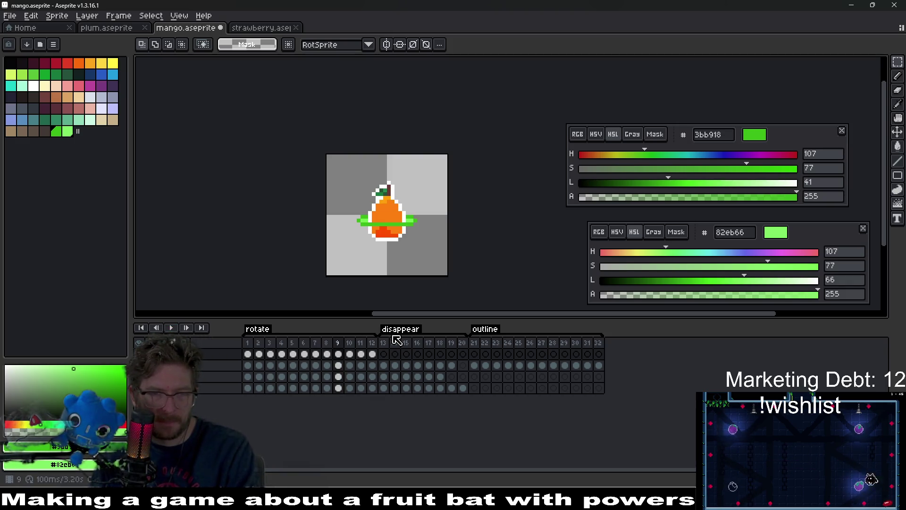
pyautogui.click(376, 357)
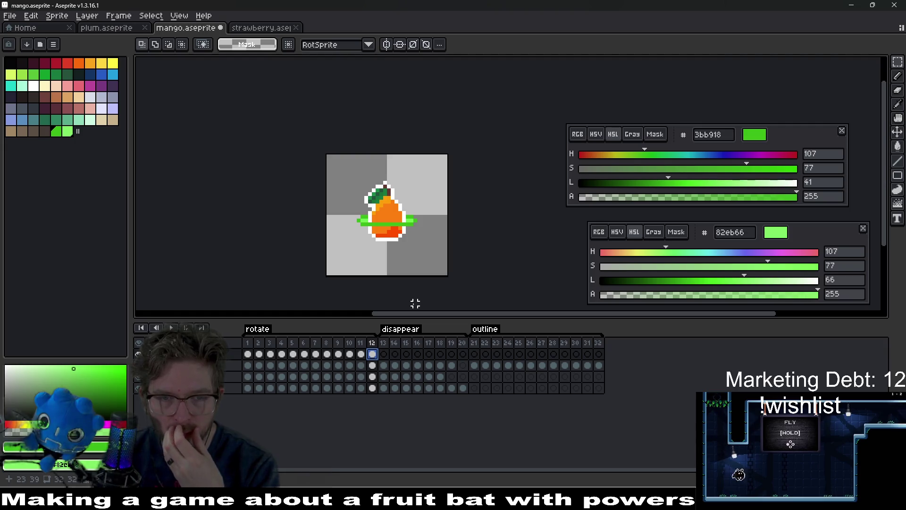
pyautogui.click(259, 354)
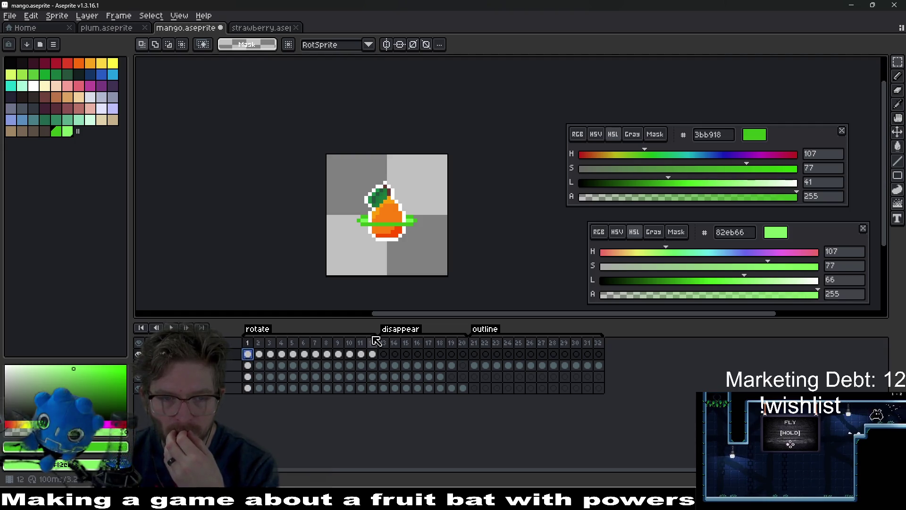
pyautogui.press('Return')
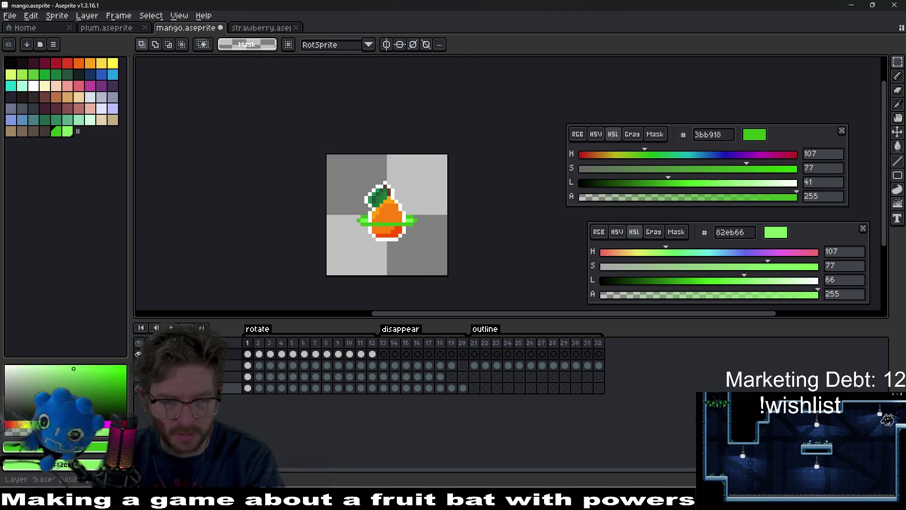
pyautogui.click(180, 365)
# Erase stray white outline pixels on frame 2 and down the mango's right edge on frame 3
pyautogui.press('e')
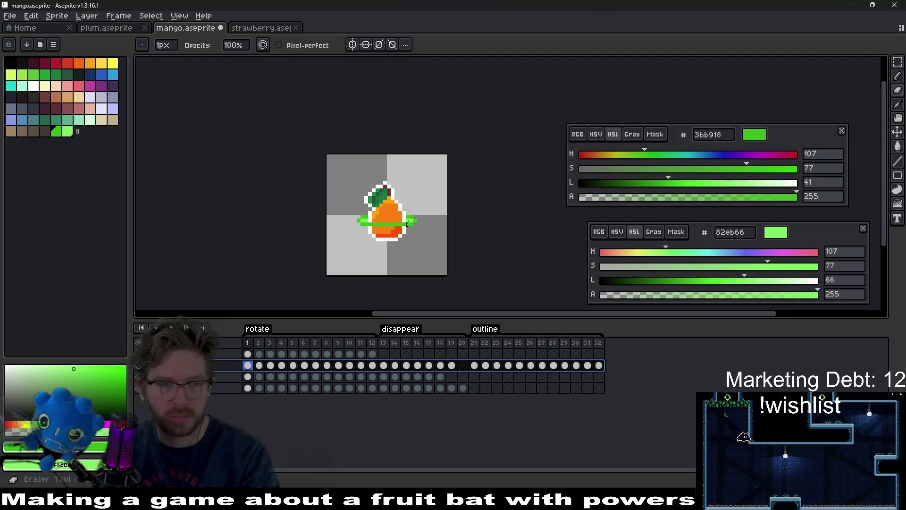
pyautogui.press('.')
pyautogui.scroll(1, 436, 237)
pyautogui.scroll(2, 436, 214)
pyautogui.click(436, 207)
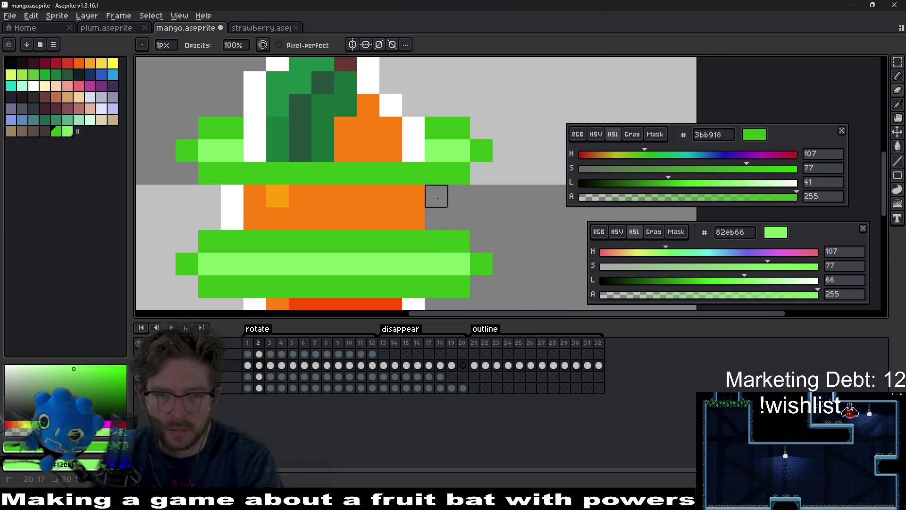
pyautogui.click(232, 215)
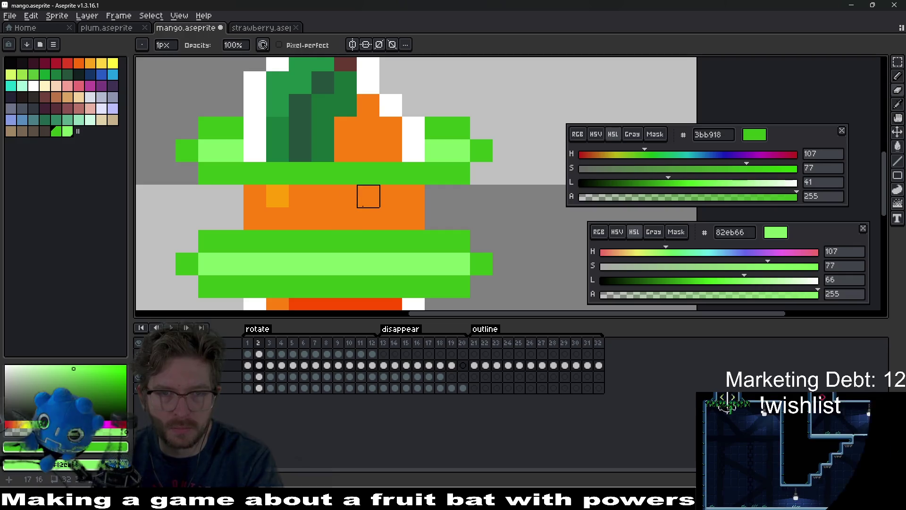
pyautogui.moveTo(373, 202); pyautogui.dragTo(374, 215)
pyautogui.press('.')
pyautogui.scroll(-1, 431, 240)
pyautogui.moveTo(417, 256); pyautogui.dragTo(402, 180)
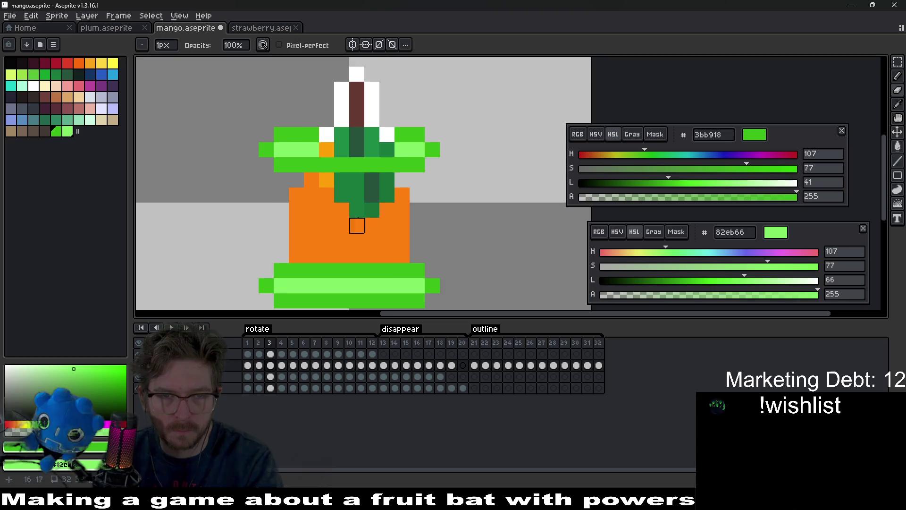
# Clean white outline pixels from frame 4's mango sides, upper-left corner and leaf edge
pyautogui.press('.')
pyautogui.scroll(-1, 431, 267)
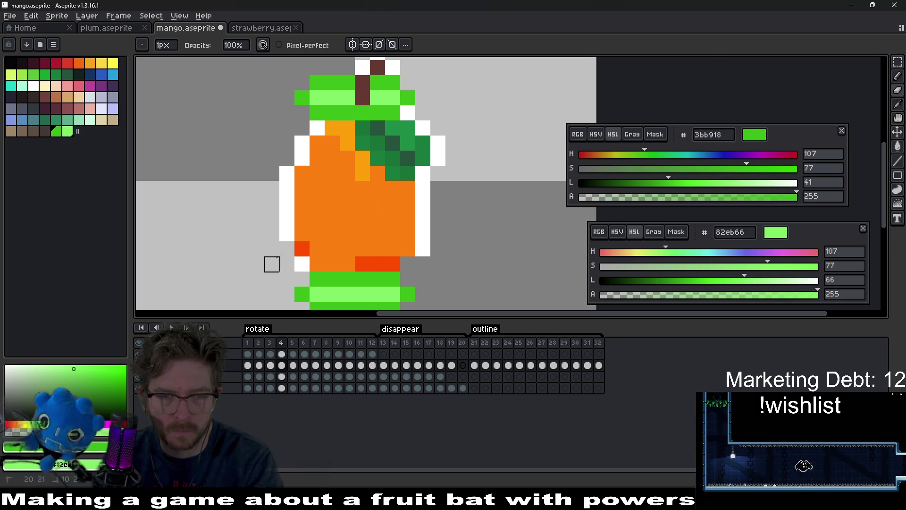
pyautogui.moveTo(287, 222); pyautogui.dragTo(287, 186)
pyautogui.moveTo(302, 143); pyautogui.dragTo(317, 128)
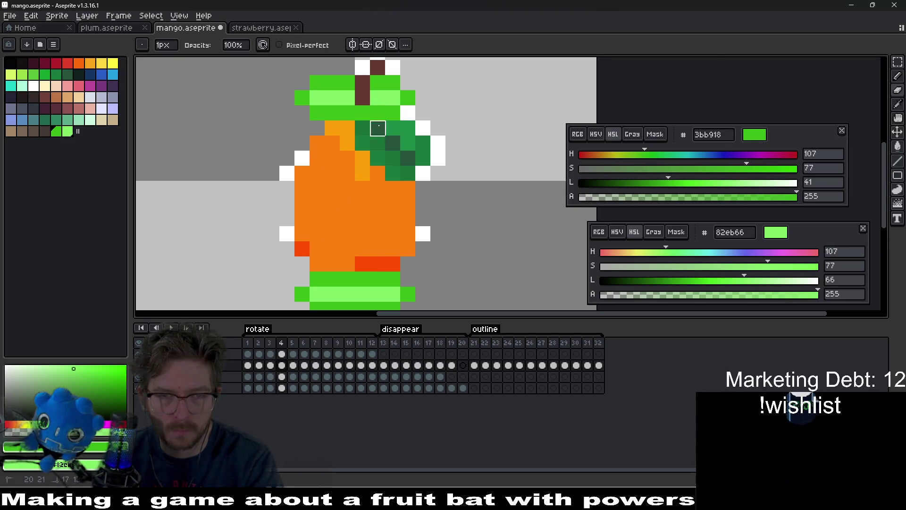
pyautogui.moveTo(430, 138)
pyautogui.mouseDown()
pyautogui.moveTo(437, 144)
pyautogui.moveTo(418, 171)
pyautogui.mouseUp()
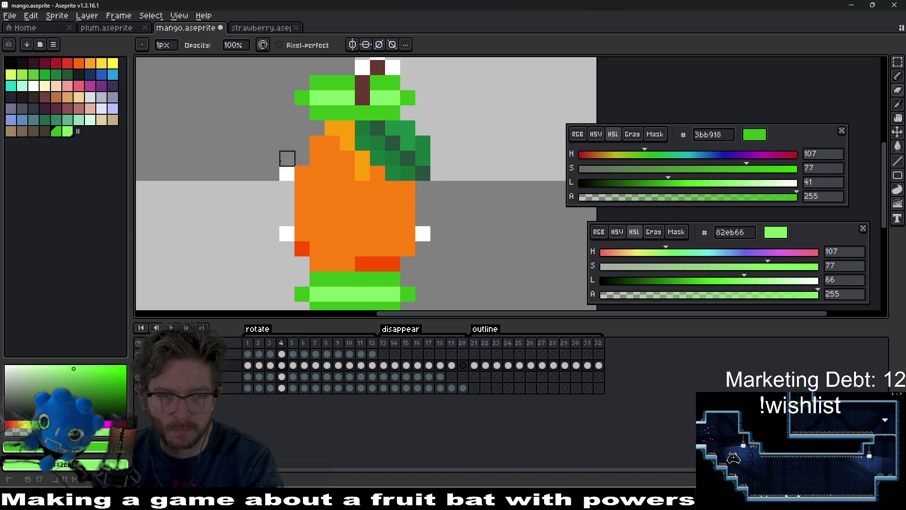
pyautogui.click(423, 234)
# Erase frame 5's white outline beside the leaf, along the right edge and along the bottom
pyautogui.press('Right')
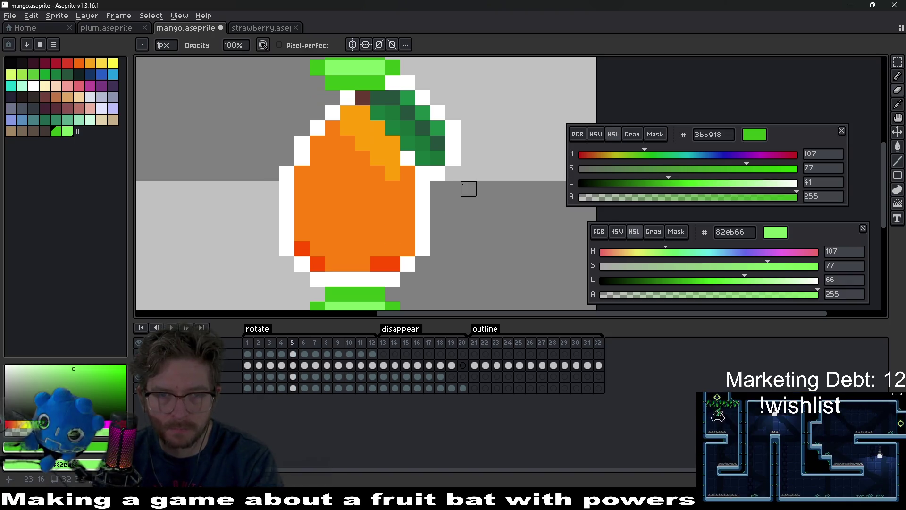
pyautogui.moveTo(414, 124); pyautogui.dragTo(409, 147)
pyautogui.click(414, 124)
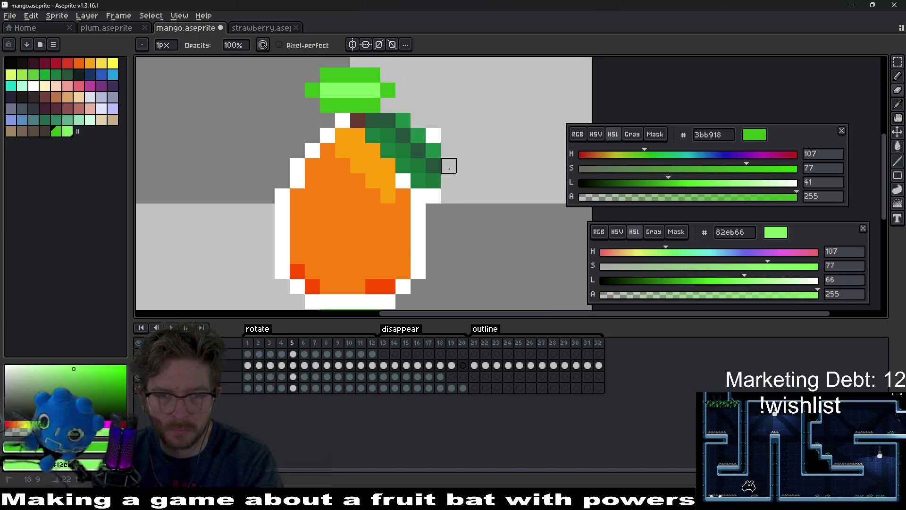
pyautogui.moveTo(434, 196); pyautogui.dragTo(418, 257)
pyautogui.moveTo(343, 302); pyautogui.dragTo(403, 301)
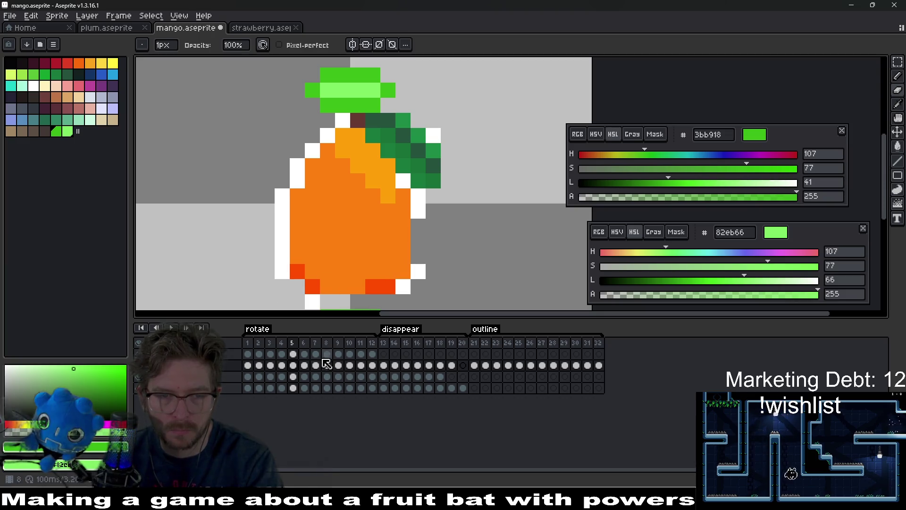
pyautogui.click(293, 365)
pyautogui.press('Delete')
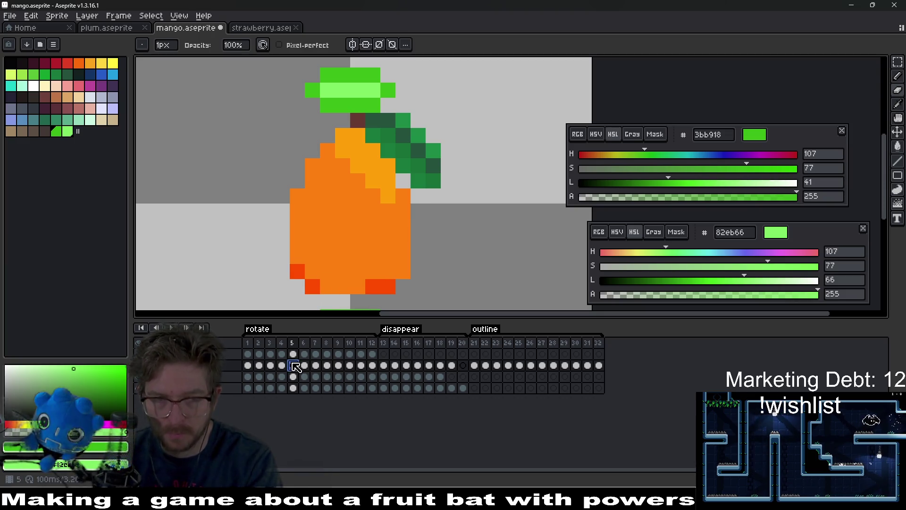
# On frame 6's outline cel, erase white outline pixels along the mango's left and right sides
pyautogui.click(303, 366)
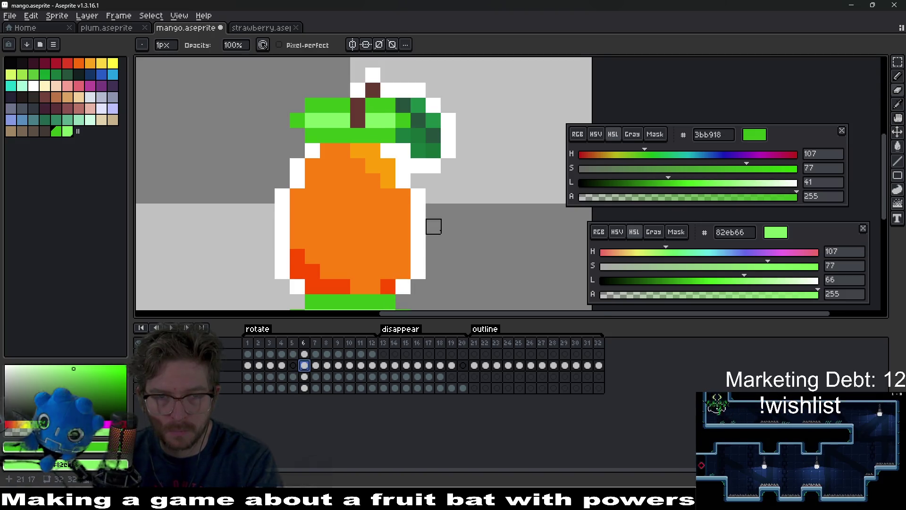
pyautogui.moveTo(403, 287); pyautogui.dragTo(414, 252)
pyautogui.press('b')
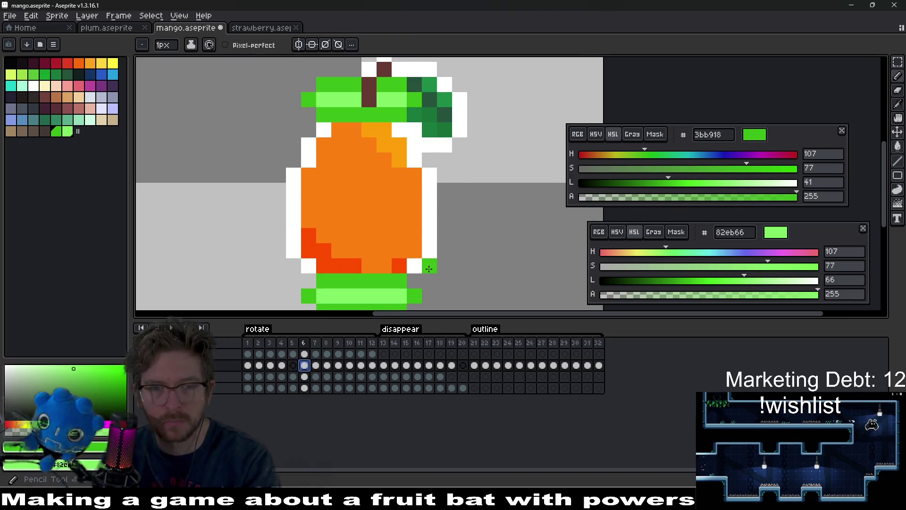
pyautogui.press('e')
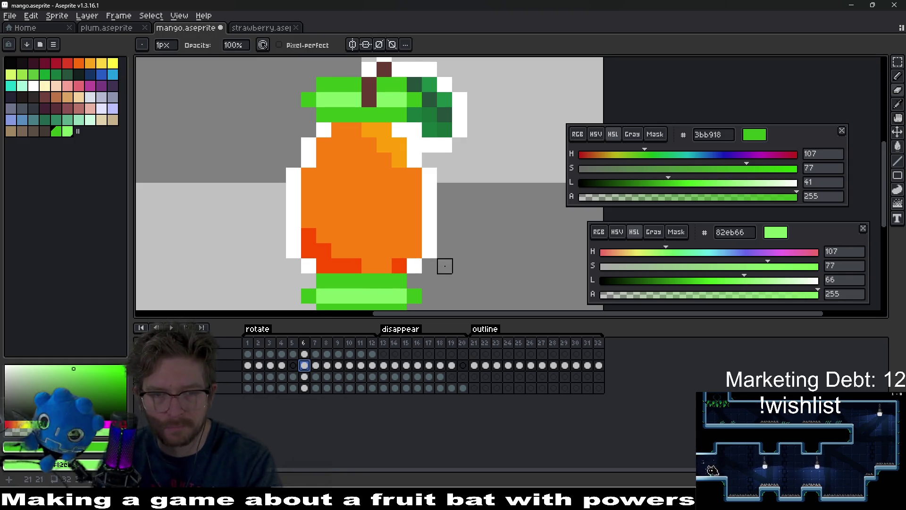
pyautogui.click(309, 265)
pyautogui.moveTo(414, 265); pyautogui.dragTo(430, 250)
pyautogui.moveTo(430, 205); pyautogui.dragTo(430, 220)
pyautogui.click(429, 191)
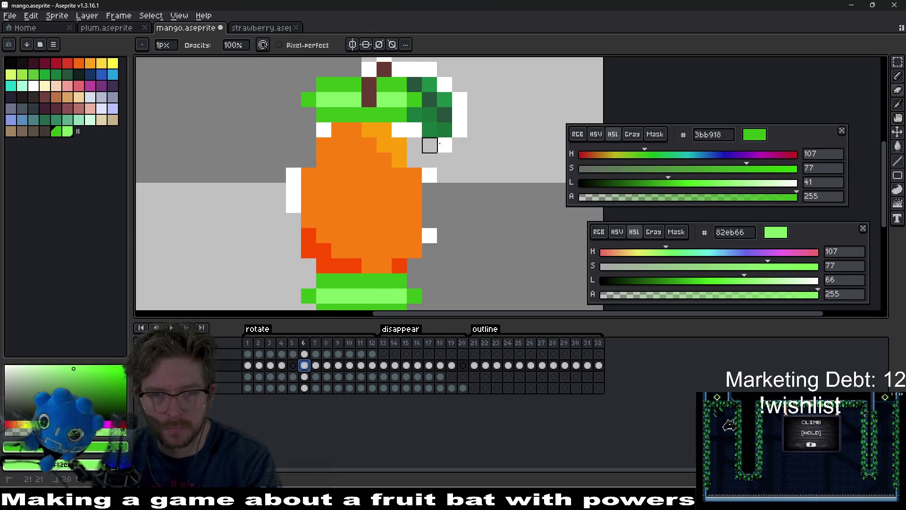
pyautogui.moveTo(308, 145); pyautogui.dragTo(309, 160)
pyautogui.moveTo(445, 144)
pyautogui.mouseDown()
pyautogui.moveTo(415, 145)
pyautogui.moveTo(400, 129)
pyautogui.mouseUp()
# Erase frame 6's remaining white pixels around the top, the dark leaves and the body's left edge
pyautogui.click(324, 130)
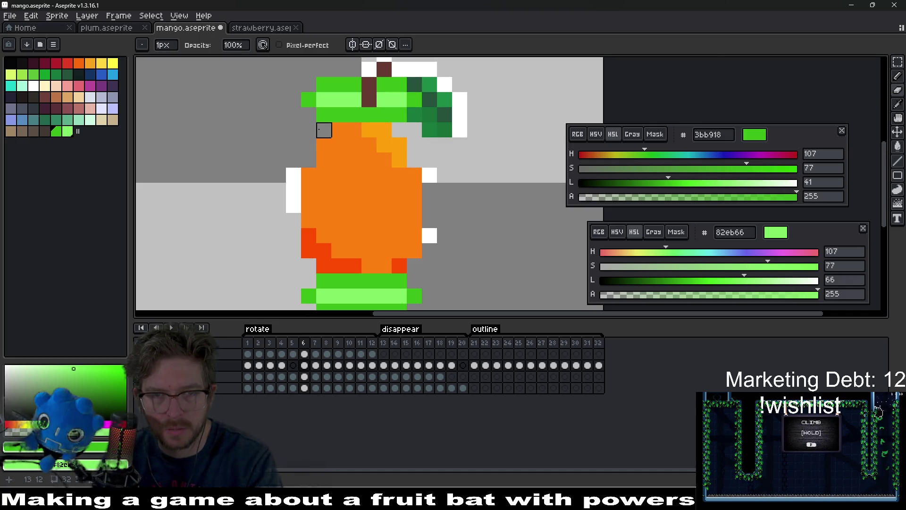
pyautogui.moveTo(460, 129); pyautogui.dragTo(460, 99)
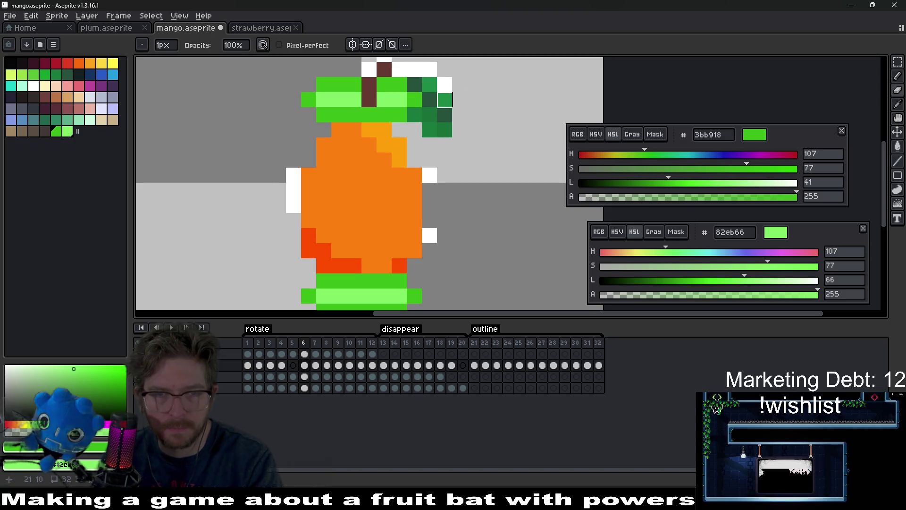
pyautogui.click(445, 85)
pyautogui.scroll(3, 416, 142)
pyautogui.click(431, 121)
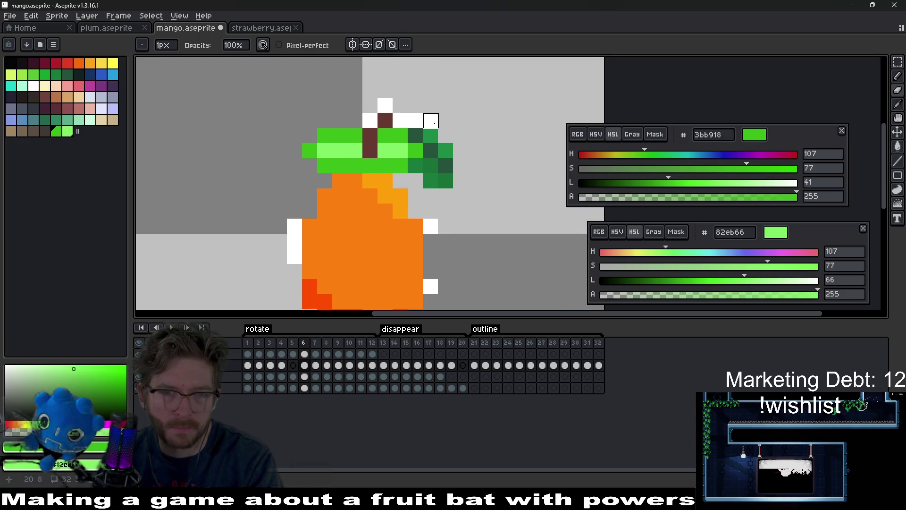
pyautogui.click(416, 120)
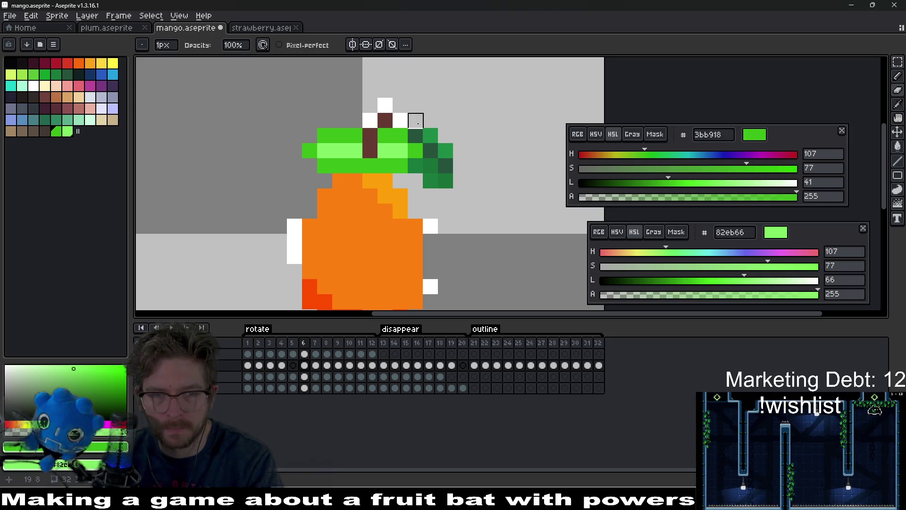
pyautogui.moveTo(294, 226); pyautogui.dragTo(294, 256)
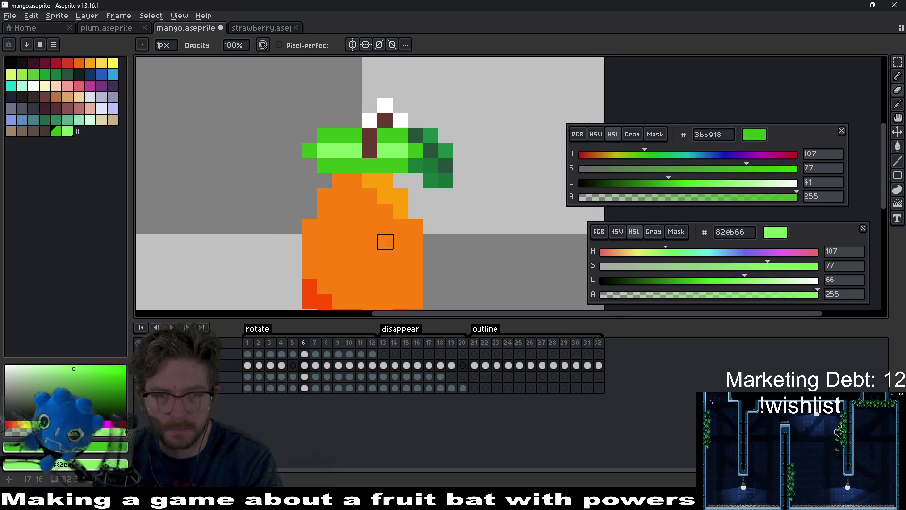
pyautogui.scroll(-5, 415, 166)
pyautogui.scroll(2, 426, 167)
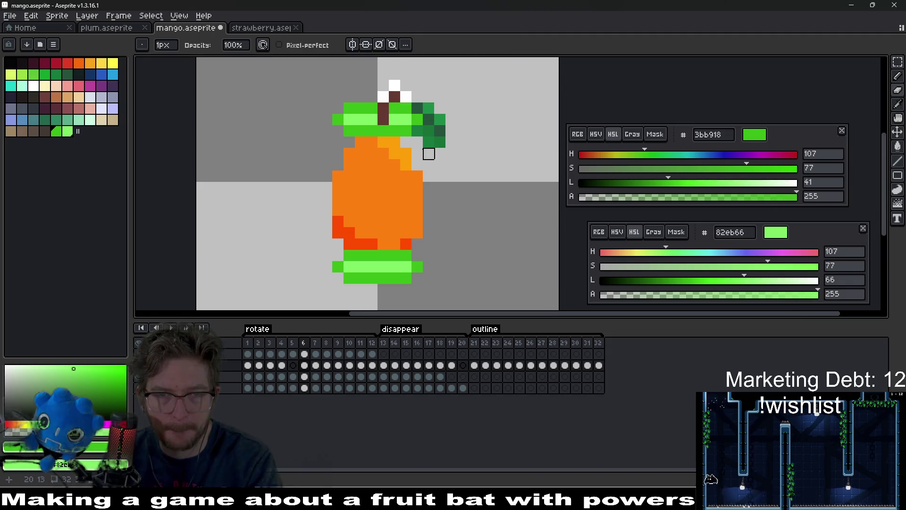
pyautogui.scroll(-2, 475, 189)
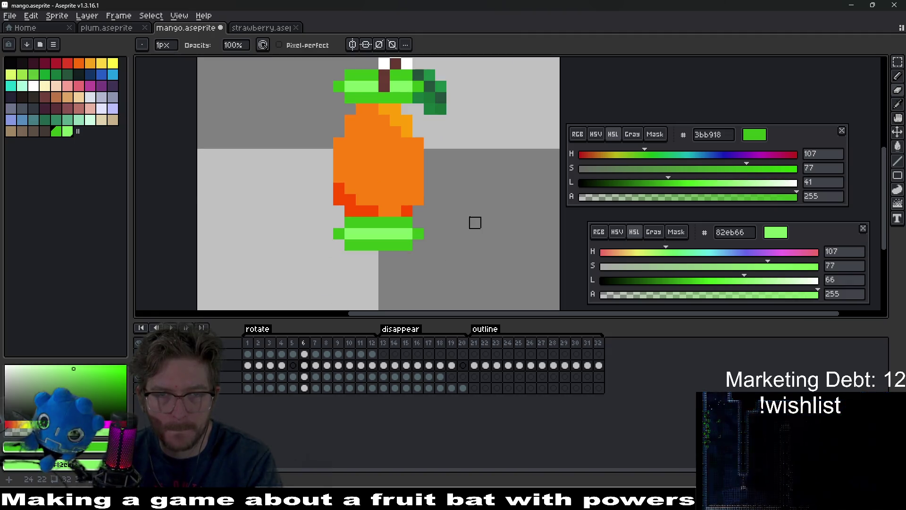
# Step through frames 7 to 12 and briefly play the animation to check them
pyautogui.press('Right')
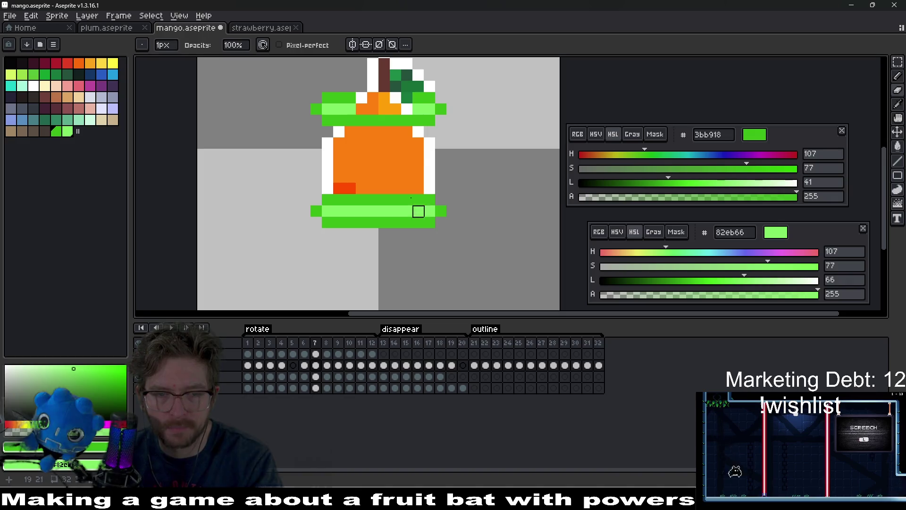
pyautogui.scroll(3, 420, 208)
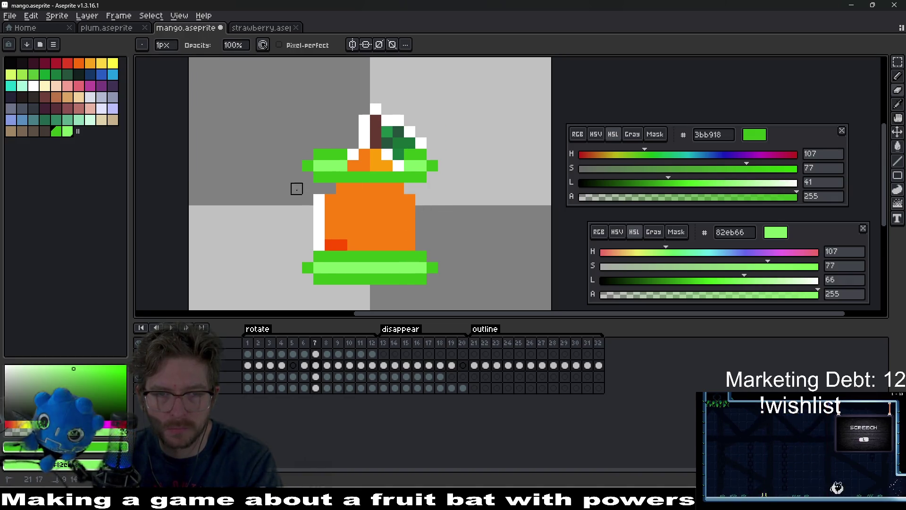
pyautogui.press('Right')
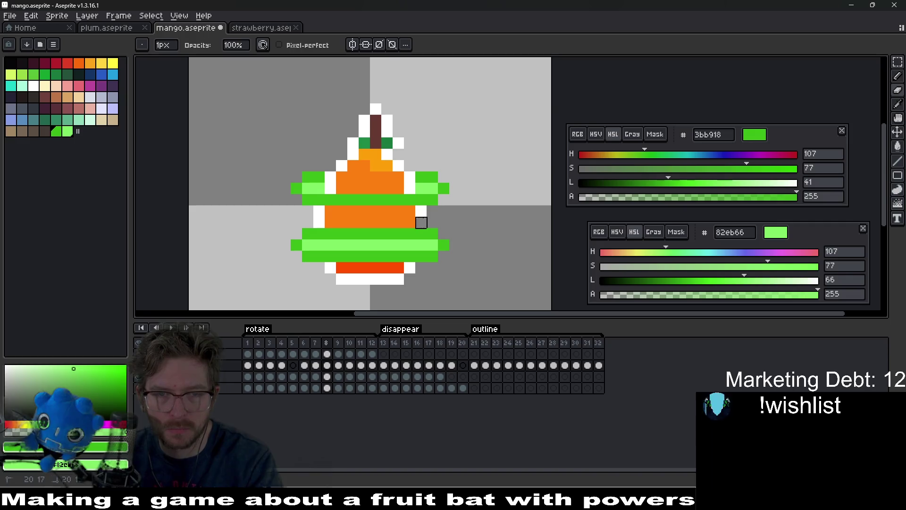
pyautogui.press('Right')
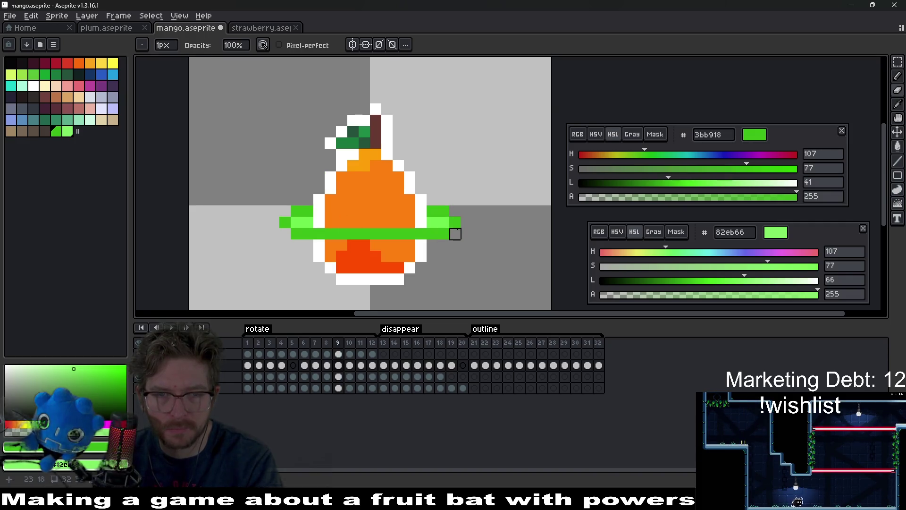
pyautogui.press('Right')
pyautogui.press('Right')
pyautogui.press('Right')
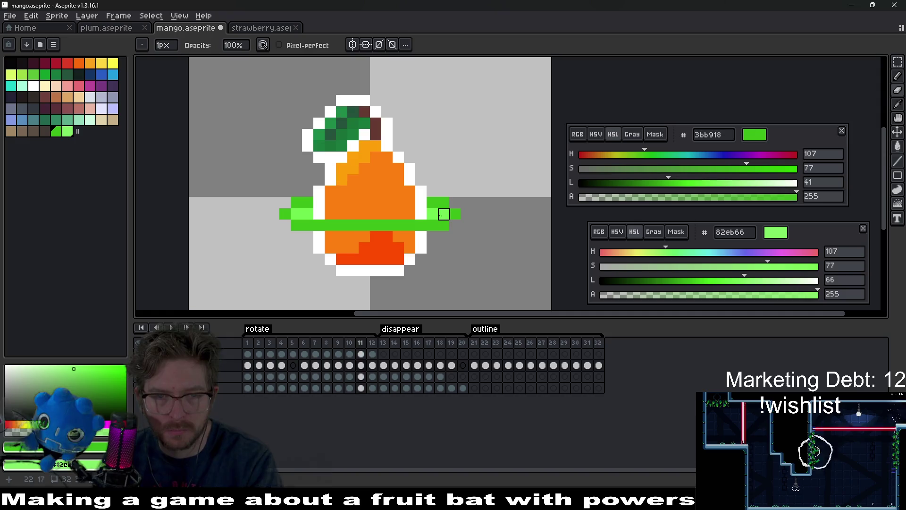
pyautogui.press('Return')
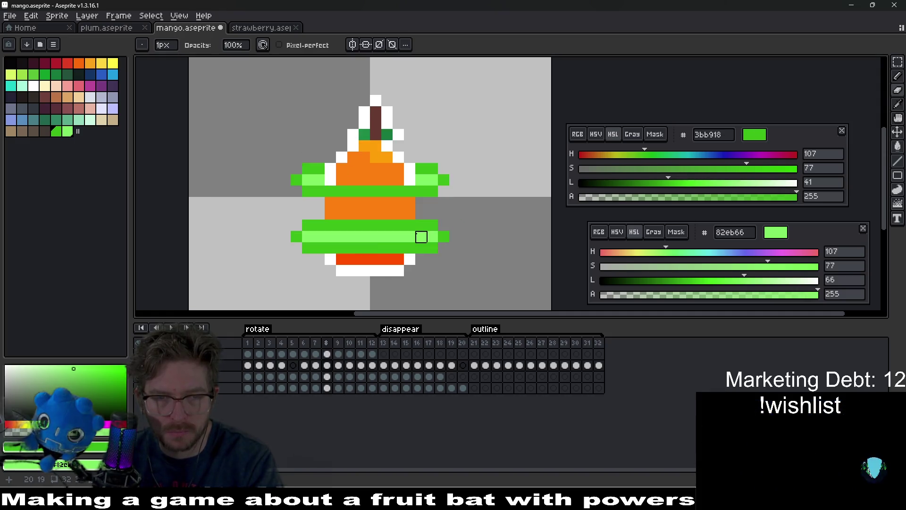
pyautogui.press('Return')
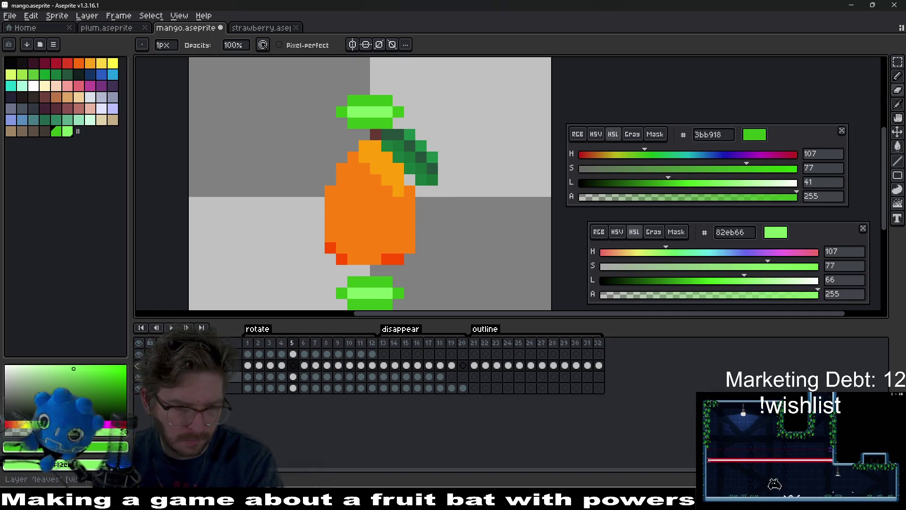
# Select frame 5's cel on the fourth layer and play the animation again to review it
pyautogui.click(293, 376)
pyautogui.scroll(1, 412, 227)
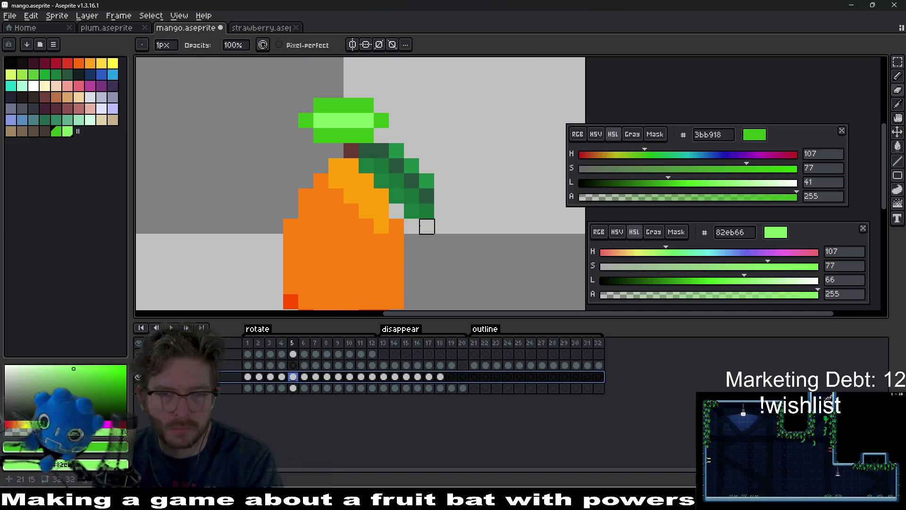
pyautogui.scroll(-1, 427, 226)
pyautogui.press('Return')
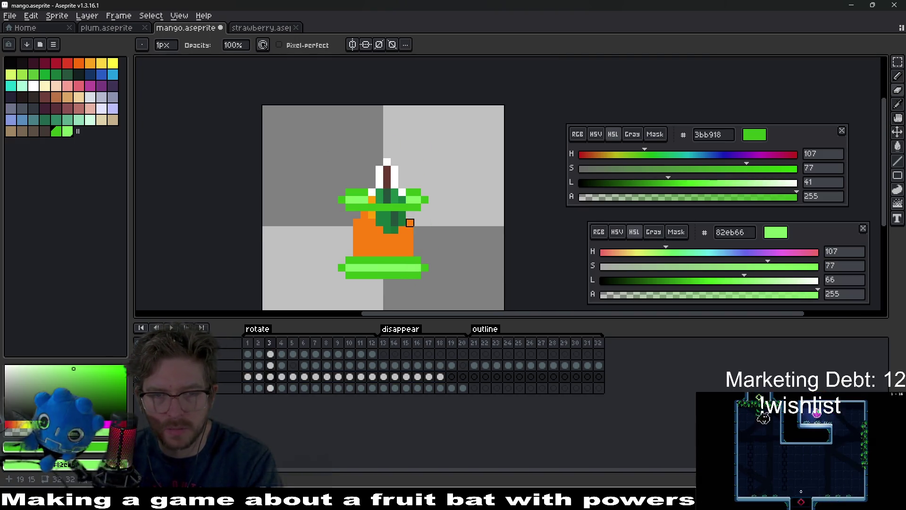
pyautogui.scroll(3, 410, 223)
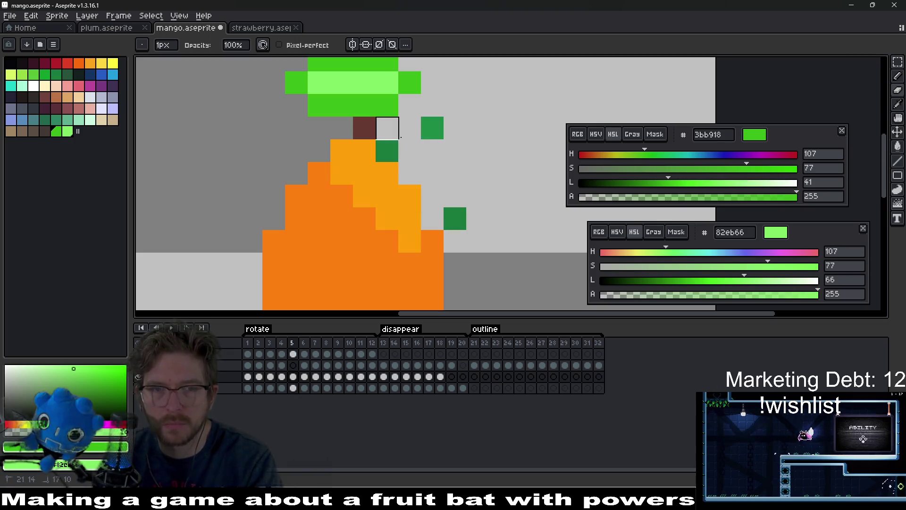
pyautogui.scroll(-3, 431, 149)
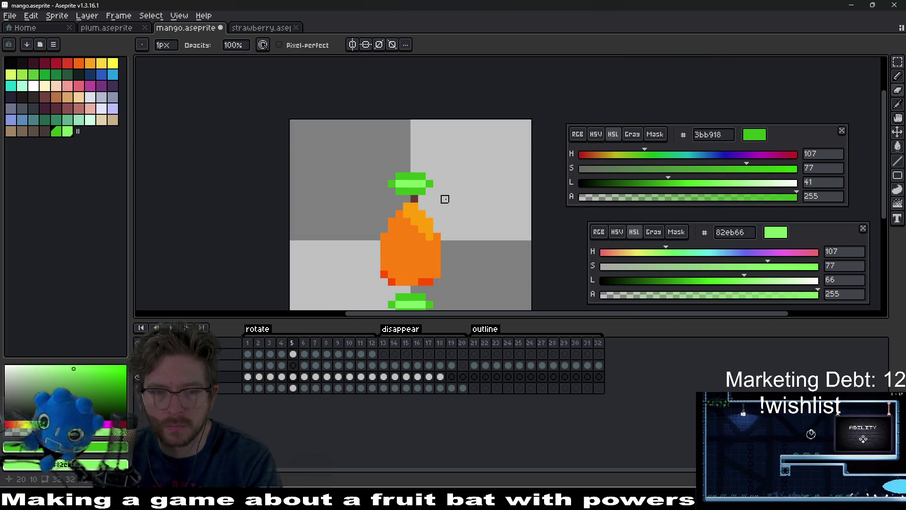
pyautogui.scroll(3, 454, 207)
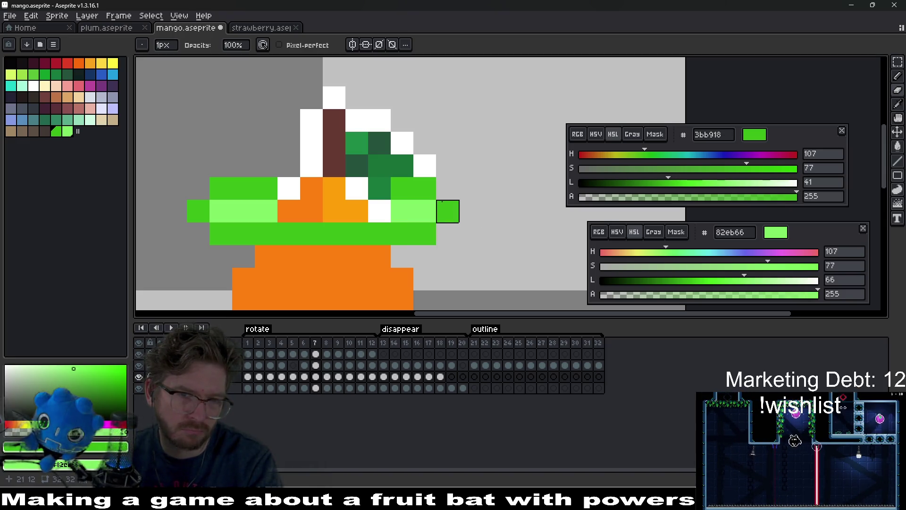
pyautogui.scroll(-5, 442, 202)
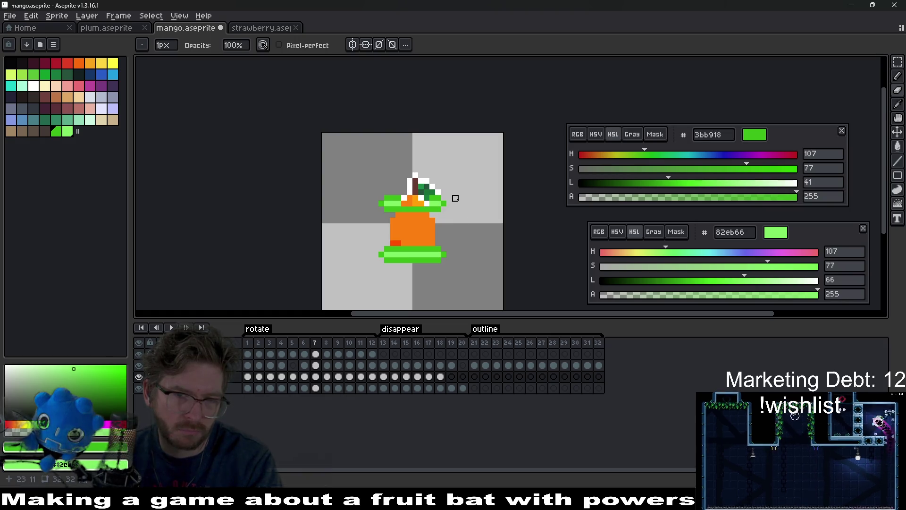
pyautogui.scroll(5, 455, 198)
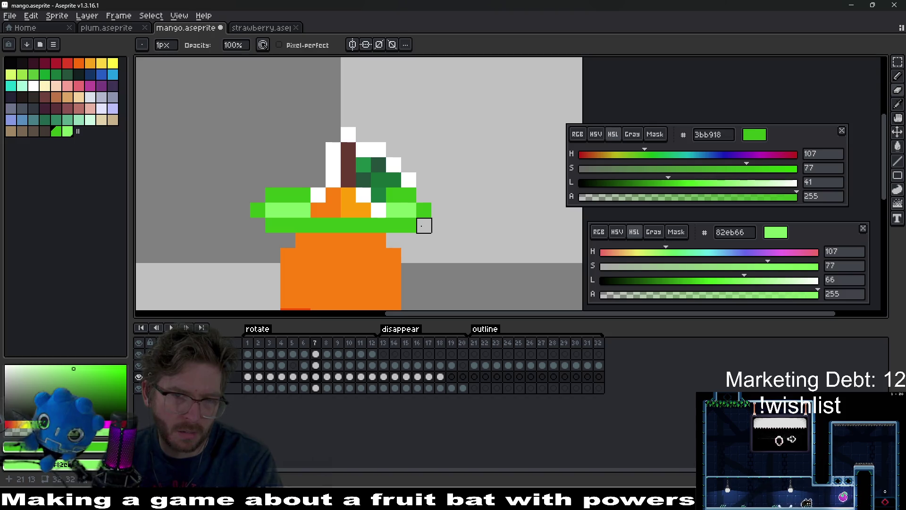
pyautogui.scroll(-3, 424, 226)
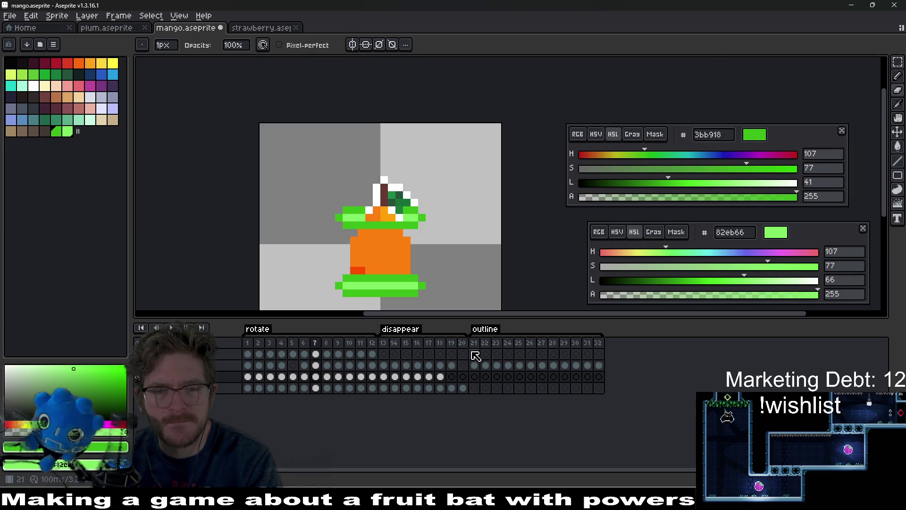
# Preview outline frames 21 to 27, then return to the rotation and land on frame 7
pyautogui.click(476, 354)
pyautogui.moveTo(478, 351); pyautogui.dragTo(537, 358)
pyautogui.moveTo(247, 354)
pyautogui.mouseDown()
pyautogui.moveTo(323, 351)
pyautogui.moveTo(293, 354)
pyautogui.mouseUp()
pyautogui.press('Return')
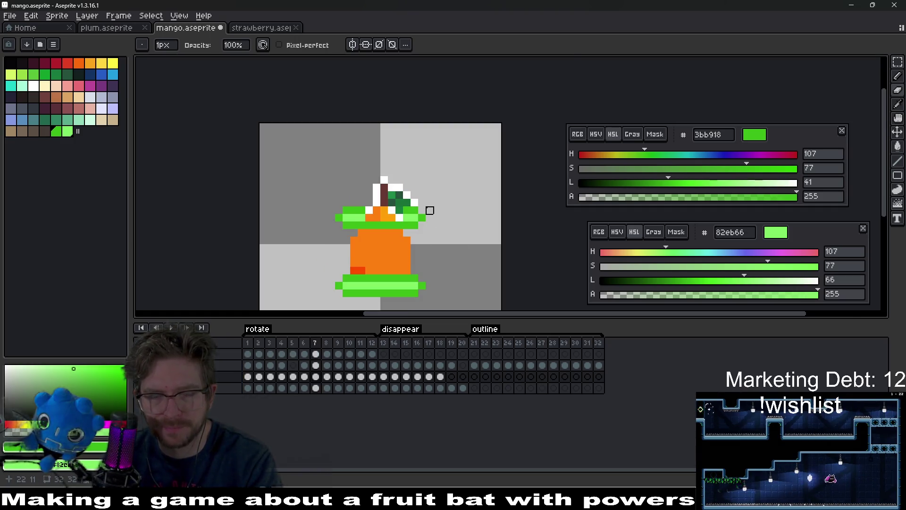
pyautogui.scroll(3, 430, 210)
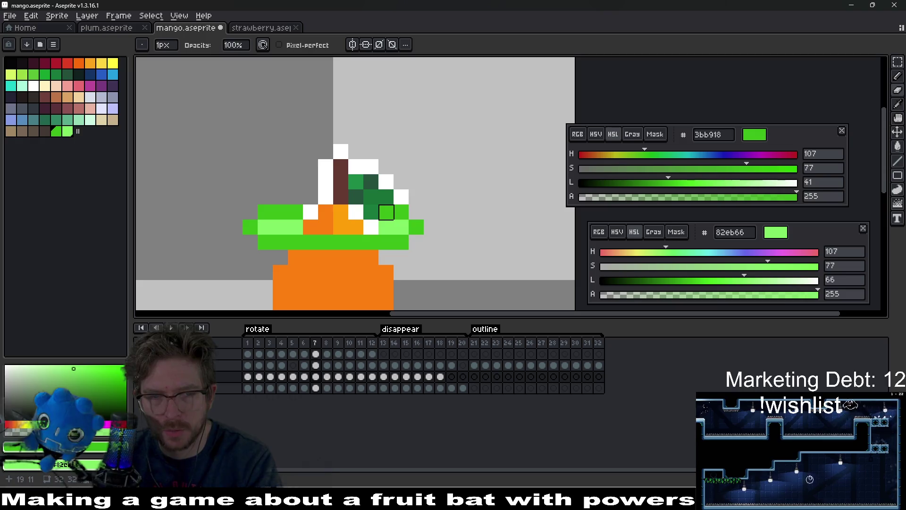
# Eyedrop white and whiten the green pixels beside the leaves on frame 7's top layer
pyautogui.keyDown('alt'); pyautogui.click(402, 196); pyautogui.keyUp('alt')
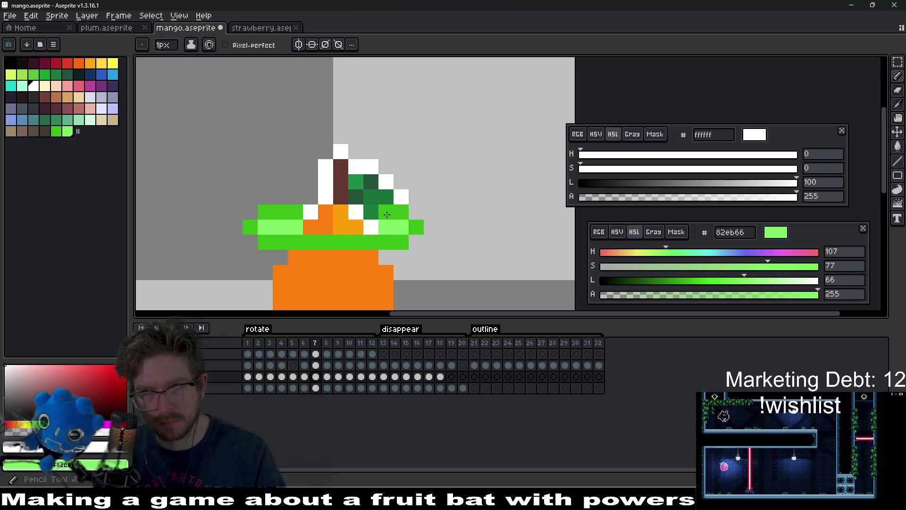
pyautogui.press('Up')
pyautogui.press('Up')
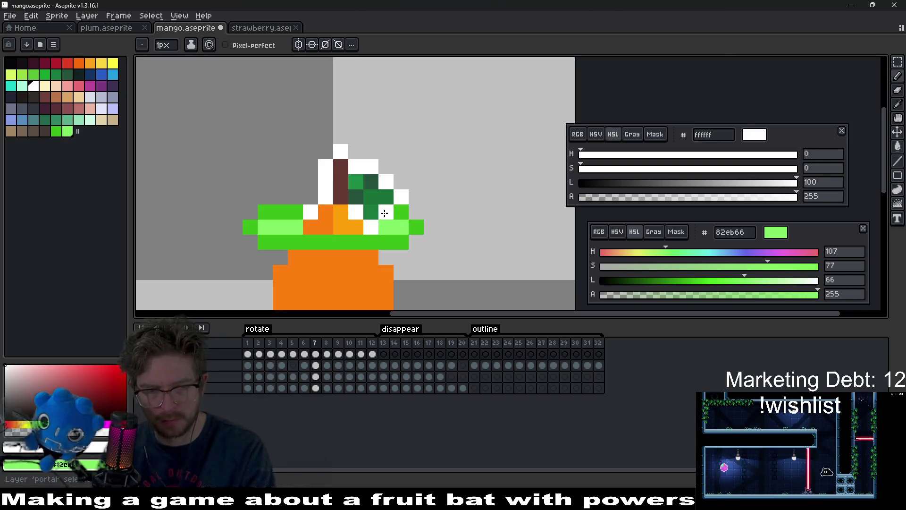
pyautogui.press('e')
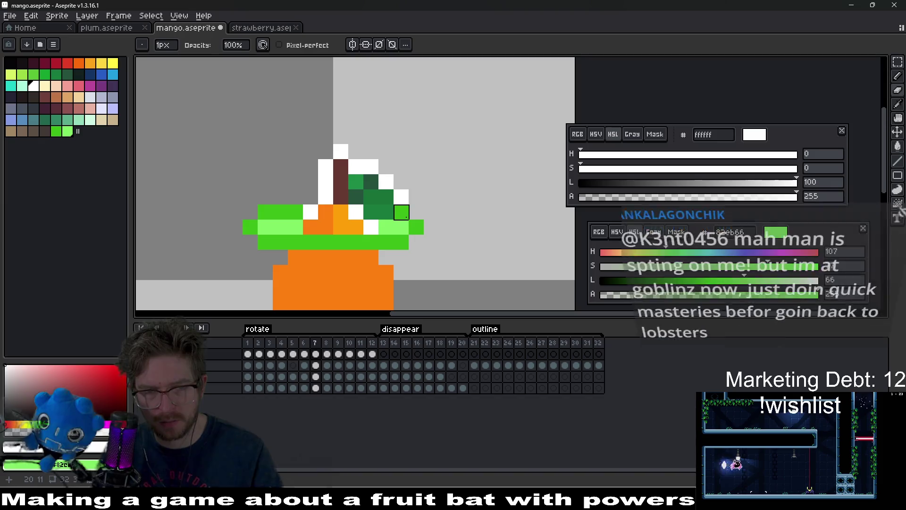
pyautogui.click(386, 227)
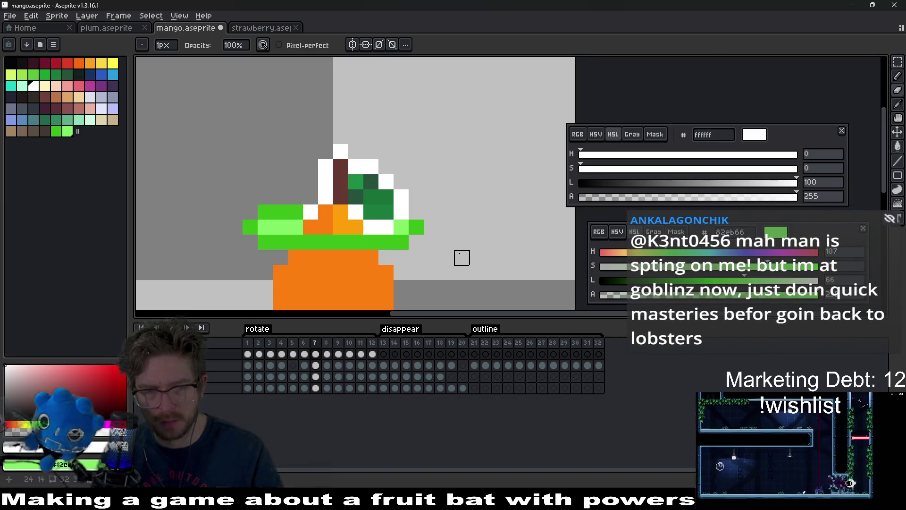
pyautogui.press('Return')
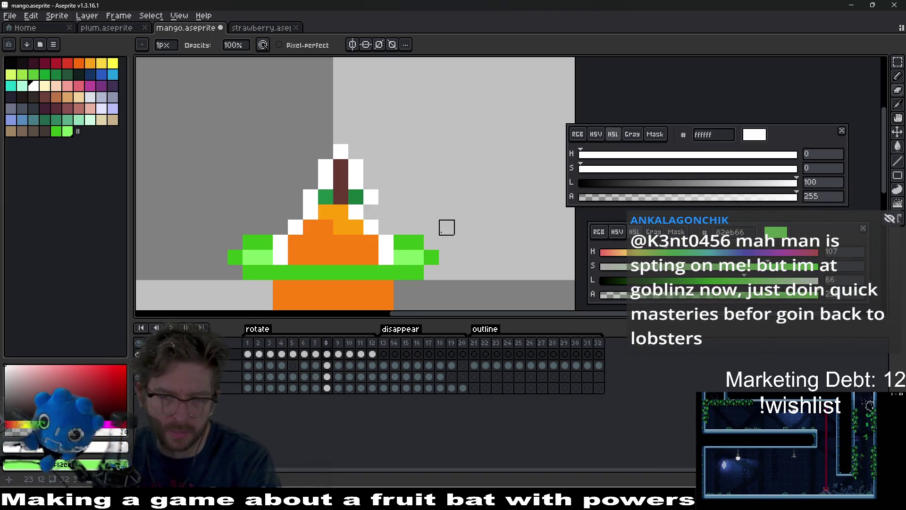
pyautogui.press('Return')
pyautogui.click(402, 227)
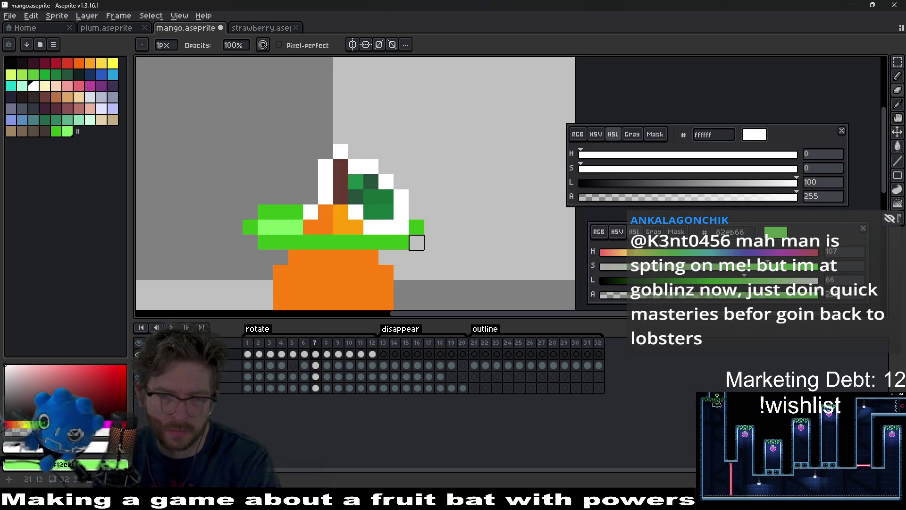
pyautogui.scroll(-5, 431, 243)
# Compare frames 6 to 8, undo a leaf-pixel edit, and return to frame 5 with the pencil
pyautogui.press('Right')
pyautogui.press('Left')
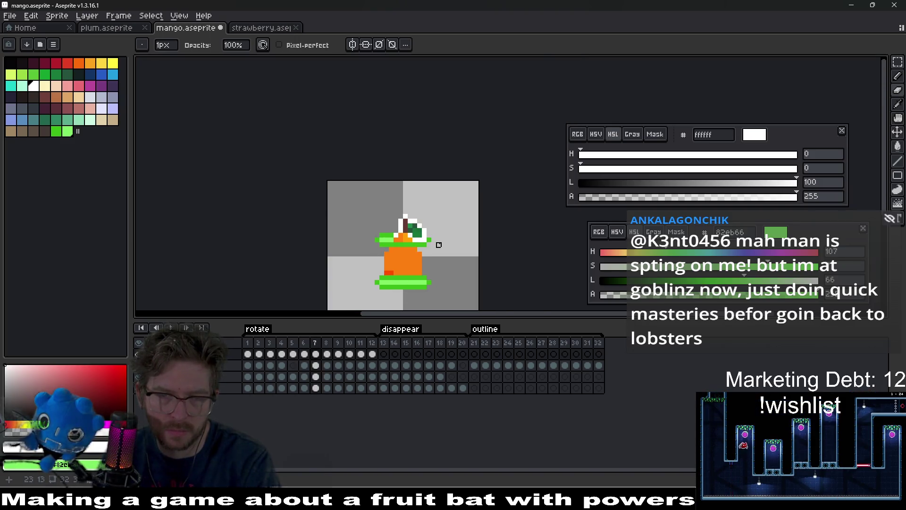
pyautogui.press('Right')
pyautogui.press('Left')
pyautogui.press('Left')
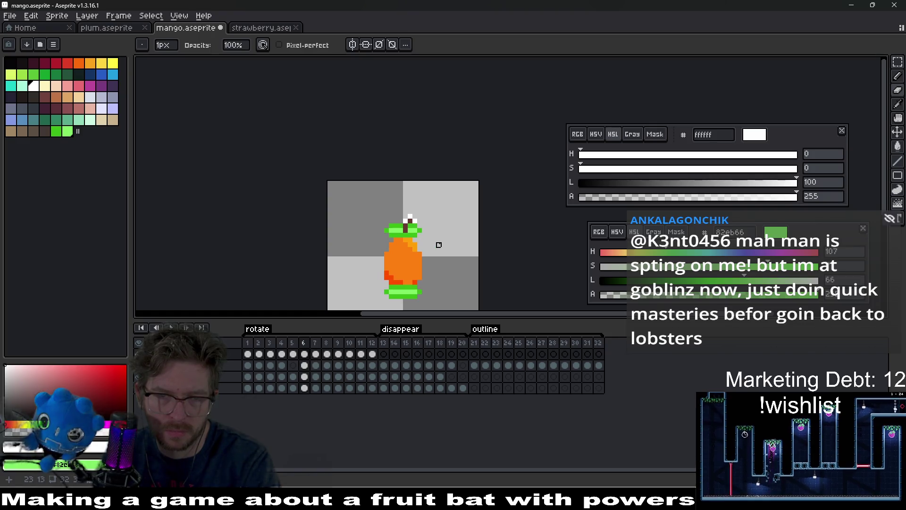
pyautogui.scroll(2, 433, 235)
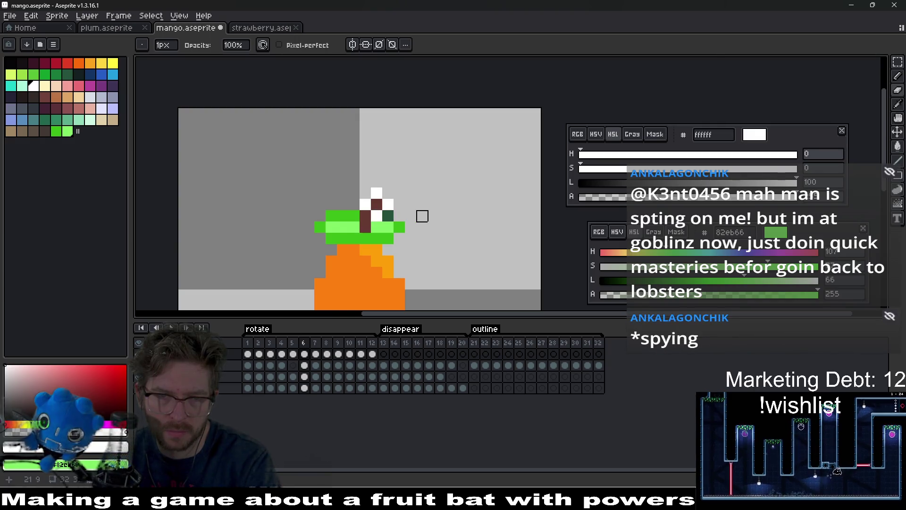
pyautogui.hotkey('ctrl', 'z')
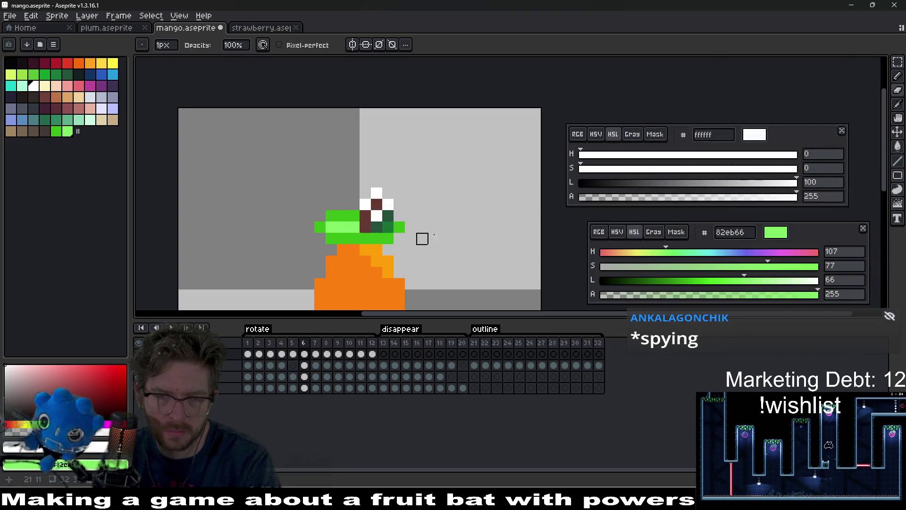
pyautogui.press('Left')
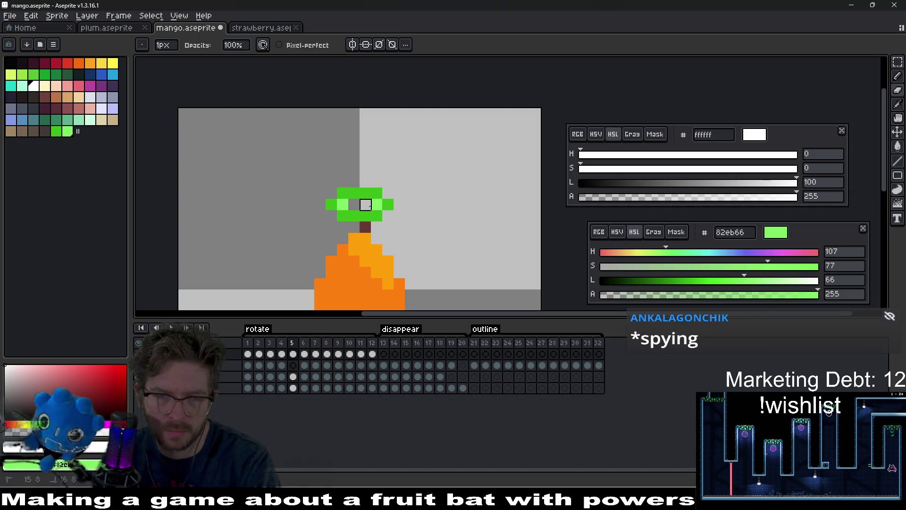
pyautogui.press('v')
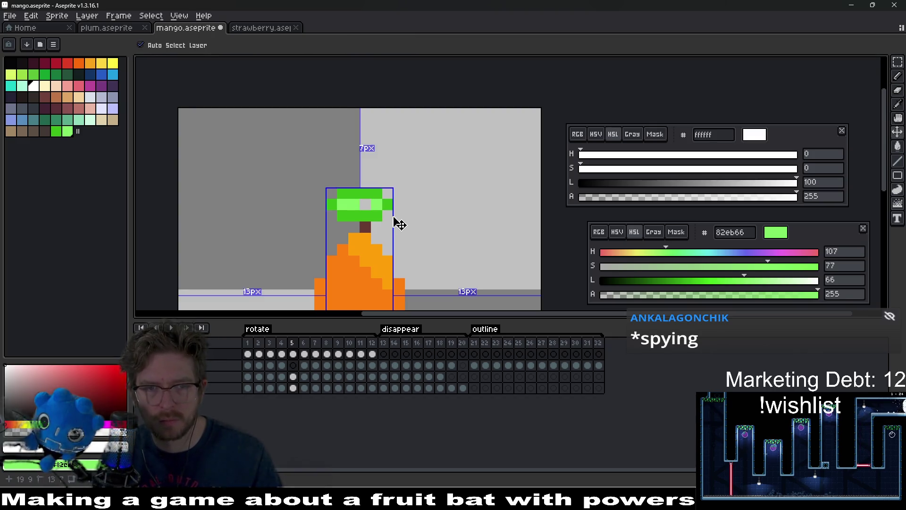
pyautogui.press('b')
pyautogui.hotkey('ctrl', 'z')
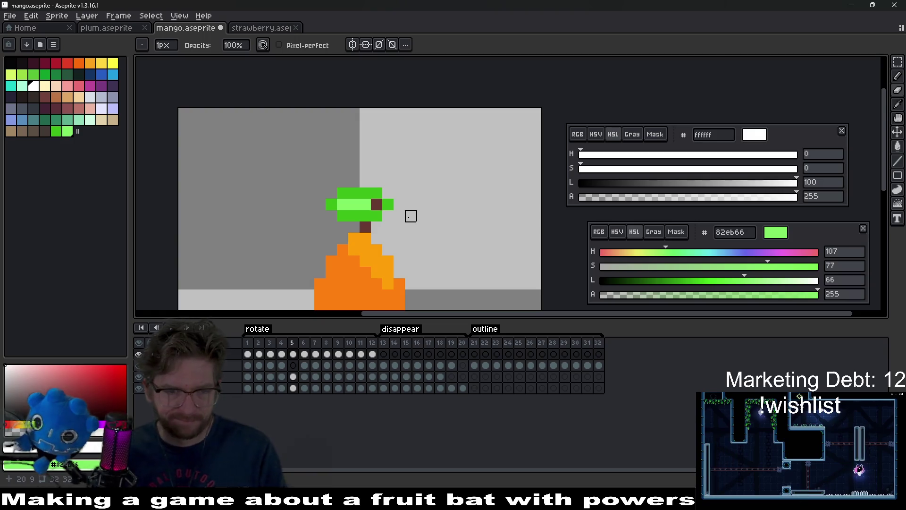
# Step through the rotation frames to review them
pyautogui.press('Right')
pyautogui.press('Right')
pyautogui.press('Right')
pyautogui.scroll(2, 425, 217)
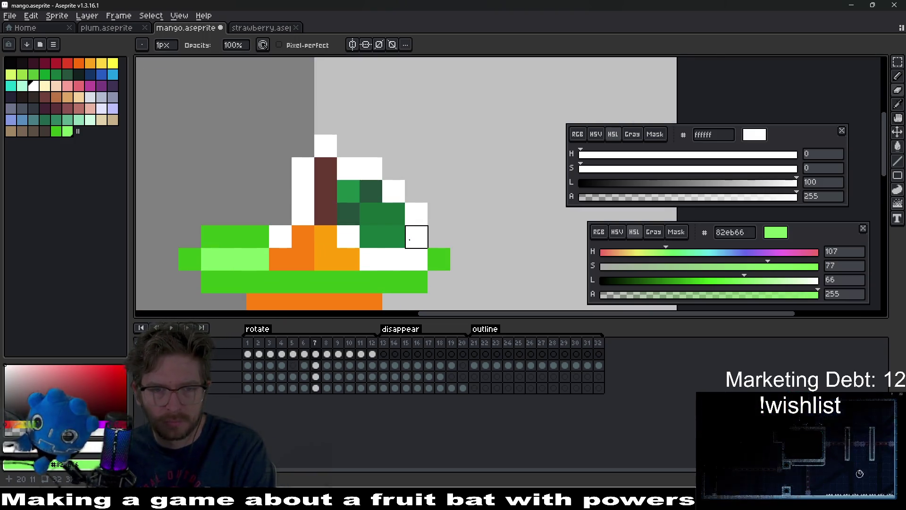
pyautogui.scroll(-2, 426, 200)
pyautogui.press('Right')
pyautogui.press('Right')
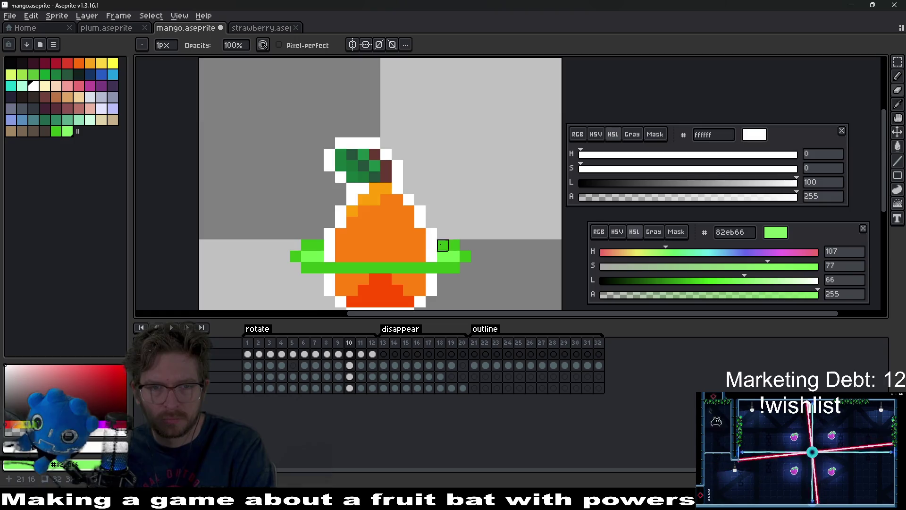
pyautogui.scroll(-2, 434, 263)
pyautogui.scroll(1, 451, 242)
pyautogui.press('Right')
pyautogui.press('Right')
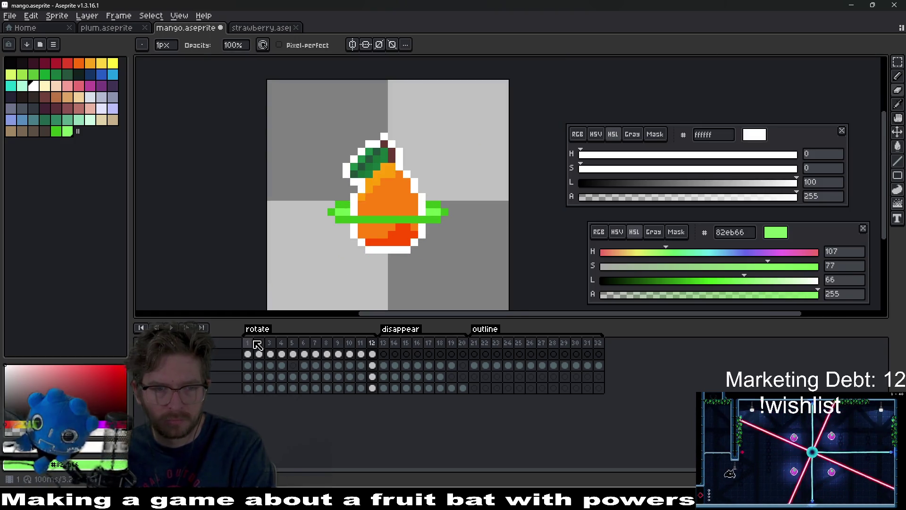
# On frame 2's base layer, erase the orange rows between the green bands
pyautogui.click(257, 344)
pyautogui.press('Down')
pyautogui.press('Down')
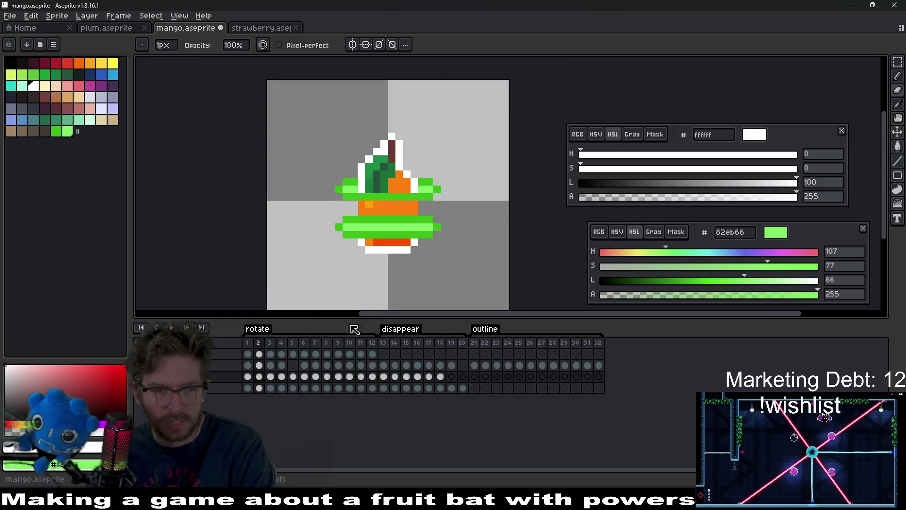
pyautogui.press('Down')
pyautogui.scroll(3, 399, 220)
pyautogui.moveTo(443, 203)
pyautogui.mouseDown()
pyautogui.moveTo(366, 202)
pyautogui.moveTo(307, 186)
pyautogui.moveTo(443, 202)
pyautogui.mouseUp()
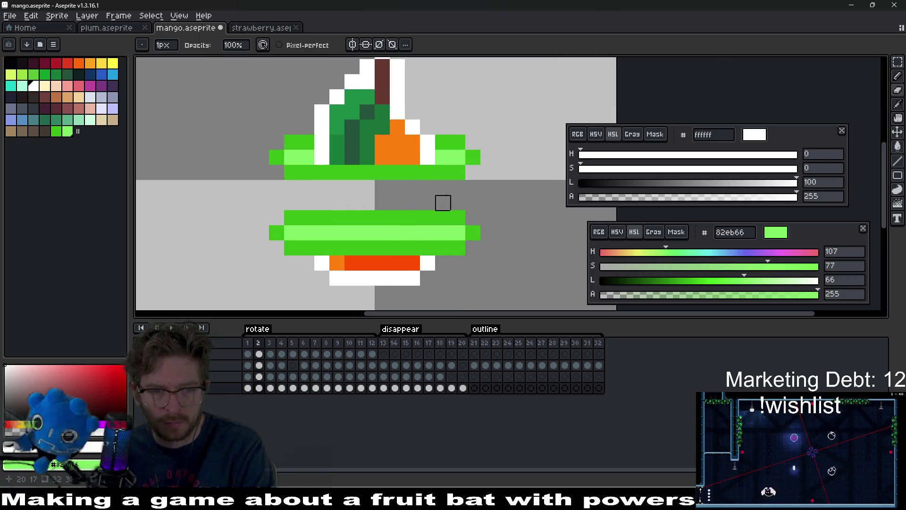
pyautogui.press('Left')
pyautogui.press('Right')
pyautogui.scroll(1, 444, 217)
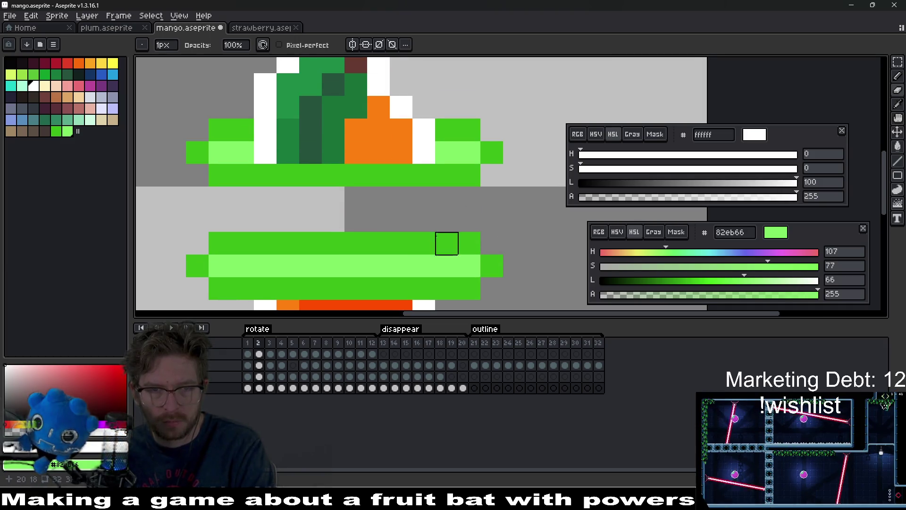
# Erase frame 3's orange body, then marquee-select and delete frame 4's body
pyautogui.press('Right')
pyautogui.scroll(-1, 445, 219)
pyautogui.moveTo(429, 249)
pyautogui.mouseDown()
pyautogui.moveTo(338, 233)
pyautogui.moveTo(399, 217)
pyautogui.moveTo(415, 188)
pyautogui.moveTo(324, 188)
pyautogui.moveTo(367, 176)
pyautogui.moveTo(354, 217)
pyautogui.moveTo(322, 235)
pyautogui.moveTo(445, 234)
pyautogui.moveTo(415, 188)
pyautogui.moveTo(322, 247)
pyautogui.moveTo(354, 247)
pyautogui.mouseUp()
pyautogui.press('Right')
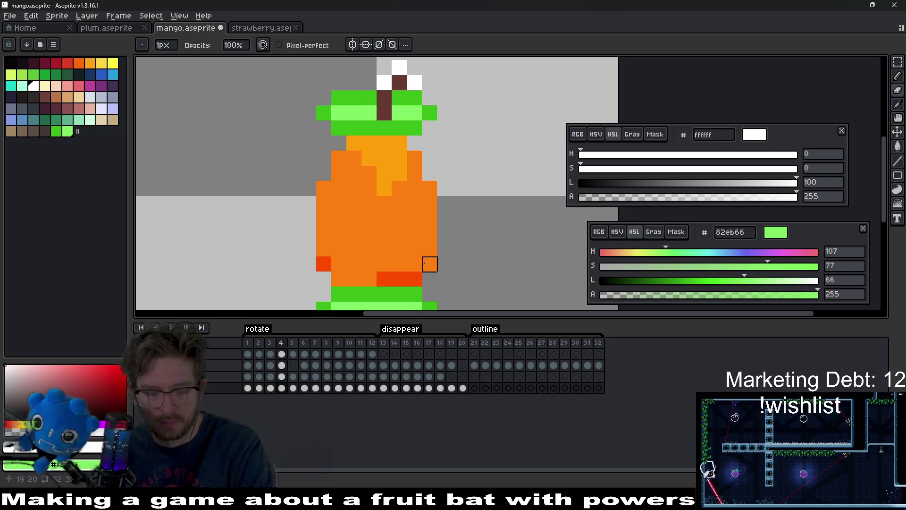
pyautogui.press('m')
pyautogui.moveTo(302, 137)
pyautogui.mouseDown()
pyautogui.moveTo(347, 193)
pyautogui.moveTo(437, 273)
pyautogui.moveTo(437, 302)
pyautogui.moveTo(434, 287)
pyautogui.mouseUp()
pyautogui.press('Delete')
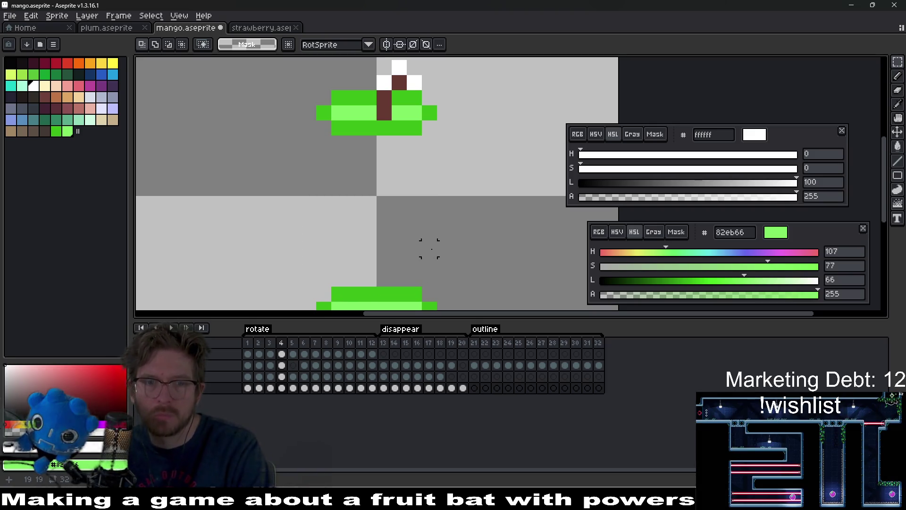
# Delete the orange body and the stem pixel on frame 5 using marquee selections
pyautogui.scroll(-1, 427, 245)
pyautogui.press('Right')
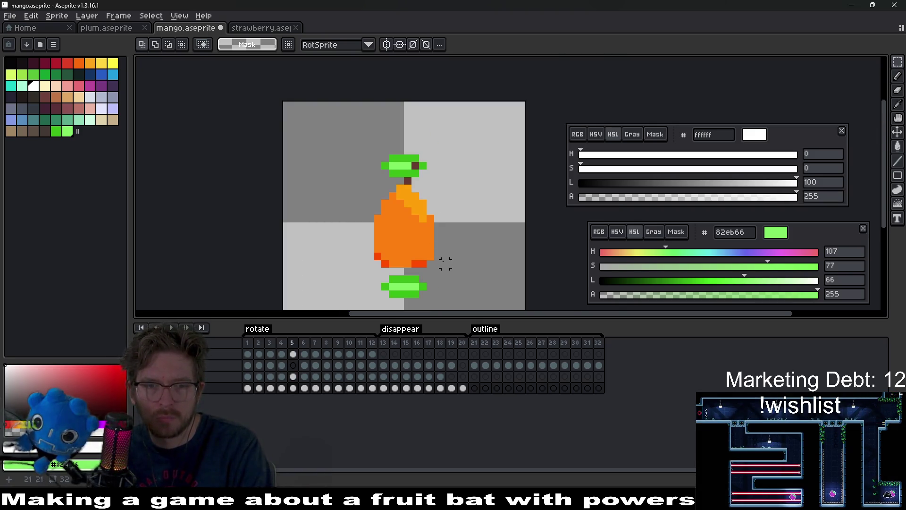
pyautogui.moveTo(445, 263)
pyautogui.mouseDown()
pyautogui.moveTo(375, 222)
pyautogui.moveTo(336, 178)
pyautogui.mouseUp()
pyautogui.press('Delete')
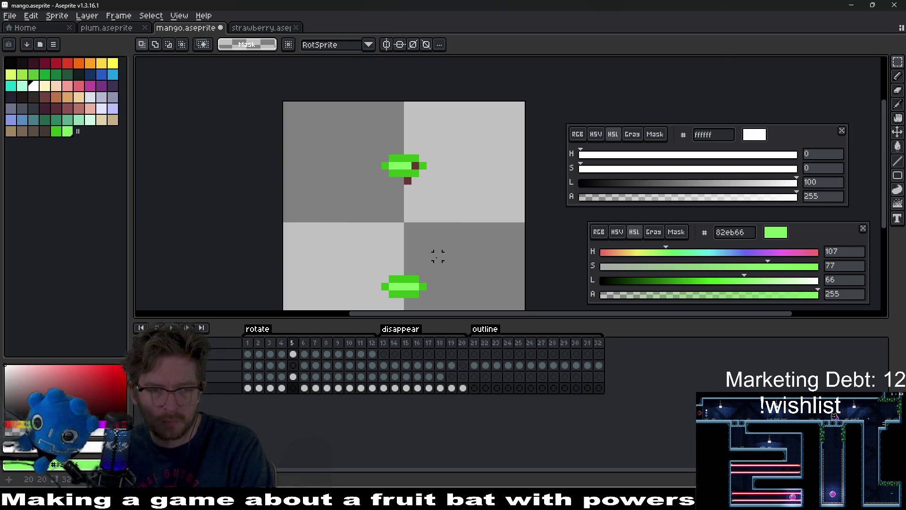
pyautogui.press('Up')
pyautogui.moveTo(430, 195); pyautogui.dragTo(385, 171)
pyautogui.press('Delete')
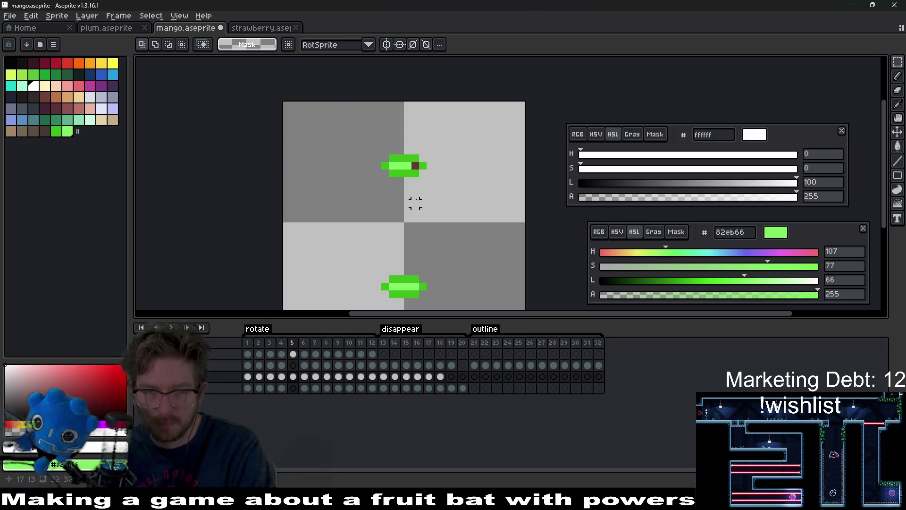
# Box-select and delete the orange body on frames 6 and 7 and the middle of frame 8
pyautogui.press('Right')
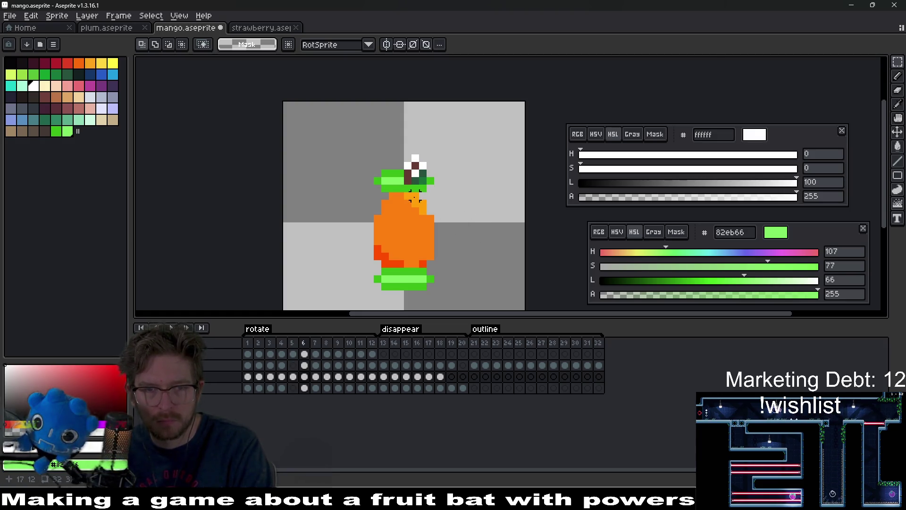
pyautogui.press('Down')
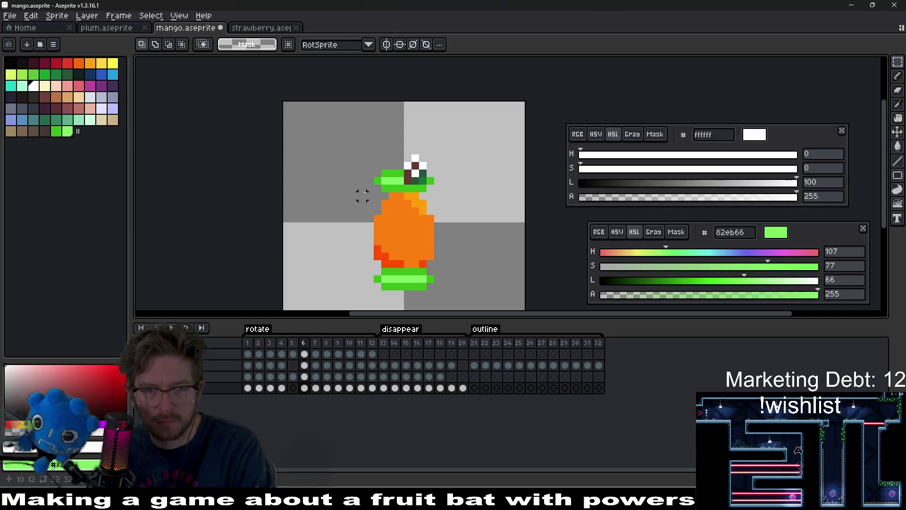
pyautogui.moveTo(363, 195); pyautogui.dragTo(463, 262)
pyautogui.press('Delete')
pyautogui.press('Right')
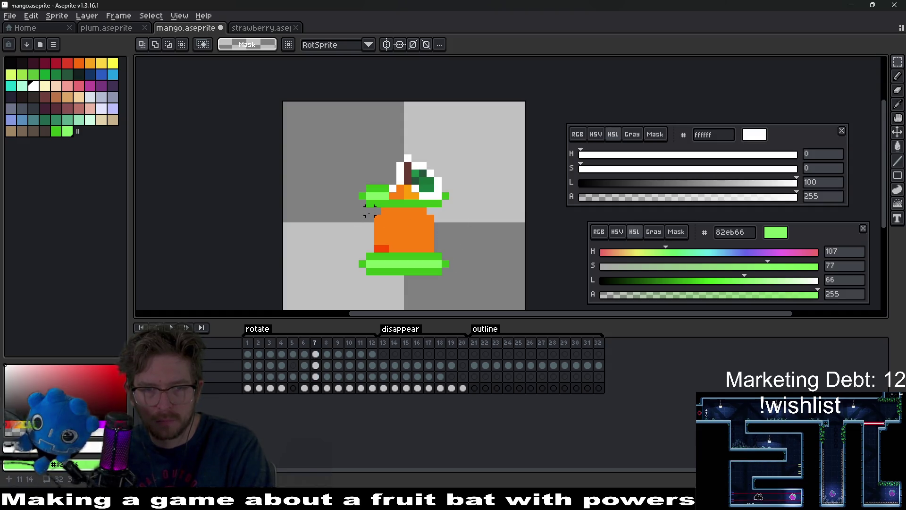
pyautogui.moveTo(370, 209); pyautogui.dragTo(460, 262)
pyautogui.press('Delete')
pyautogui.press('Right')
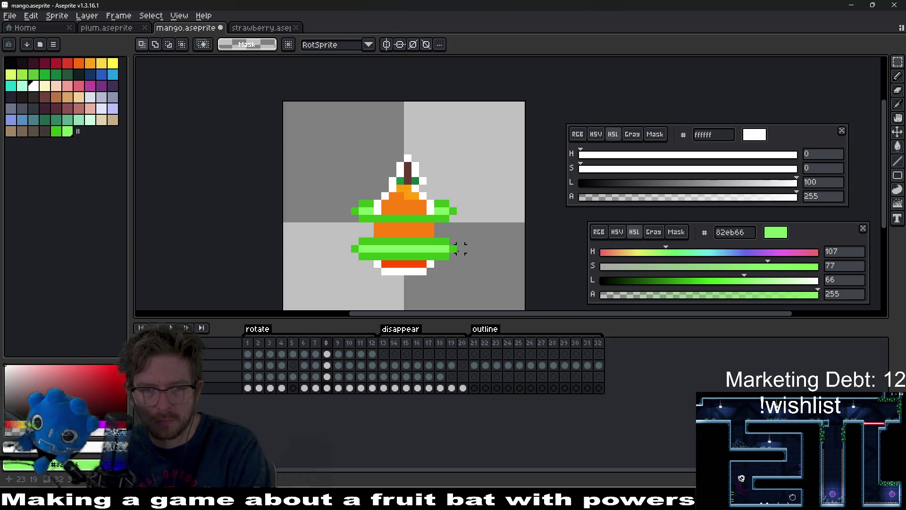
pyautogui.moveTo(367, 226); pyautogui.dragTo(452, 246)
pyautogui.press('Delete')
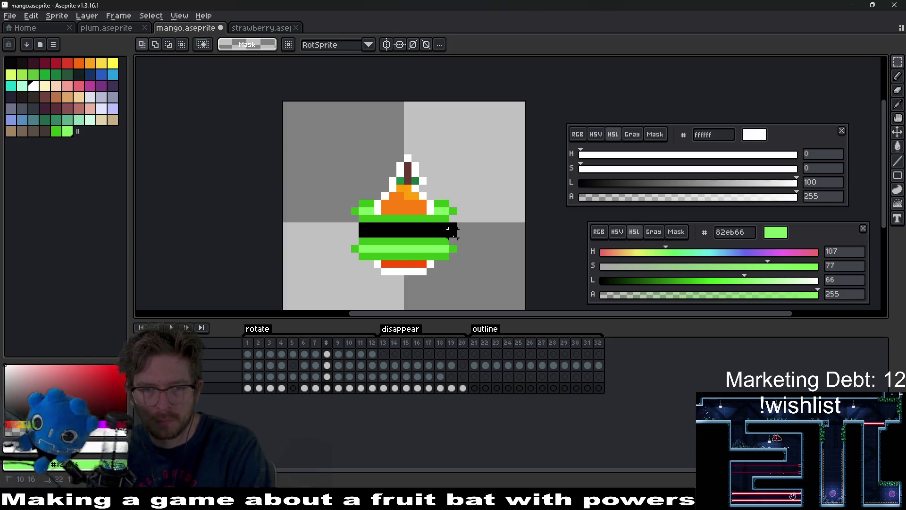
pyautogui.press('Right')
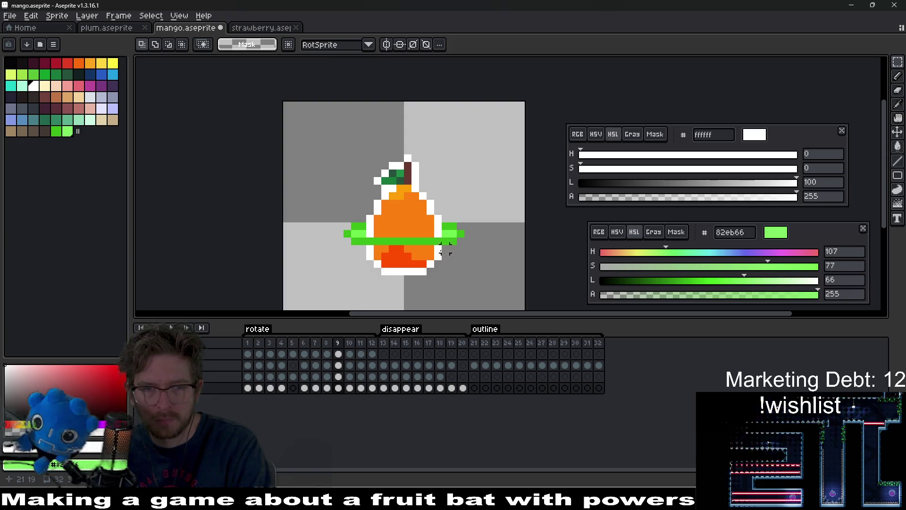
pyautogui.scroll(-5, 472, 245)
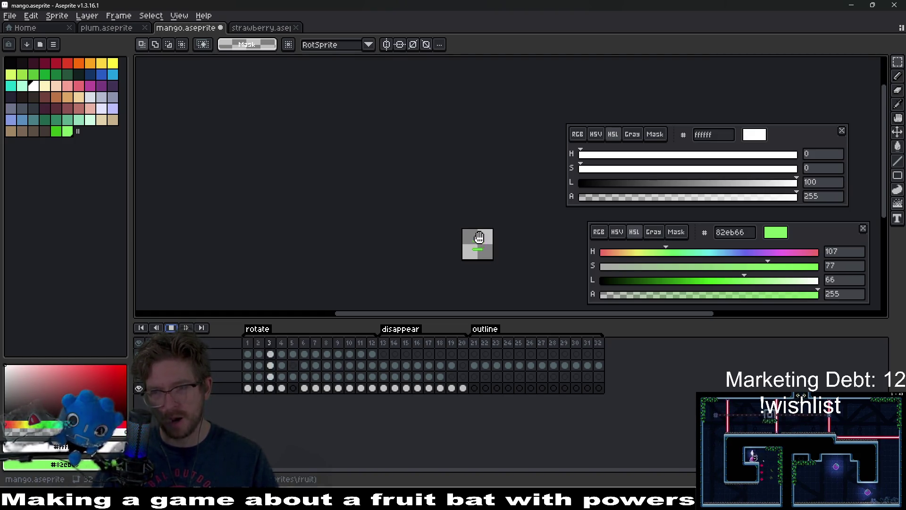
pyautogui.scroll(3, 493, 262)
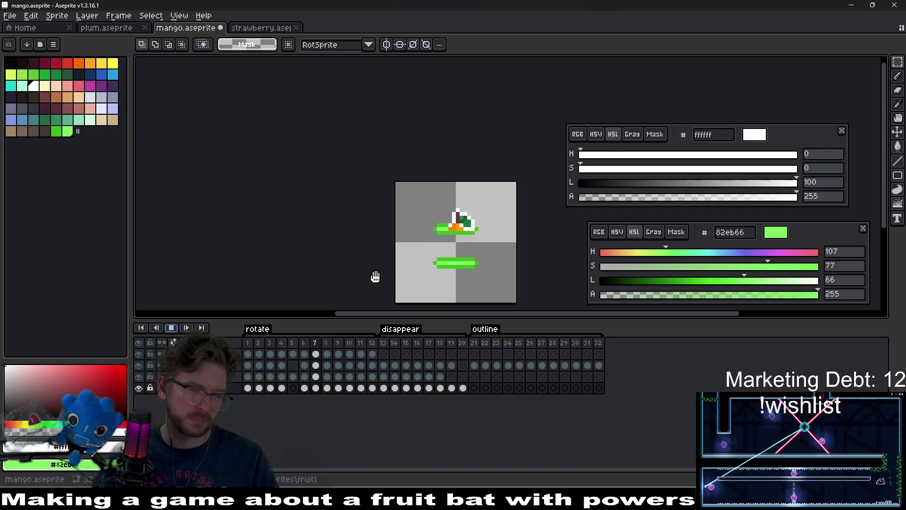
pyautogui.click(172, 329)
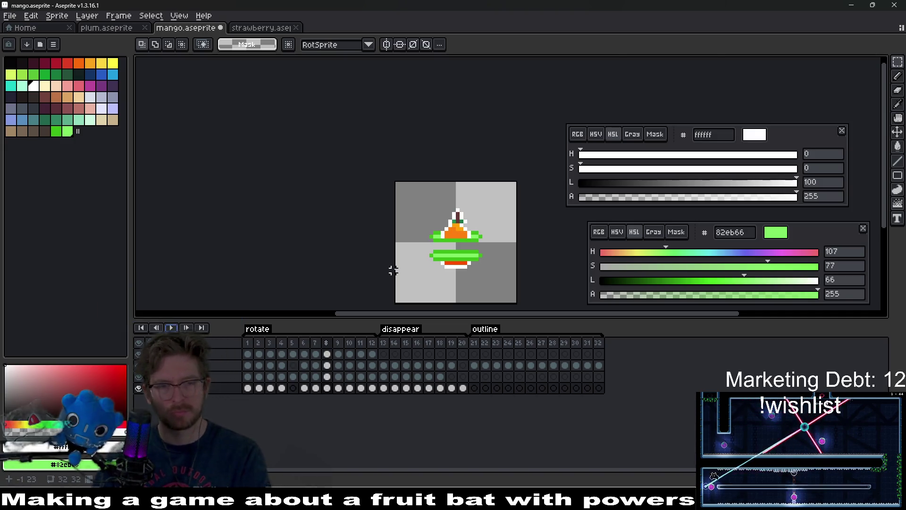
pyautogui.press('Left')
pyautogui.press('Left')
pyautogui.press('Left')
pyautogui.press('Left')
pyautogui.press('Left')
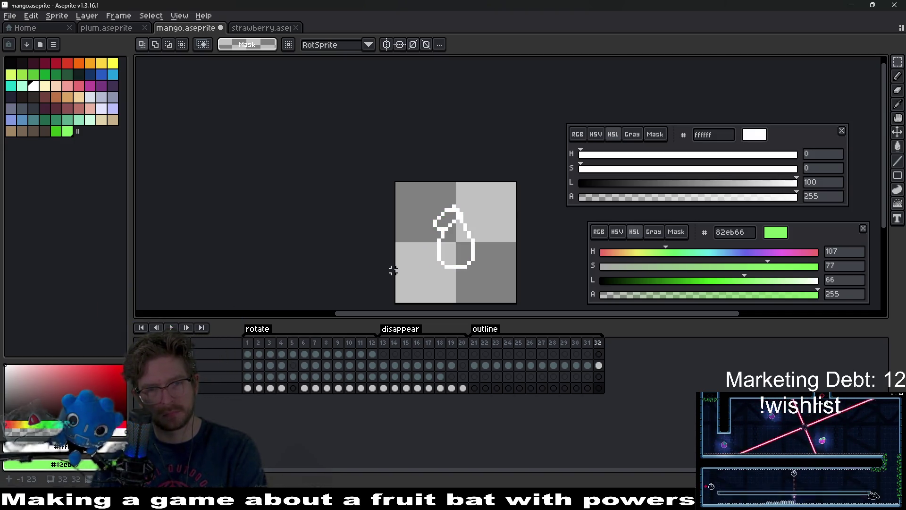
pyautogui.press('Right')
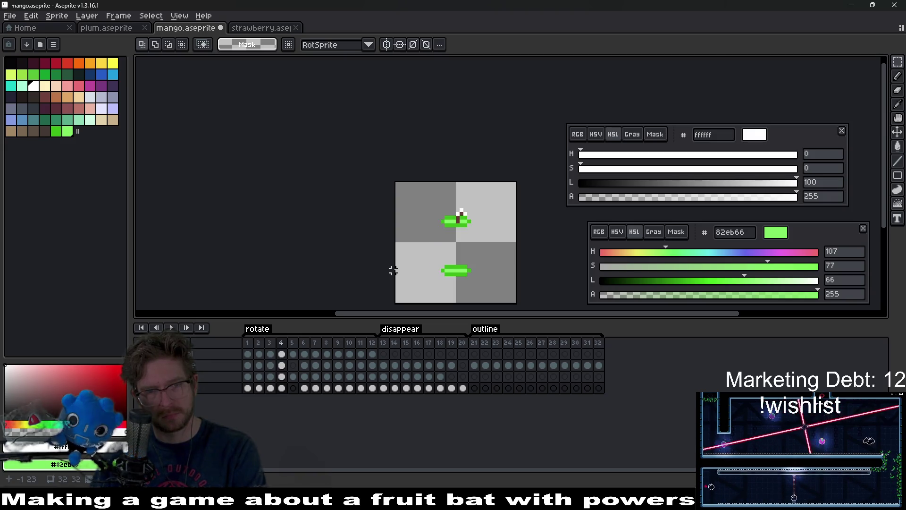
pyautogui.press('Right')
pyautogui.press('Right')
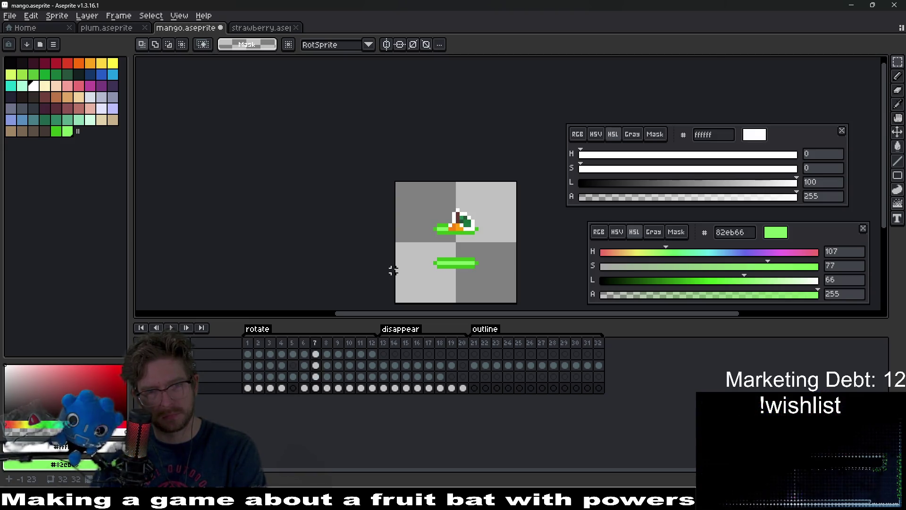
pyautogui.press('Right')
pyautogui.press('Right')
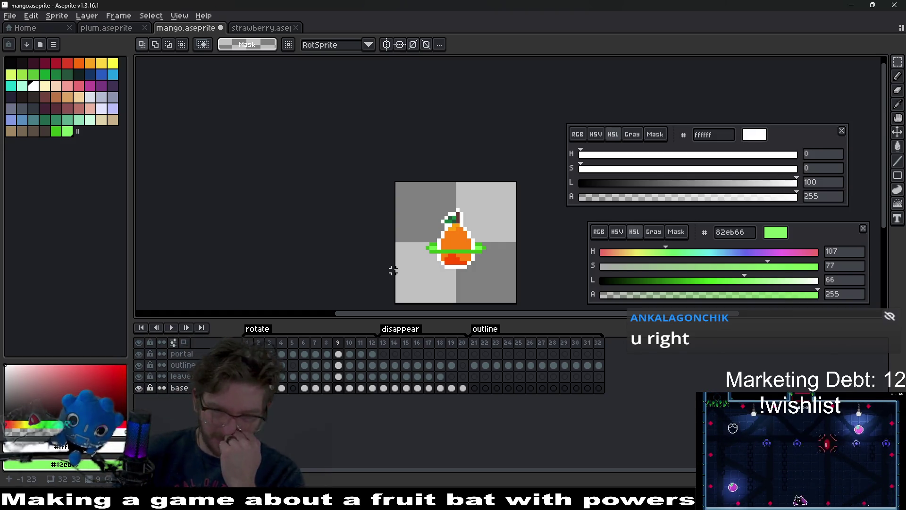
pyautogui.click(166, 324)
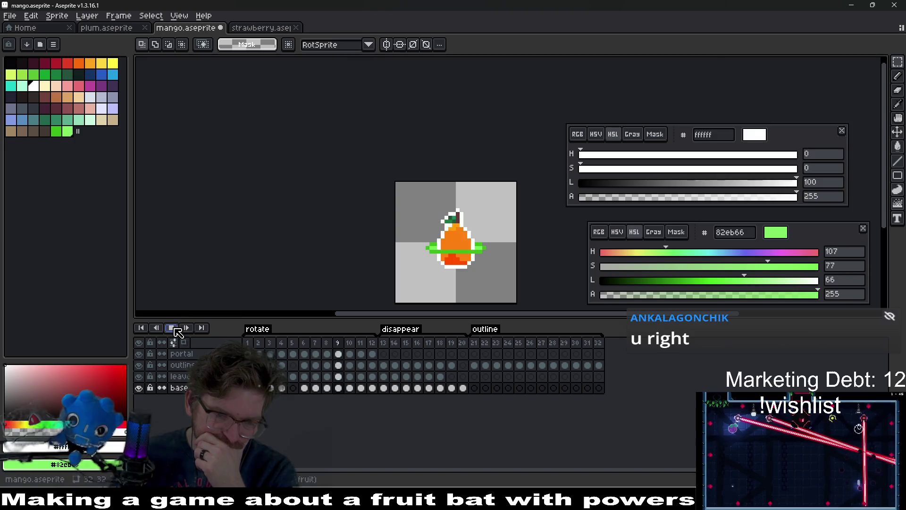
pyautogui.click(172, 328)
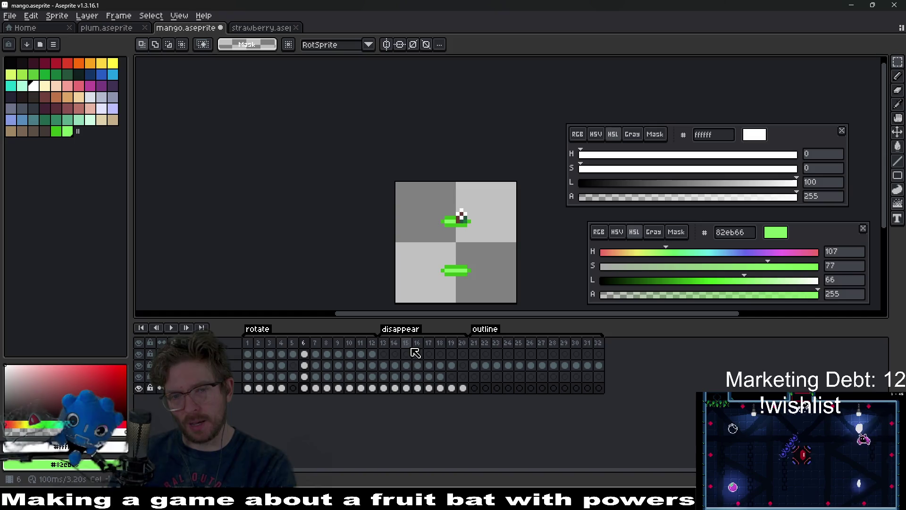
pyautogui.press('Return')
pyautogui.press('Left')
pyautogui.press('Left')
pyautogui.press('Left')
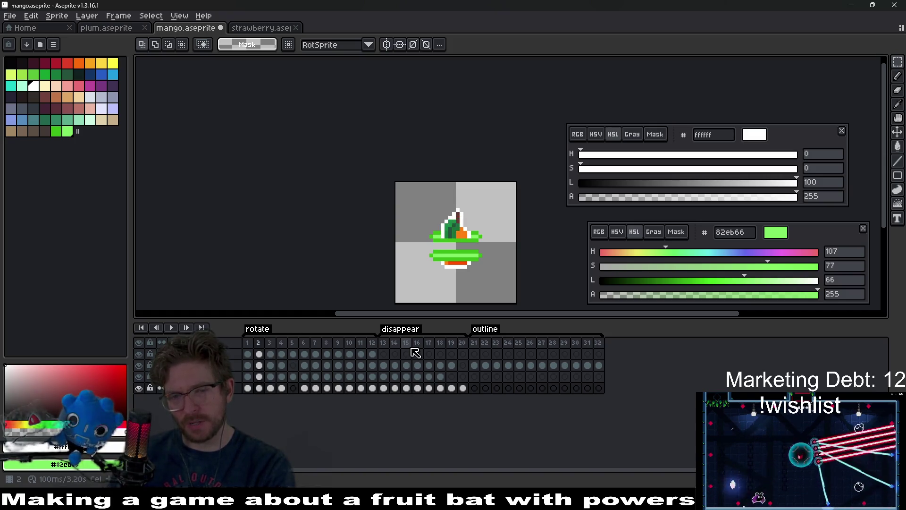
pyautogui.press('Right')
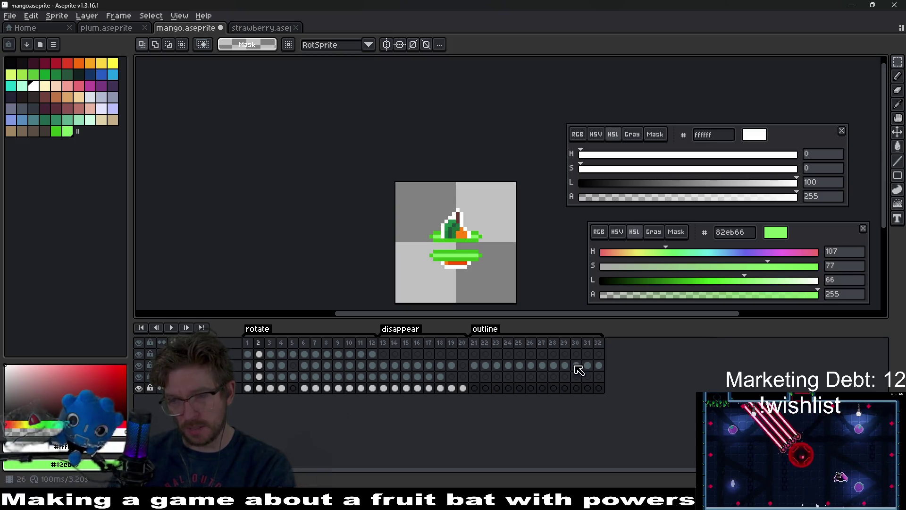
pyautogui.press('Right')
pyautogui.press('Right')
pyautogui.press('Right')
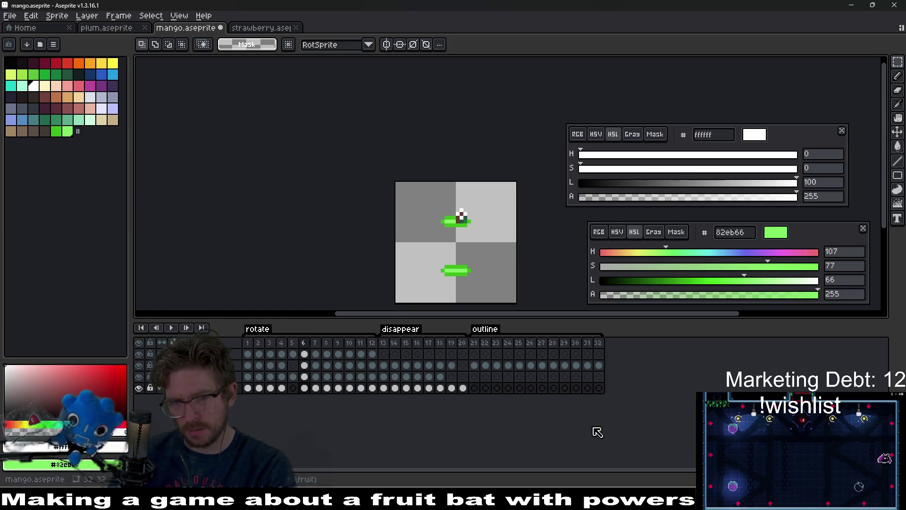
pyautogui.press('Left')
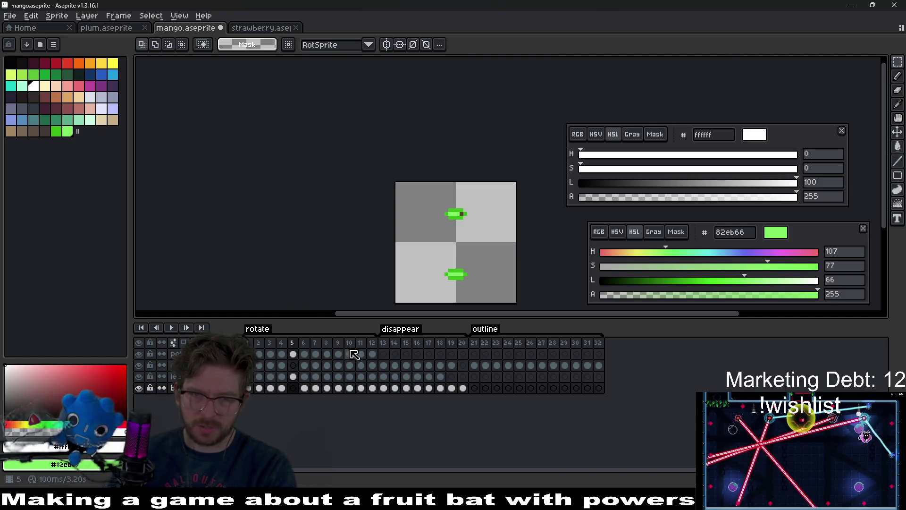
pyautogui.press('Right')
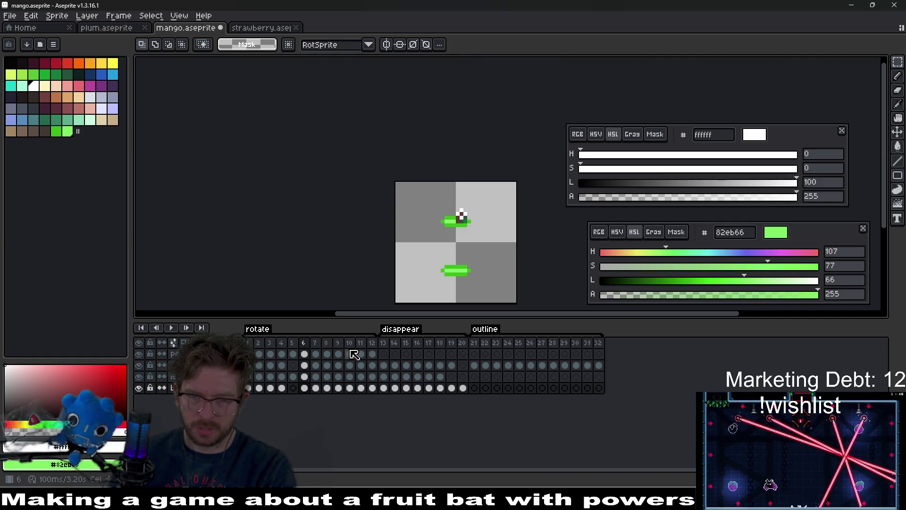
pyautogui.press('Left')
pyautogui.press('Left')
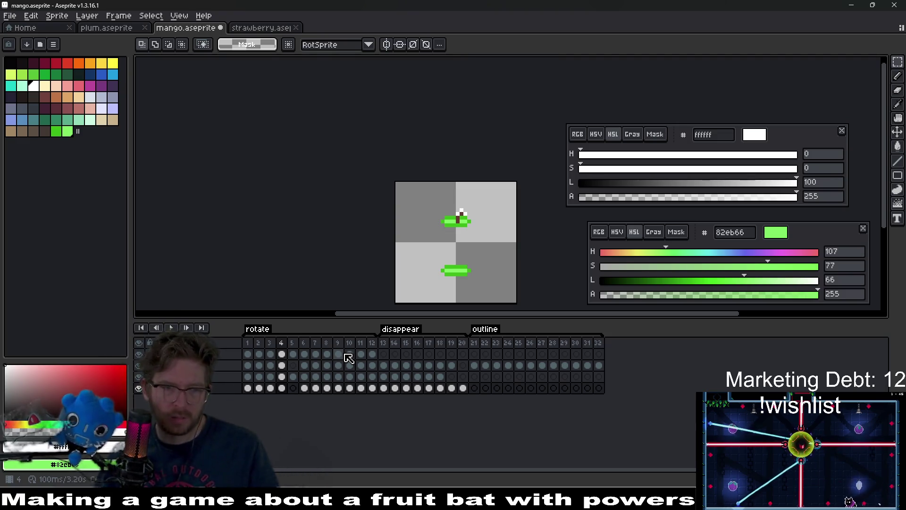
pyautogui.click(293, 355)
pyautogui.click(293, 356)
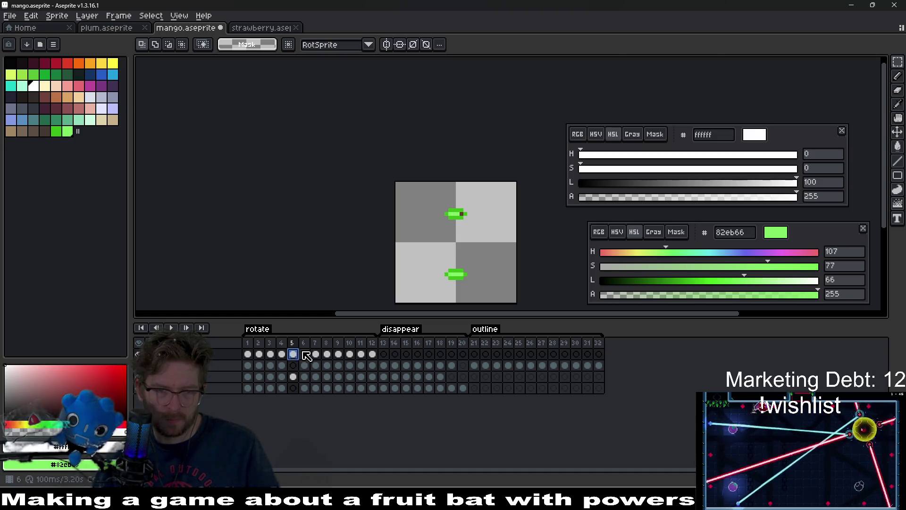
# Undo the recent eraser edits and the copied range of top-layer cels
pyautogui.click(305, 354)
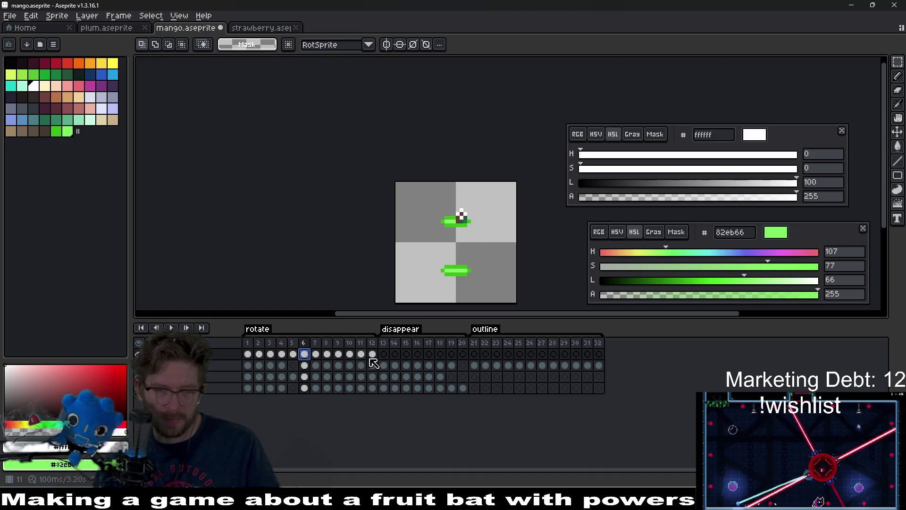
pyautogui.hotkey('ctrl', 'z')
pyautogui.hotkey('ctrl', 'z')
pyautogui.hotkey('ctrl', 'z')
pyautogui.hotkey('ctrl', 'z')
pyautogui.hotkey('ctrl', 'z')
pyautogui.hotkey('ctrl', 'z')
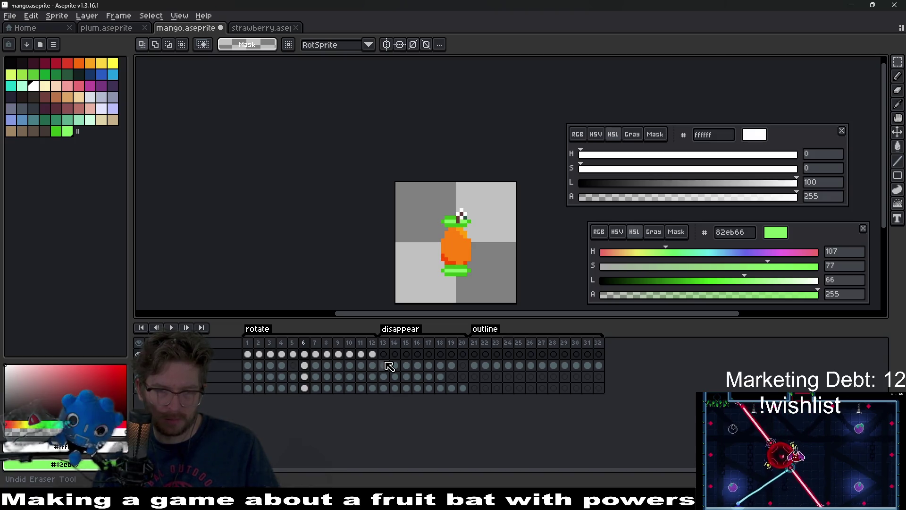
pyautogui.hotkey('ctrl', 'z')
pyautogui.hotkey('ctrl', 'z')
pyautogui.hotkey('ctrl', 'z')
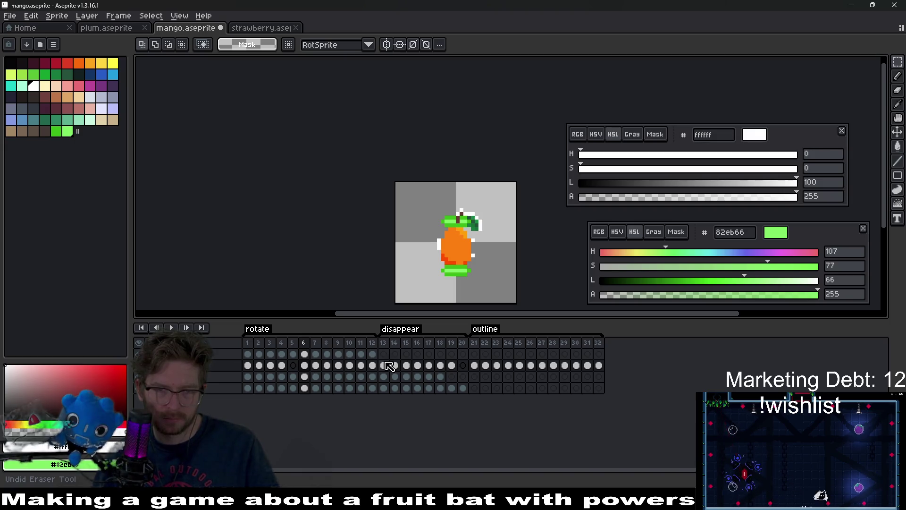
pyautogui.hotkey('ctrl', 'z')
pyautogui.hotkey('ctrl', 'z')
pyautogui.hotkey('ctrl', 'z')
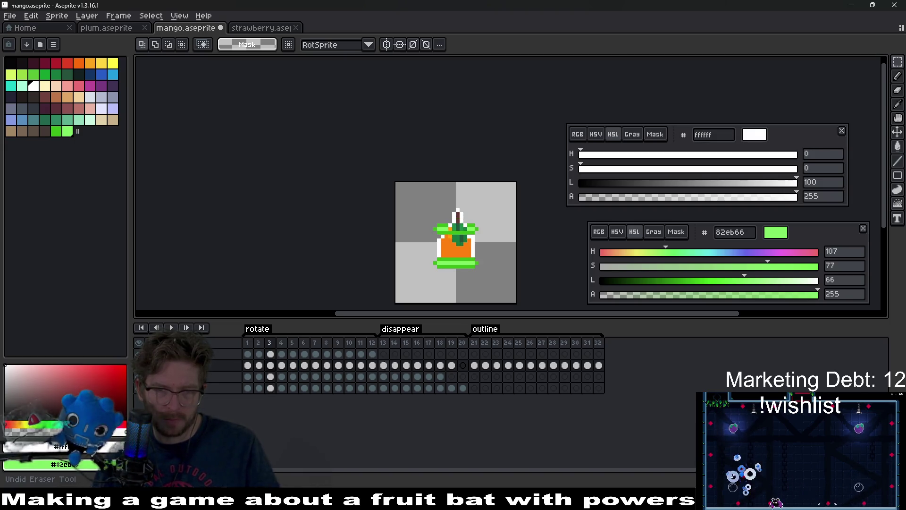
pyautogui.hotkey('ctrl', 'z')
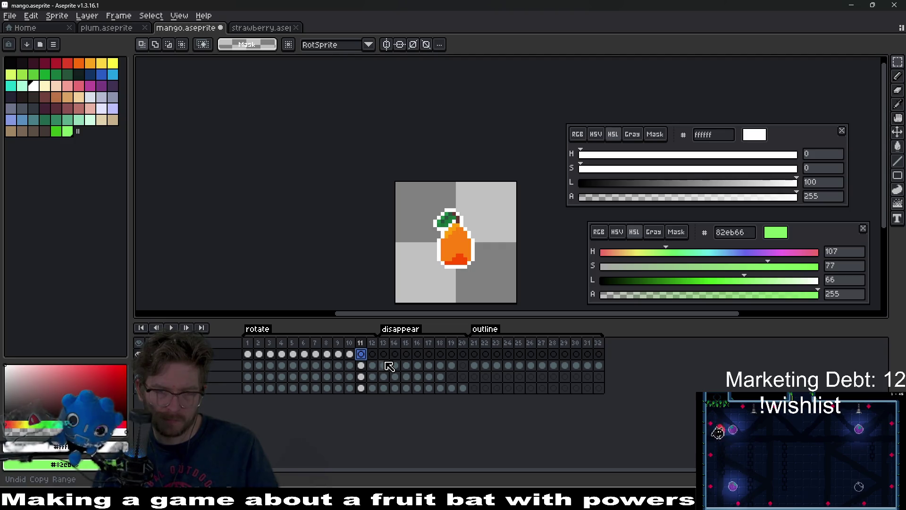
pyautogui.hotkey('ctrl', 'z')
pyautogui.hotkey('ctrl', 'y')
pyautogui.hotkey('ctrl', 'y')
pyautogui.hotkey('ctrl', 'y')
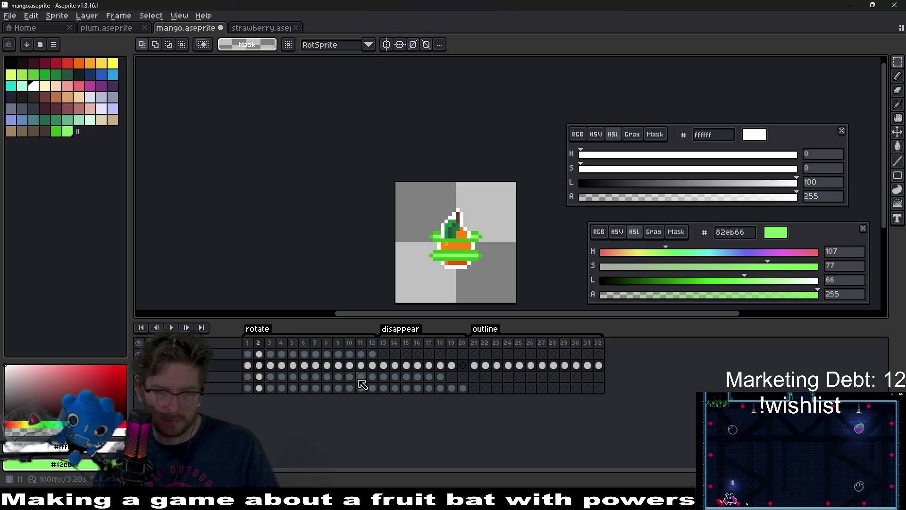
pyautogui.hotkey('ctrl', 'z')
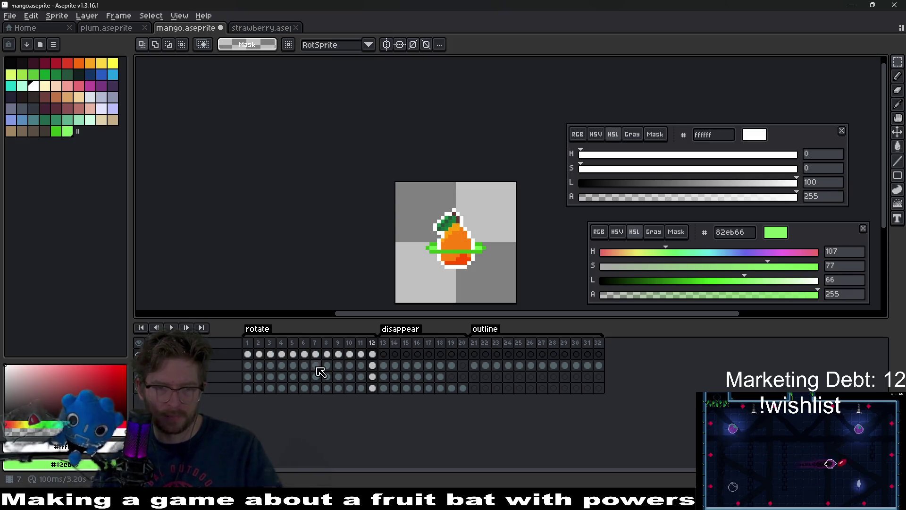
# Fill the top layer's cels at frames 11 and 12, then play the animation
pyautogui.click(282, 354)
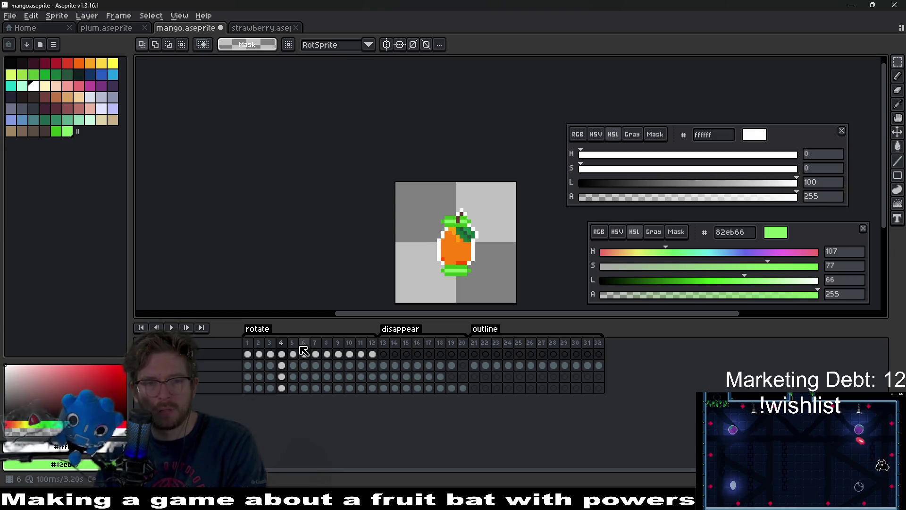
pyautogui.click(293, 355)
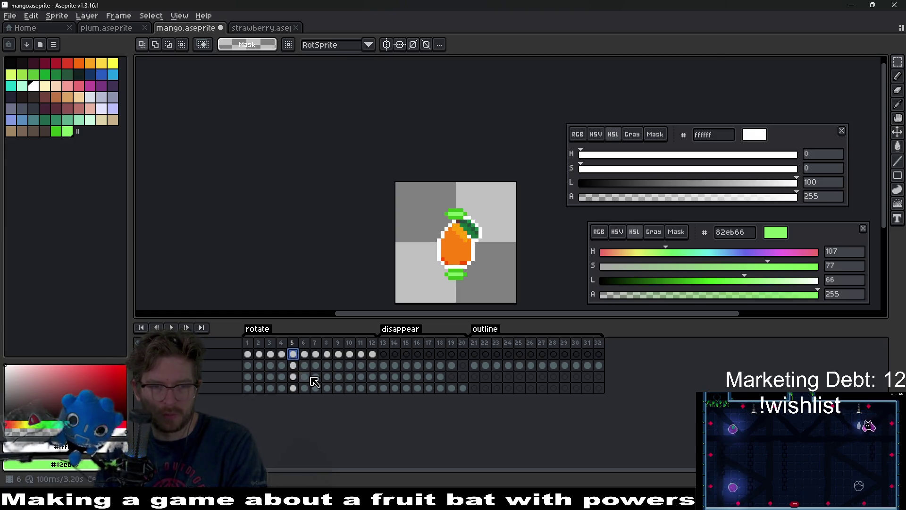
pyautogui.click(306, 356)
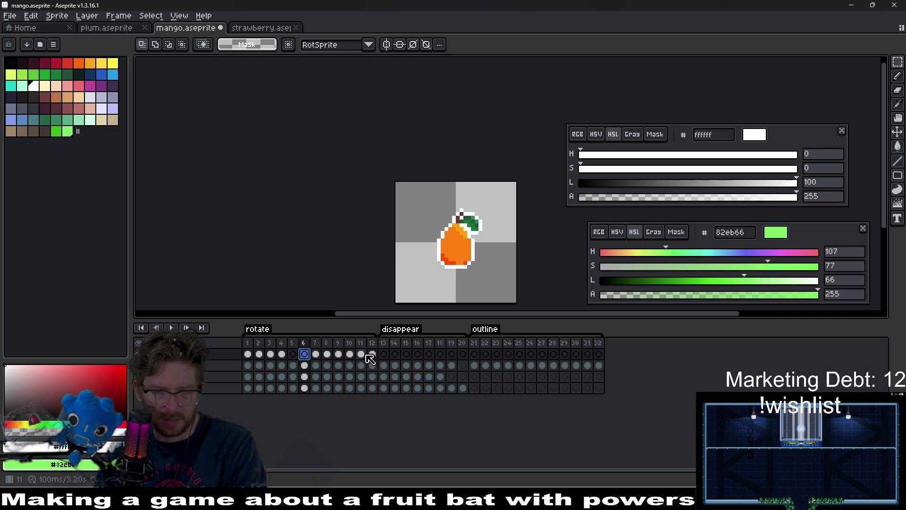
pyautogui.moveTo(366, 358); pyautogui.dragTo(293, 362)
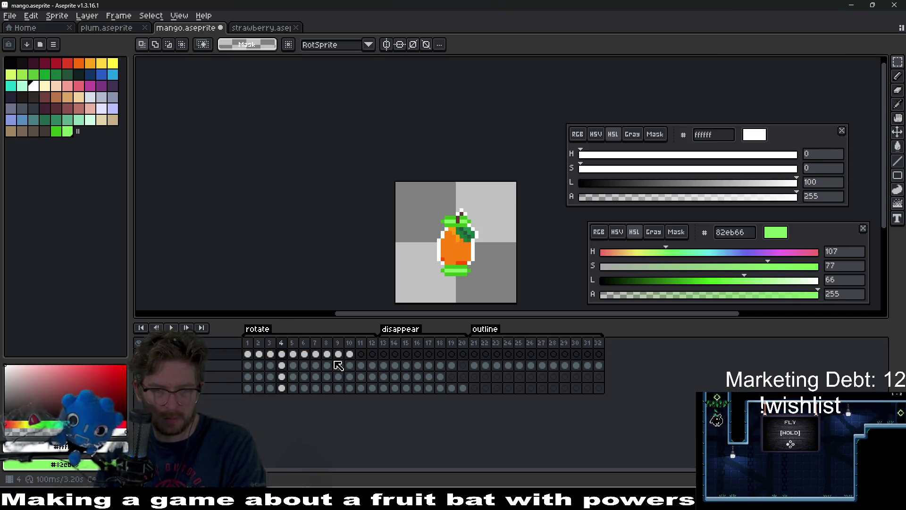
pyautogui.press('Left')
pyautogui.press('Right')
pyautogui.press('Right')
pyautogui.press('Right')
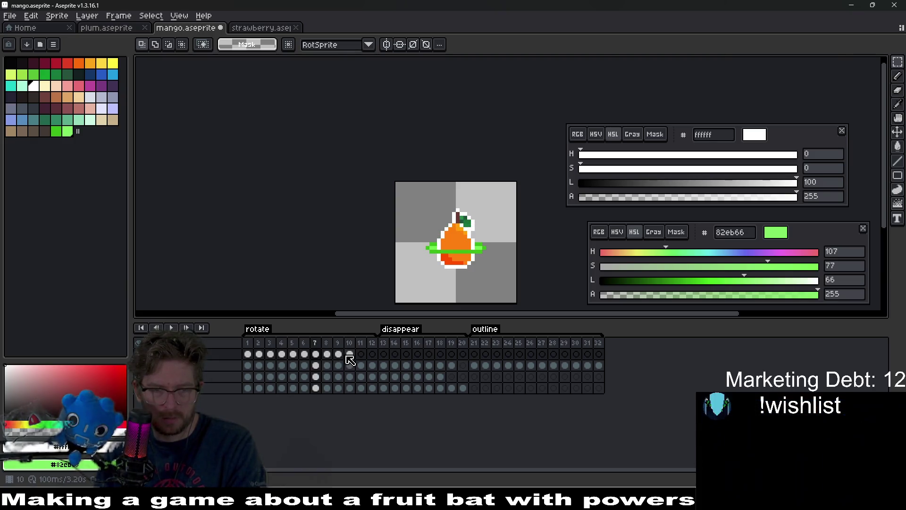
pyautogui.click(350, 355)
pyautogui.click(361, 355)
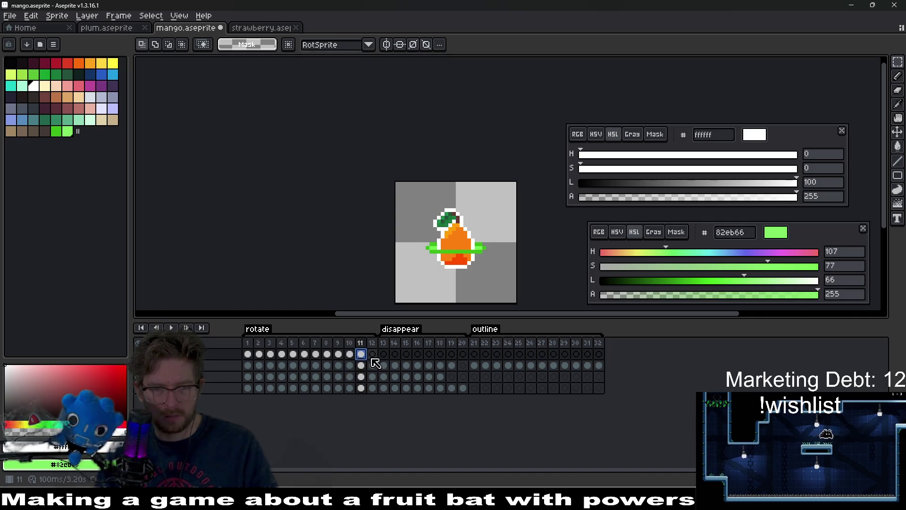
pyautogui.press('Return')
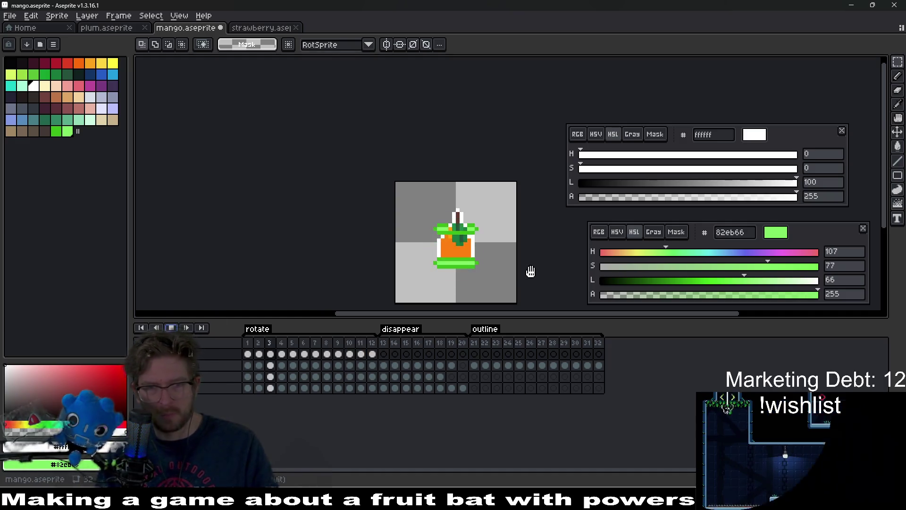
pyautogui.scroll(-5, 534, 272)
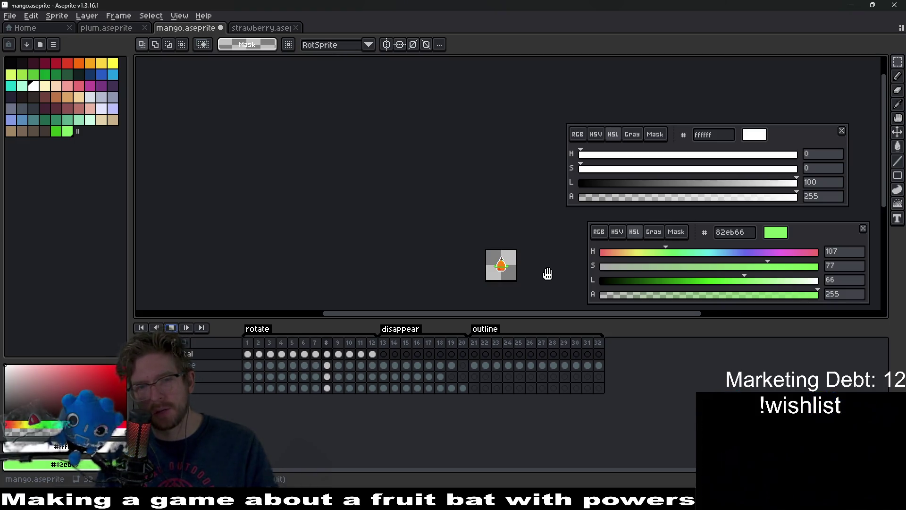
pyautogui.click(169, 328)
pyautogui.scroll(3, 508, 269)
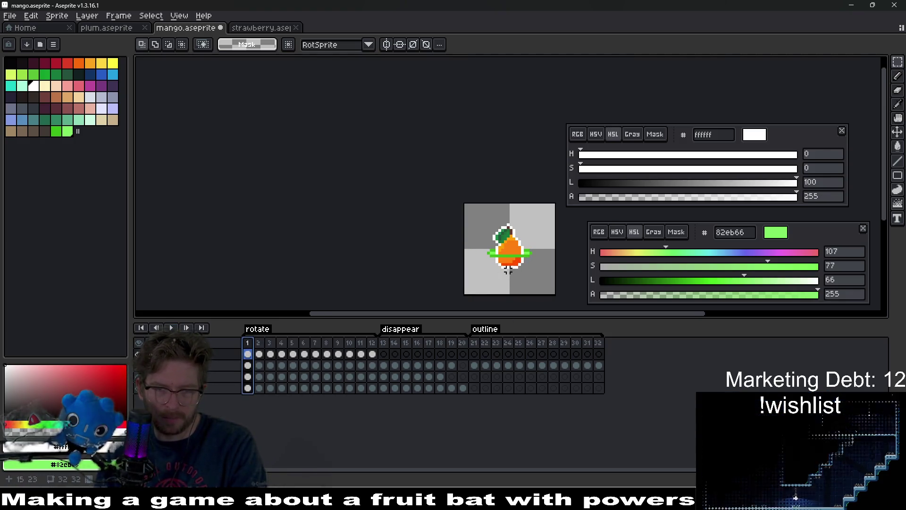
pyautogui.press('Right')
pyautogui.press('Right')
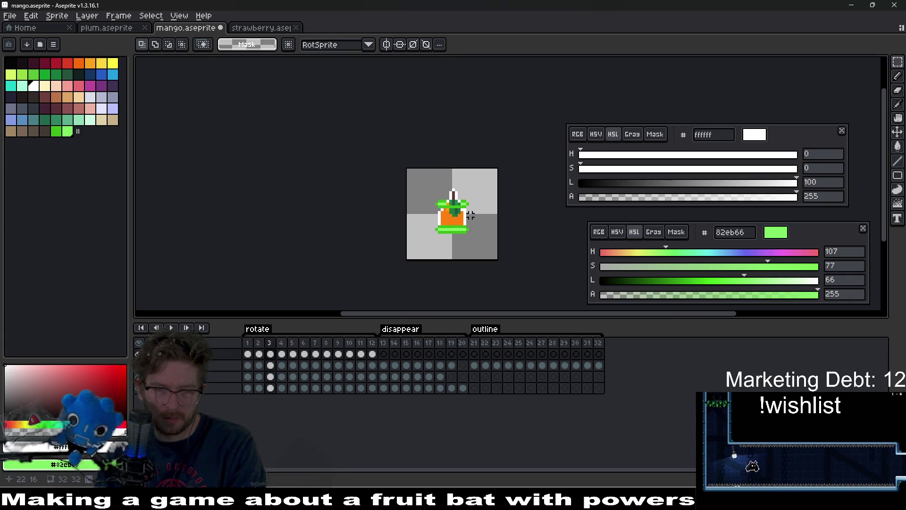
pyautogui.press('Left')
pyautogui.press('Right')
pyautogui.press('Right')
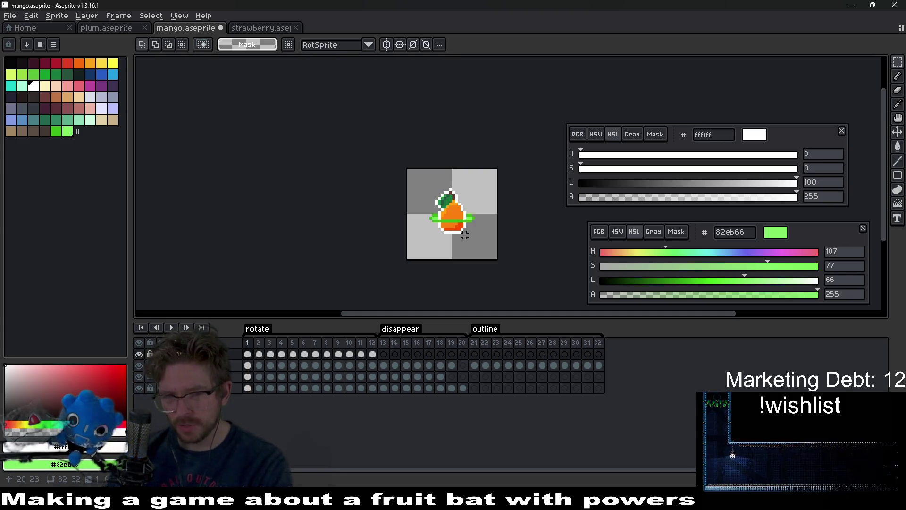
pyautogui.press('Left')
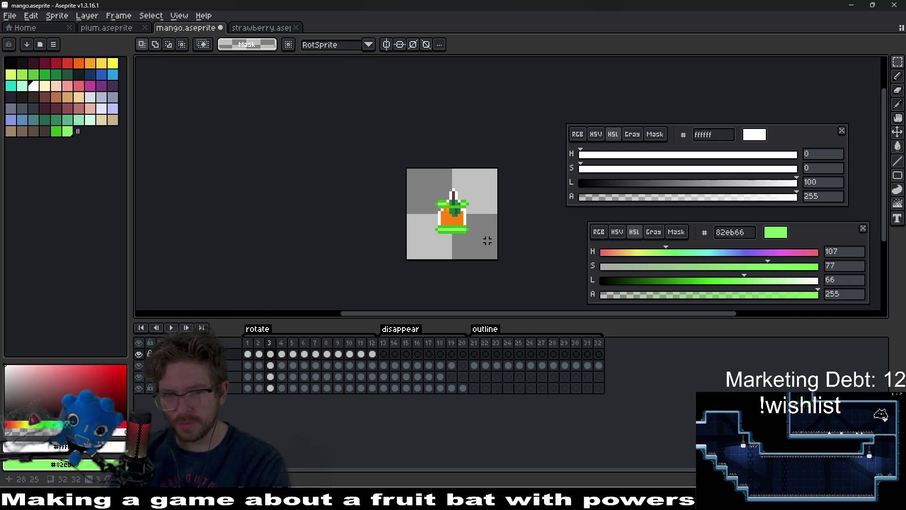
pyautogui.press('Right')
pyautogui.press('Right')
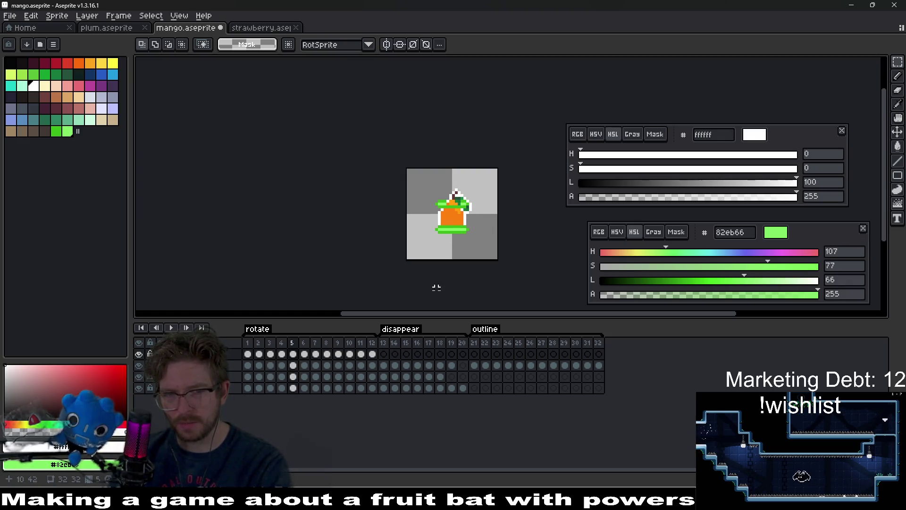
pyautogui.press('Left')
pyautogui.press('Left')
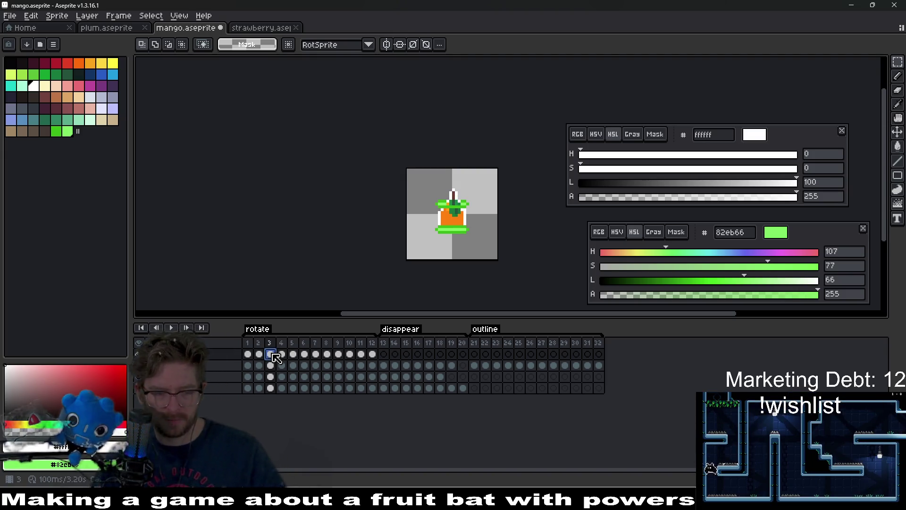
pyautogui.press('Right')
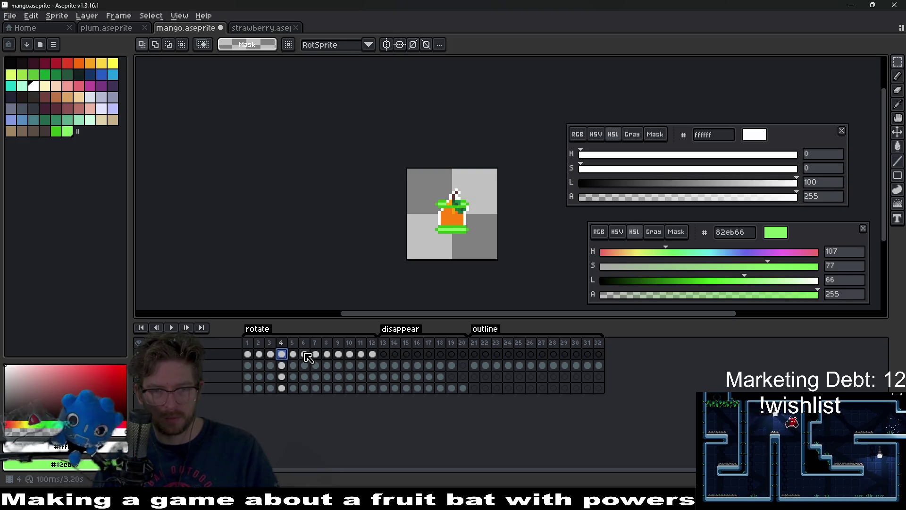
pyautogui.press('Right')
pyautogui.press('Right')
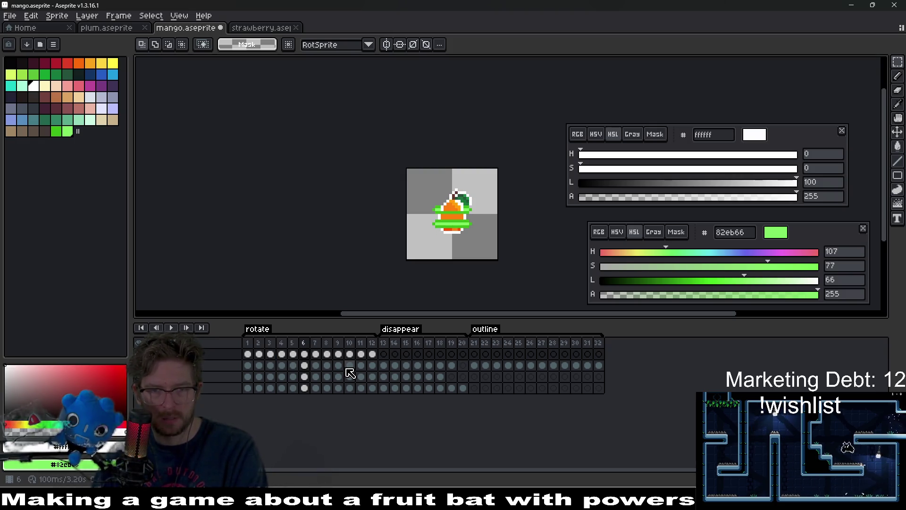
pyautogui.press('Right')
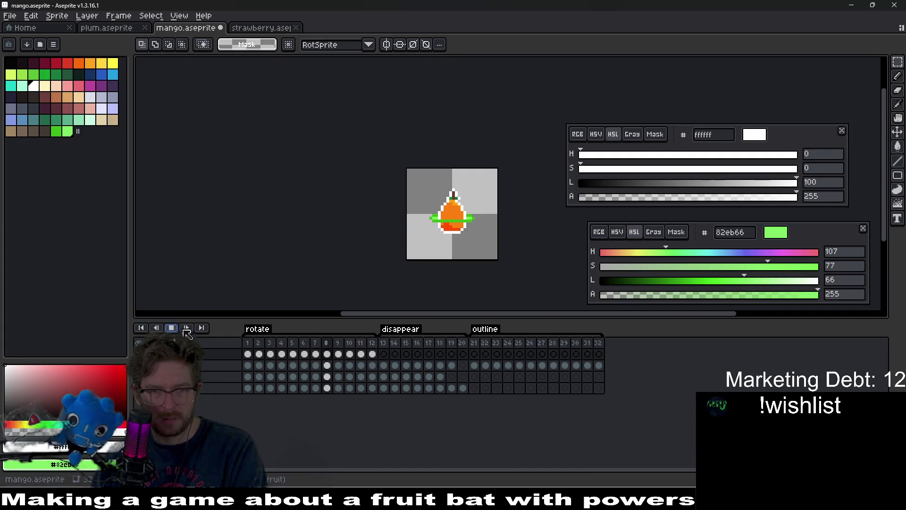
pyautogui.click(187, 330)
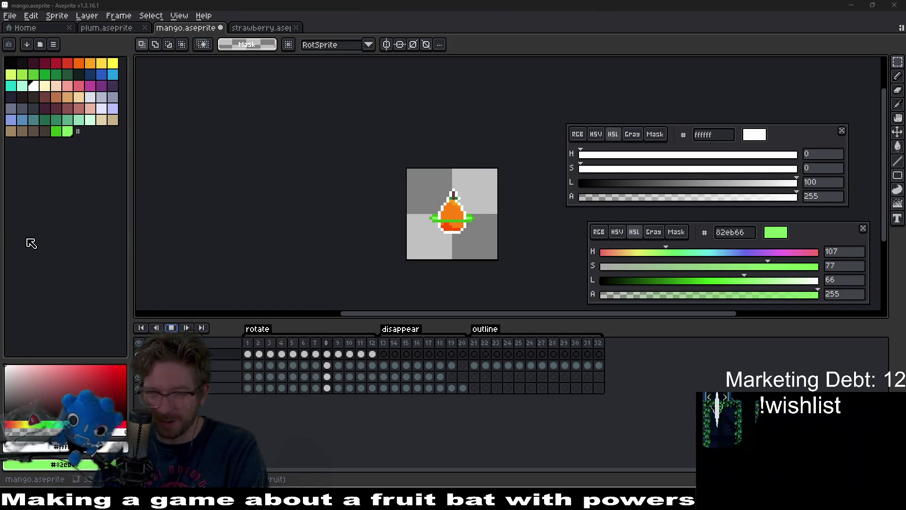
pyautogui.click(171, 328)
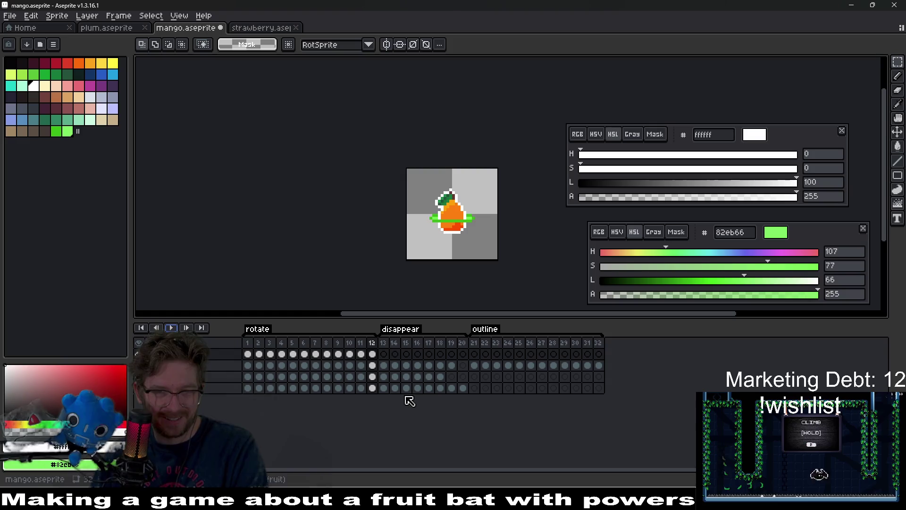
pyautogui.press('Right')
pyautogui.press('Left')
pyautogui.press('Left')
pyautogui.press('Left')
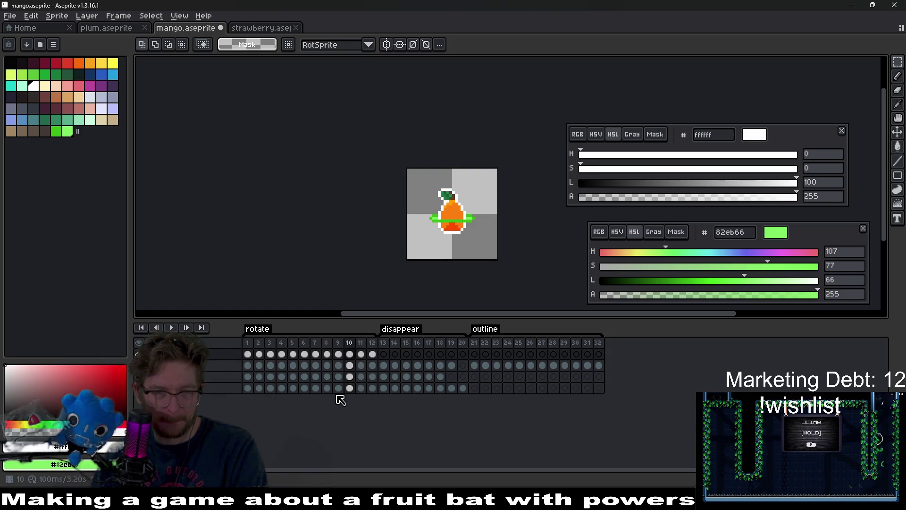
pyautogui.press('Left')
pyautogui.press('Left')
pyautogui.press('Left')
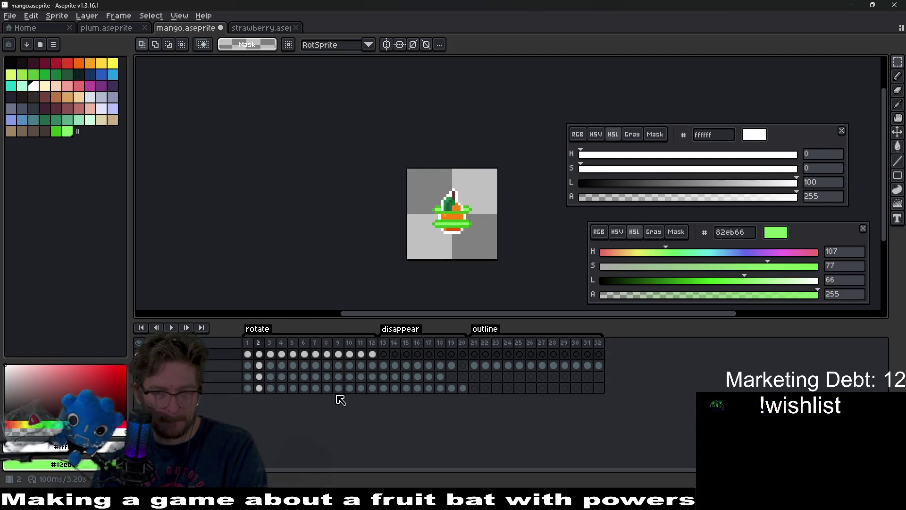
pyautogui.press('Left')
pyautogui.press('Left')
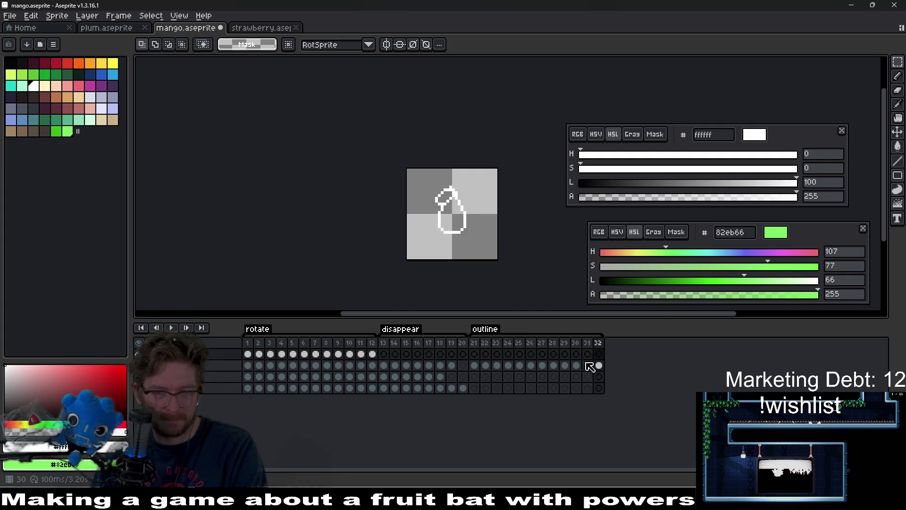
pyautogui.moveTo(598, 365); pyautogui.dragTo(486, 366)
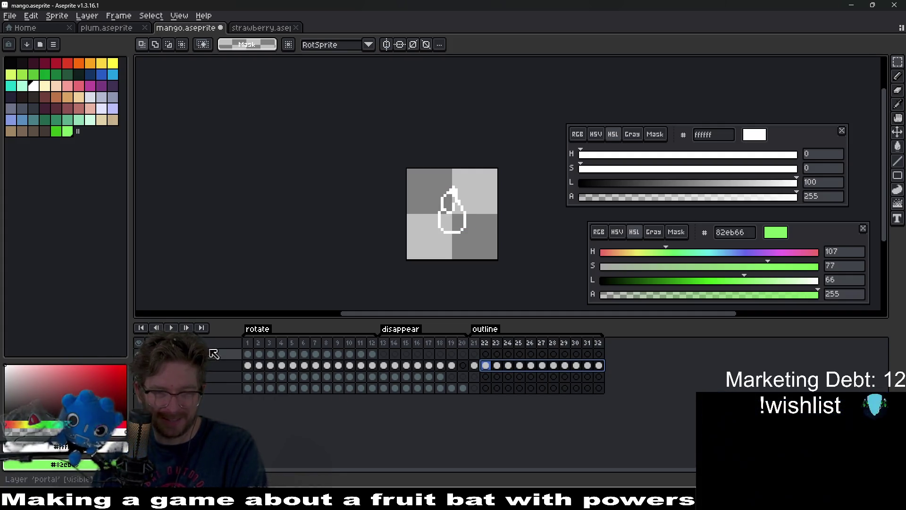
pyautogui.click(248, 342)
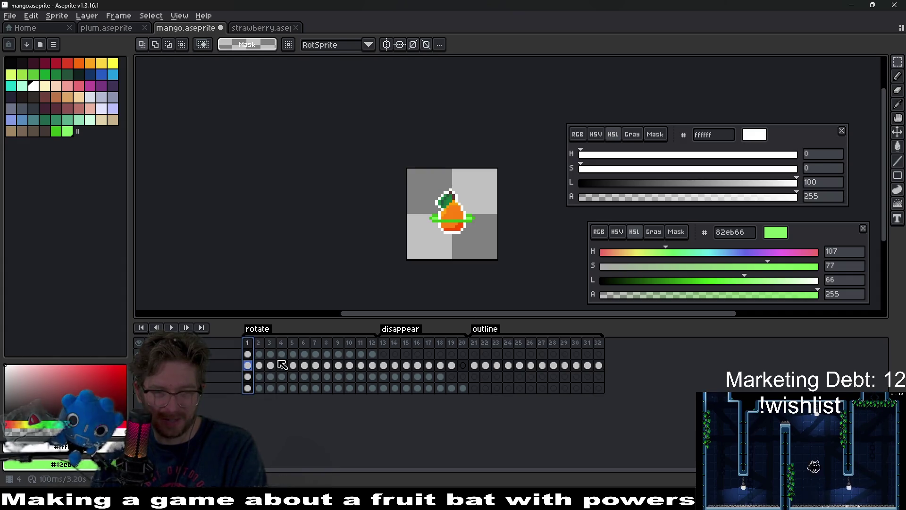
pyautogui.click(177, 325)
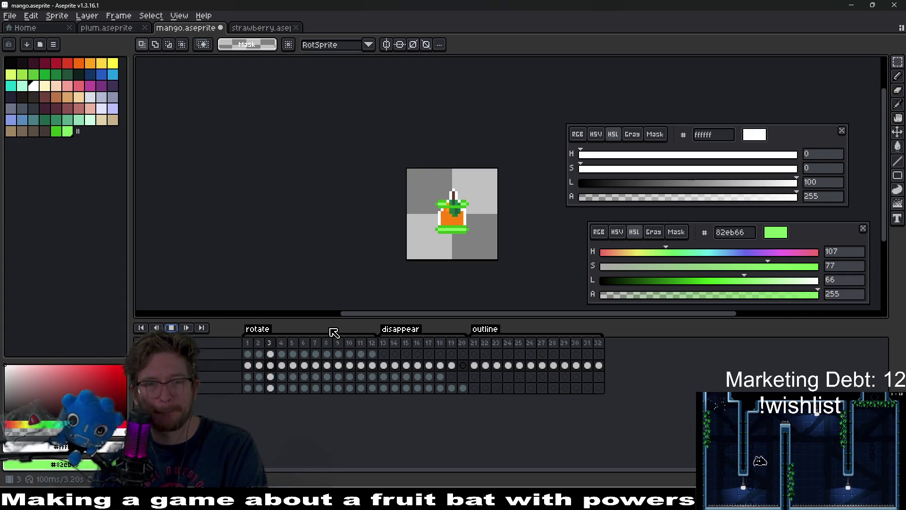
pyautogui.click(172, 327)
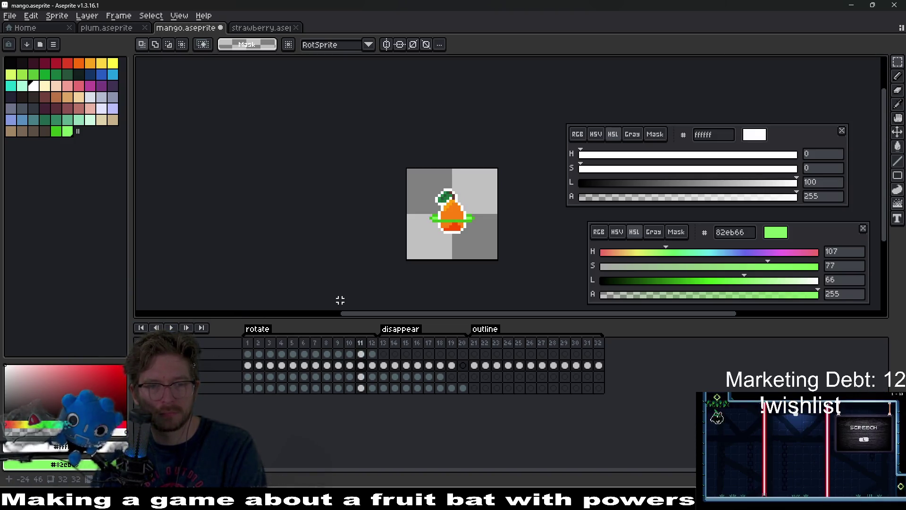
pyautogui.press('Return')
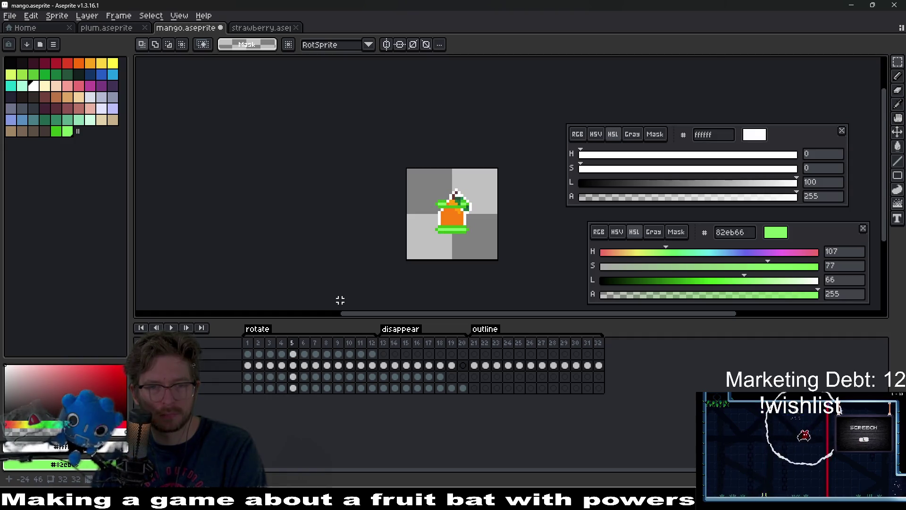
pyautogui.press('Left')
pyautogui.press('Left')
pyautogui.press('Right')
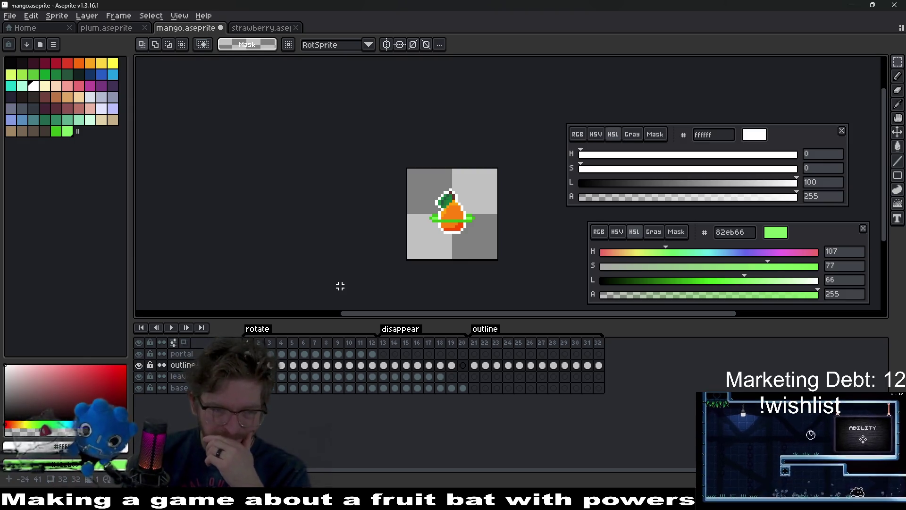
# Play the animation, then step through frames 1–6 to find the gap
pyautogui.click(172, 328)
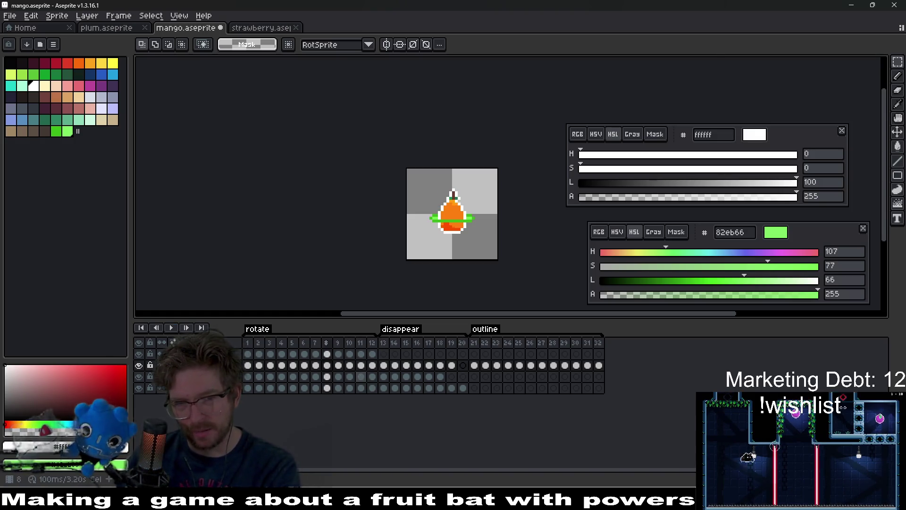
pyautogui.click(303, 343)
pyautogui.press('Left')
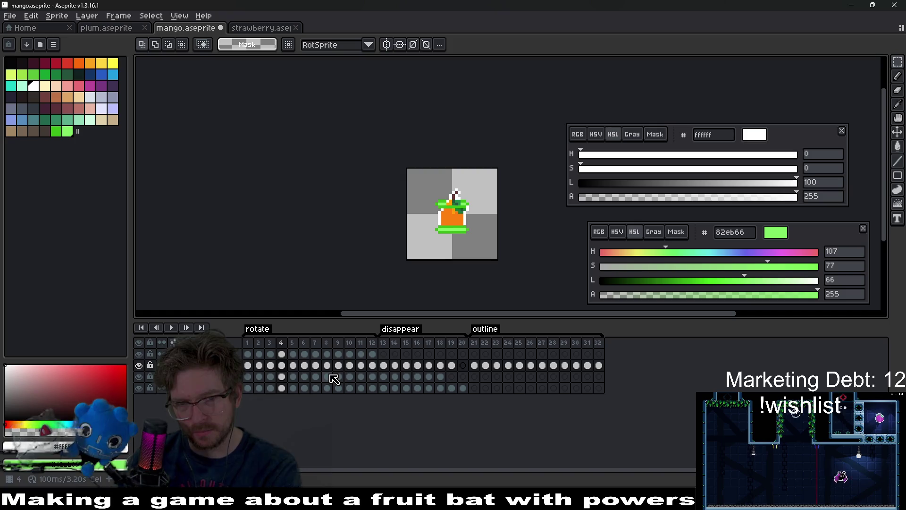
pyautogui.press('Left')
pyautogui.press('Left')
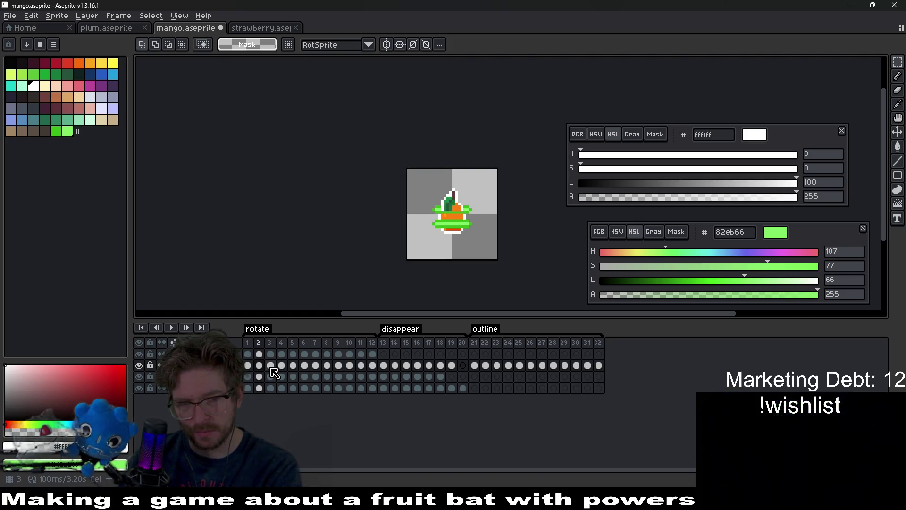
pyautogui.click(247, 366)
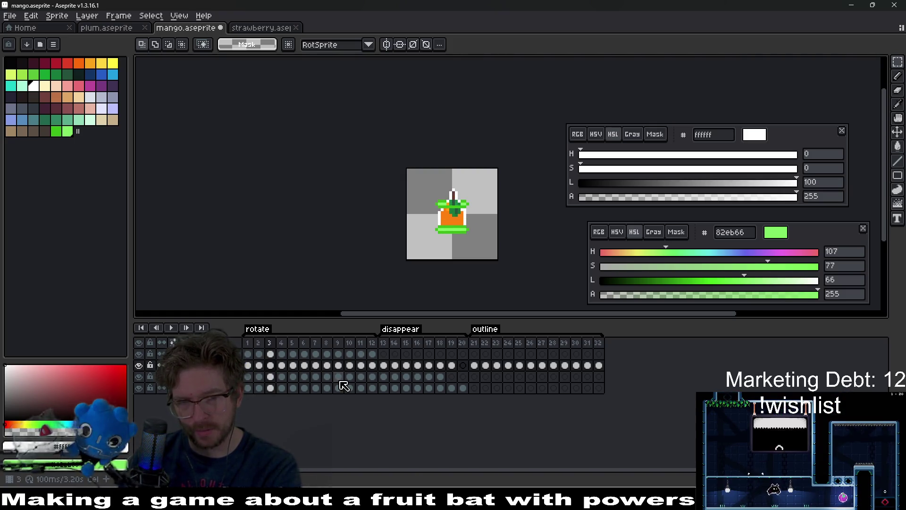
pyautogui.click(293, 365)
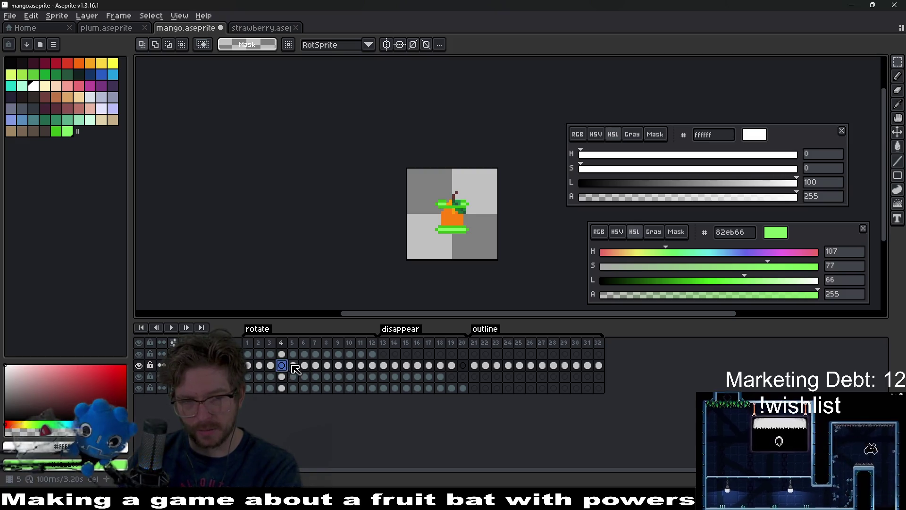
pyautogui.press('Right')
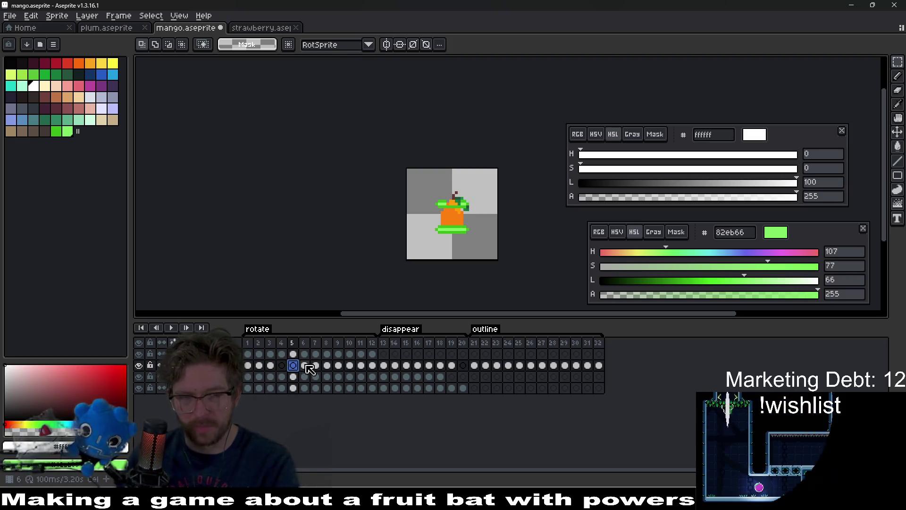
pyautogui.press('Left')
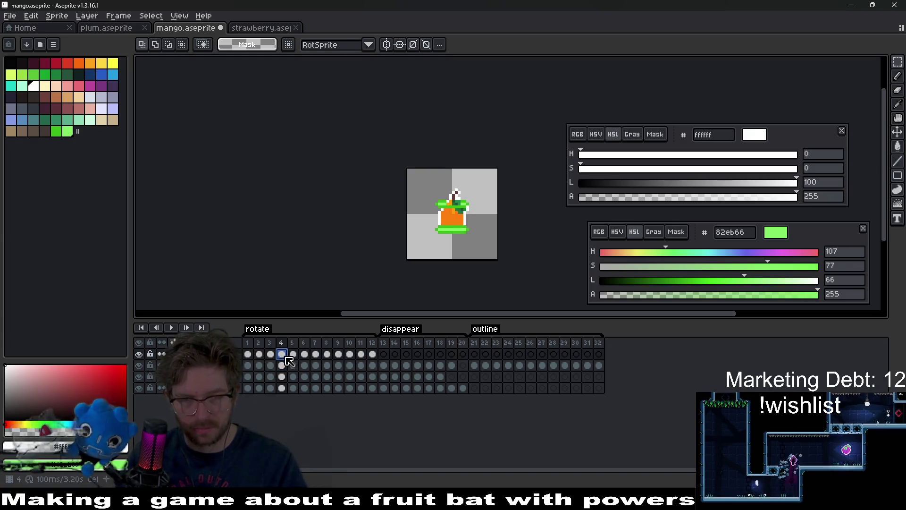
pyautogui.click(270, 354)
pyautogui.press('Right')
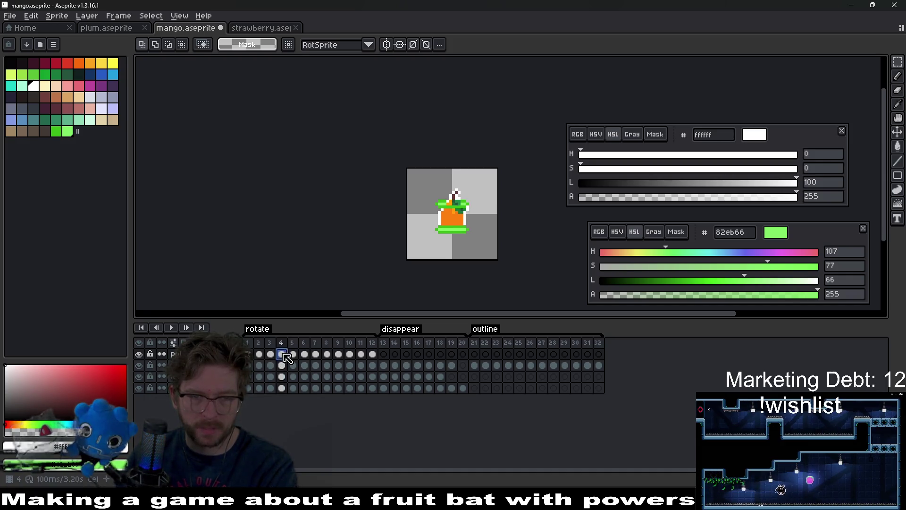
pyautogui.press('Right')
pyautogui.press('Right')
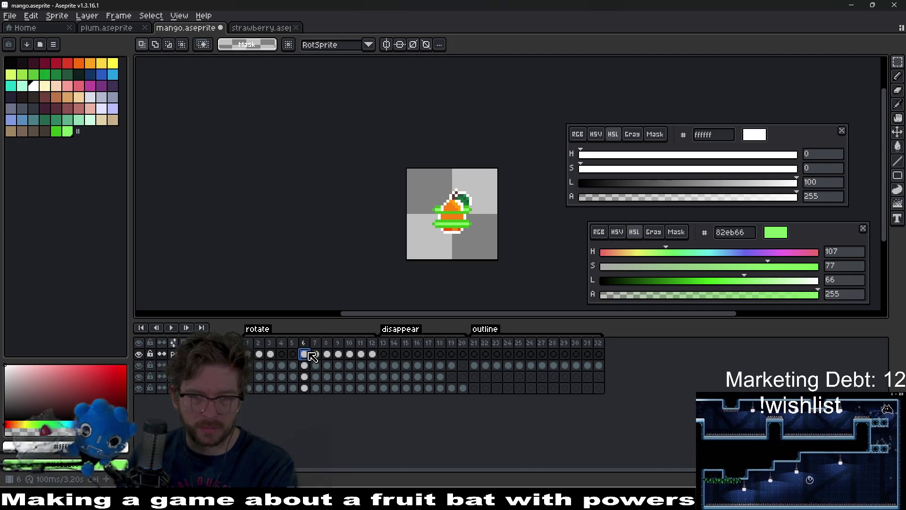
# Move cels 6–12 to frames 4–10 and copy frame 10's cel into frames 11–12
pyautogui.moveTo(306, 360); pyautogui.dragTo(381, 362)
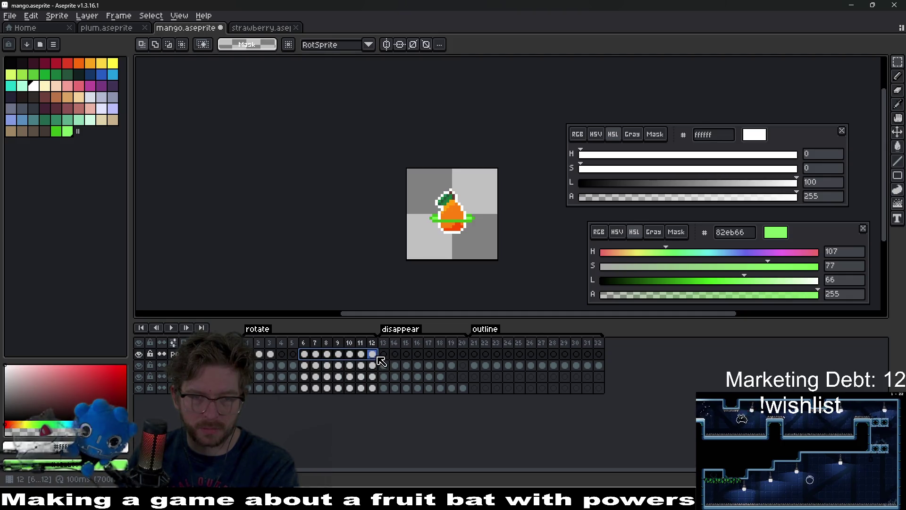
pyautogui.moveTo(289, 364); pyautogui.dragTo(267, 365)
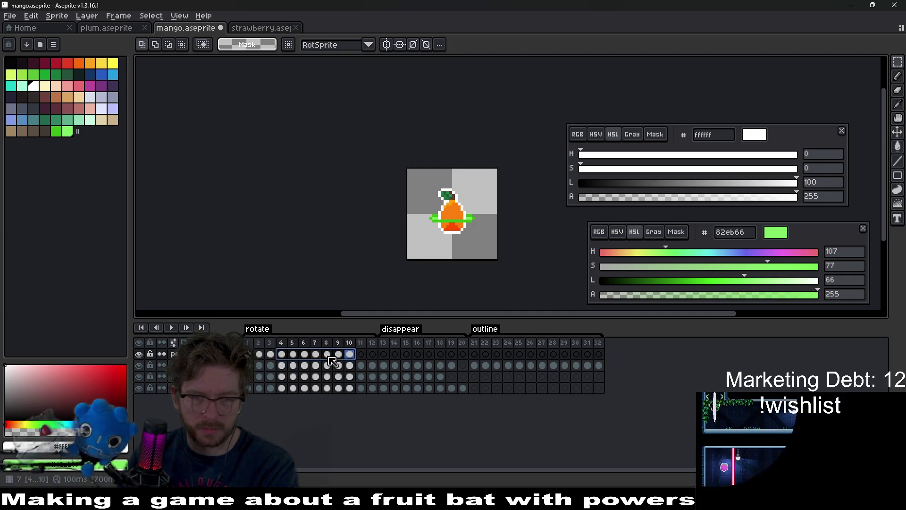
pyautogui.click(352, 363)
pyautogui.hotkey('ctrl', 'c')
pyautogui.click(362, 355)
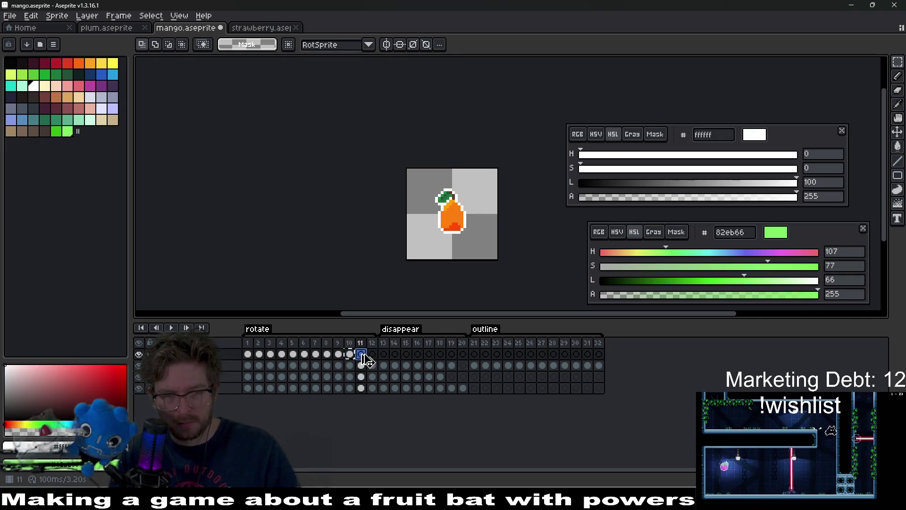
pyautogui.click(373, 355)
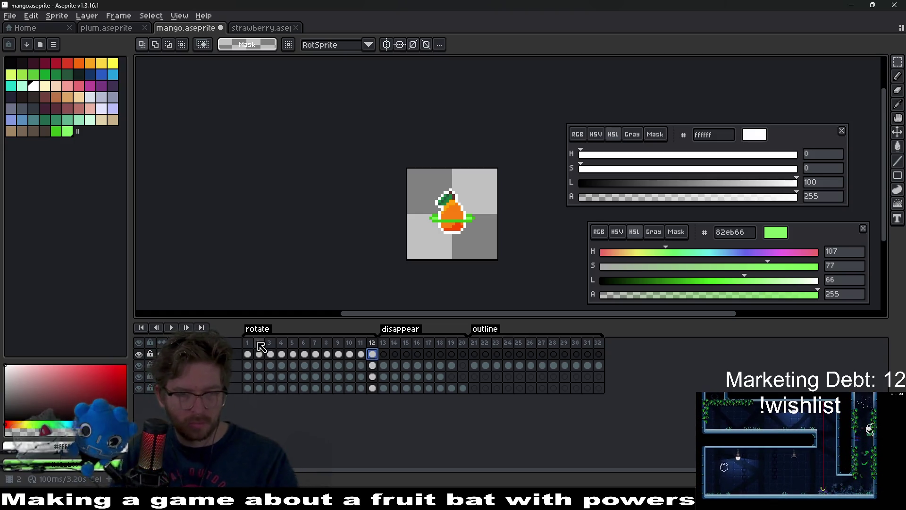
# Preview the animation and step back through frames 4 to 2
pyautogui.click(170, 327)
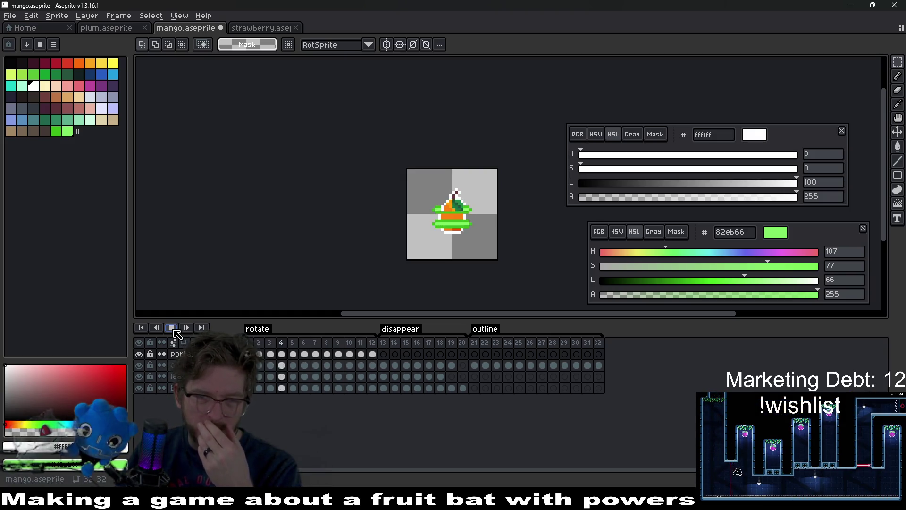
pyautogui.click(171, 327)
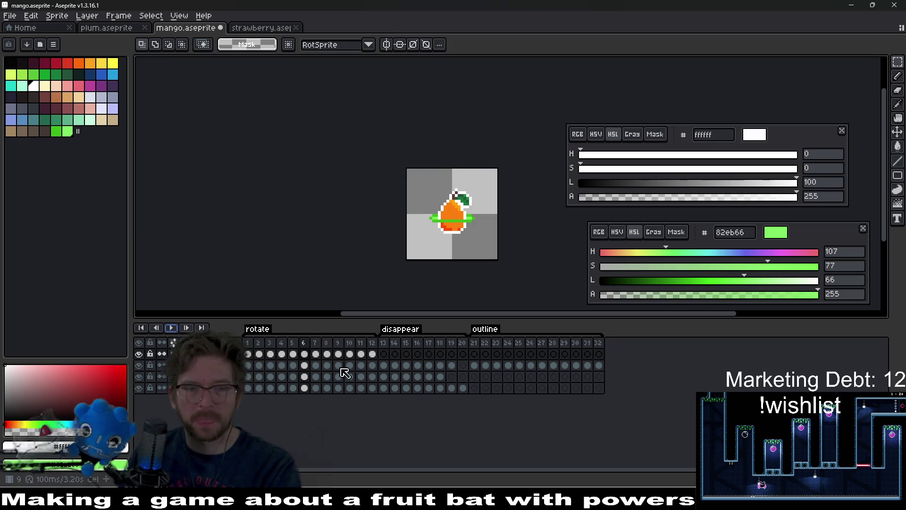
pyautogui.moveTo(247, 347); pyautogui.dragTo(427, 398)
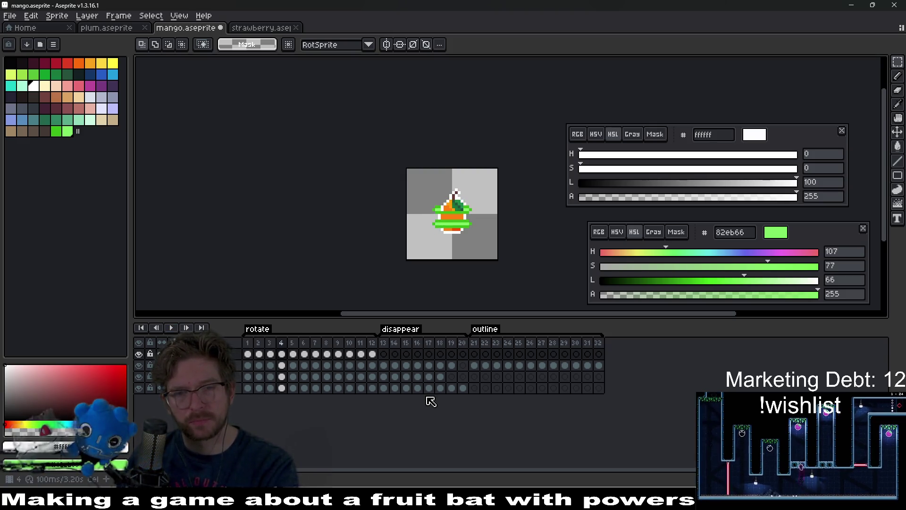
pyautogui.press('Left')
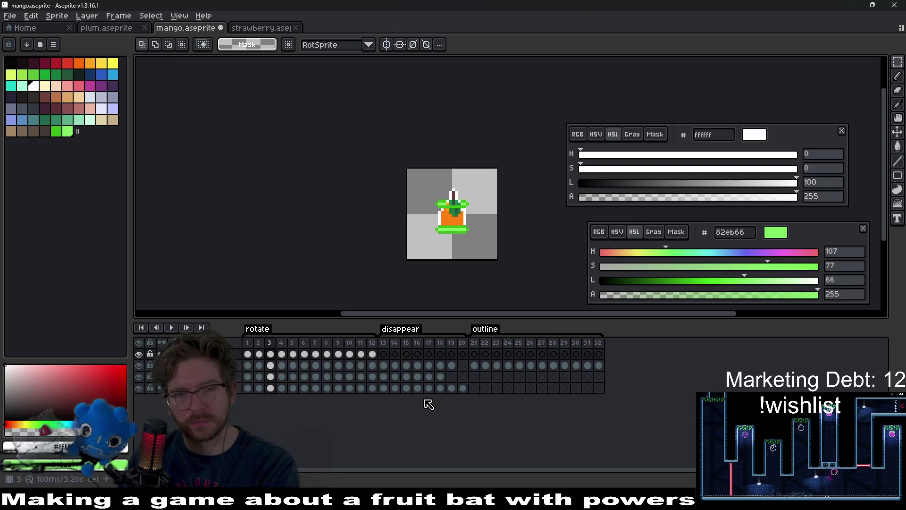
pyautogui.press('Left')
pyautogui.press('Left')
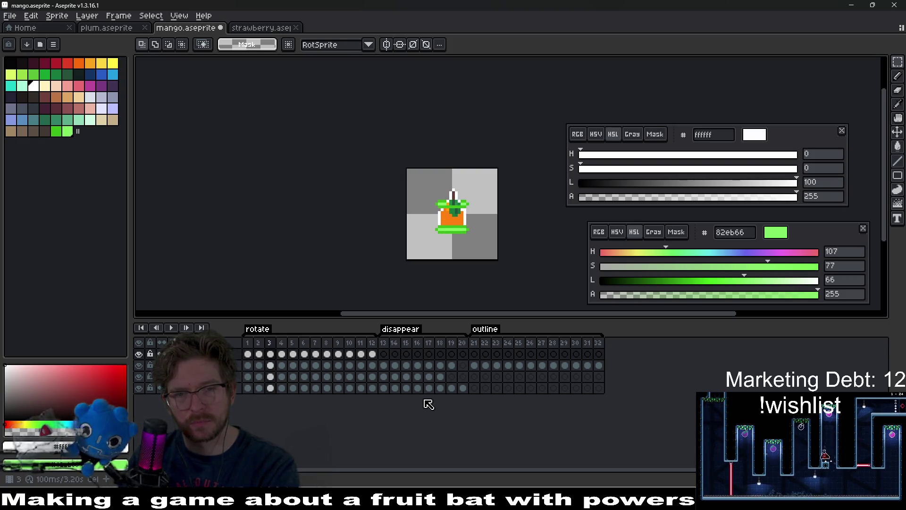
pyautogui.press('Right')
pyautogui.press('Right')
pyautogui.press('Left')
pyautogui.press('Left')
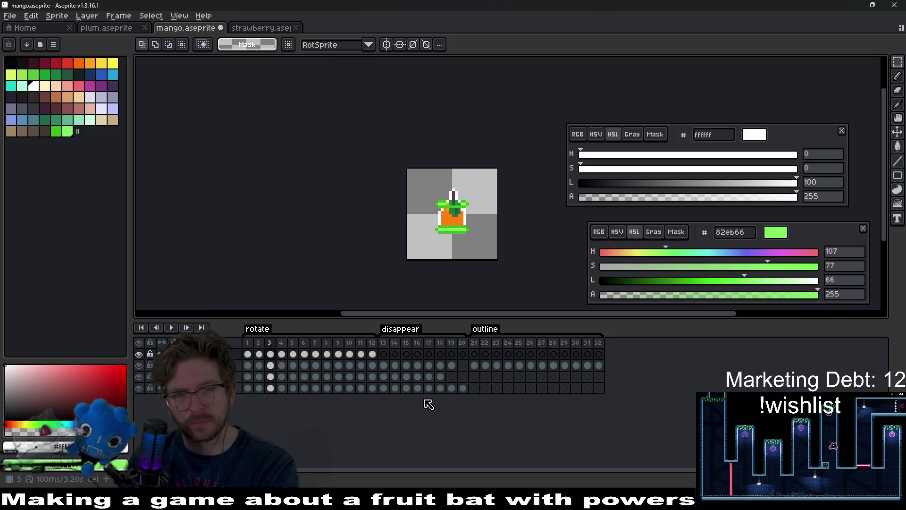
pyautogui.press('Left')
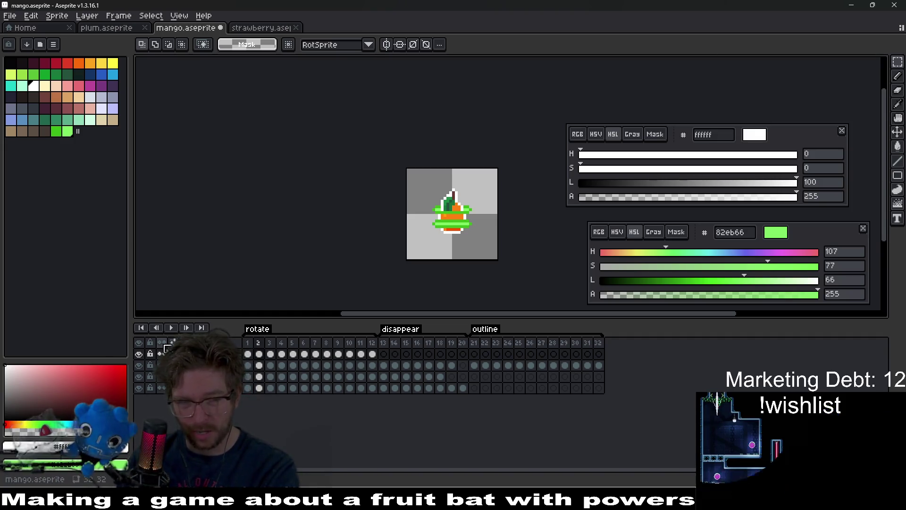
# Undo and redo the cel copy to restore the cel at frame 5
pyautogui.hotkey('ctrl', 'z')
pyautogui.hotkey('ctrl', 'shift', 'z')
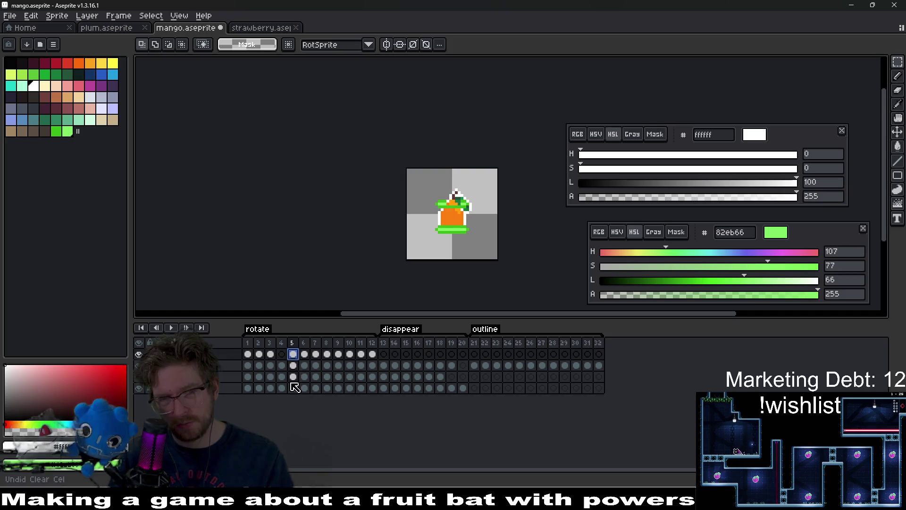
pyautogui.hotkey('ctrl', 'z')
pyautogui.hotkey('ctrl', 'shift', 'z')
pyautogui.hotkey('ctrl', 'z')
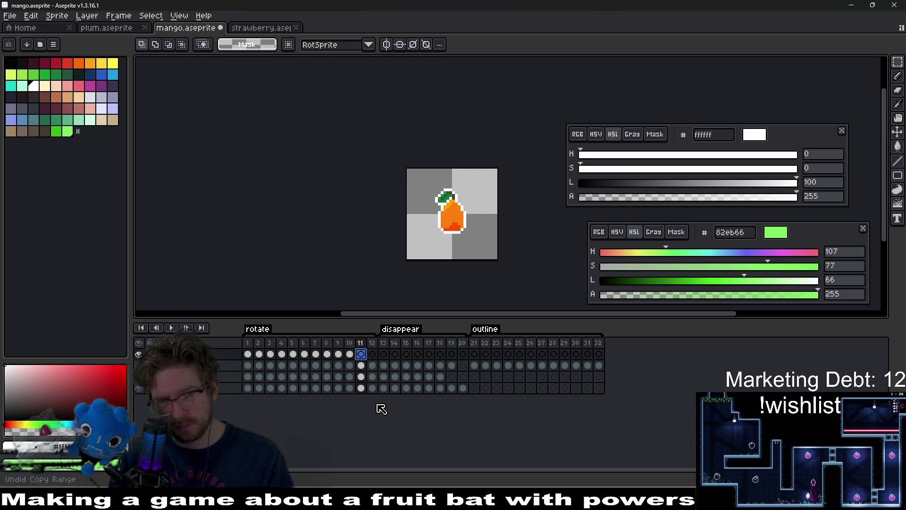
pyautogui.hotkey('ctrl', 'shift', 'z')
pyautogui.hotkey('ctrl', 'shift', 'z')
pyautogui.hotkey('ctrl', 'z')
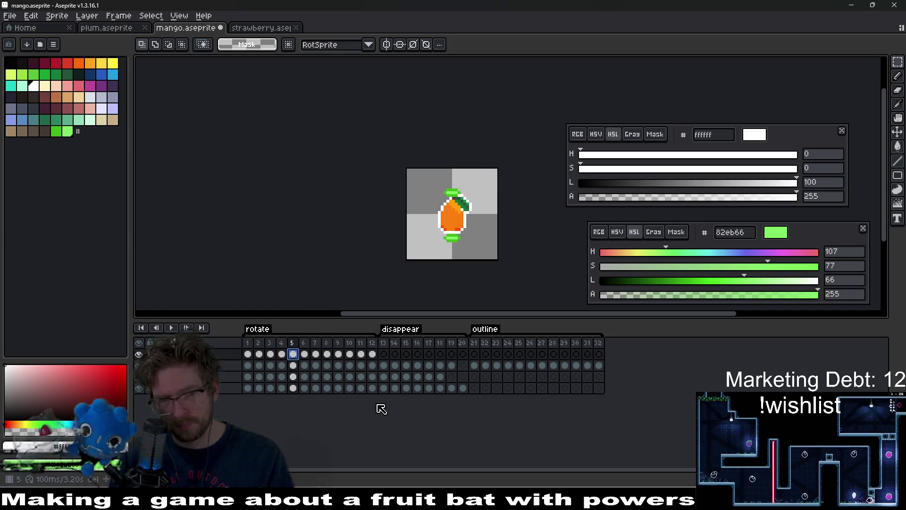
pyautogui.hotkey('ctrl', 'shift', 'z')
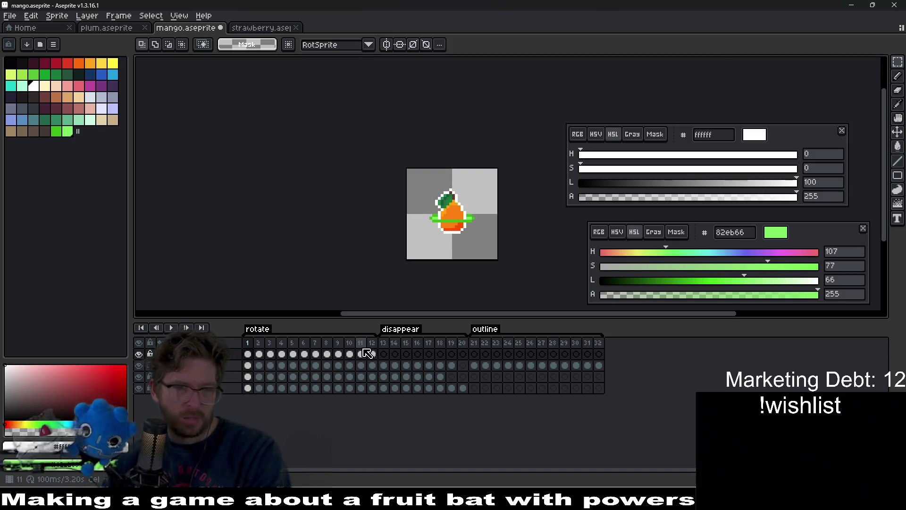
pyautogui.hotkey('ctrl', 'shift', 'z')
pyautogui.hotkey('ctrl', 'shift', 'z')
pyautogui.hotkey('ctrl', 'shift', 'z')
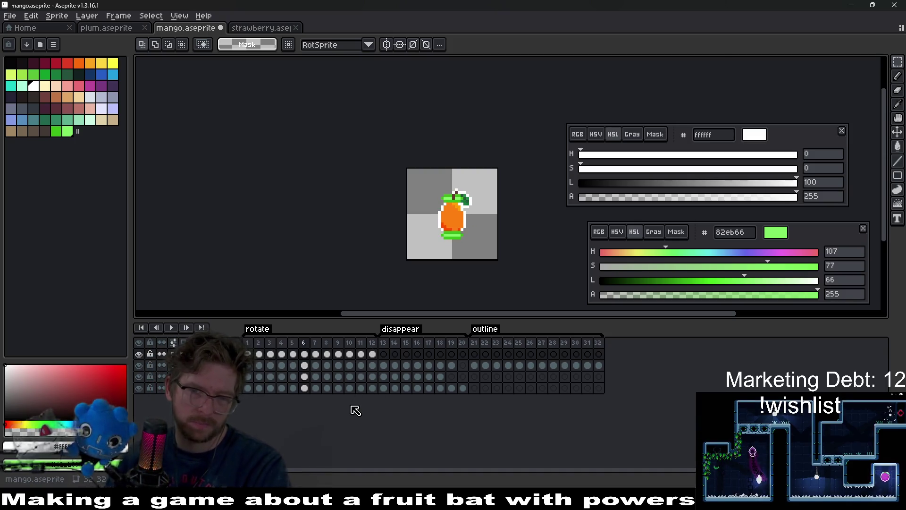
# Shift the top layer's cels 7–12 two frames earlier and play the animation
pyautogui.click(284, 353)
pyautogui.click(292, 355)
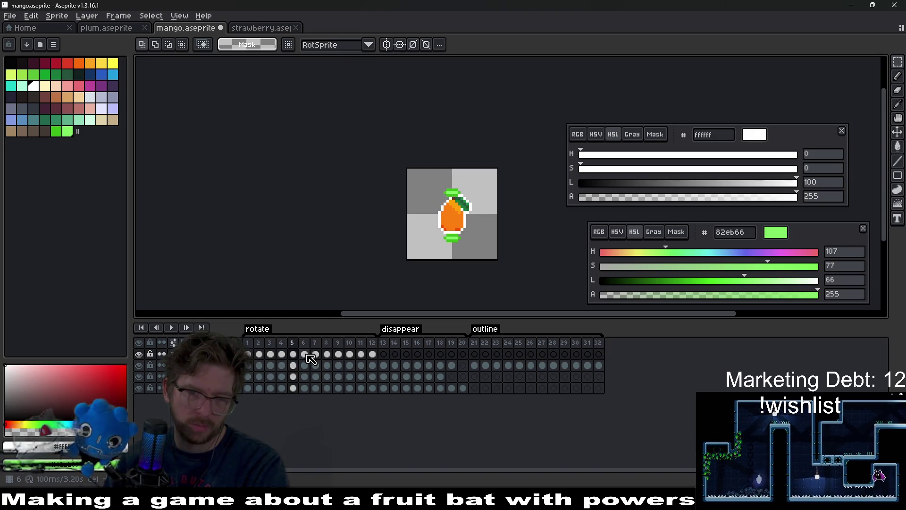
pyautogui.click(307, 358)
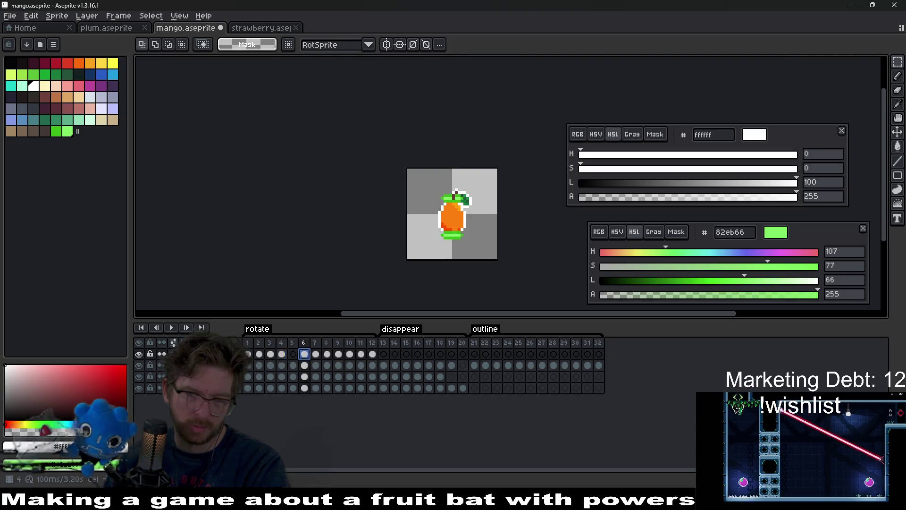
pyautogui.click(291, 357)
pyautogui.click(306, 359)
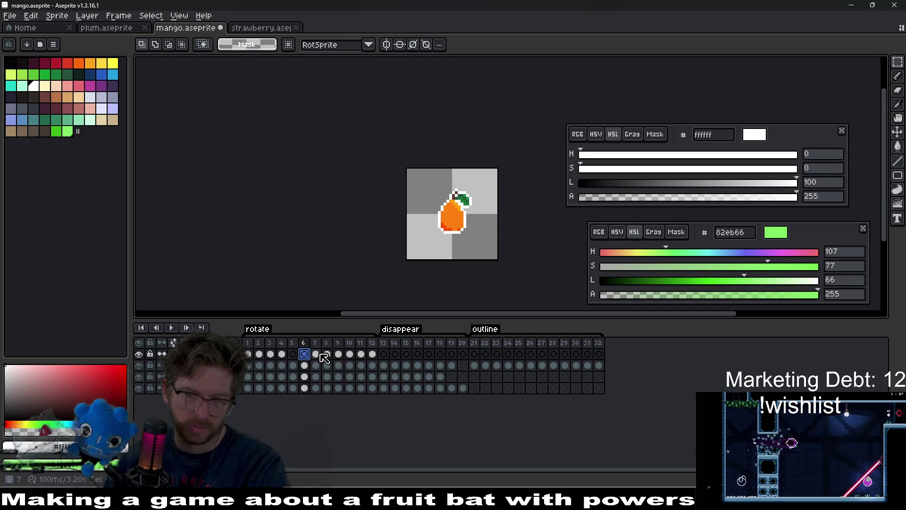
pyautogui.click(317, 355)
pyautogui.moveTo(373, 355)
pyautogui.mouseDown()
pyautogui.moveTo(314, 355)
pyautogui.moveTo(293, 366)
pyautogui.mouseUp()
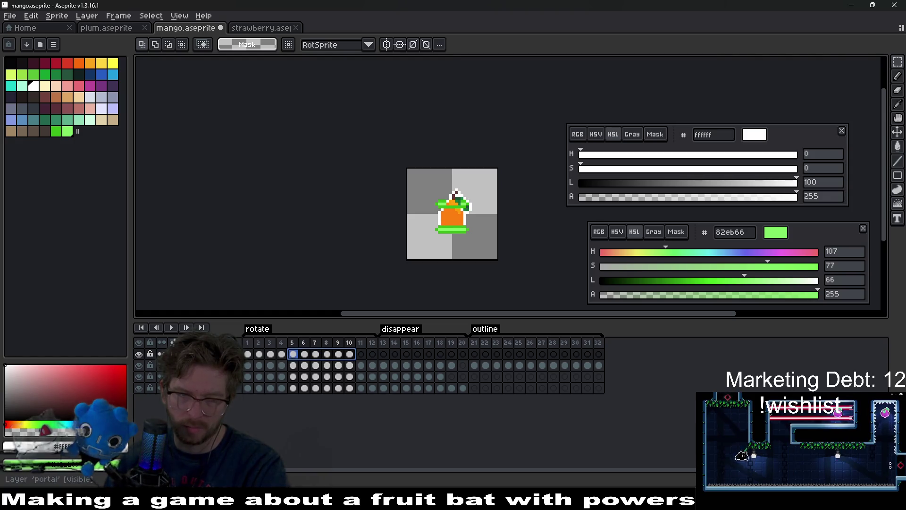
pyautogui.click(171, 328)
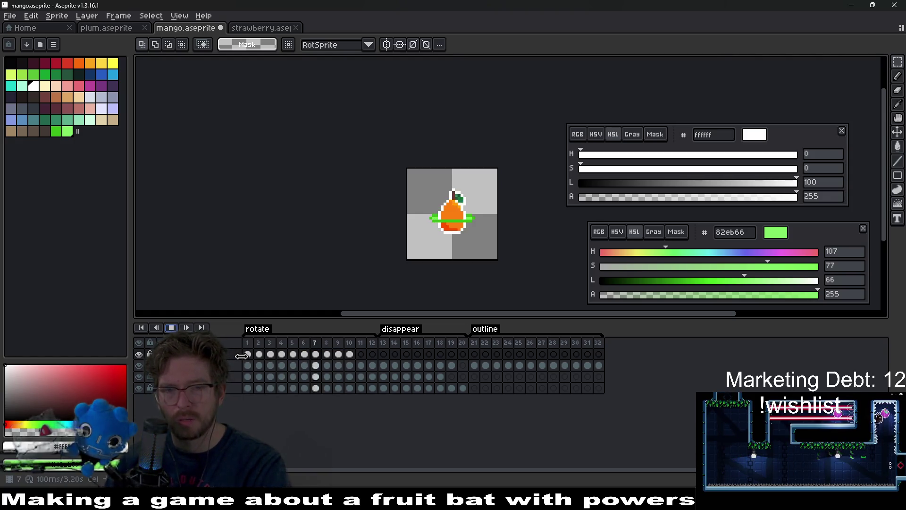